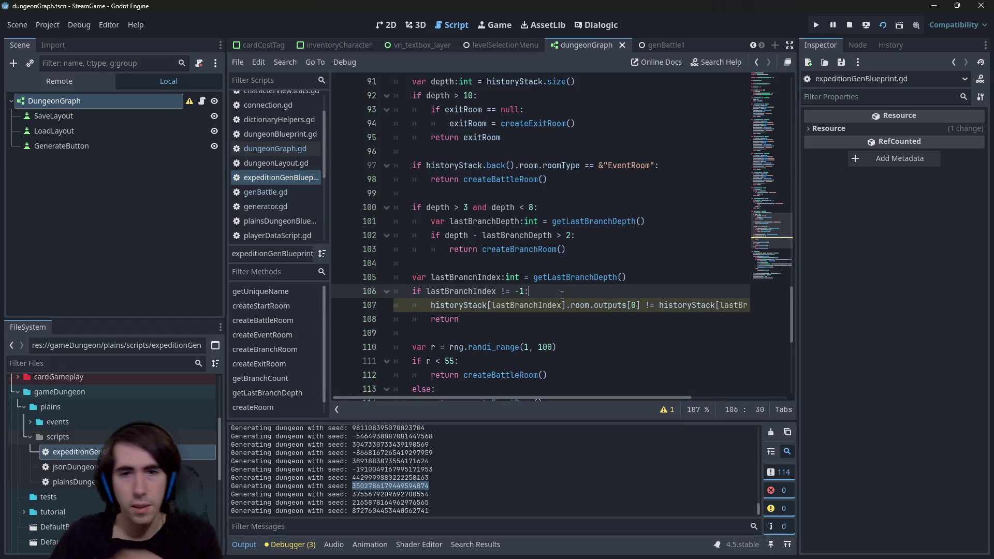
Declare var lastBranch:Room on line 107, assigned historyStack[lastBranchIndex].room
type("var")
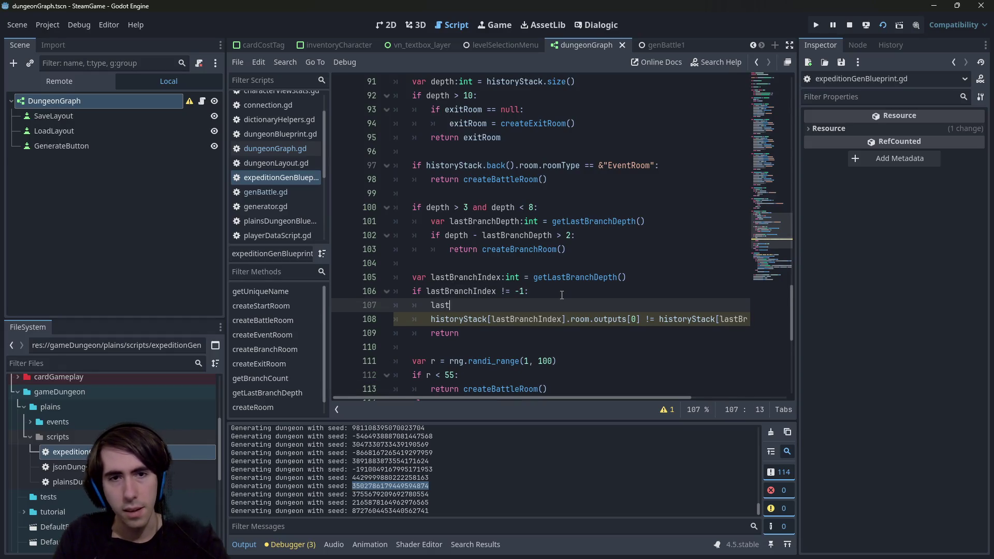
type(" lastBranch:Room")
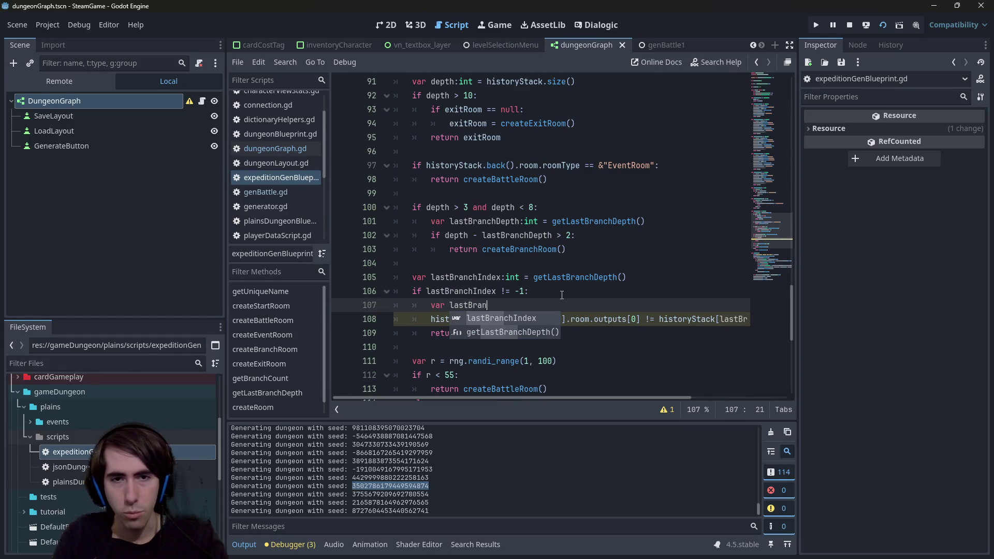
type(" =")
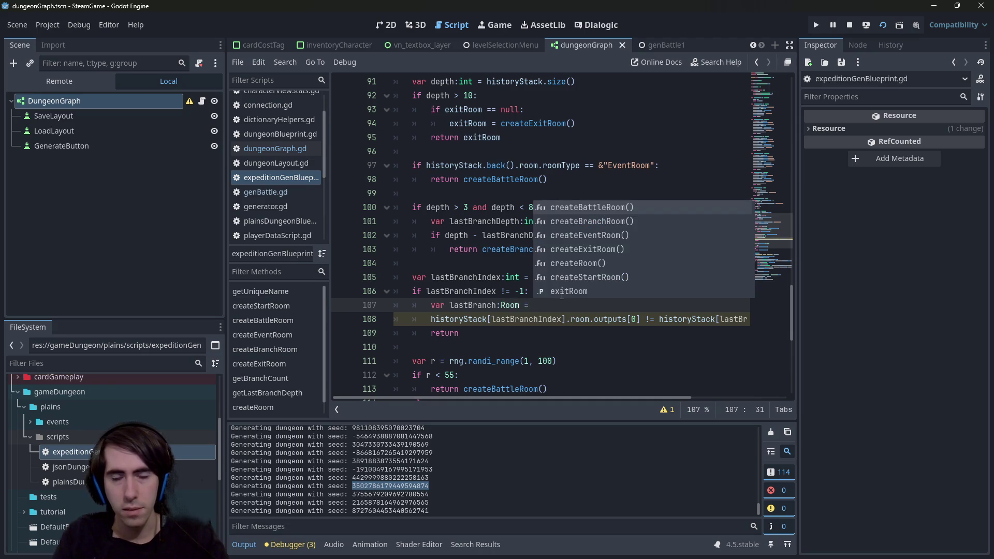
key("Down")
key("shift+Home")
key("ctrl+c")
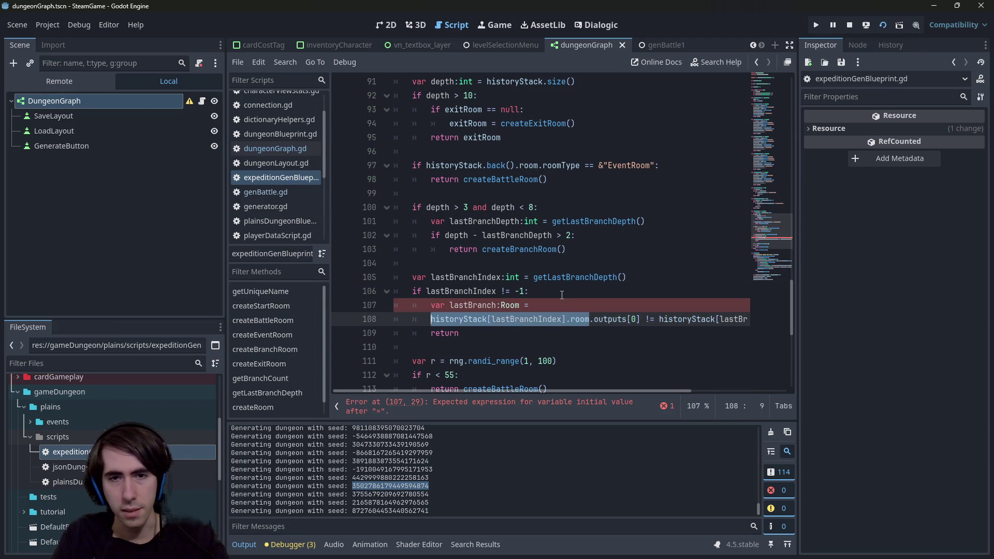
key("BackSpace")
key("BackSpace")
key("BackSpace")
key("ctrl+v")
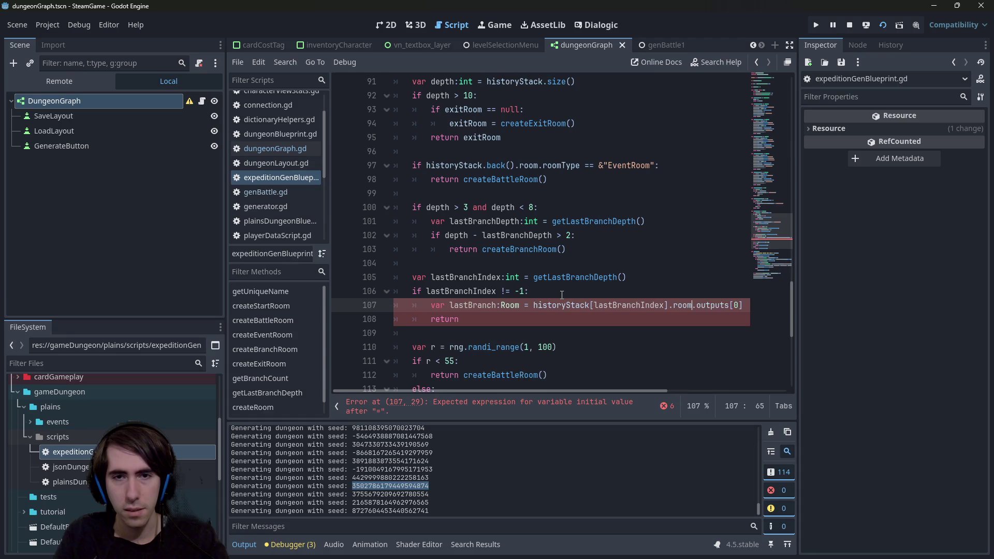
key("Return")
Make line 108 compare lastBranch.outputs[0] with the next history entry
type("lastBranch.outputs[0] != historyStack[lastBranchIndex +1")
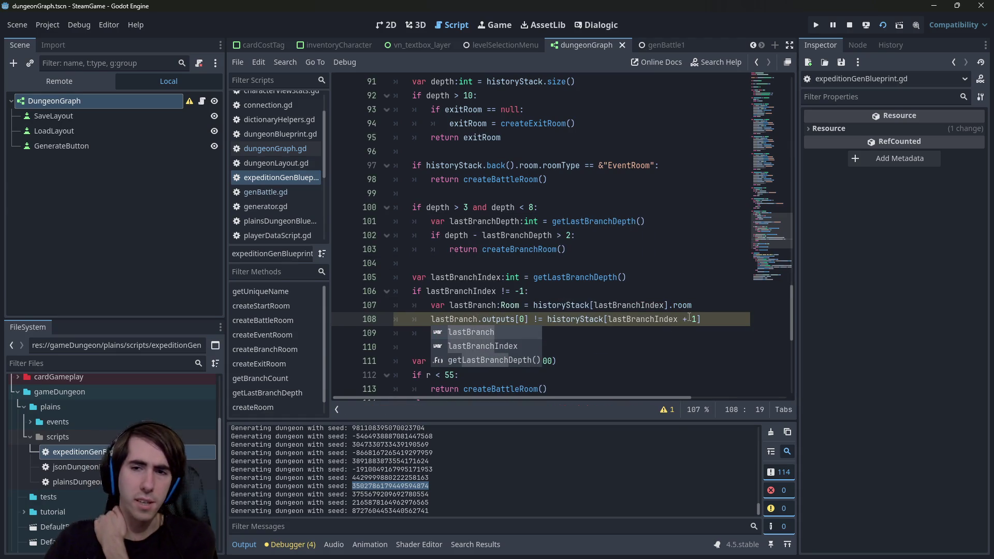
left_click(526, 318)
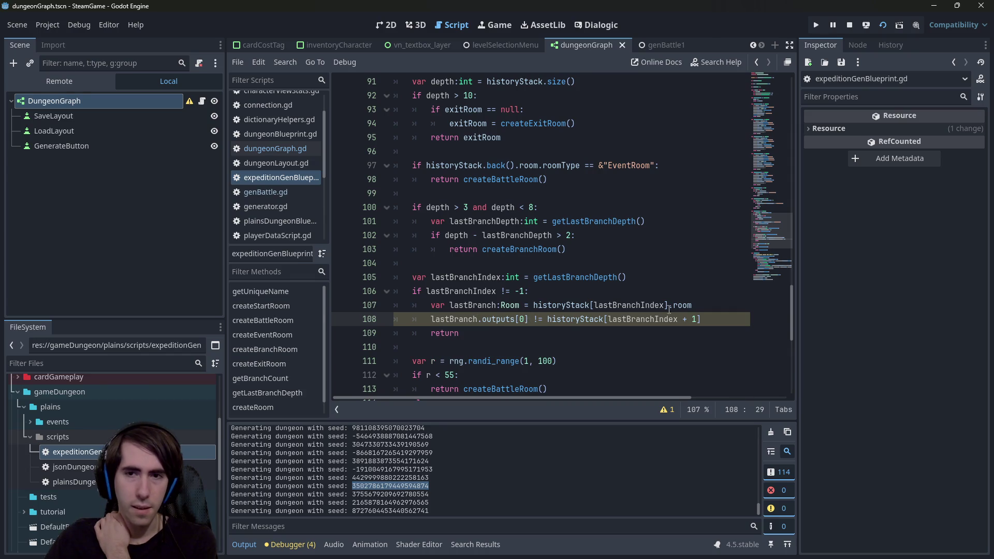
left_click(715, 309)
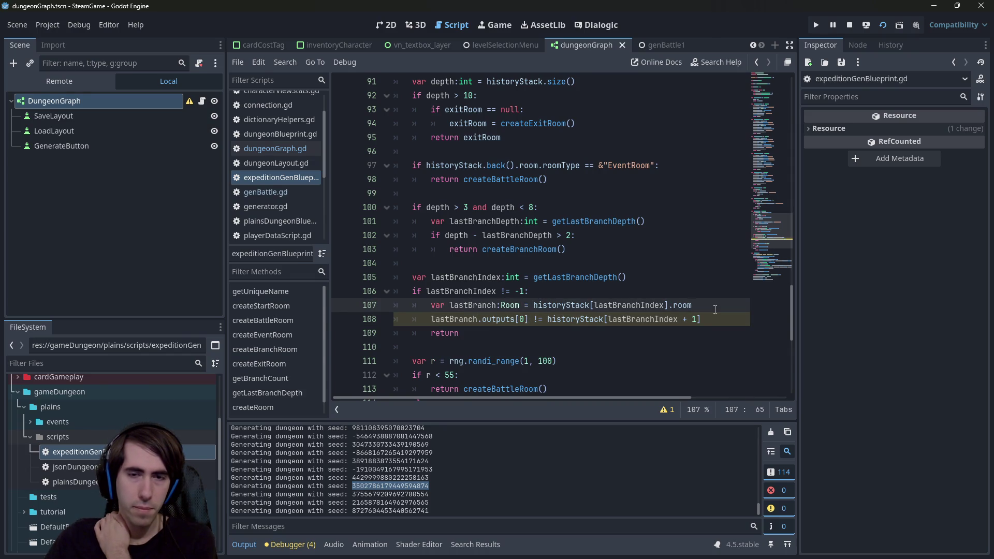
key("Return")
Discard the half-typed while keyword and the stray i below the lastBranch declaration
type("while")
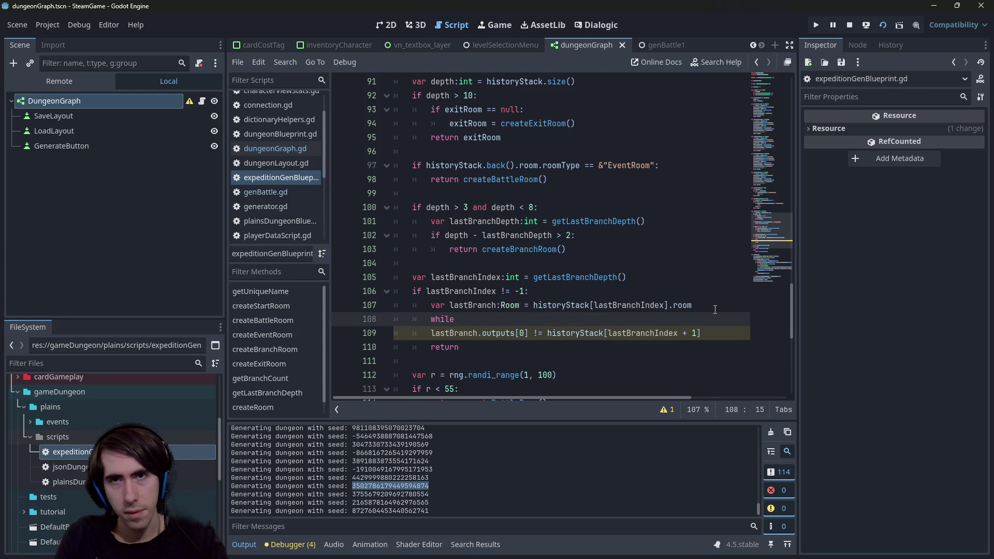
key("Up")
key("ctrl+Right")
key("Down")
key("ctrl+BackSpace")
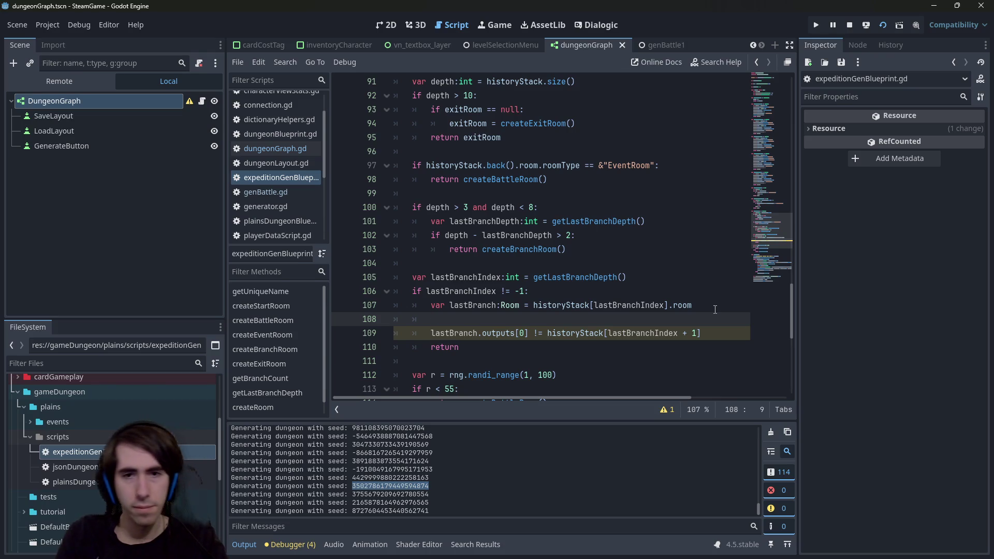
type("i")
key("BackSpace")
key("BackSpace")
key("BackSpace")
key("Escape")
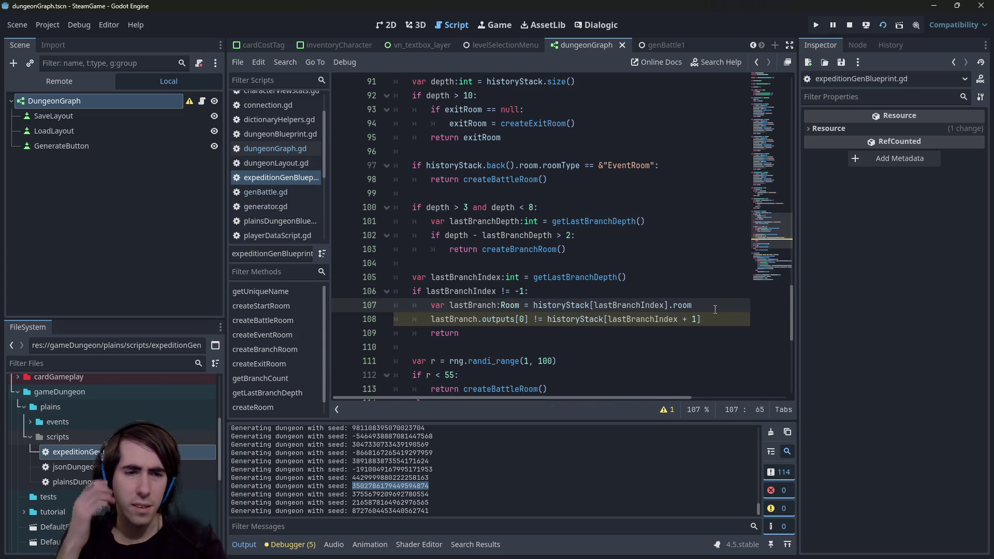
Add var i:int = 0 and a 'while i < lastBranch.outputs.size():' loop header
key("Return")
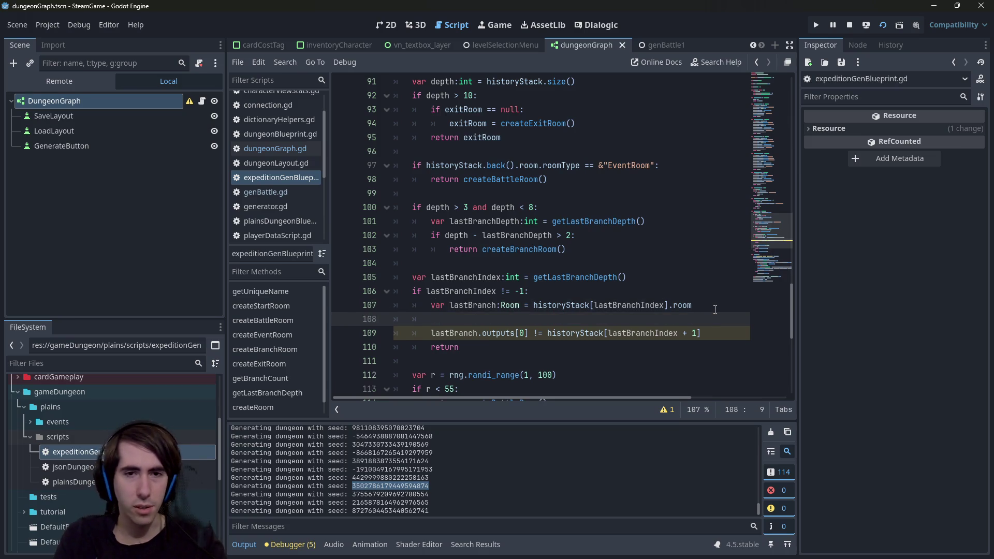
type("var i")
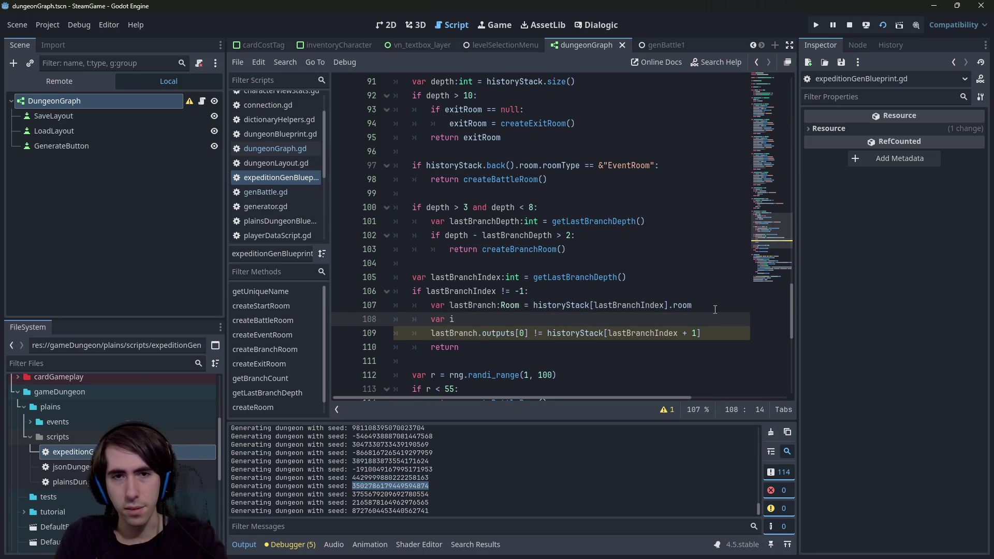
key("BackSpace")
type(":int = 0")
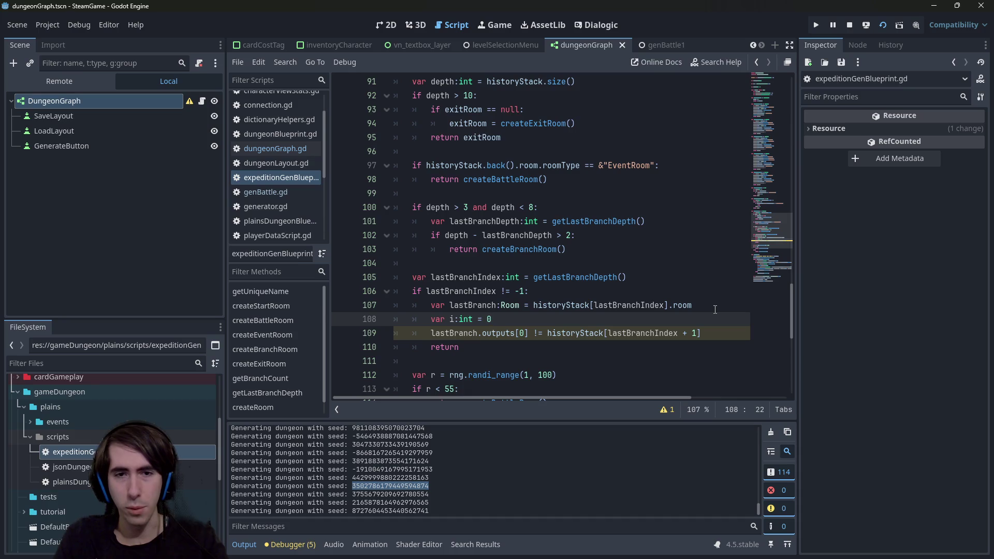
key("Return")
type("while i ")
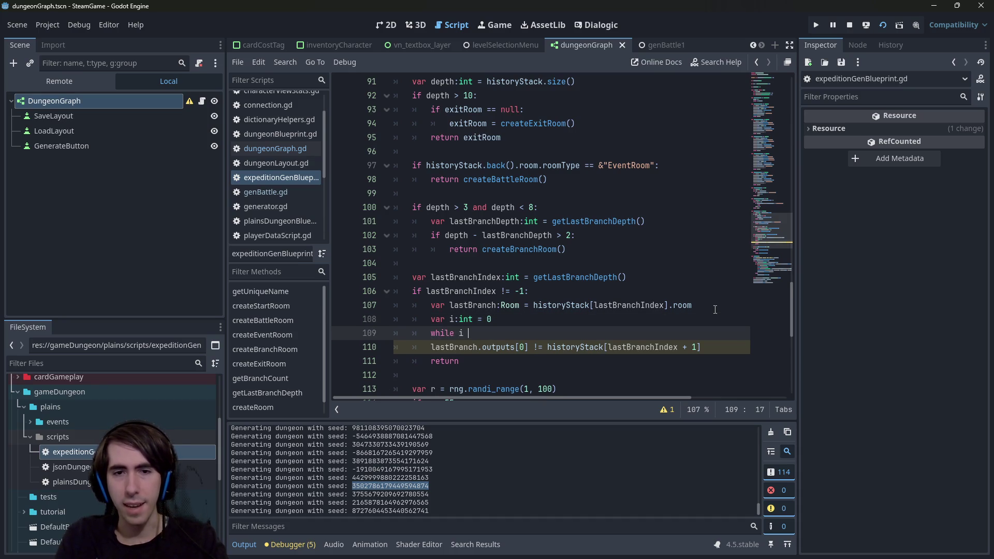
type("< lastBranch.outputs.size")
key("Return")
type(":")
Indent the outputs comparison into the loop body and add 'i += 1' after it
key("Down")
key("Home")
key("Tab")
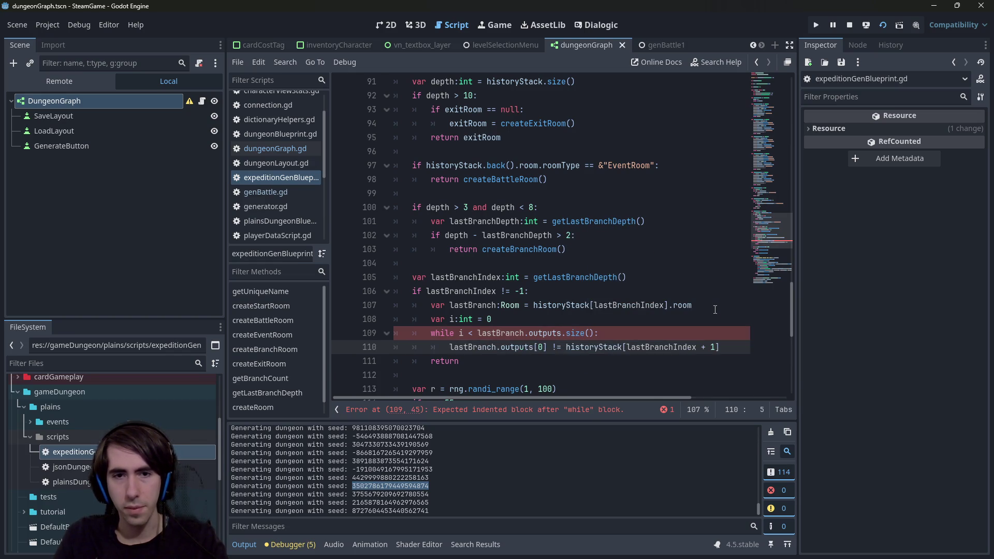
key("End")
key("Return")
type("i+")
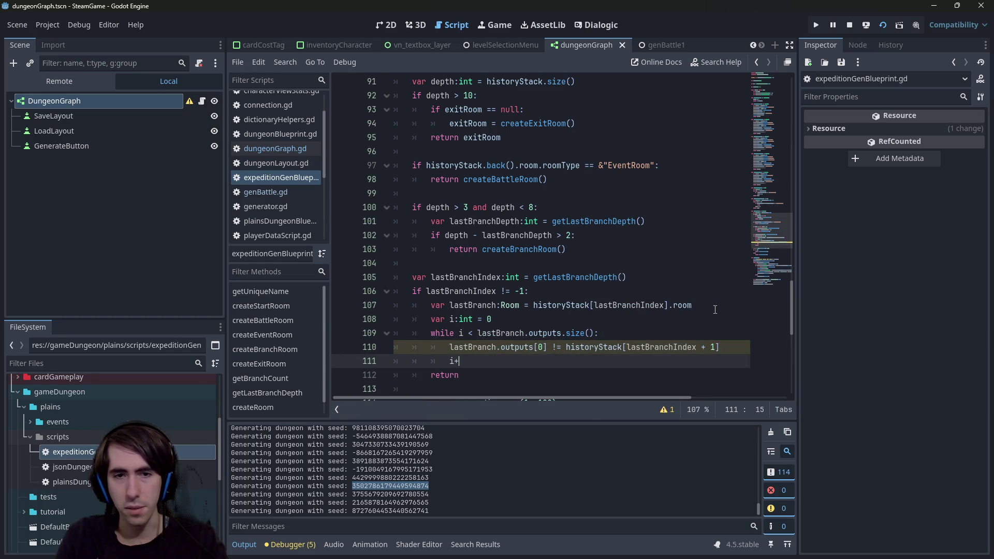
key("BackSpace")
type("+= 1")
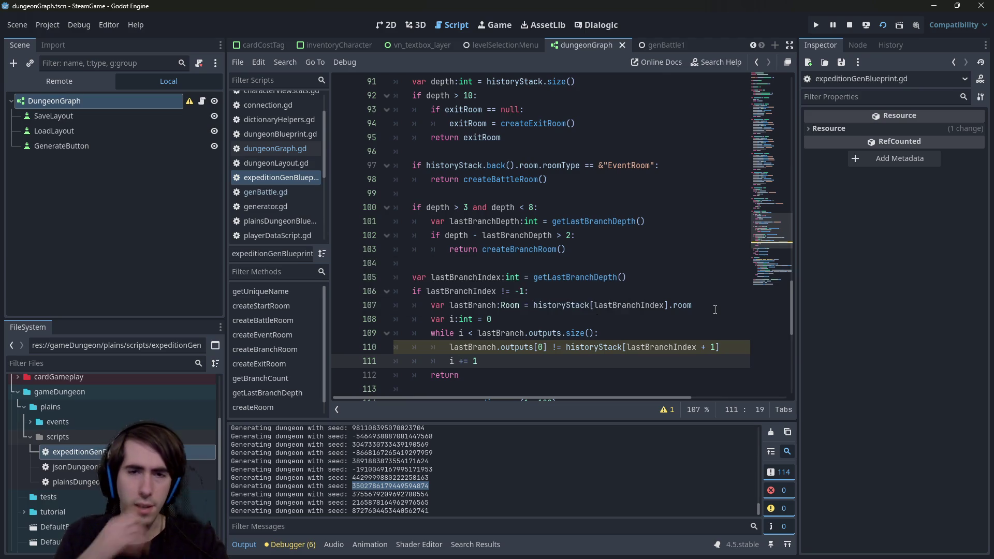
Delete the var i:int = 0 declaration and its leftover empty line
key("Up")
key("Up")
key("Up")
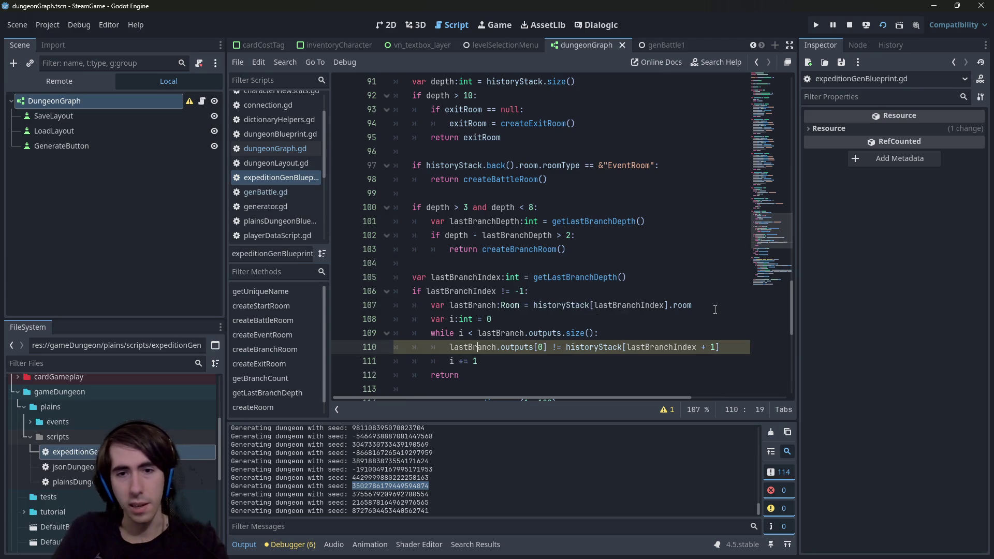
key("Delete")
key("ctrl+BackSpace")
key("ctrl+BackSpace")
key("ctrl+BackSpace")
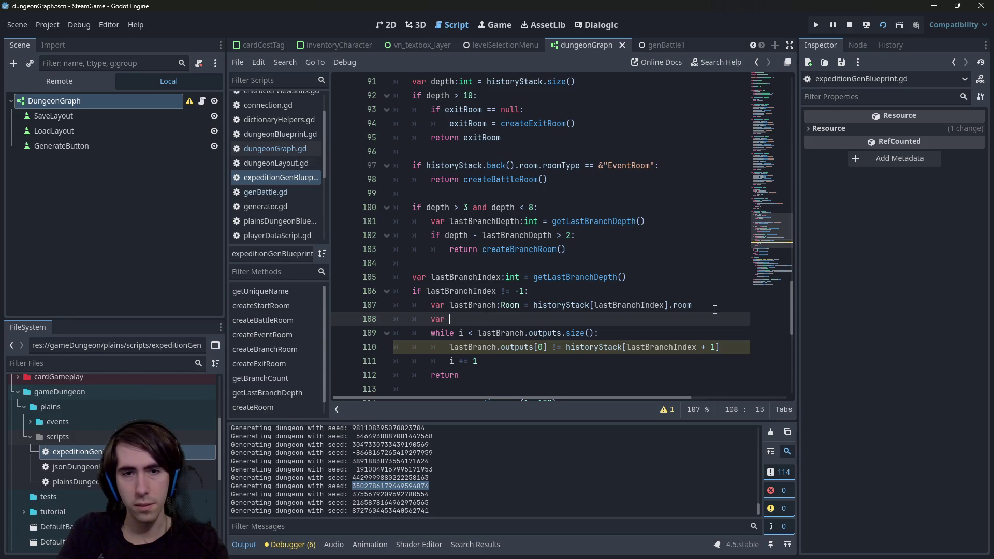
key("Down")
key("Up")
key("BackSpace")
key("BackSpace")
key("BackSpace")
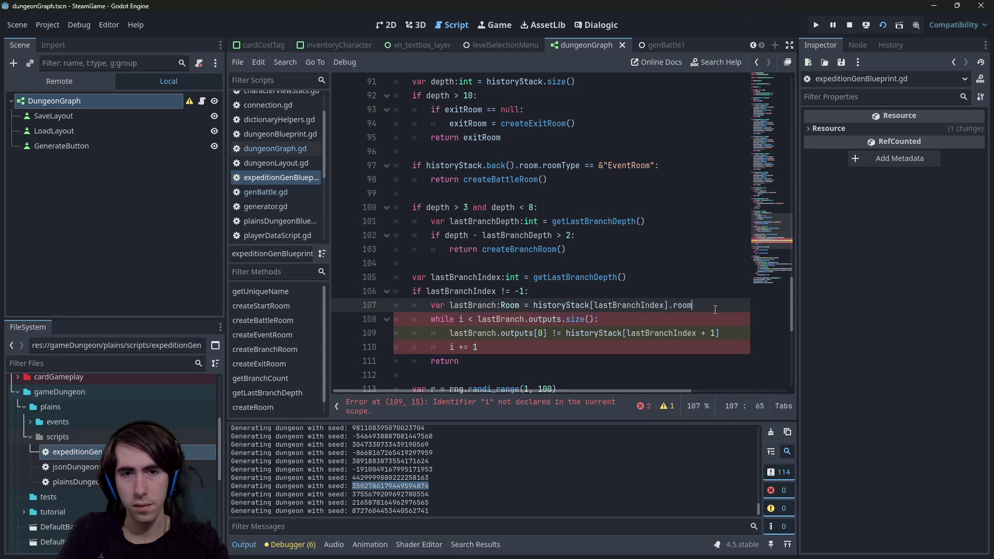
key("Down")
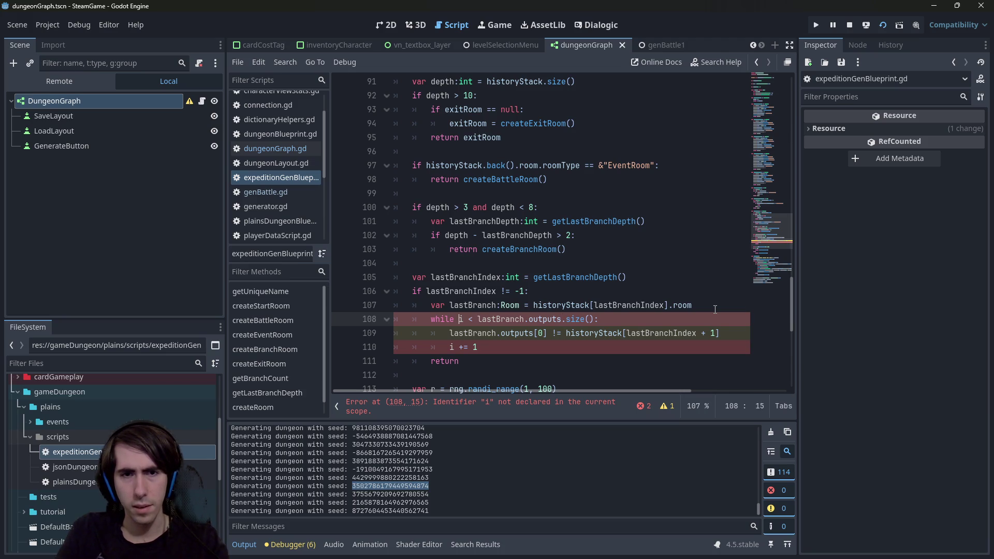
key("ctrl+BackSpace")
Turn the loop into 'for i in range(lastBranch.outputs.size()):' and delete 'i += 1'
type("for i in rang")
key("Return")
key("Delete")
key("Delete")
key("Delete")
key("Delete")
key("End")
key("Left")
type(")")
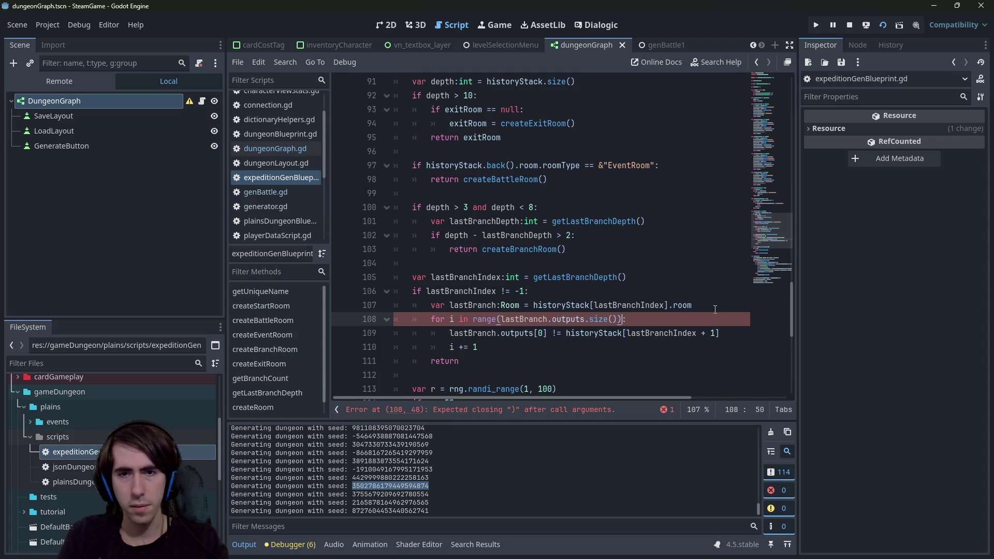
key("Down")
key("Down")
key("BackSpace")
key("BackSpace")
key("BackSpace")
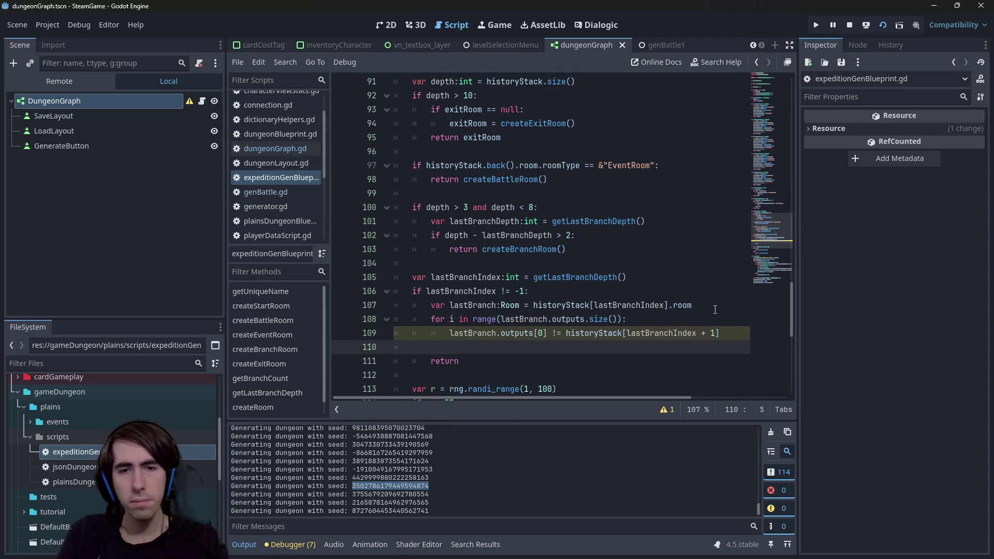
Wrap the outputs comparison in an if statement with an indented body line
key("Up")
key("ctrl+Right")
type("if")
key("ctrl+Right")
key("ctrl+Right")
key("ctrl+Right")
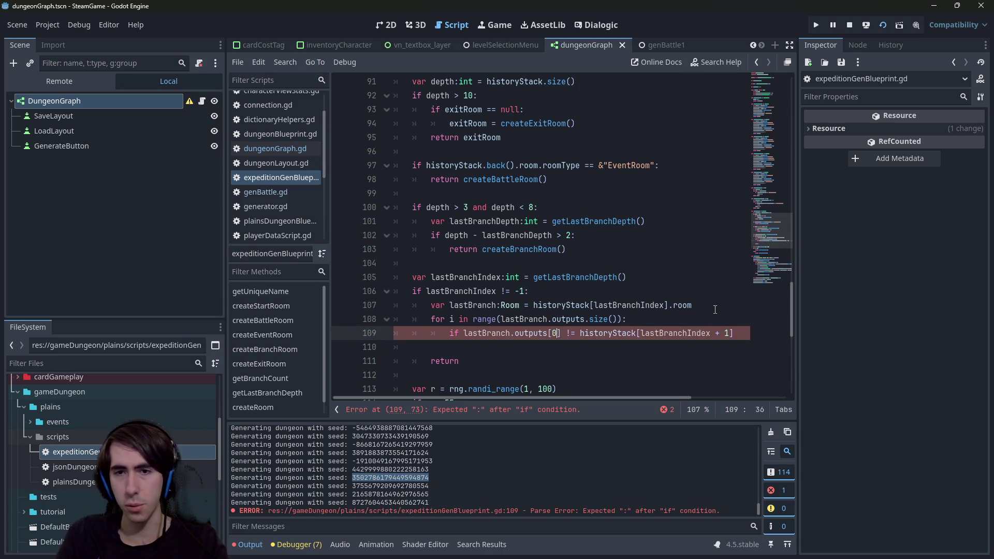
key("Right")
type(":")
key("Return")
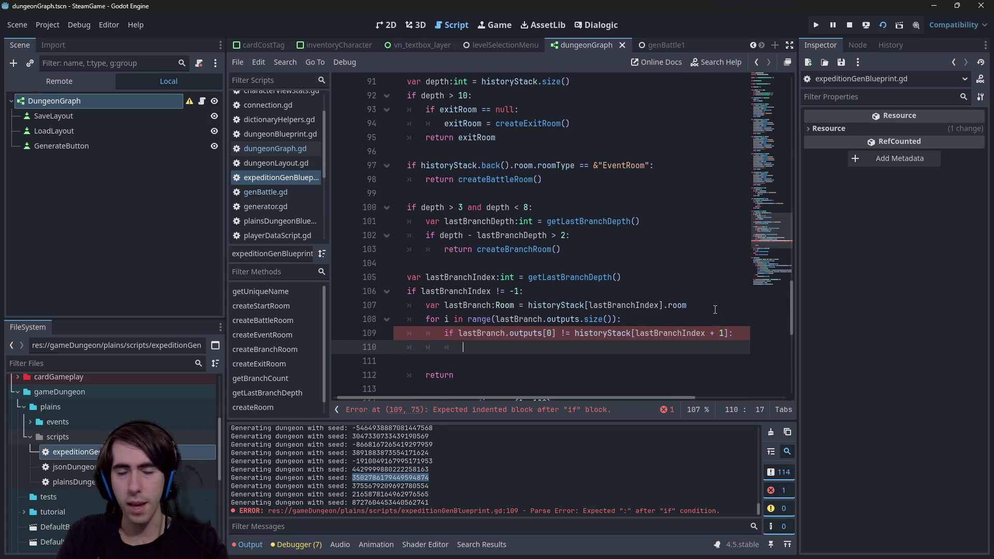
Insert a line above the for loop declaring var nextRoom:Room
key("Up")
key("Up")
key("ctrl+Left")
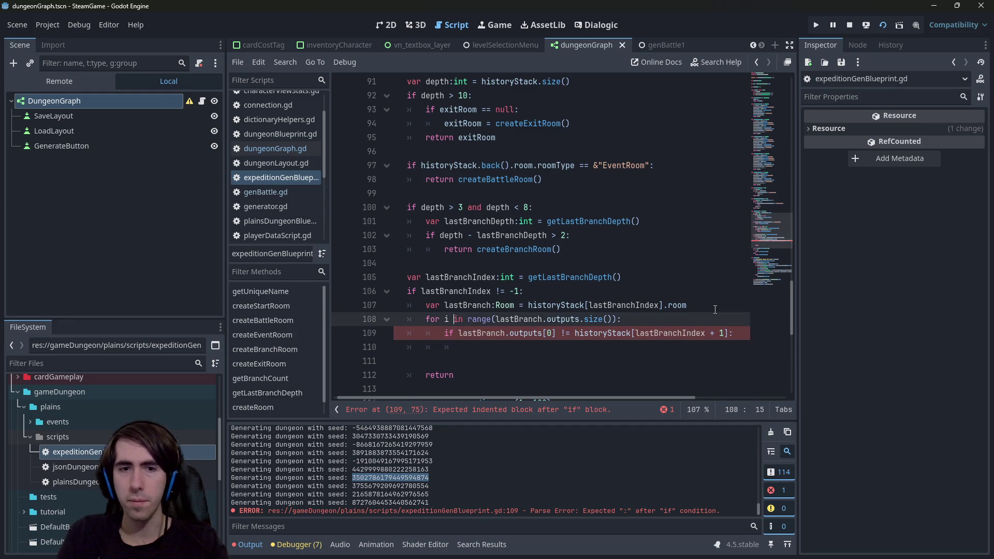
key("Home")
key("Return")
key("Up")
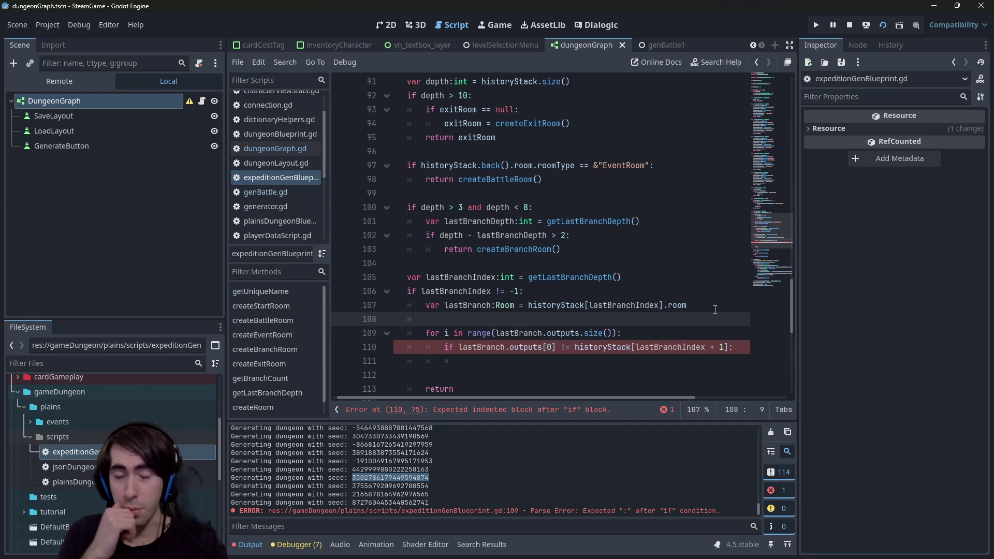
type("var nextR")
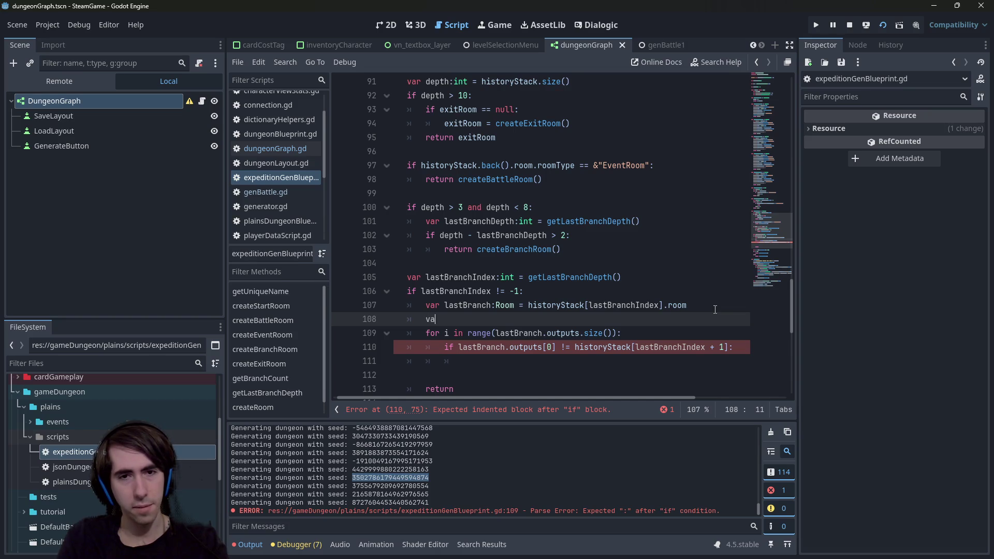
type("oom:Roo")
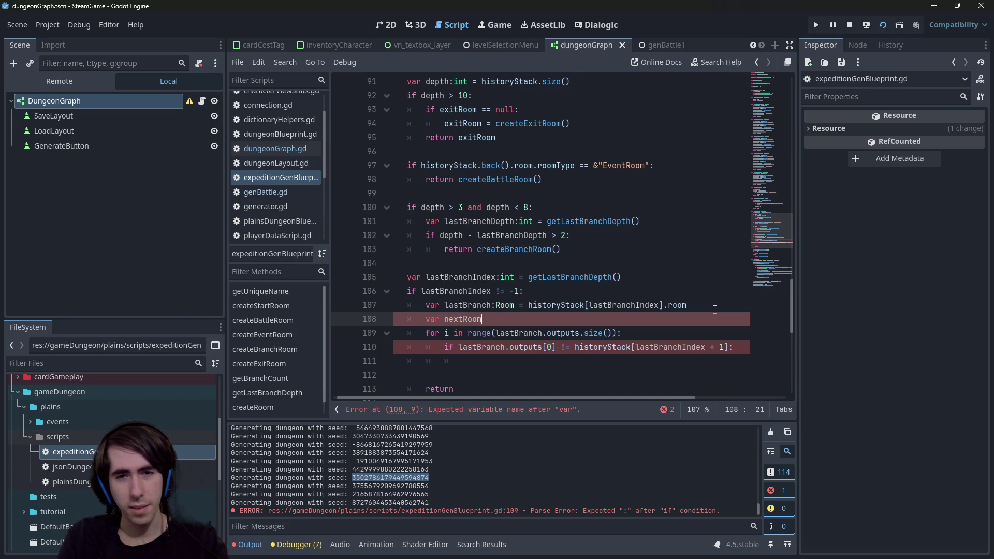
type("m")
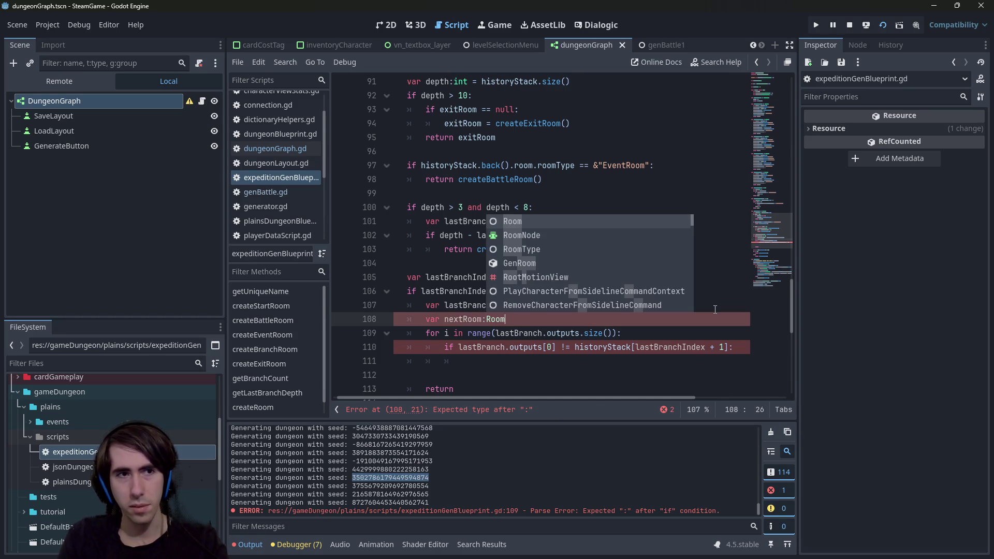
Add a nextRoom assignment in the if body and rename both nextRoom occurrences to mergeRoom
key("ctrl+shift+Left")
key("ctrl+shift+Left")
key("ctrl+shift+Left")
key("ctrl+c")
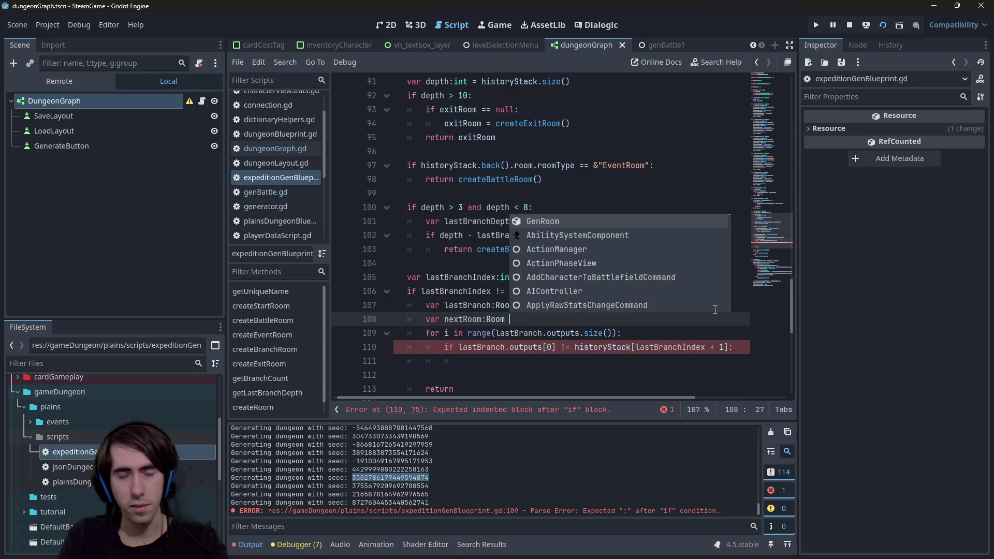
key("Down")
key("Down")
key("Down")
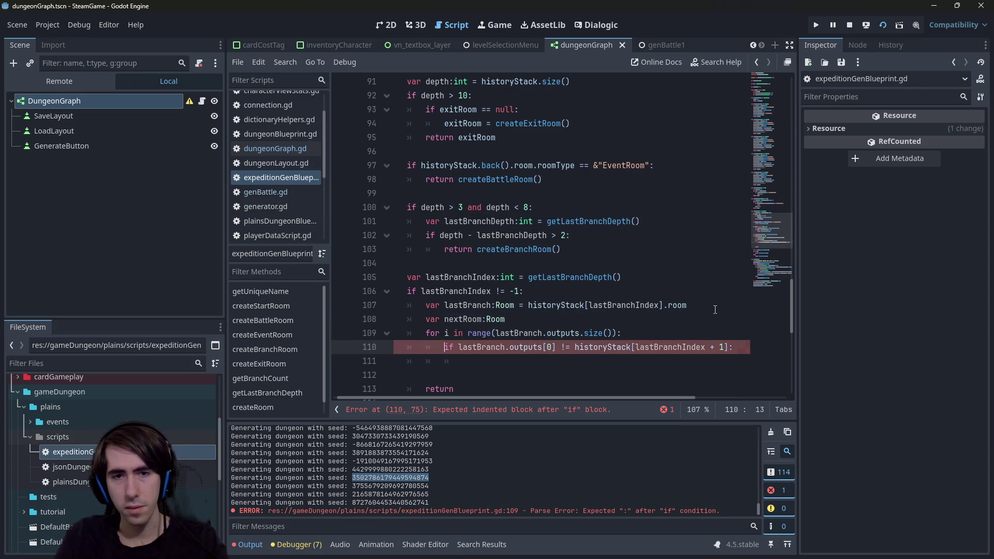
key("ctrl+v")
type("=")
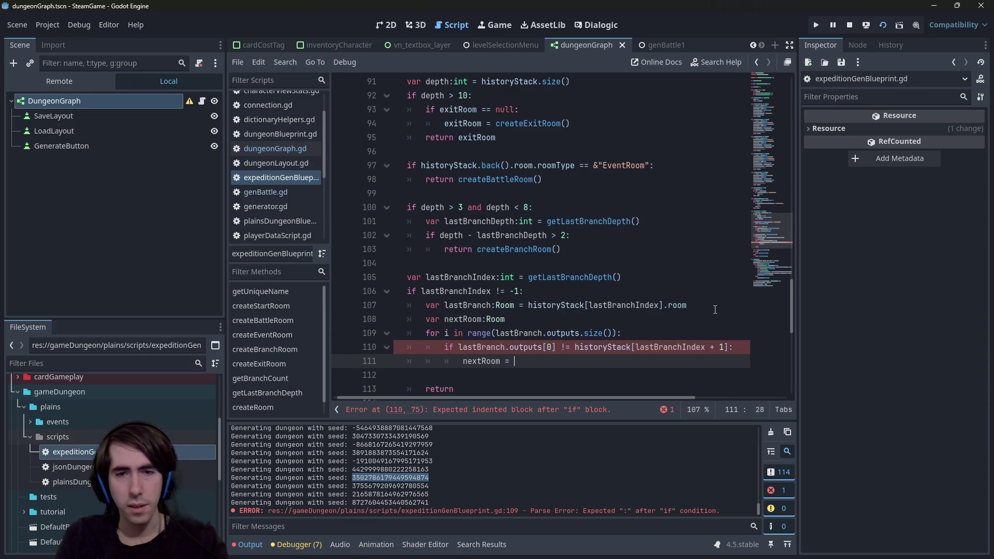
key("Escape")
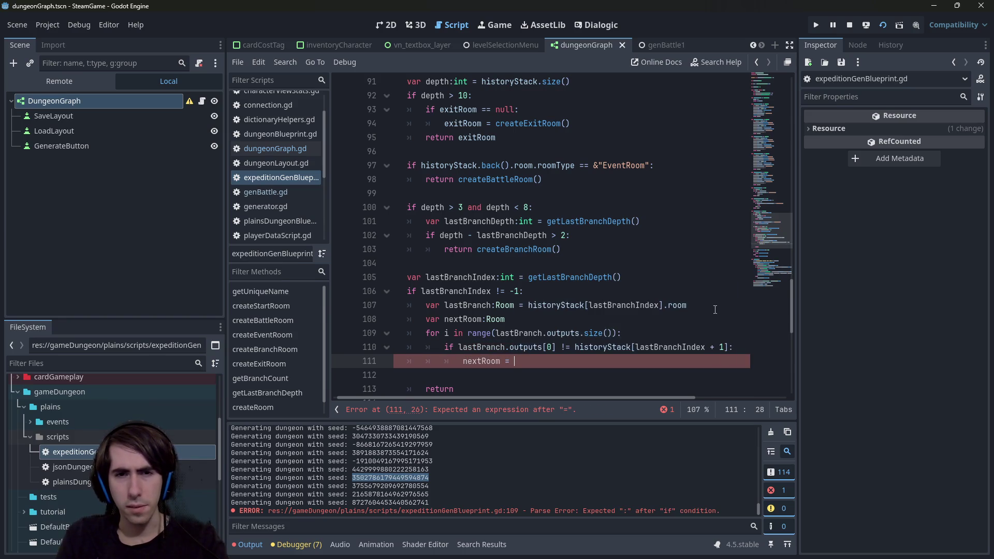
key("Up")
key("Up")
key("Up")
key("ctrl+d")
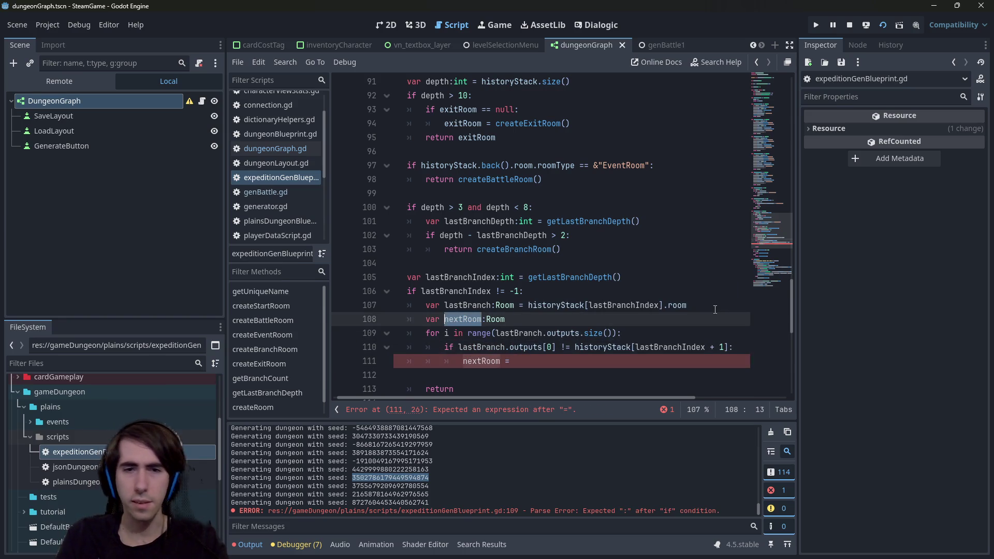
key("ctrl+d")
key("BackSpace")
type("mergeRoom")
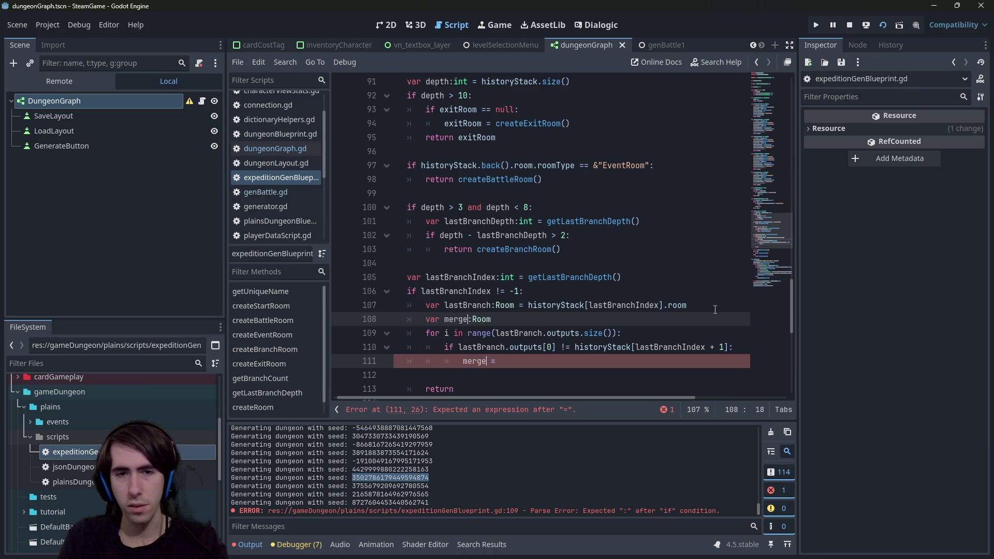
Assign lastBranch.outputs[0] to mergeRoom inside the if block
key("Down")
key("Down")
key("Down")
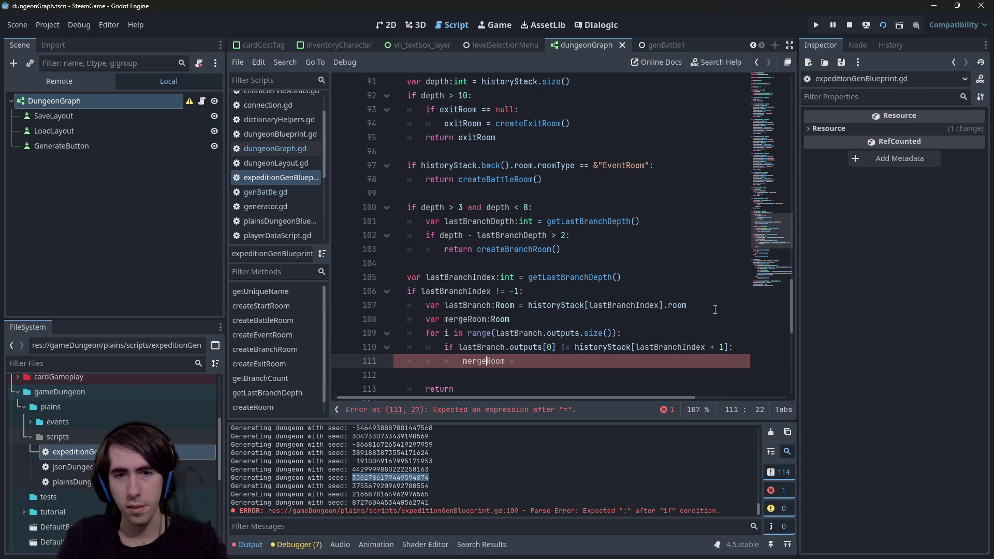
key("End")
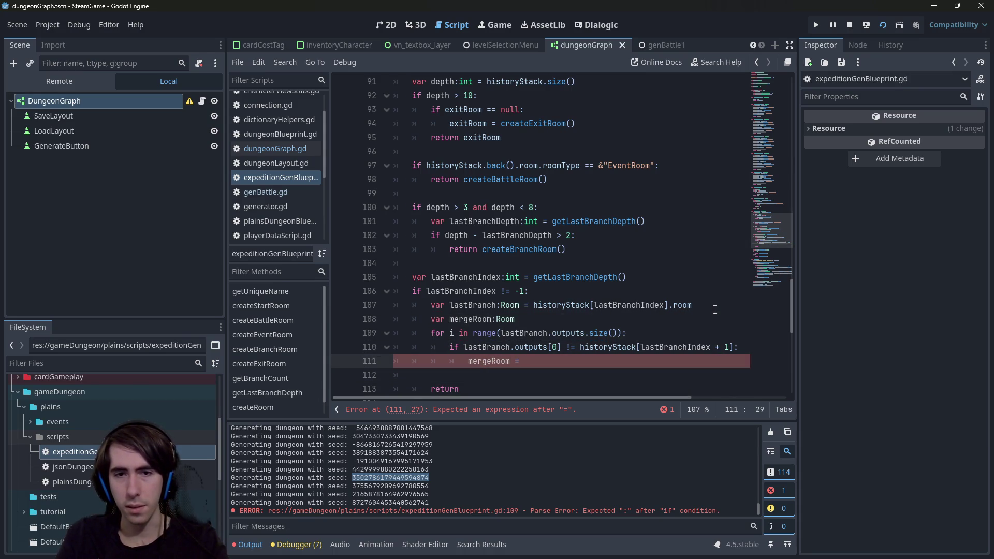
key("Up")
key("ctrl+shift+Left")
key("ctrl+shift+Left")
key("ctrl+shift+Left")
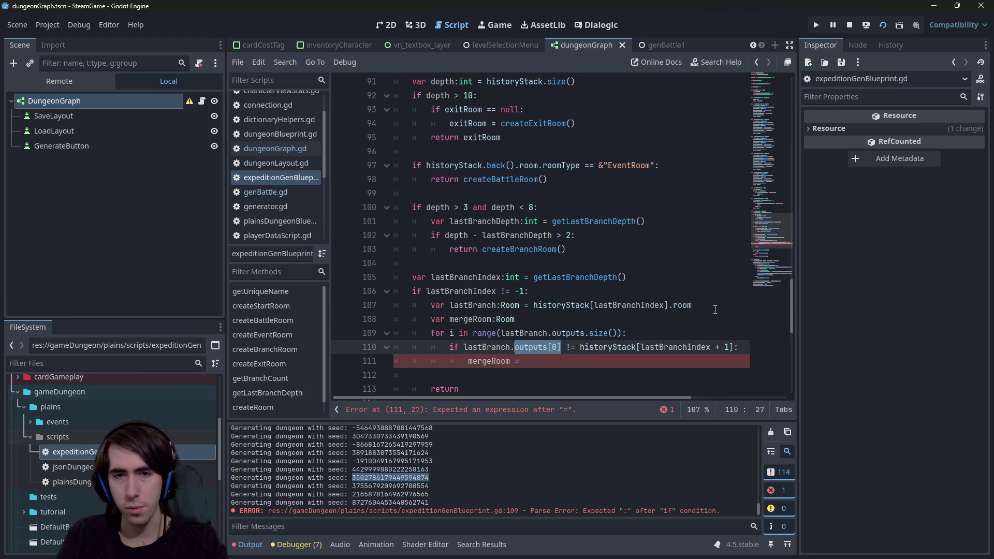
key("ctrl+c")
key("Down")
key("ctrl+v")
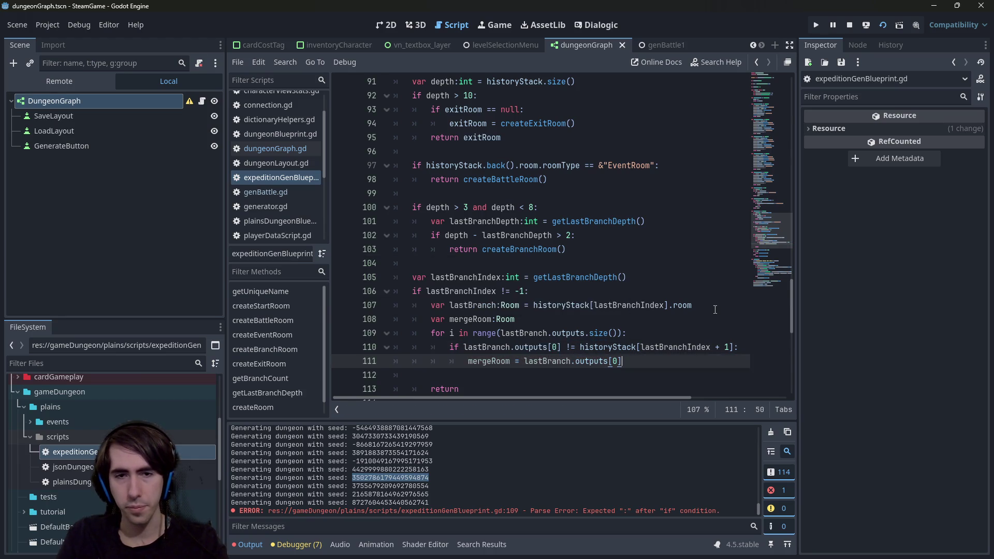
key("Down")
Add an 'if mergeRoom != null:' check after the loop
scroll(570, 311, "down", 2)
double_click(454, 305)
double_click(481, 235)
double_click(444, 305)
type("mergeRoom")
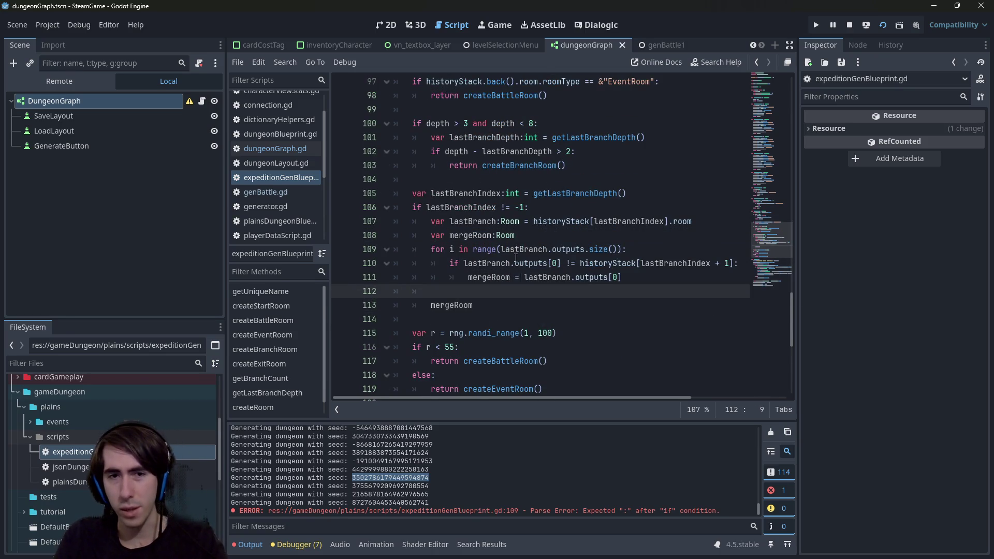
key("Home")
type("if")
key("End")
type("!= null")
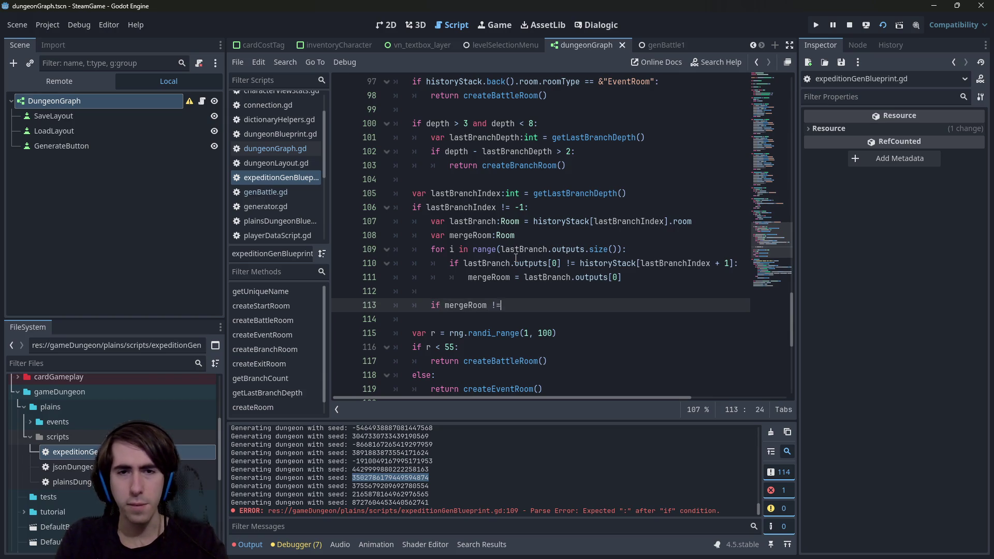
type(":")
key("Return")
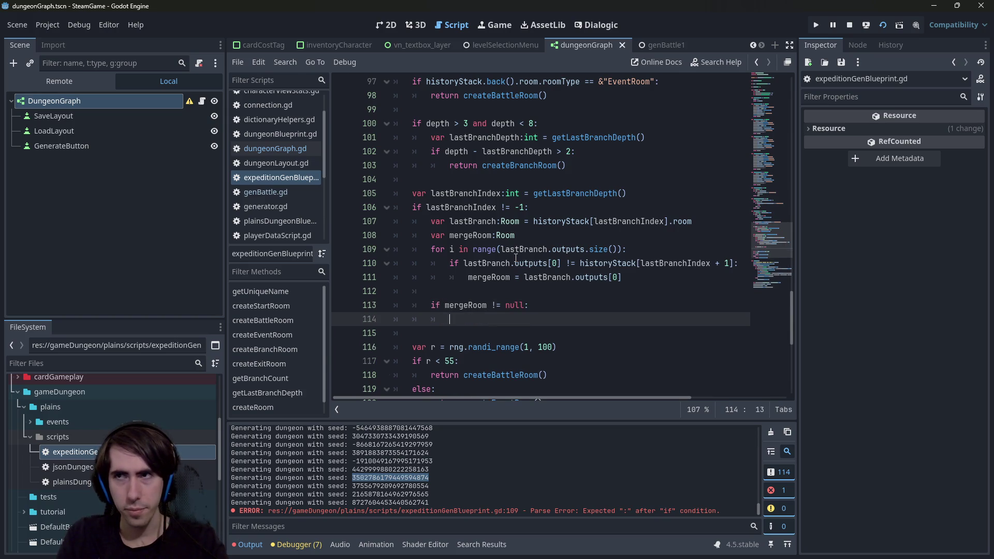
Inside the null check, set mergeRoom = mergeRoom.outputs[0], return mergeRoom, and save
type("mergeRoom.outpu")
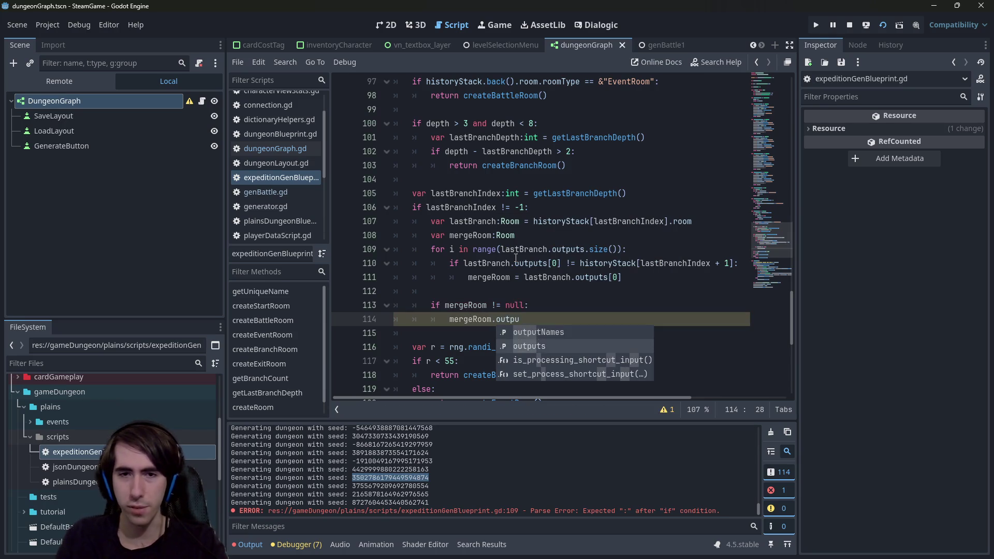
key("Return")
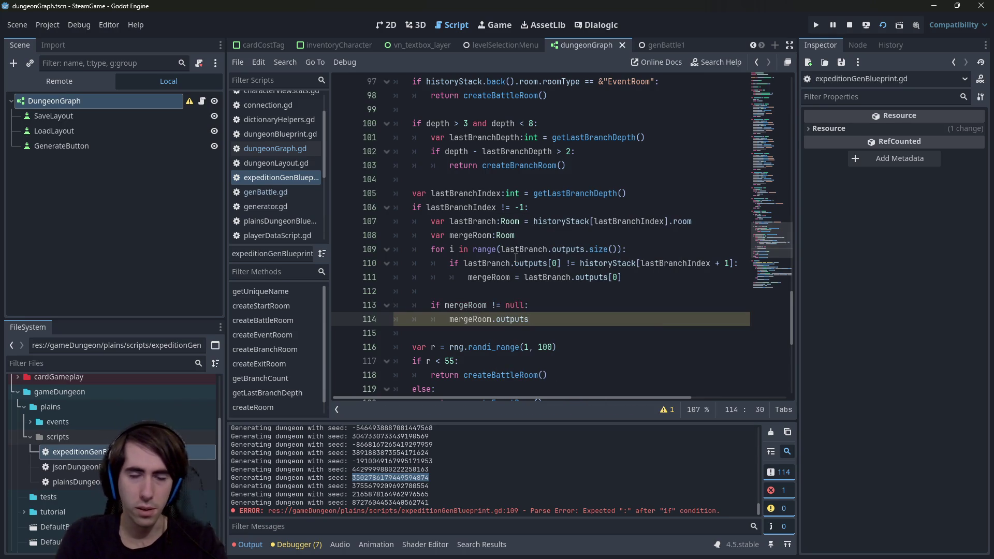
type("[0")
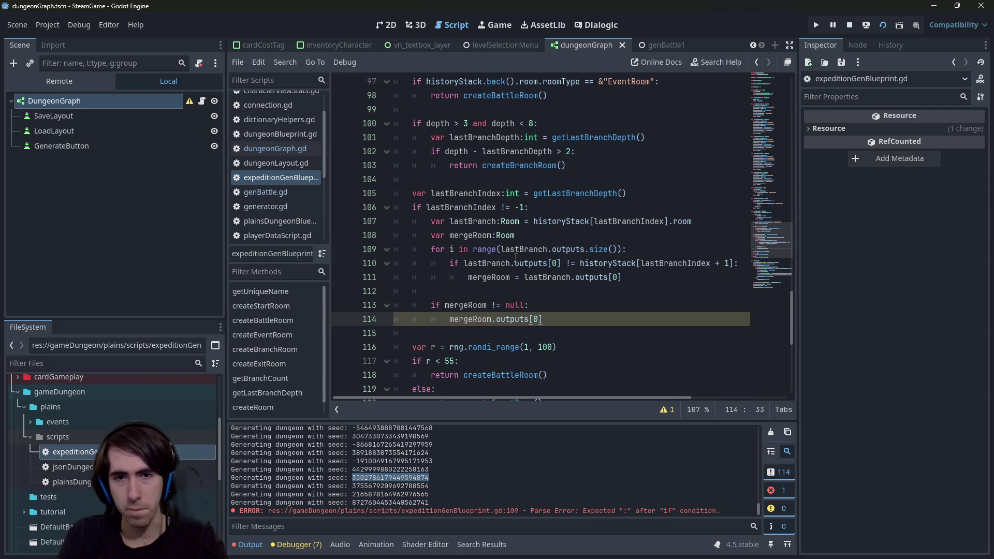
key("ctrl+Left")
key("ctrl+Left")
key("ctrl+Left")
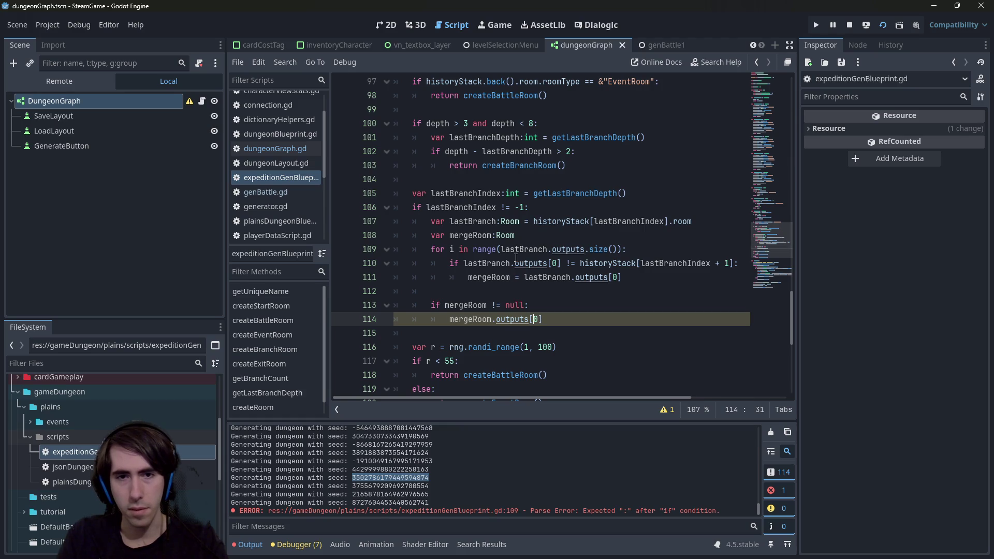
type("mergeRoom =")
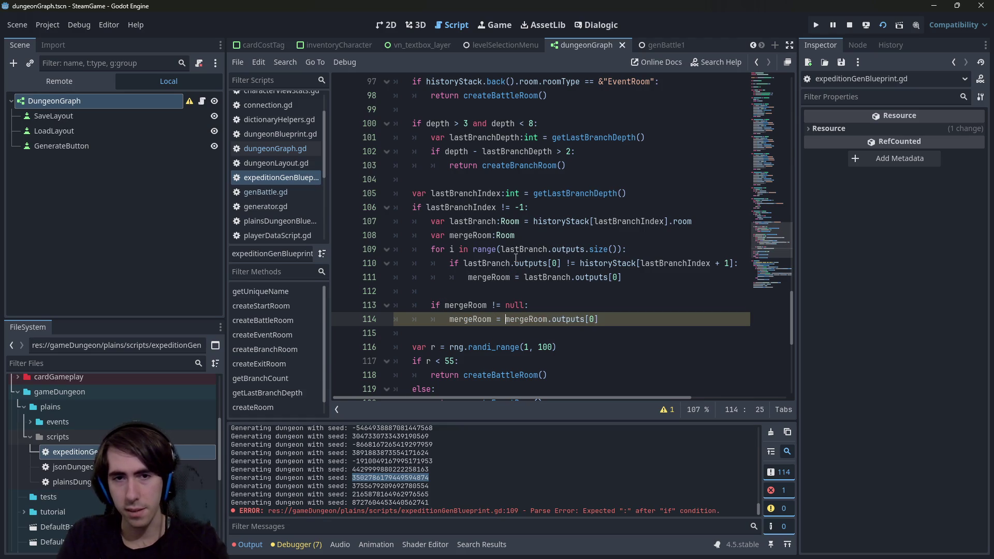
key("End")
key("Left")
key("Right")
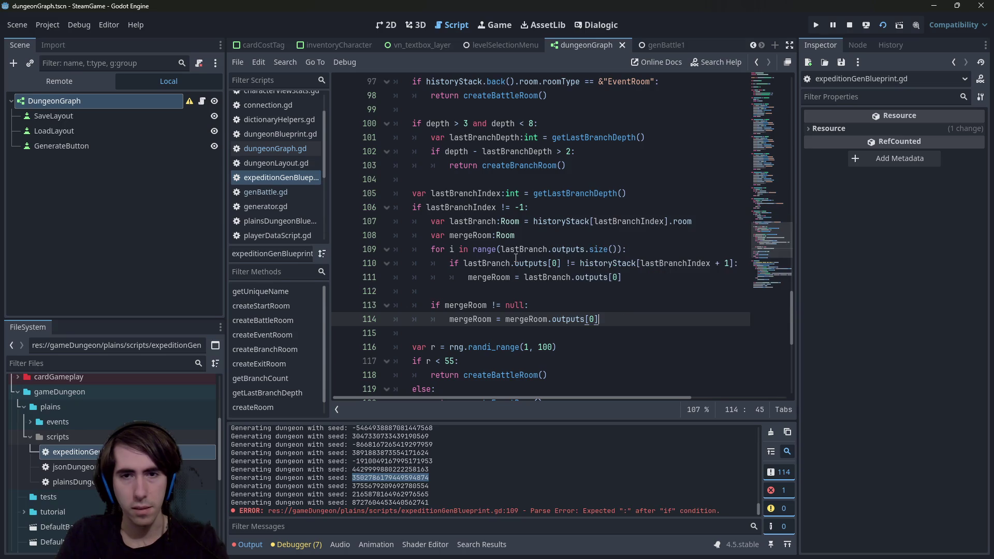
key("Return")
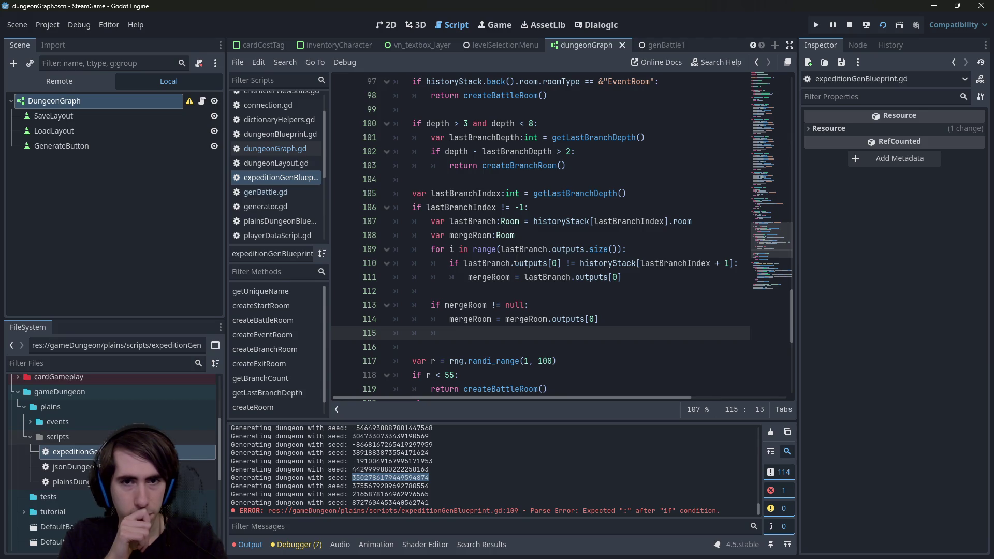
type("return mergeRoom")
key("ctrl+s")
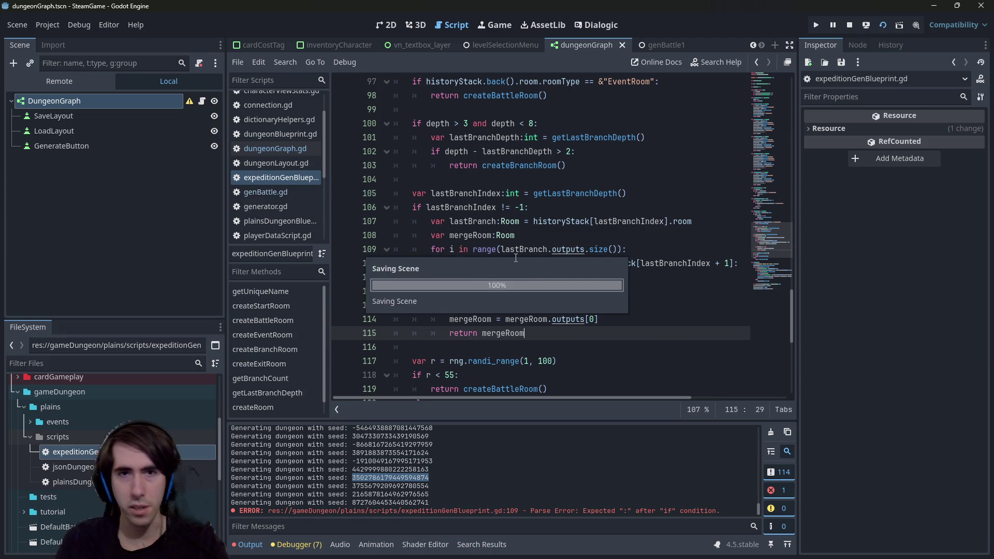
Compare createRoom's GenRoom return type with the flagged 'return mergeRoom' line
scroll(523, 314, "up", 4)
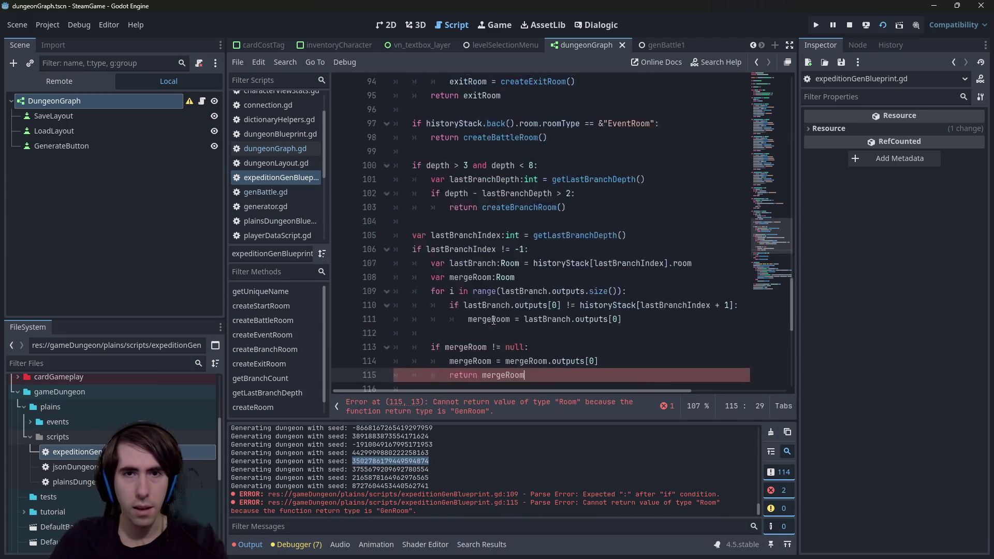
double_click(499, 151)
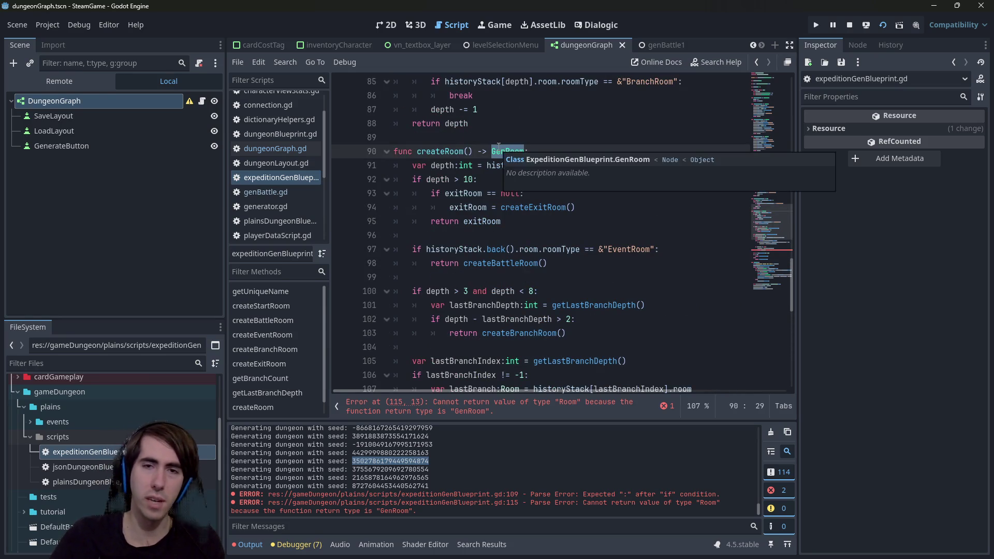
scroll(494, 145, "down", 1)
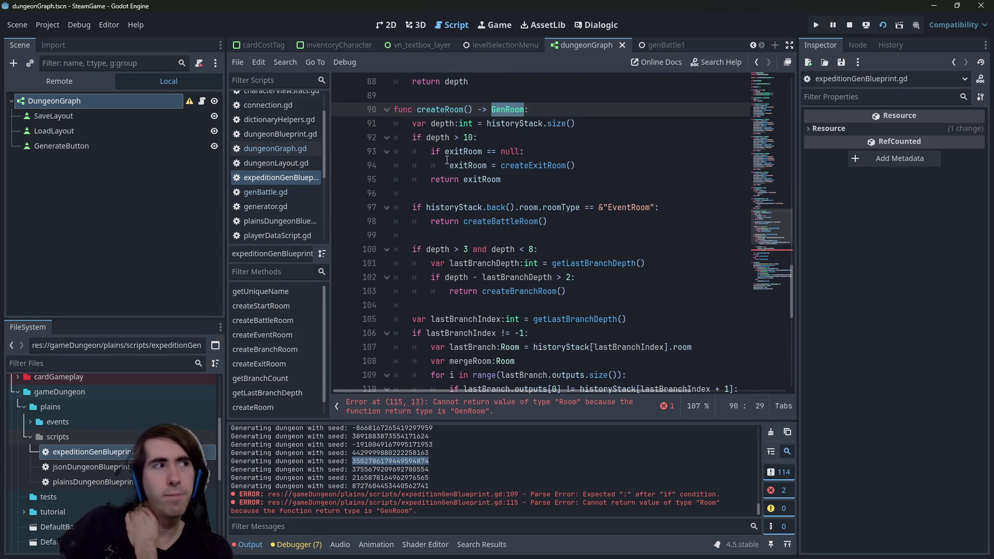
scroll(574, 149, "up", 20)
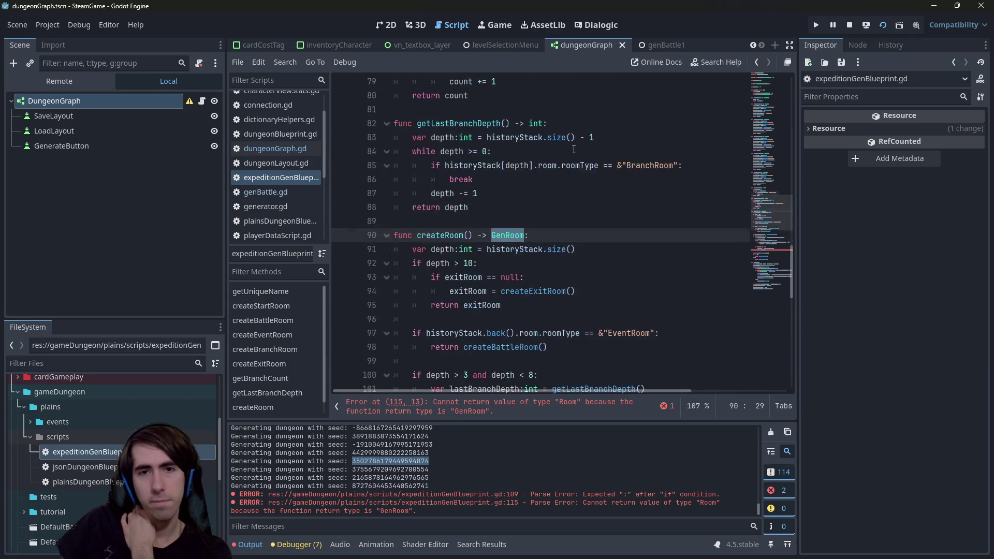
scroll(574, 149, "up", 8)
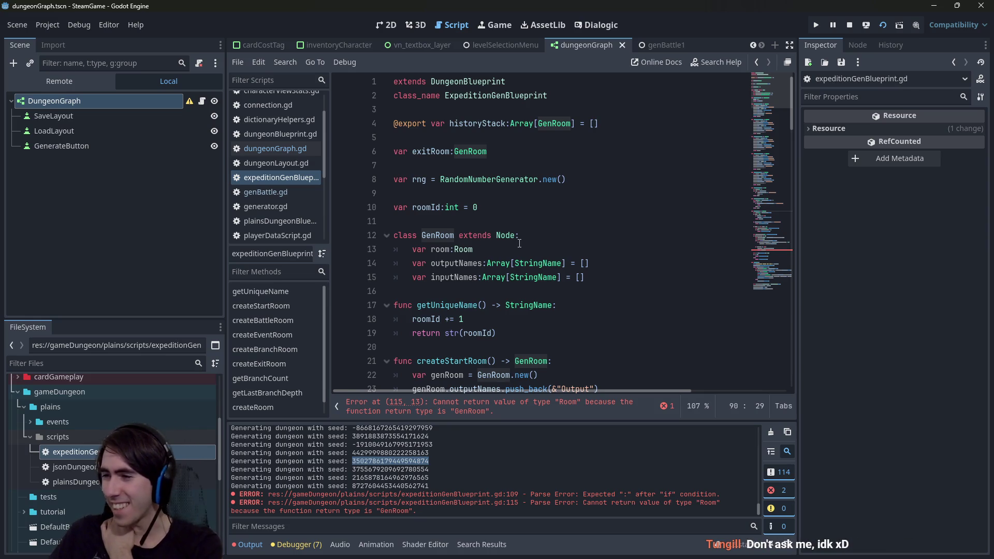
scroll(520, 243, "down", 20)
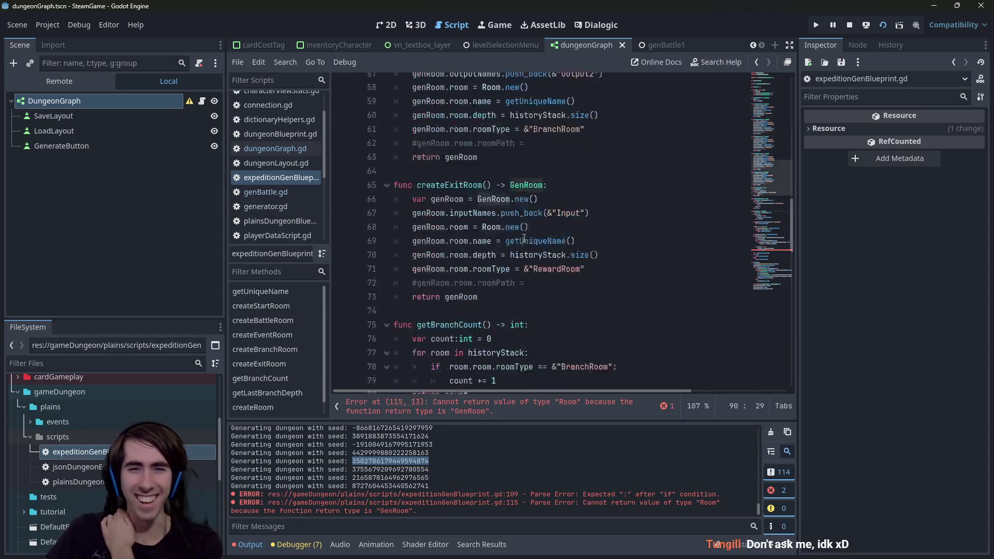
scroll(523, 235, "up", 7)
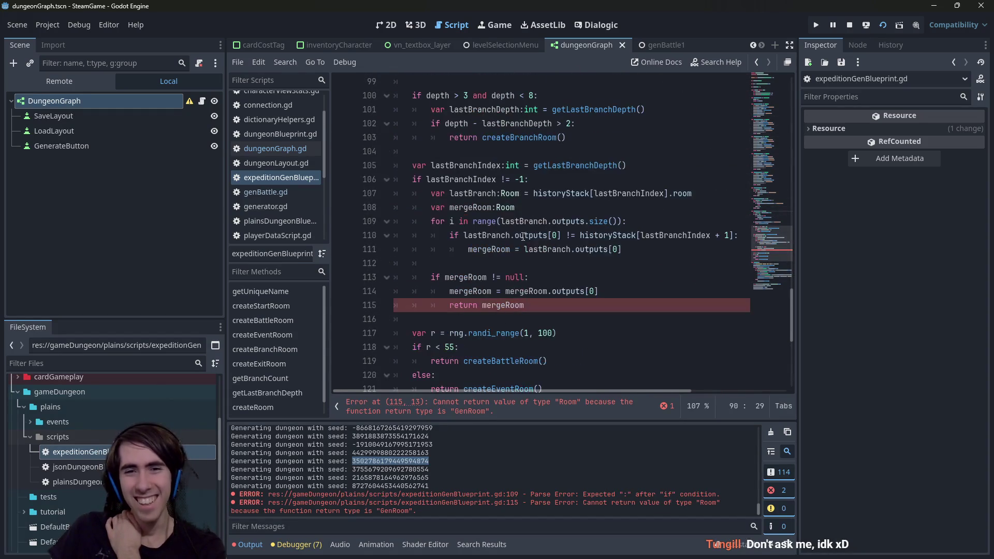
left_click(534, 303)
scroll(533, 302, "down", 4)
scroll(535, 299, "up", 3)
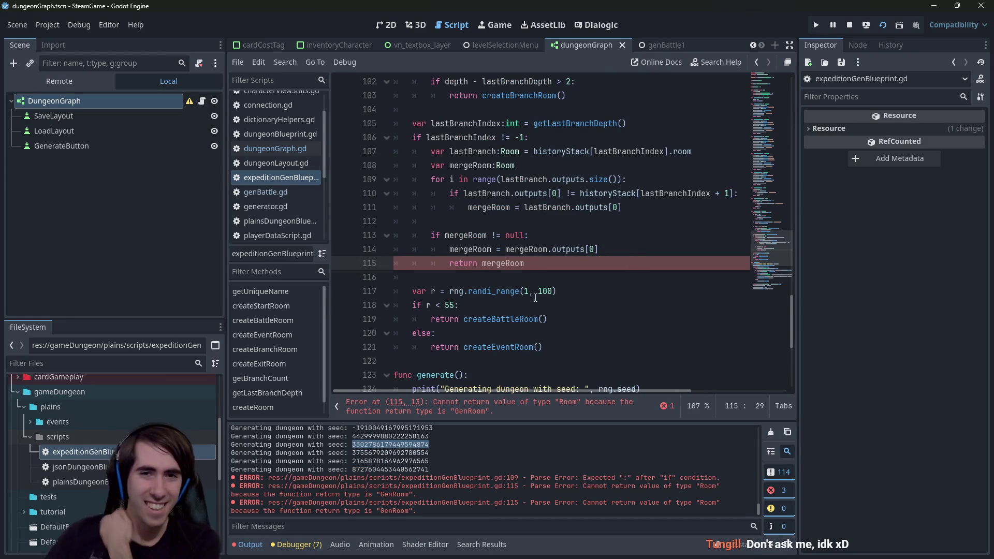
scroll(535, 297, "up", 1)
scroll(535, 298, "down", 4)
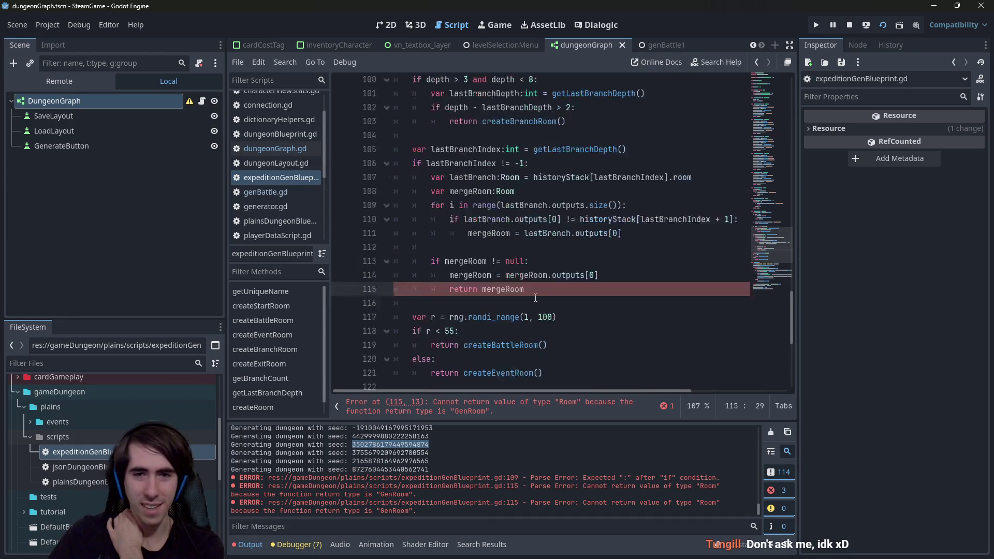
scroll(533, 297, "down", 2)
scroll(535, 294, "up", 6)
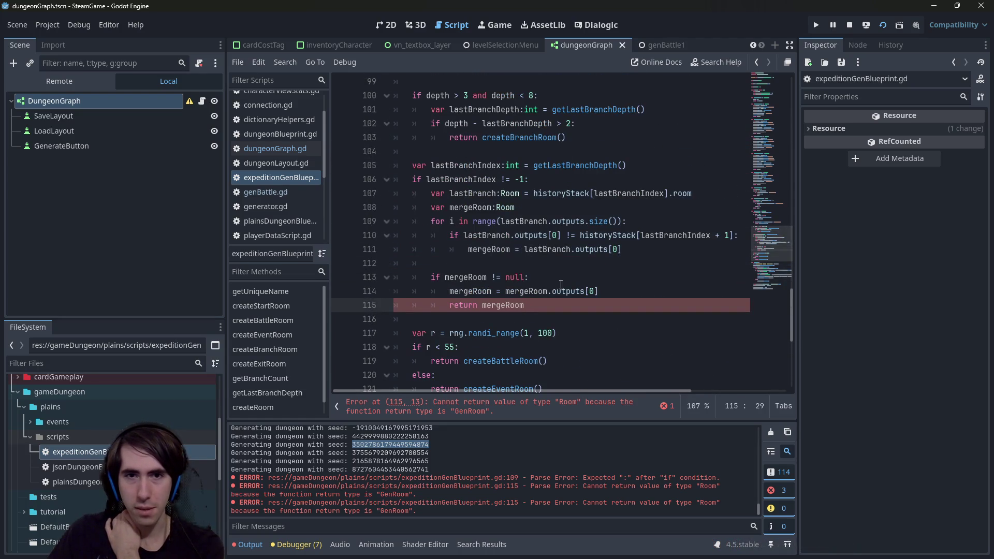
Check the lastBranch:Room declaration, then go to the blank line after roomId
left_click(520, 193)
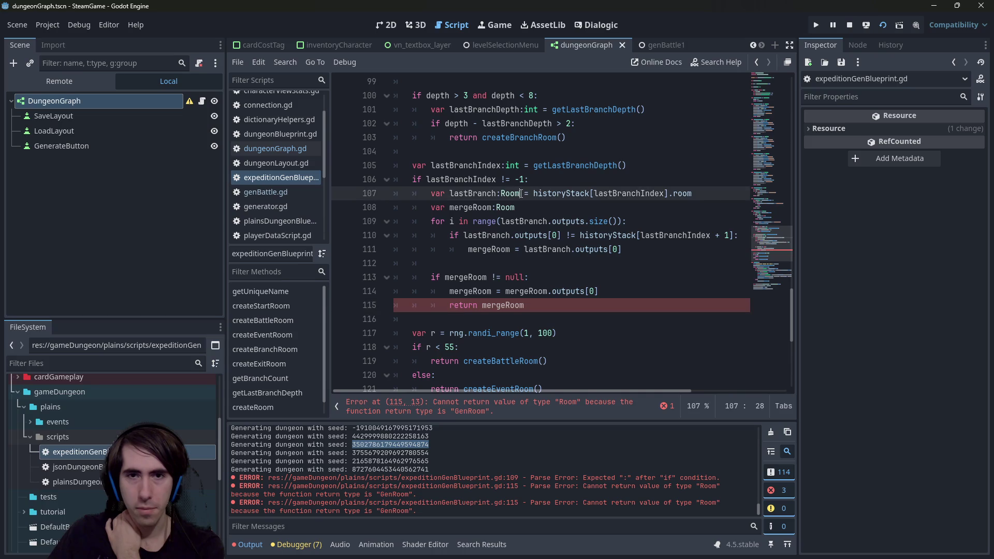
scroll(538, 243, "down", 6)
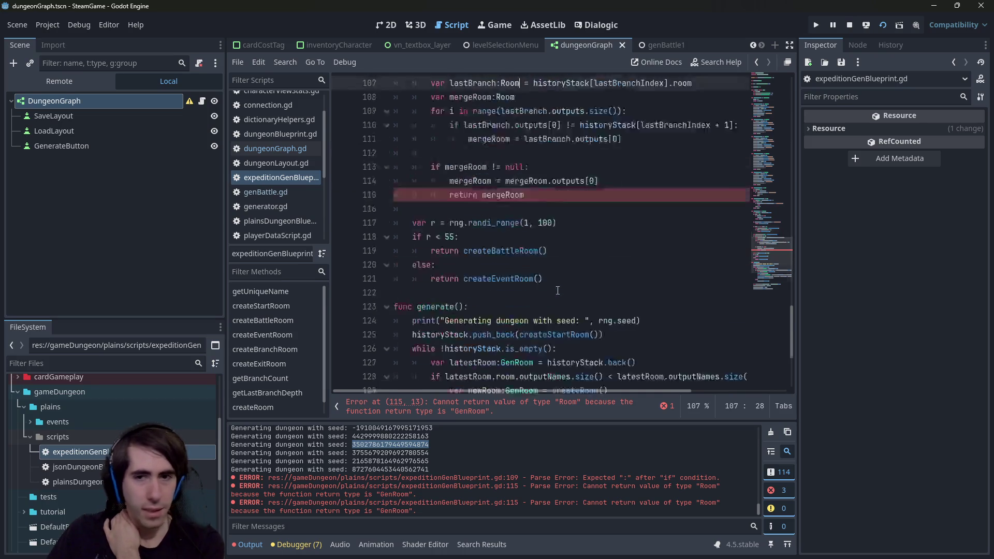
scroll(558, 291, "down", 1)
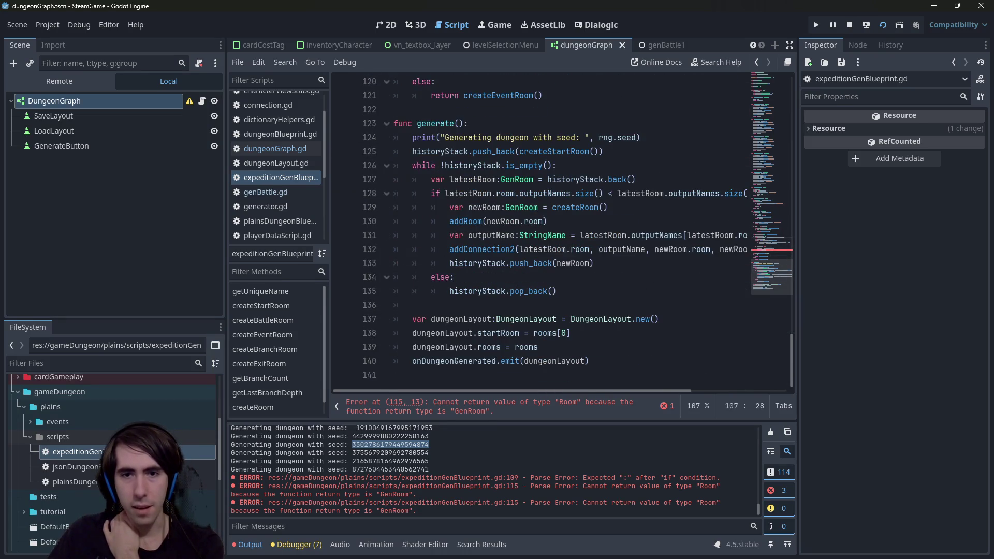
scroll(559, 251, "up", 10)
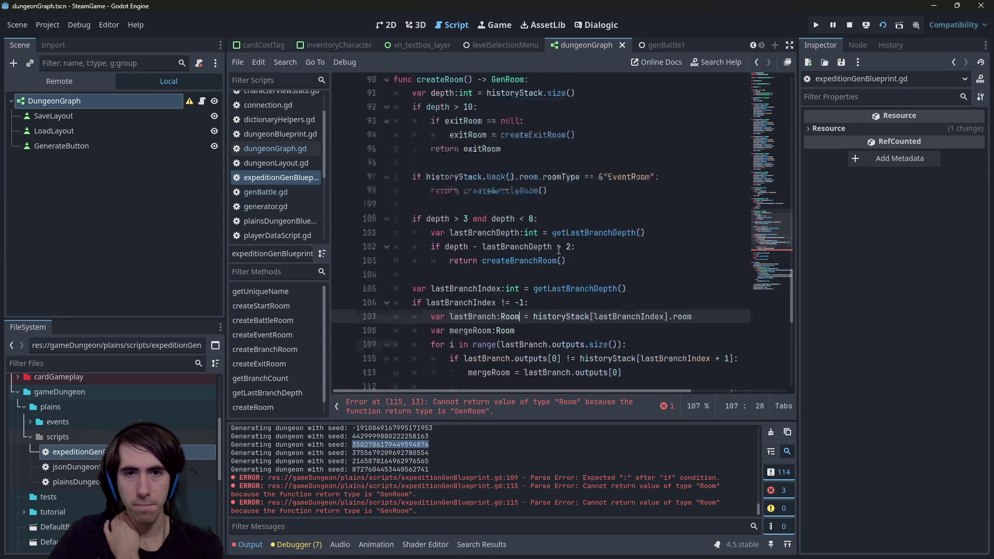
scroll(559, 250, "up", 4)
left_click(552, 238)
scroll(552, 239, "up", 20)
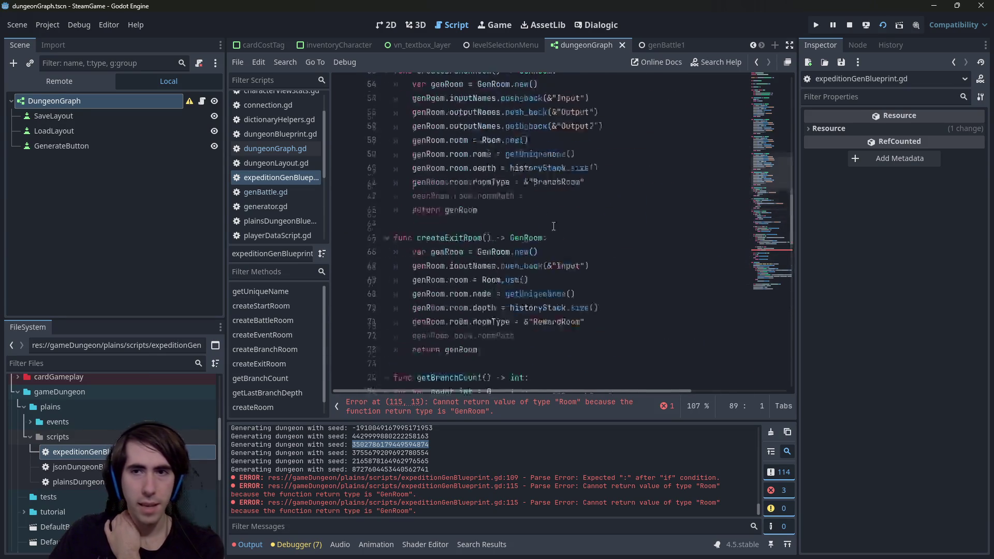
left_click(551, 220)
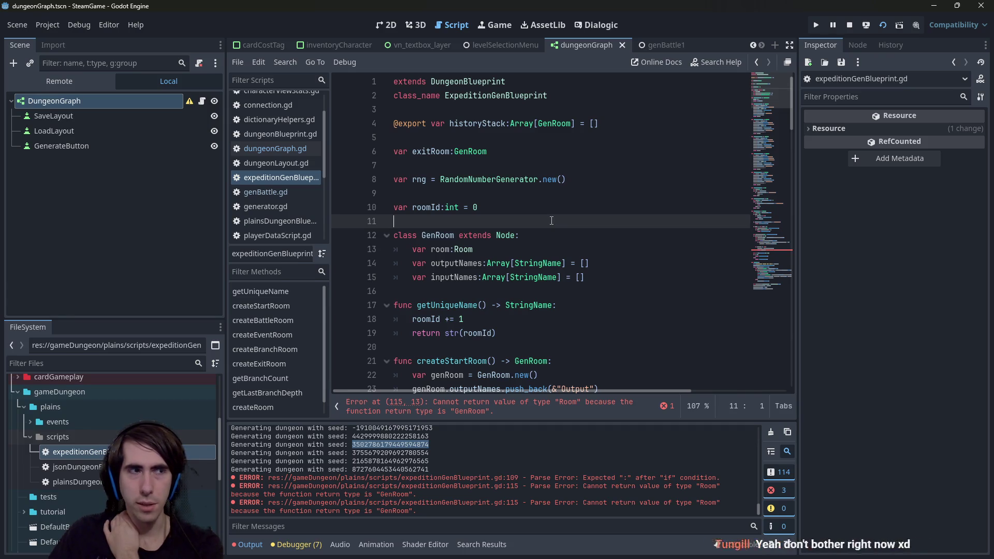
Declare 'var roomToGenRoom:Dictionary[Room, GenRoom] = {}' on line 12 below roomId
key("Return")
key("Return")
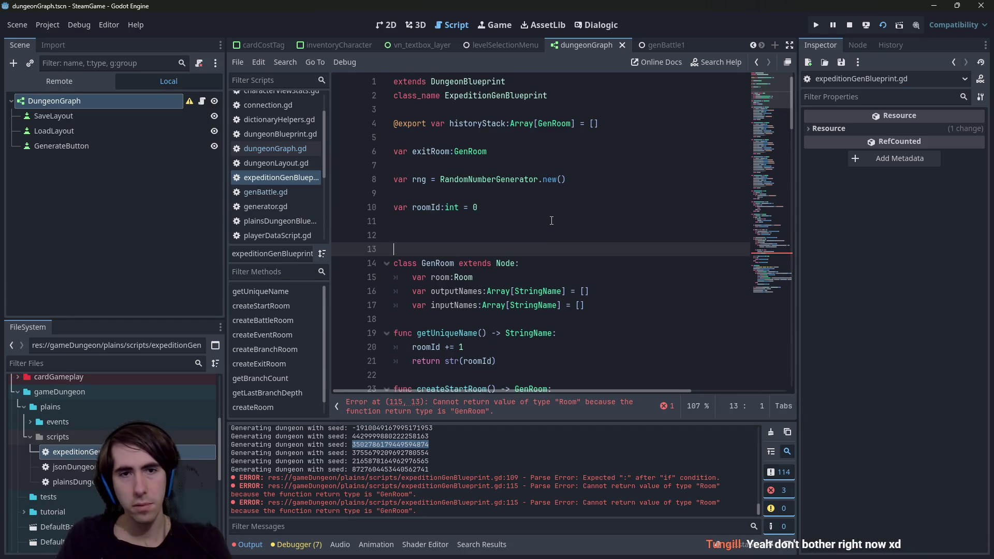
key("Up")
type("var roomToGenRoom:Di")
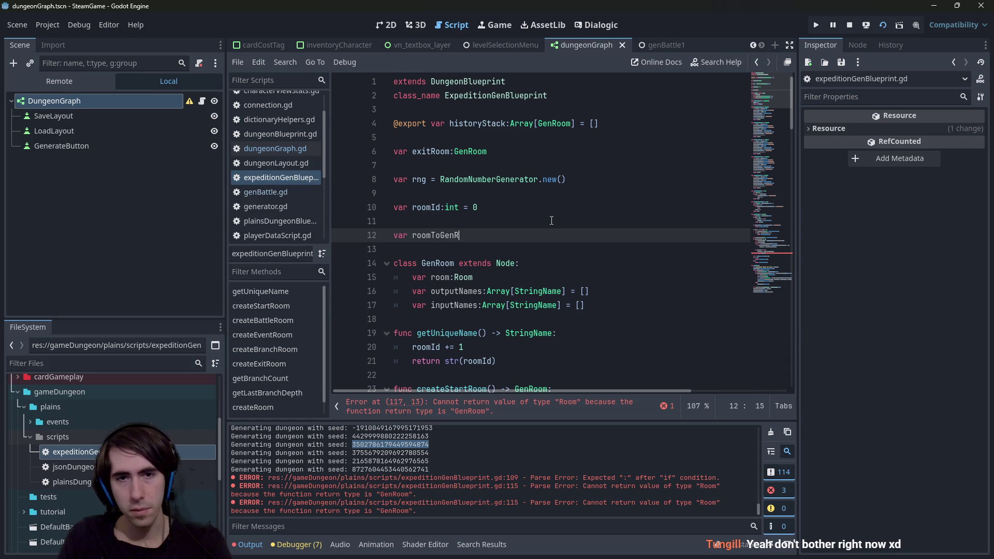
type("na")
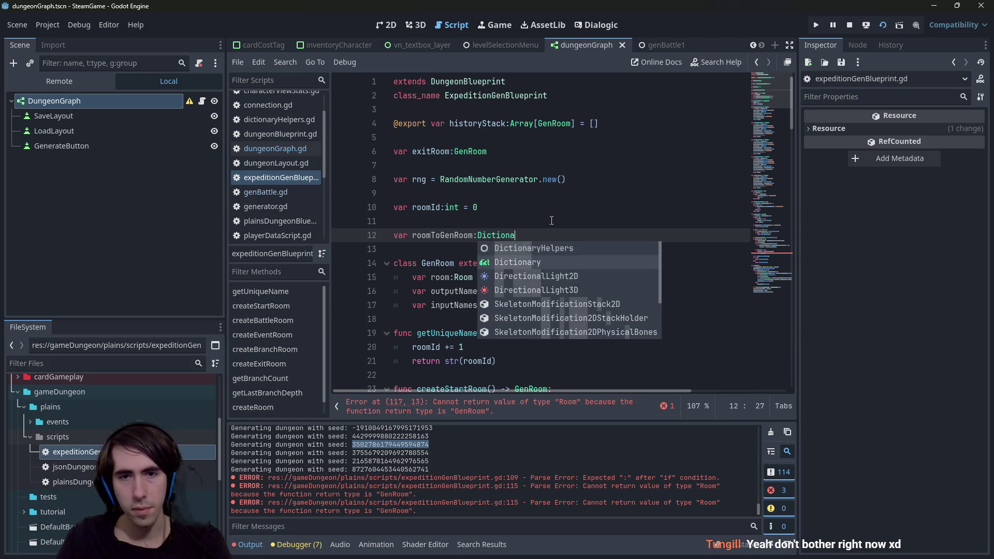
key("Return")
type("[Room.")
key("BackSpace")
type(", GenR")
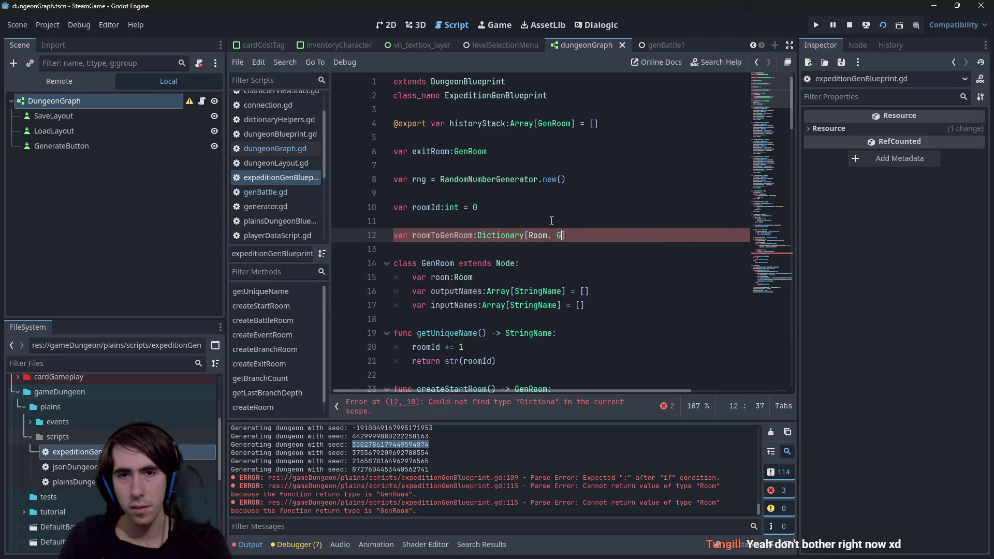
key("Return")
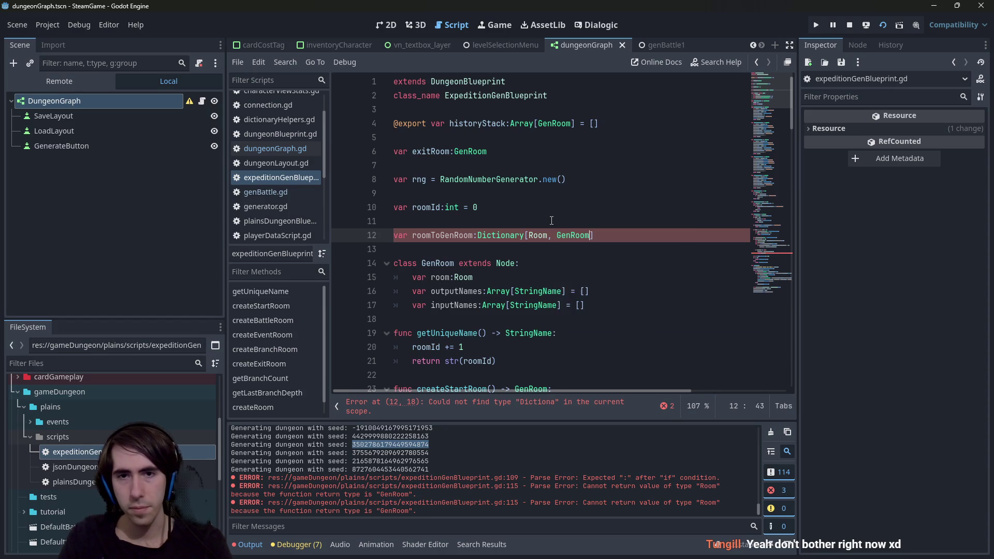
type("] = ")
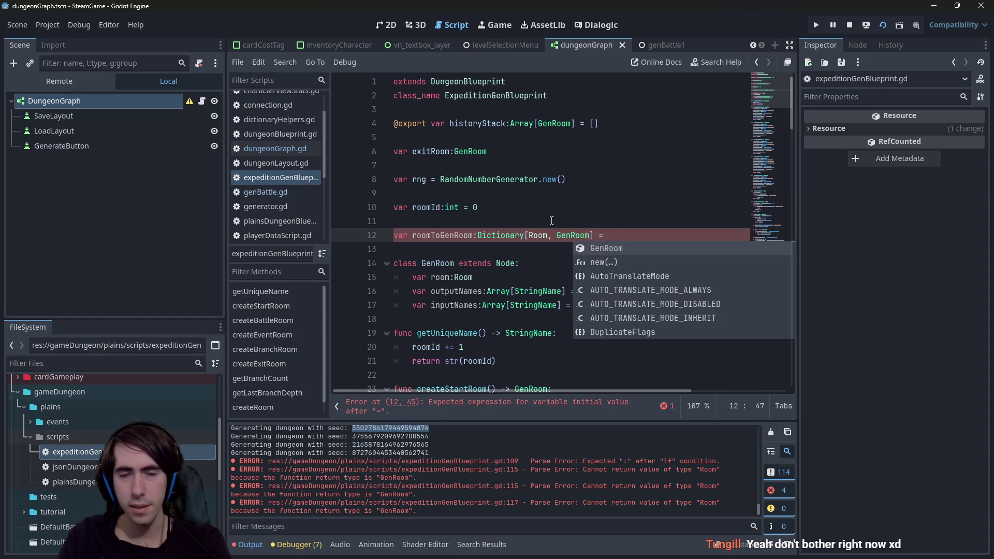
type("{")
left_click(506, 237)
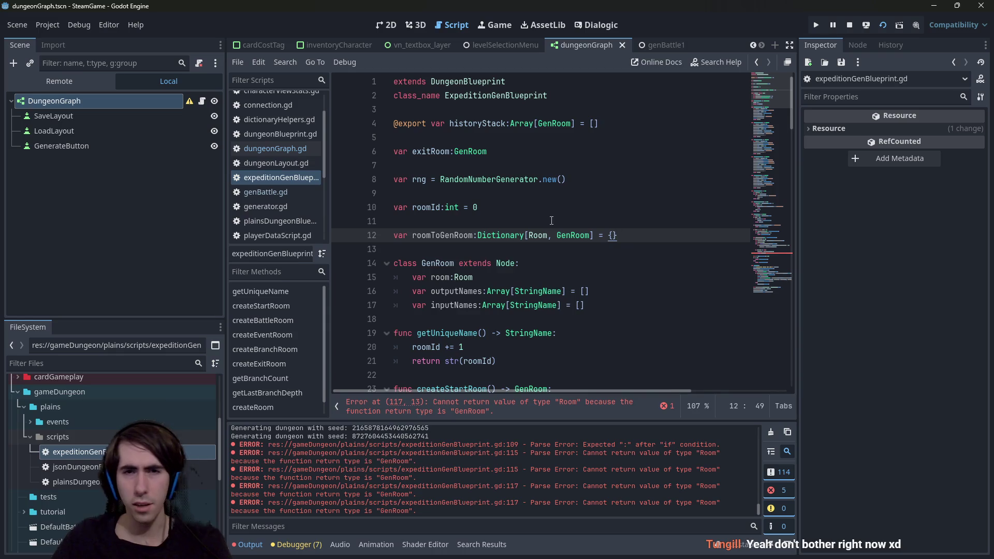
double_click(458, 237)
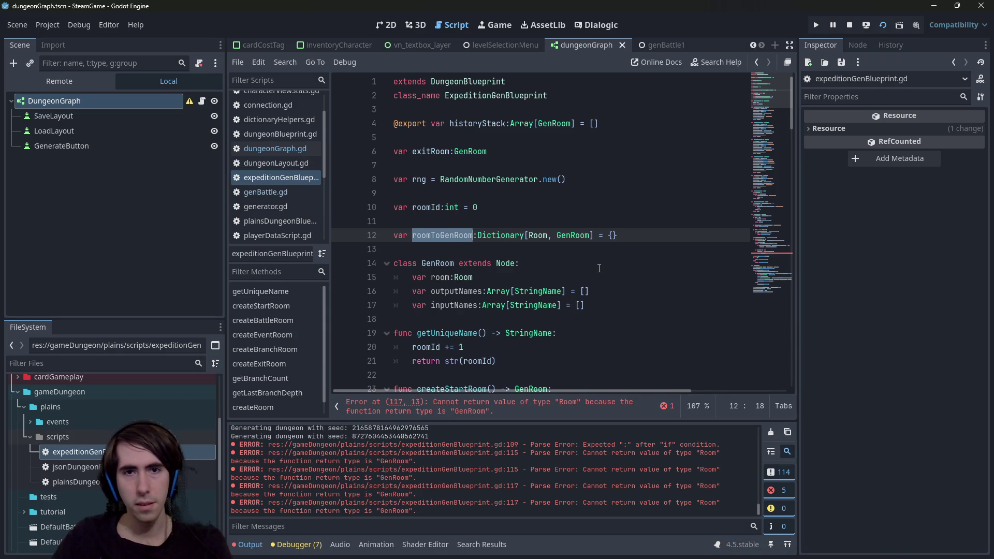
scroll(598, 268, "down", 13)
scroll(599, 268, "down", 20)
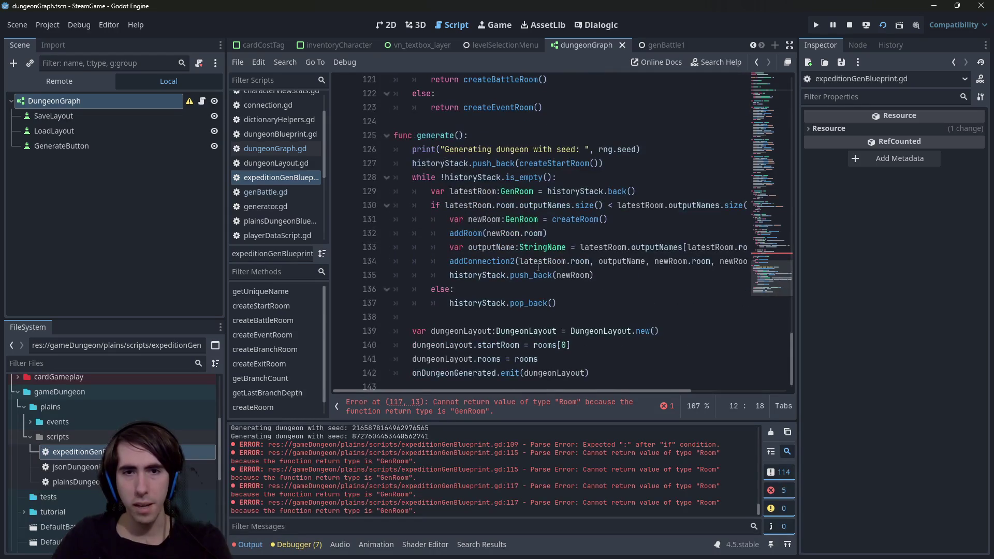
Open a new line after addRoom(newRoom.room) and start typing 'roomToGenRoom['
left_click(552, 238)
double_click(487, 219)
left_click(598, 228)
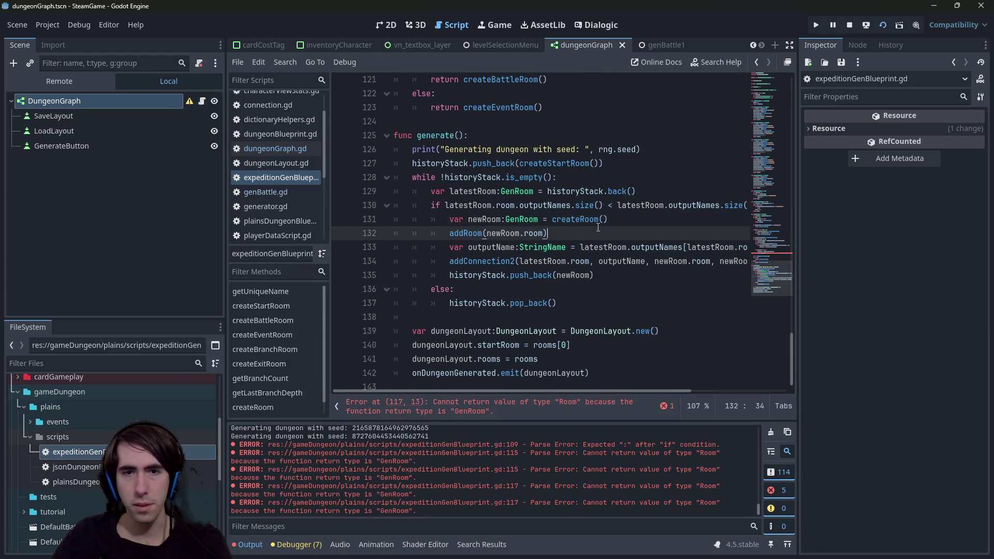
key("Return")
type("roomToGenRoom.push")
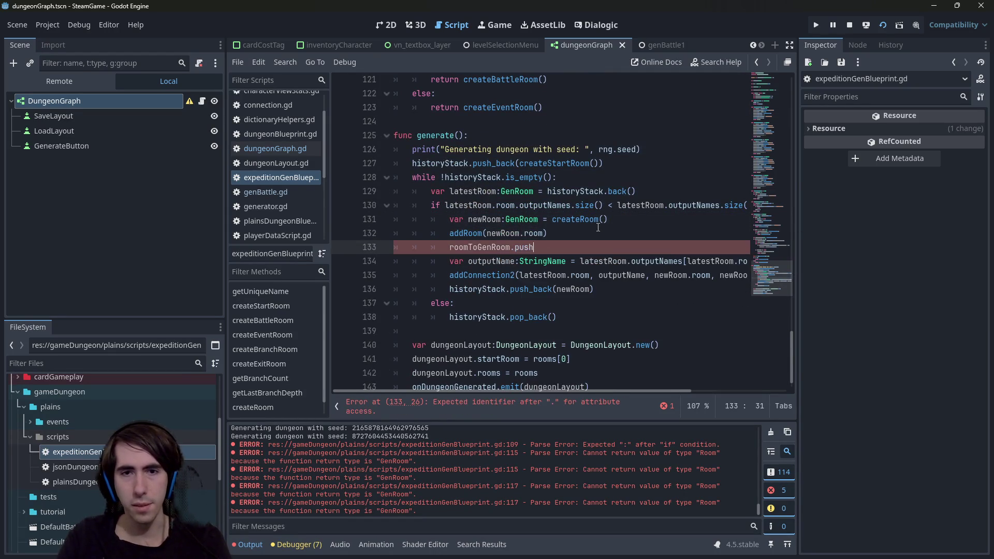
key("BackSpace")
key("BackSpace")
key("BackSpace")
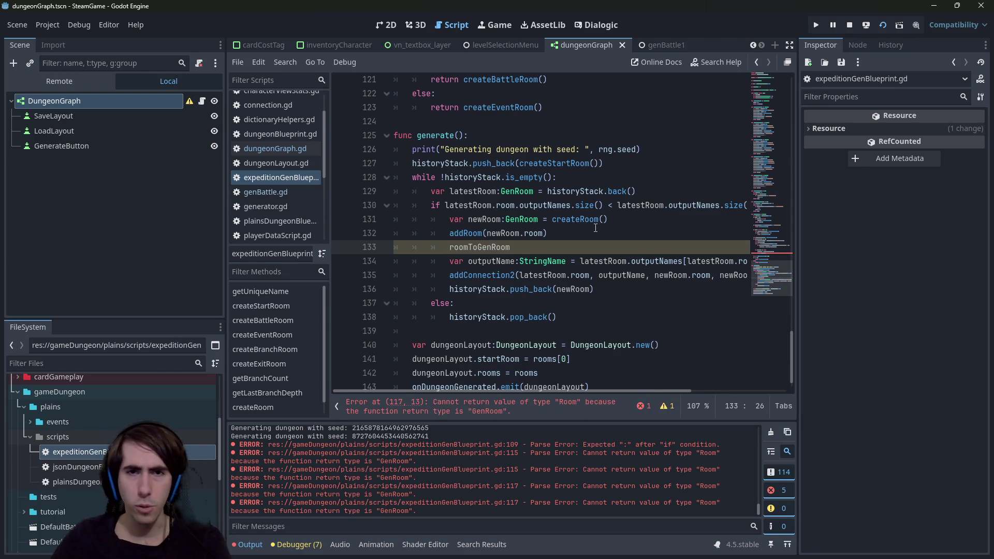
double_click(486, 218)
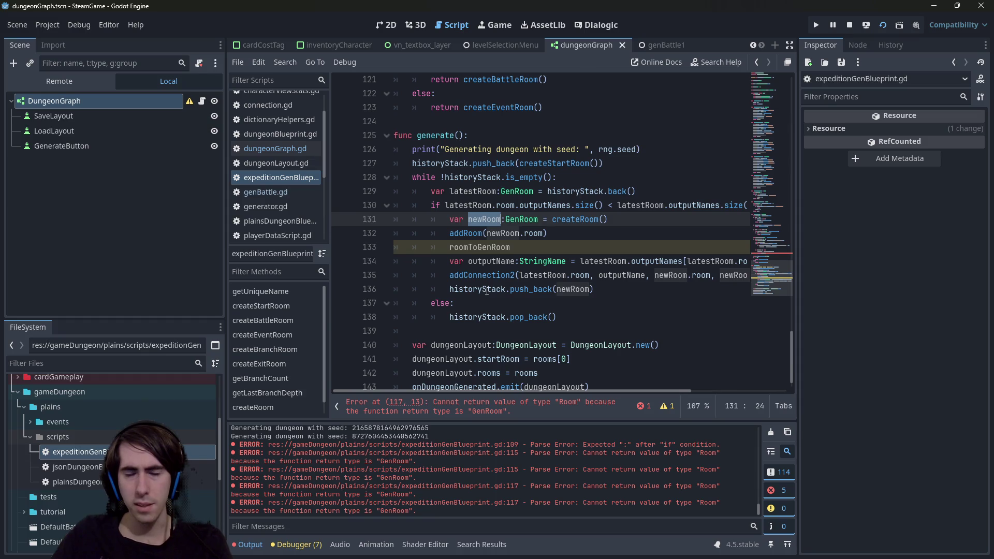
mouse_move(487, 291)
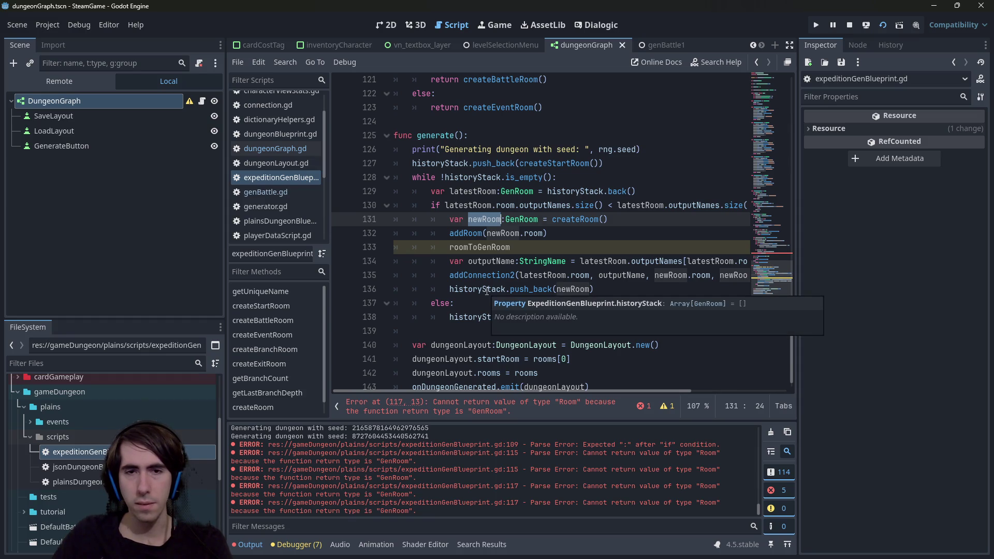
left_click(536, 247)
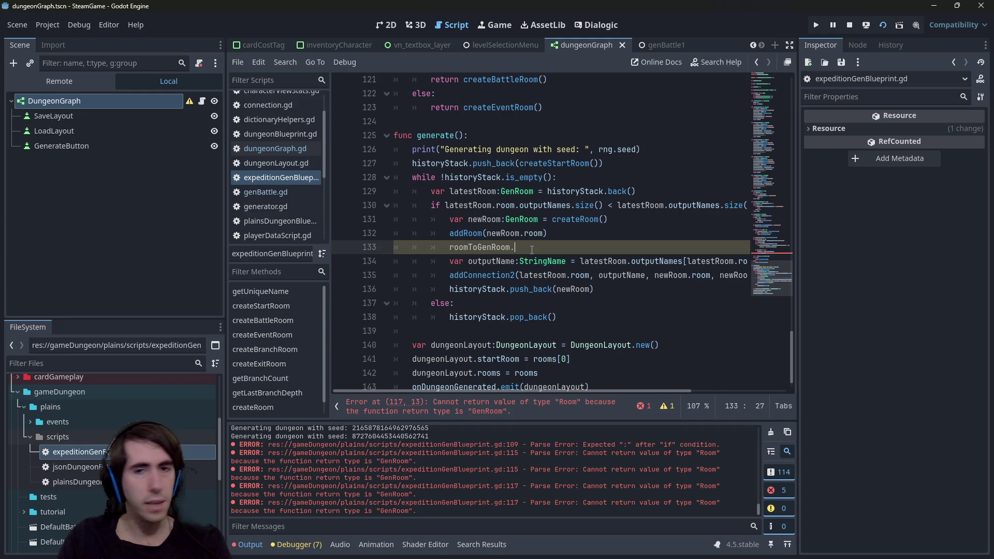
type("em")
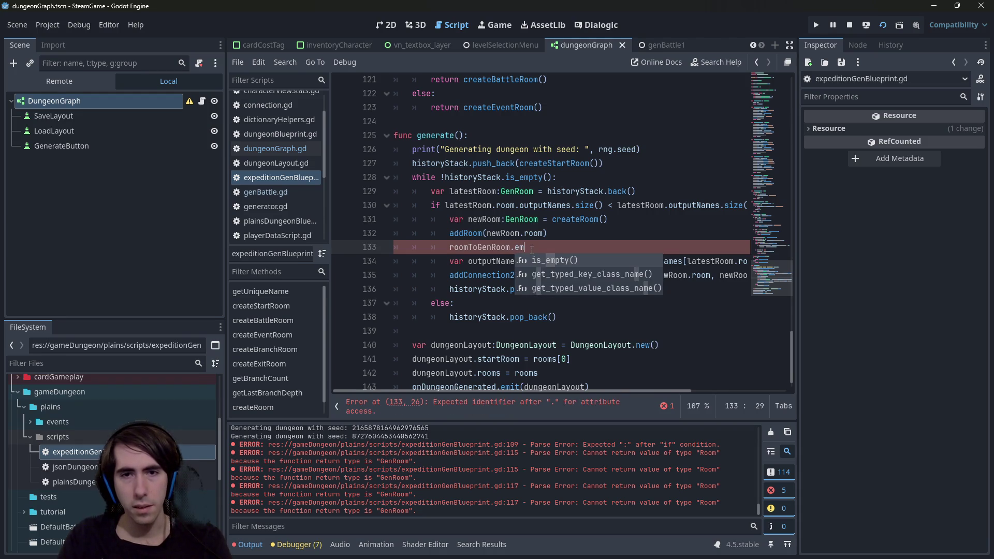
key("BackSpace")
key("BackSpace")
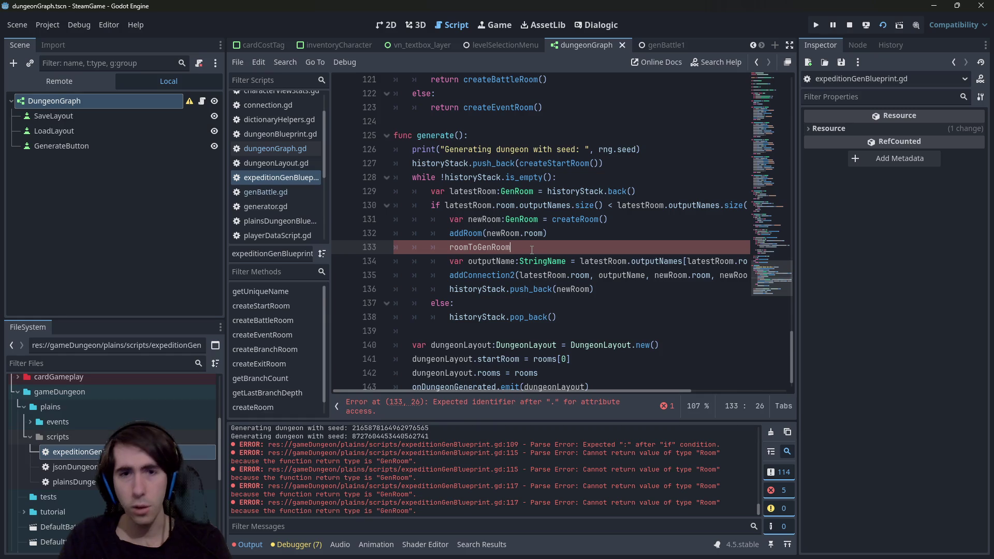
type("[")
Copy newRoom.room from the line above in as the key and finish with '= newRoom'
key("Up")
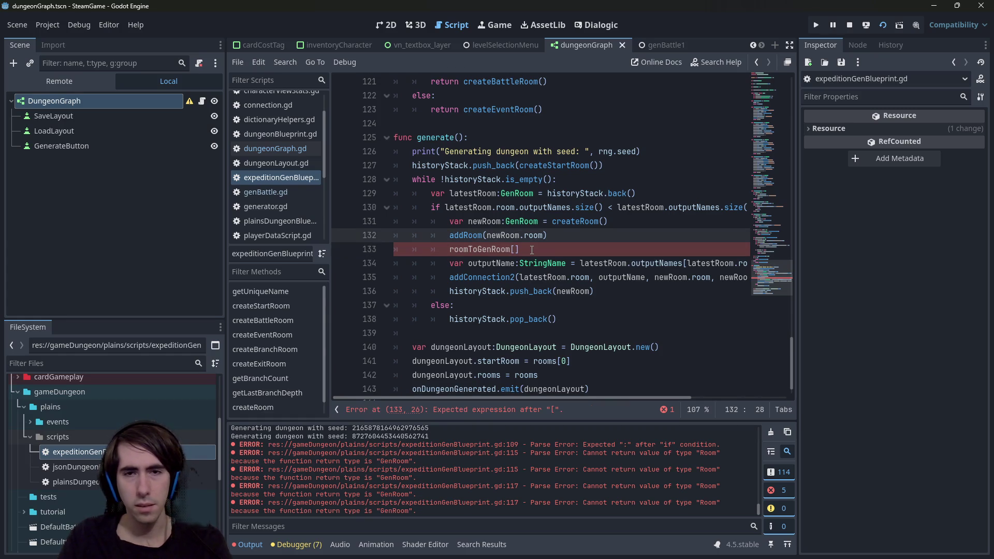
key("ctrl+shift+Right")
key("ctrl+c")
key("Down")
key("ctrl+v")
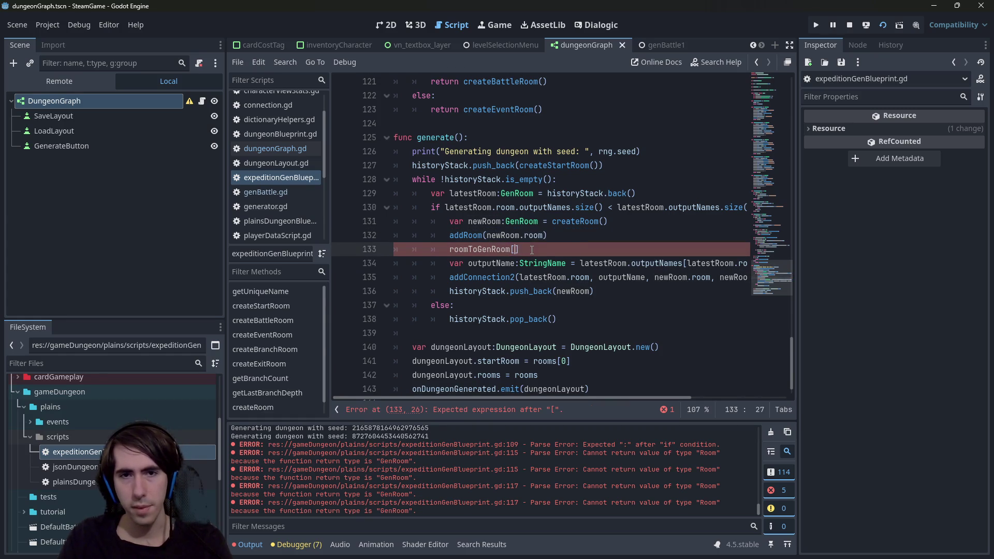
type("= newRoom")
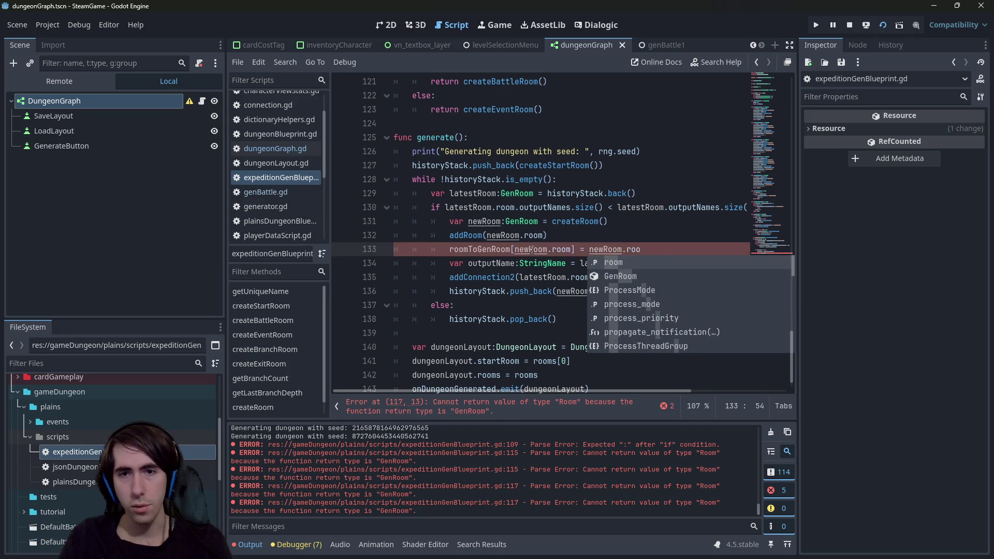
Select the roomToGenRoom name and locate the return mergeRoom line
double_click(482, 249)
scroll(480, 248, "up", 1)
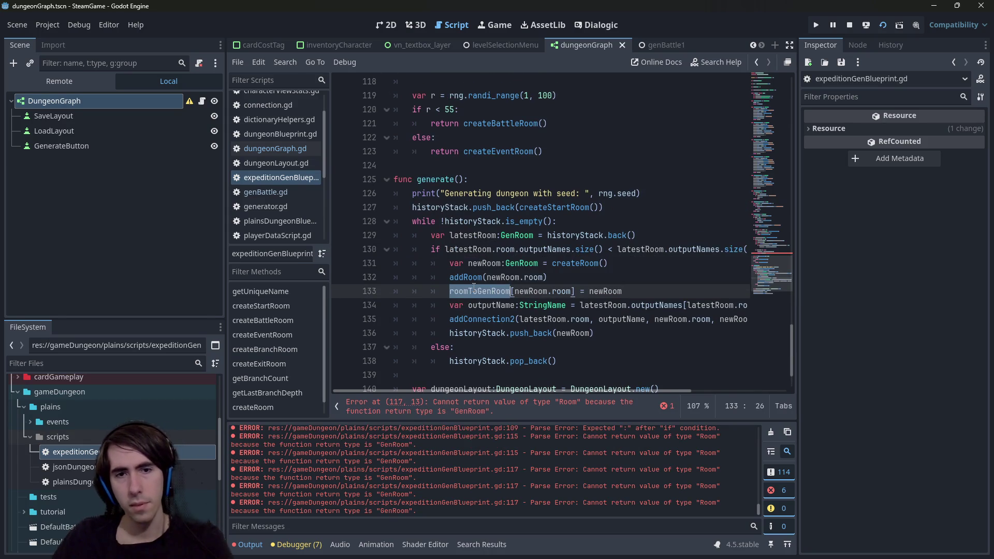
scroll(521, 191, "up", 6)
scroll(523, 187, "down", 1)
left_click(554, 277)
scroll(556, 277, "up", 1)
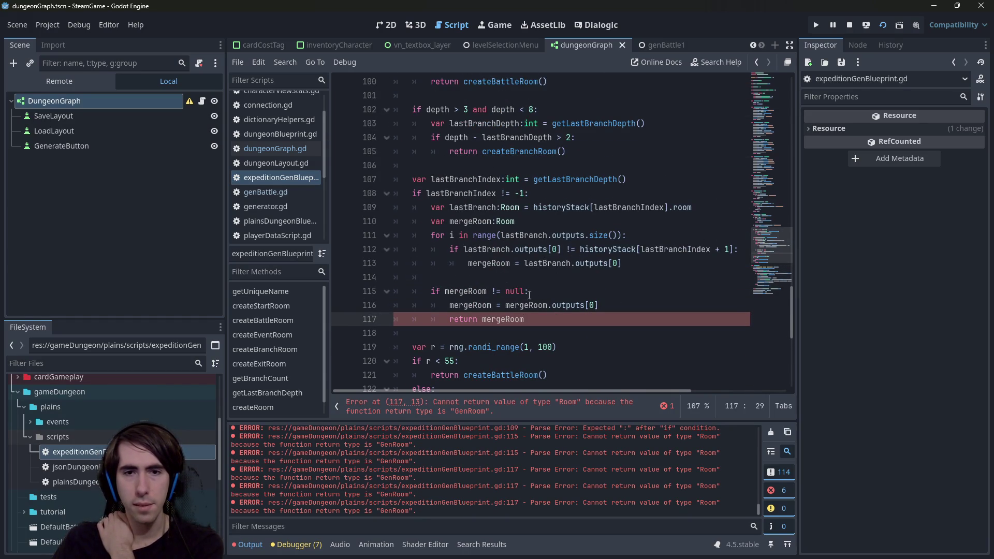
Wrap the value returned on line 117 as roomToGenRoom[mergeRoom]
left_click(482, 319)
type("roomToGenRoom(")
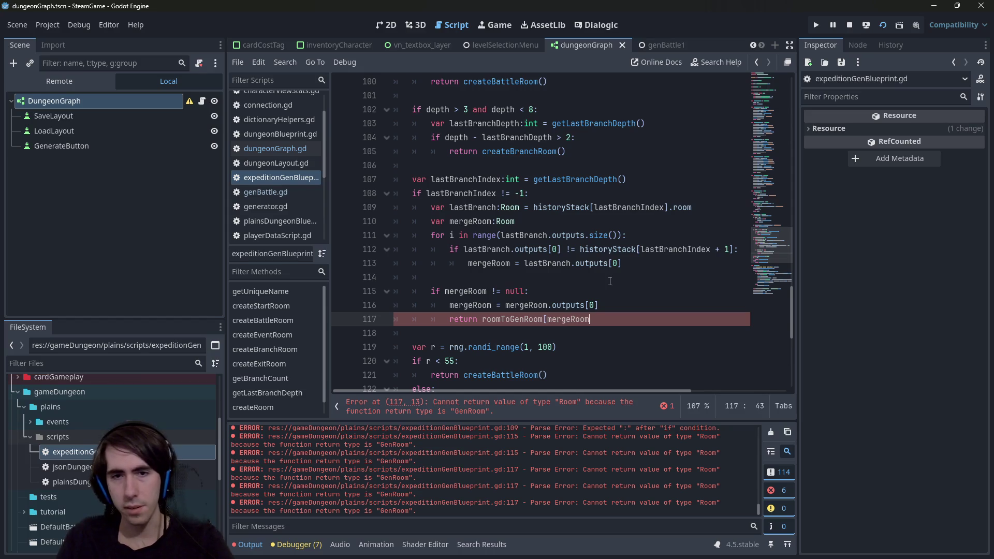
left_click(620, 320)
type("]")
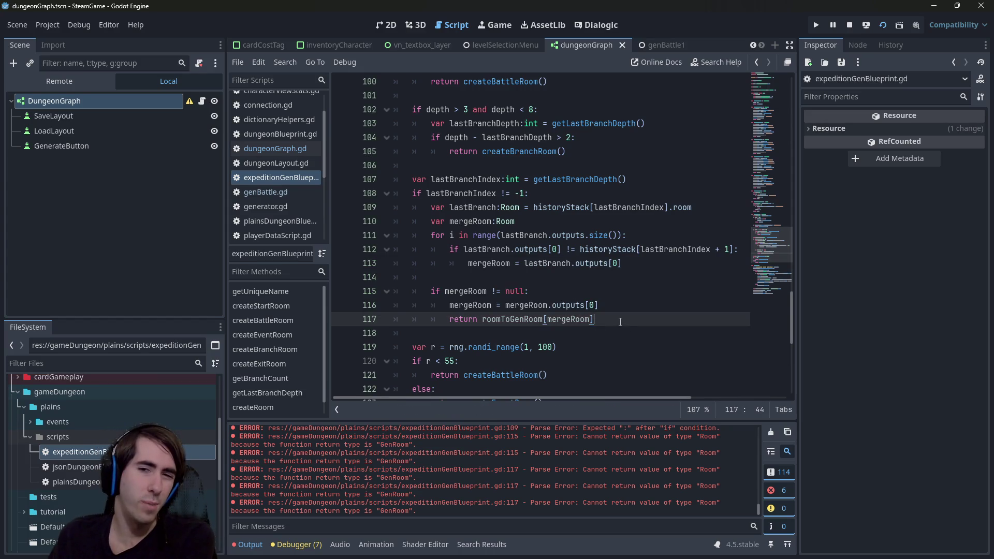
Review the mergeRoom.outputs reassignment on line 116 and stop the running game
left_click(369, 320)
left_click(369, 307)
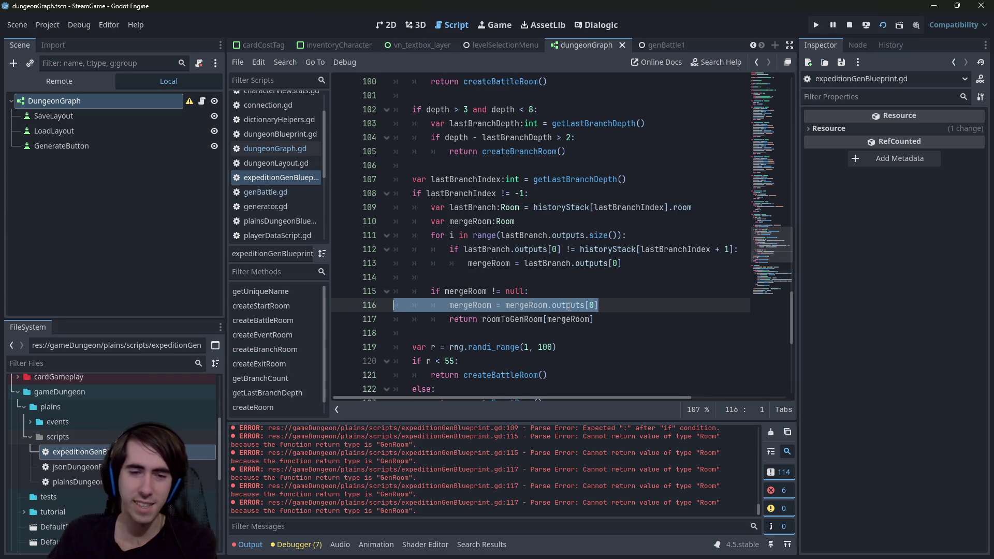
double_click(584, 306)
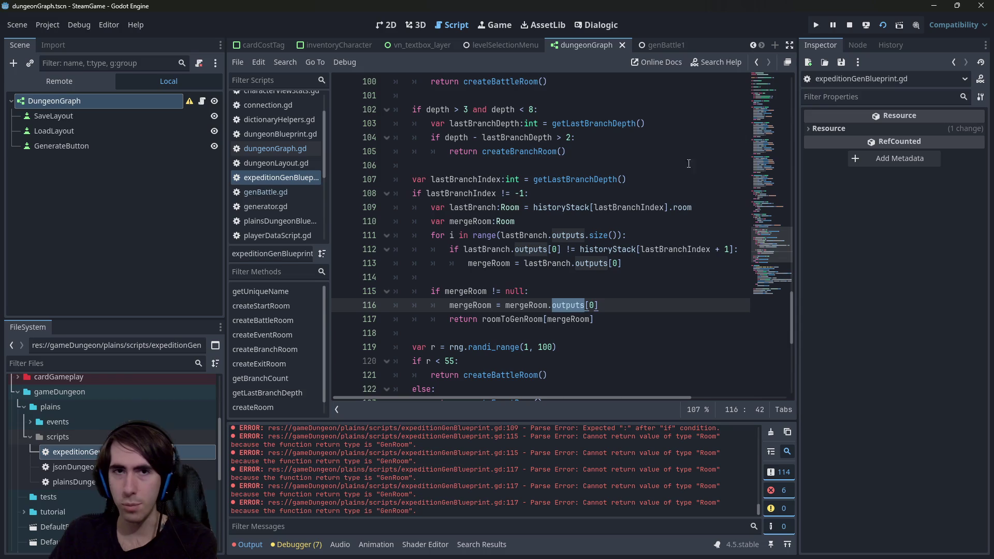
left_click(639, 304)
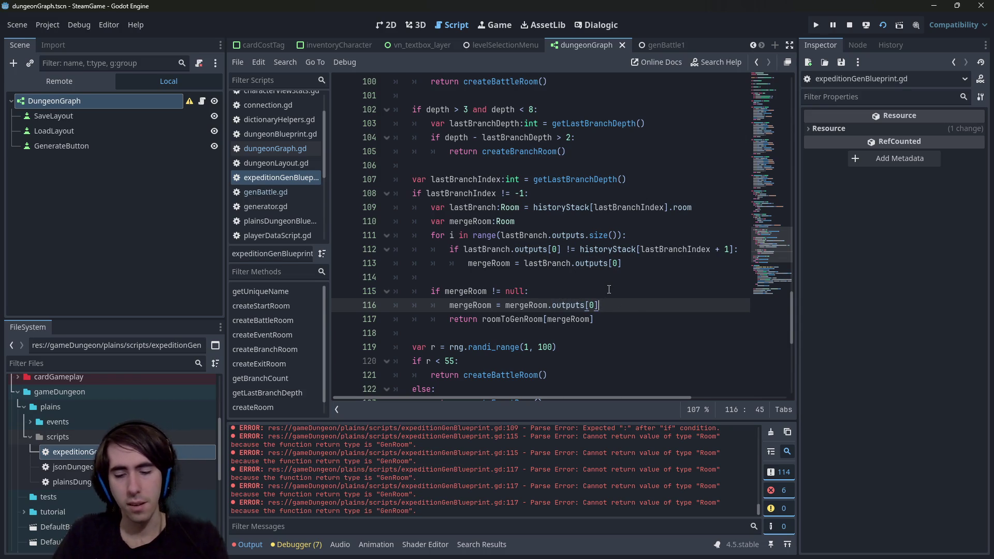
left_click(854, 26)
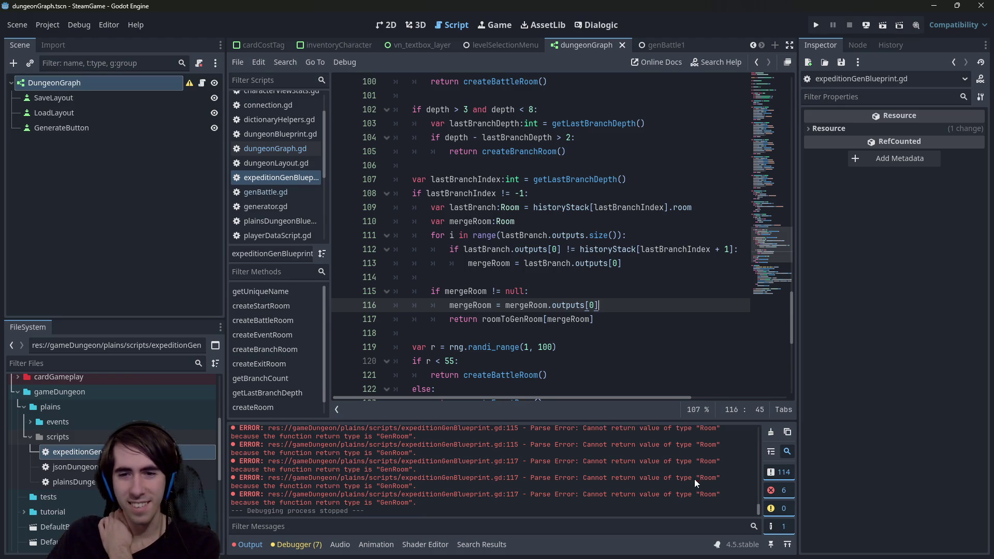
left_click(654, 320)
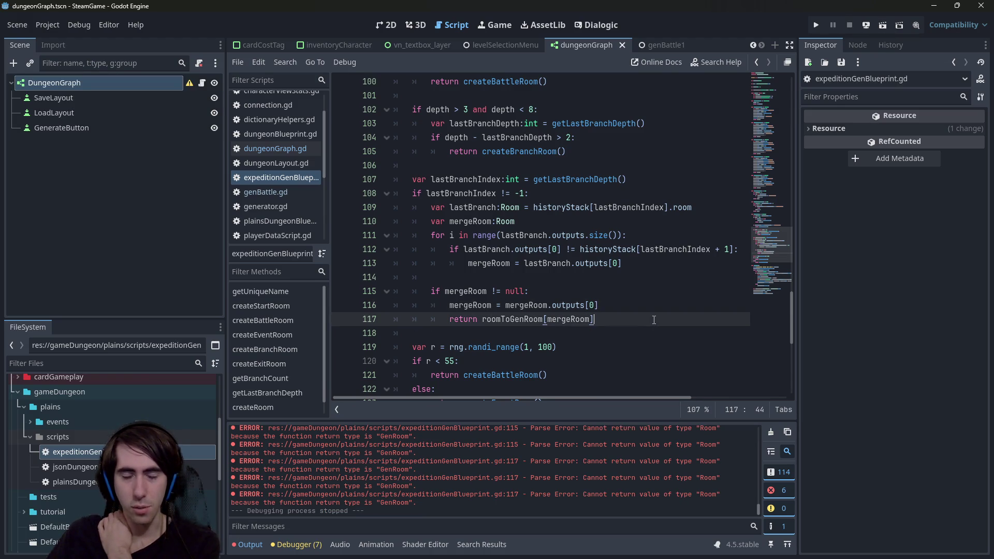
left_click_drag(506, 305, 586, 305)
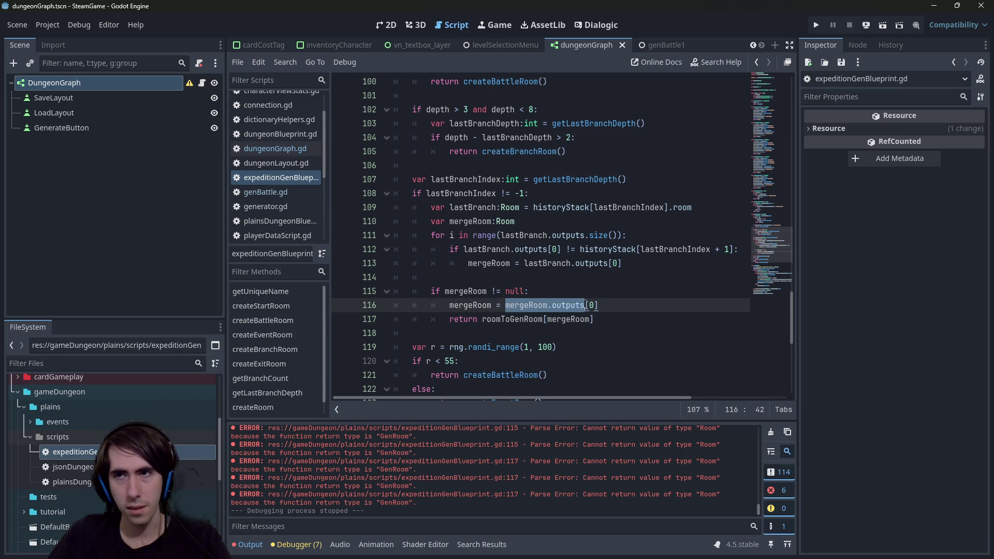
left_click(579, 291)
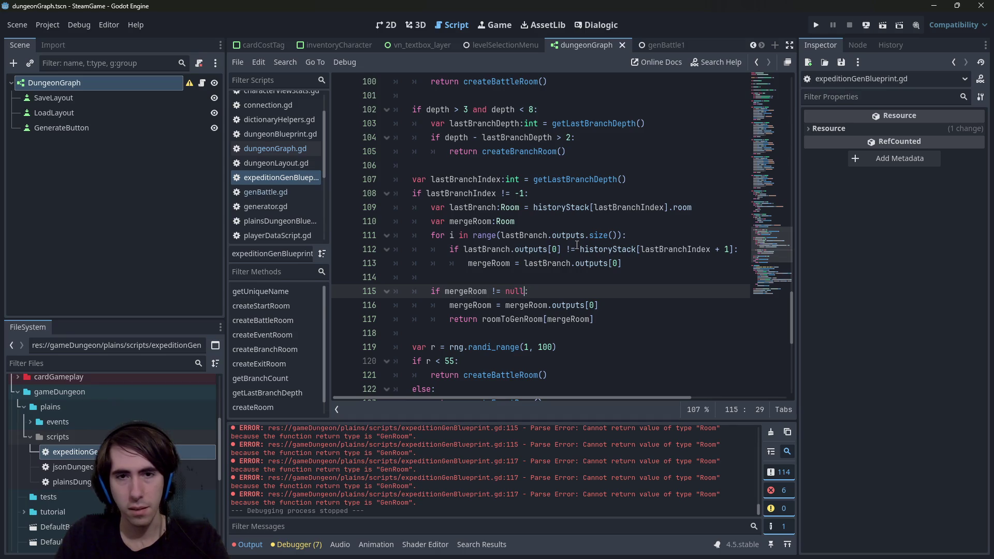
Append 'and mergeRoom.outputs.size() > 0' to line 115's if, then run the current scene
type("and mergeRoom.outputs.size()")
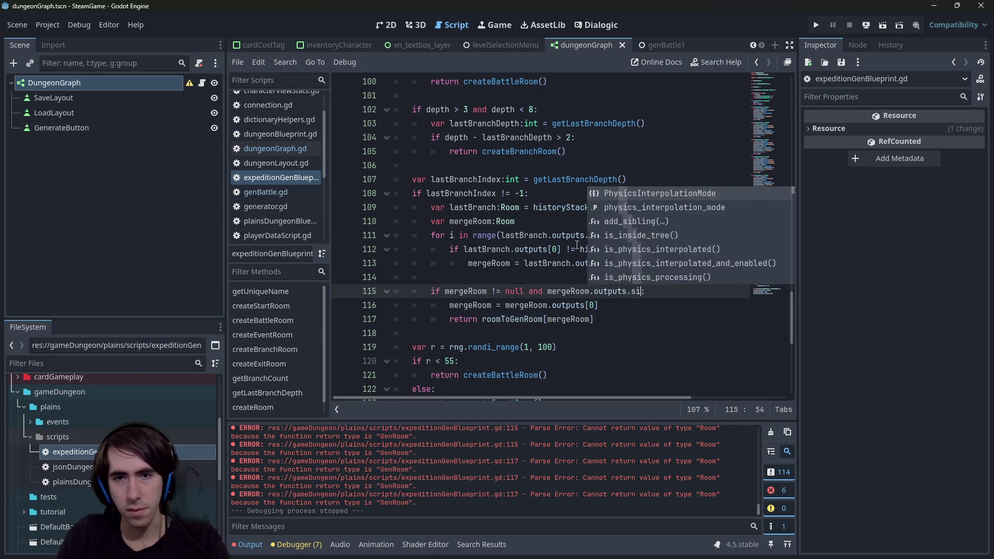
type(" > 0")
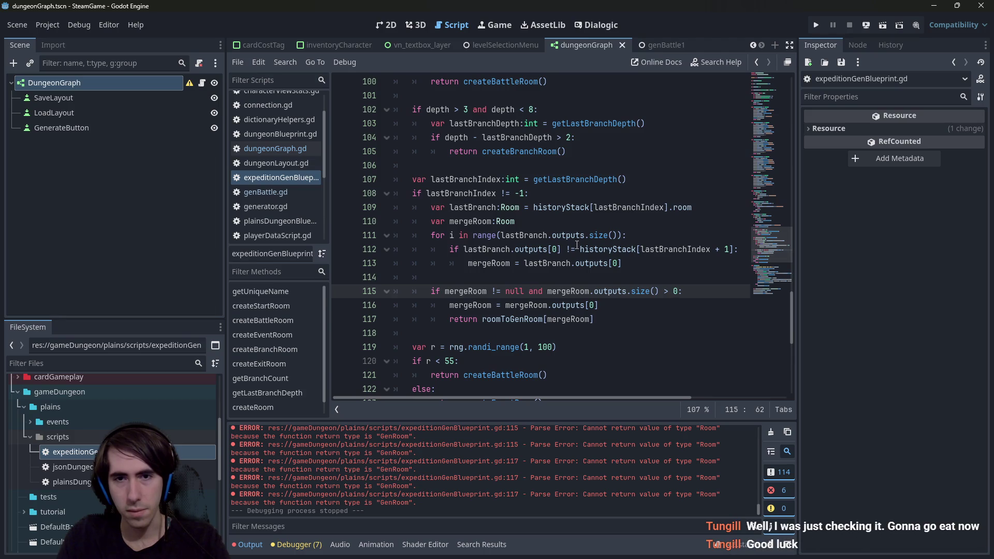
left_click(882, 24)
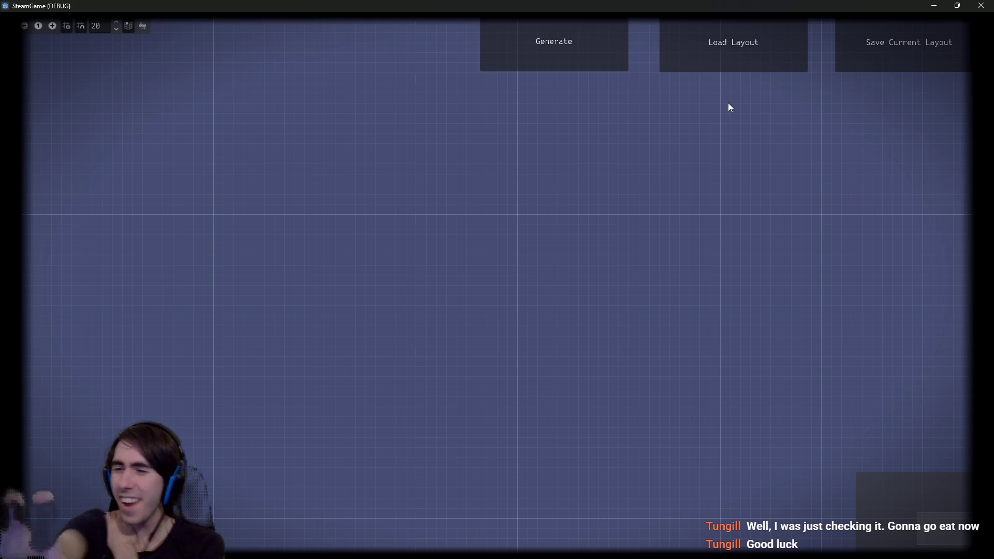
Generate a dungeon in the running game, which breaks at line 112 with an index '8' error
left_click(582, 43)
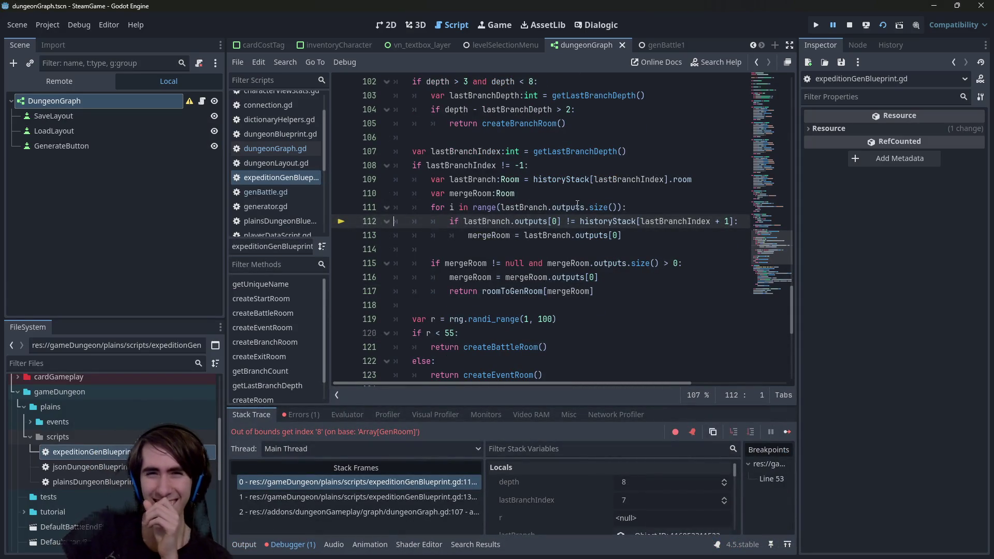
mouse_move(577, 204)
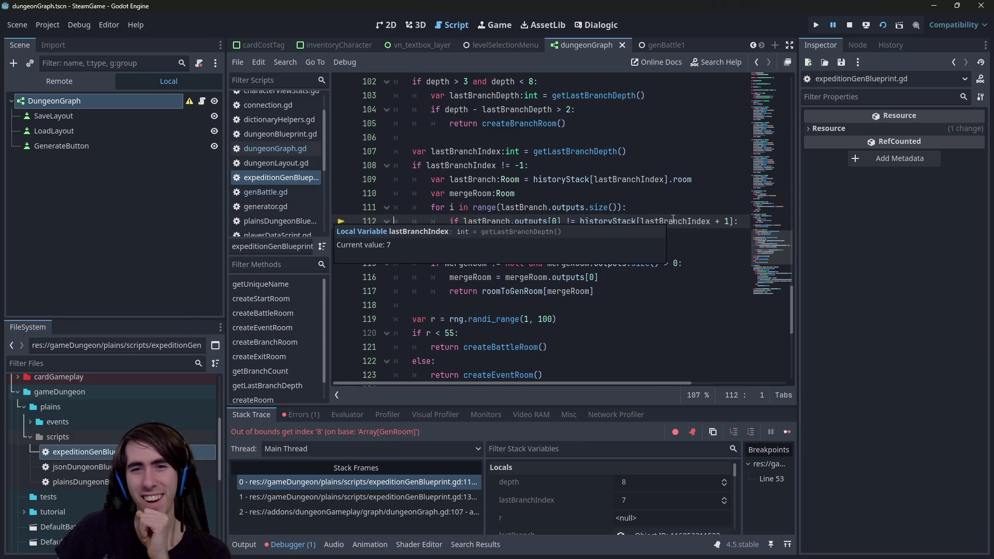
scroll(658, 287, "up", 2)
scroll(658, 287, "up", 6)
scroll(655, 288, "down", 6)
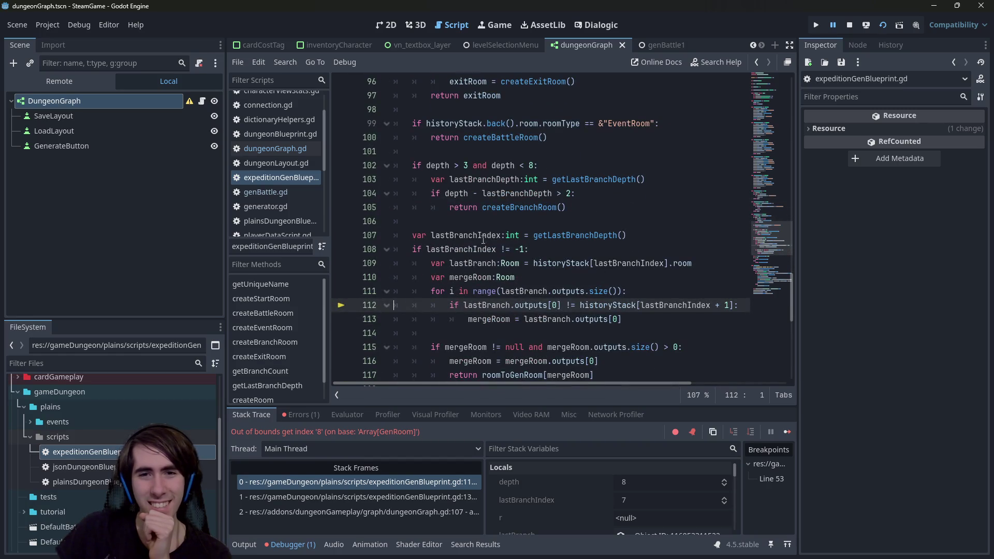
double_click(482, 236)
scroll(510, 249, "down", 1)
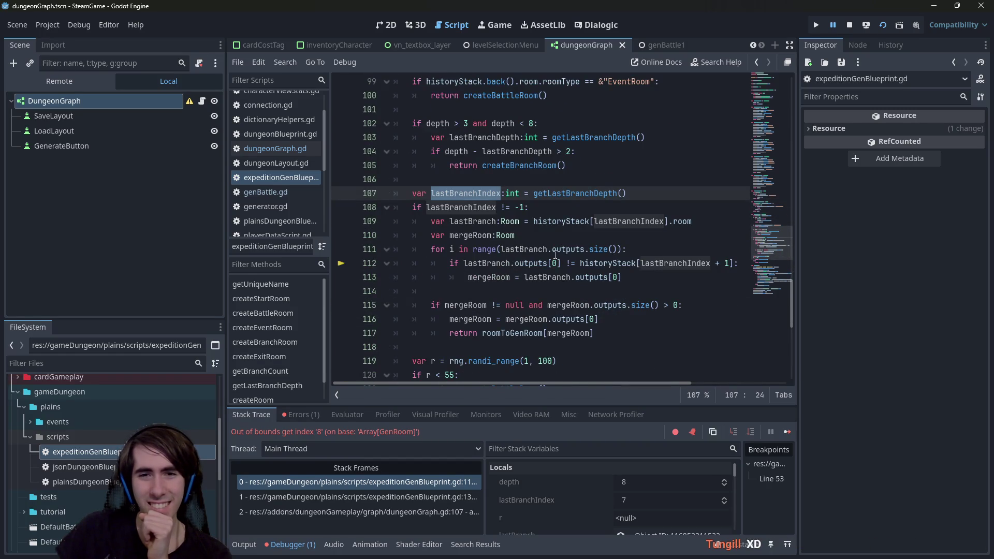
double_click(529, 249)
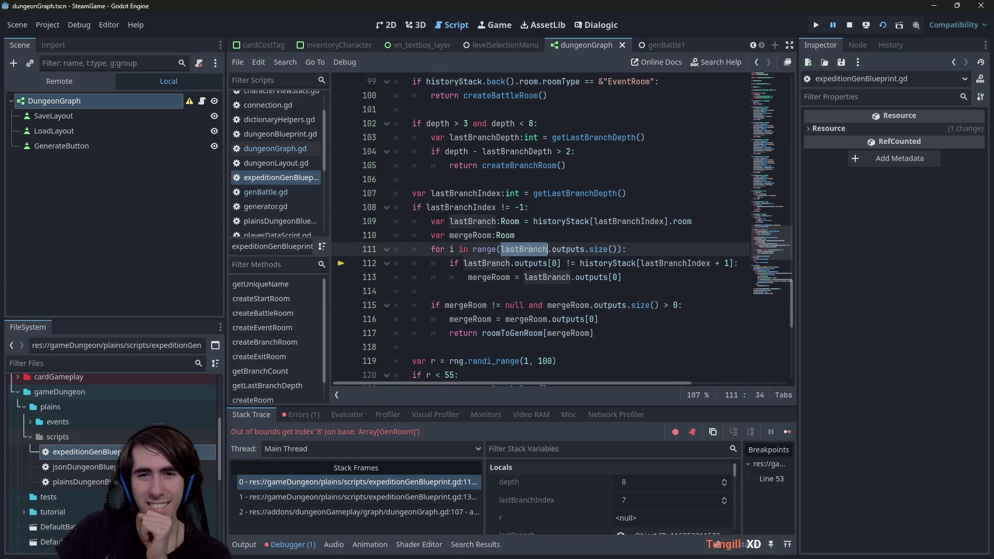
double_click(567, 249)
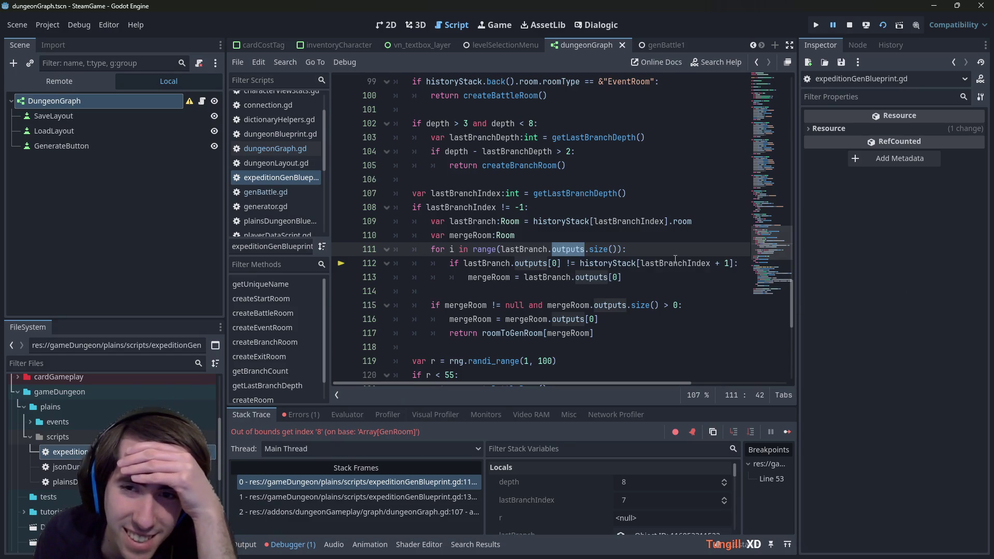
mouse_move(675, 260)
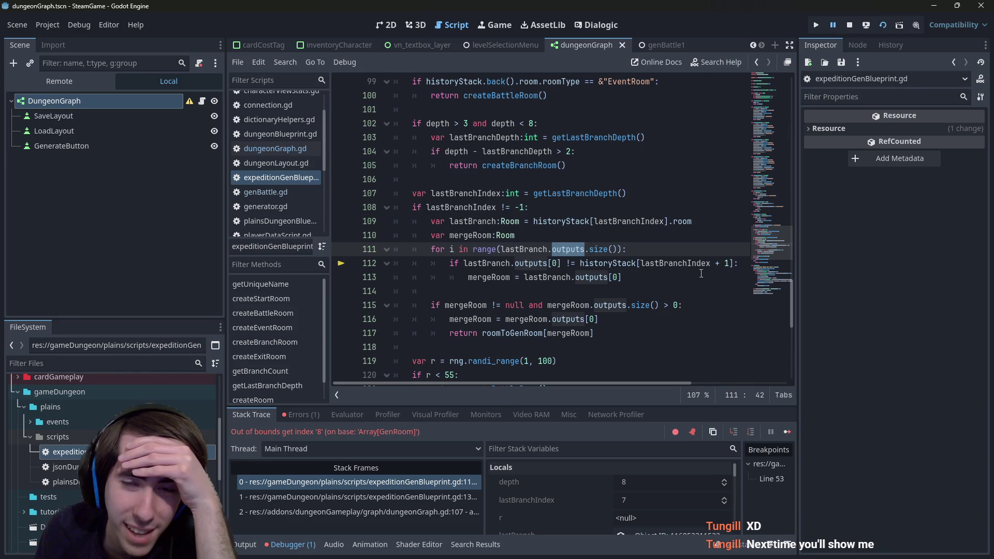
double_click(610, 261)
mouse_move(610, 260)
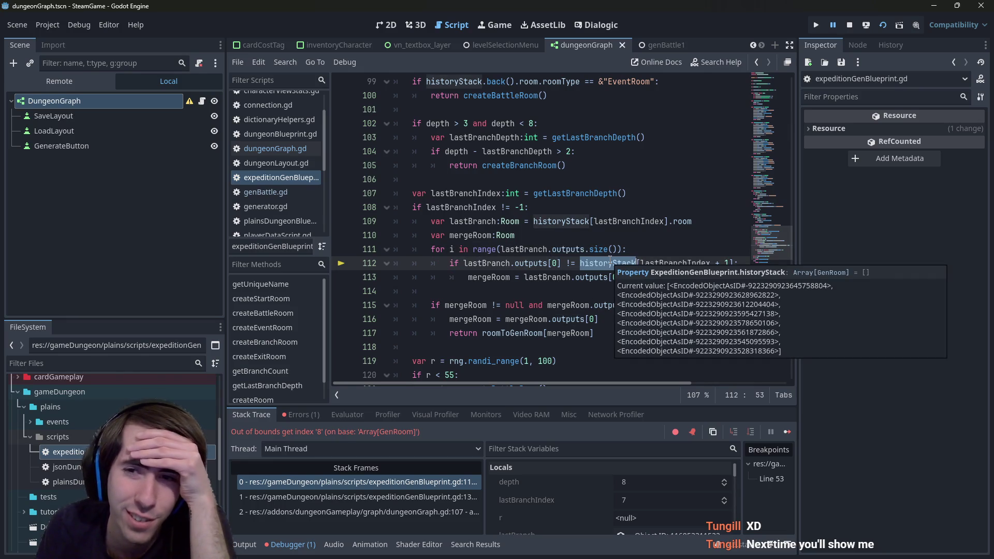
left_click_drag(641, 263, 729, 264)
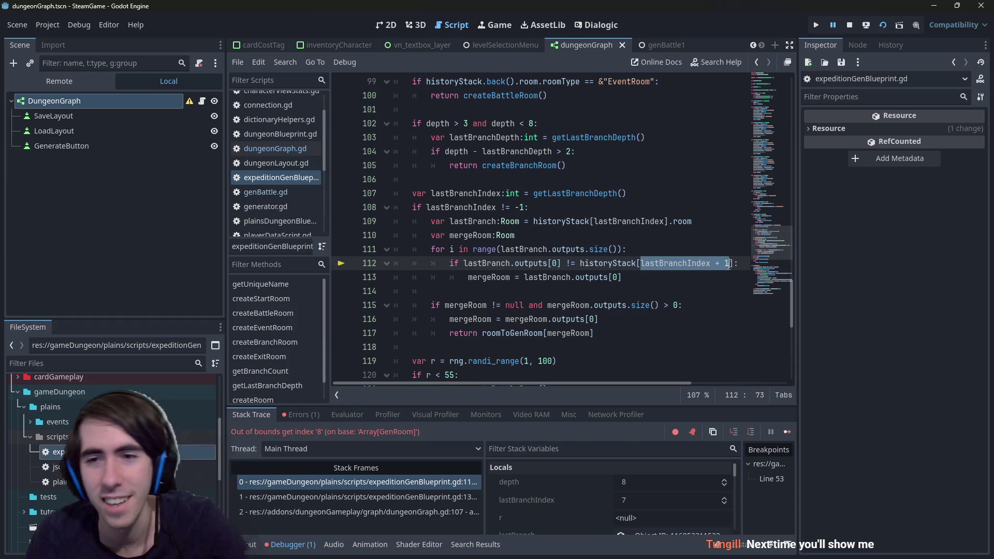
left_click(646, 264)
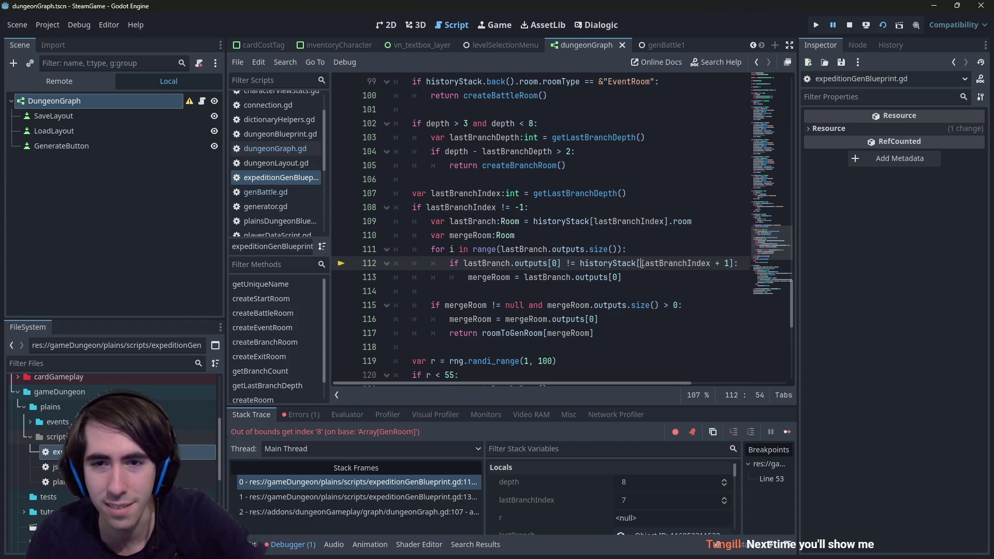
left_click_drag(641, 263, 729, 264)
left_click(466, 264)
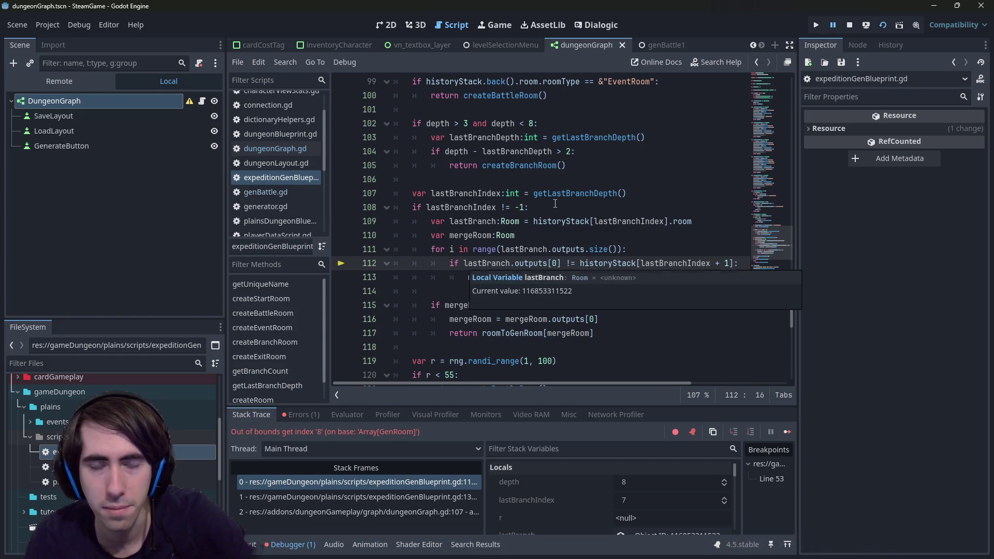
double_click(662, 259)
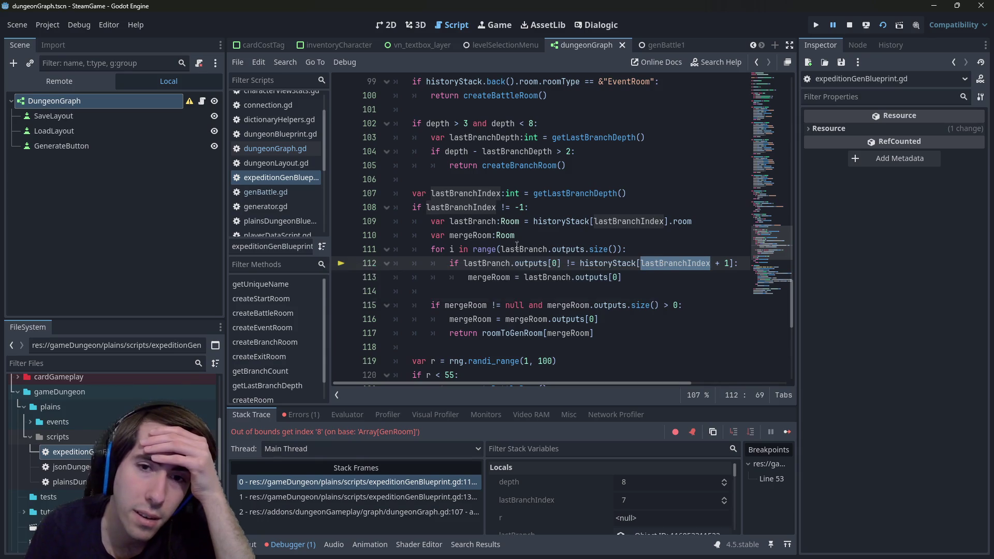
left_click(464, 263)
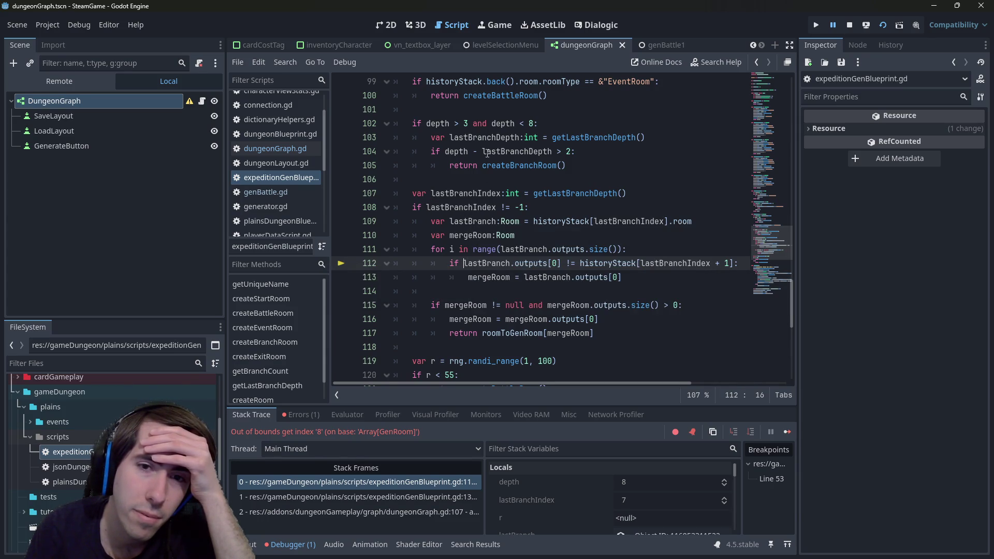
mouse_move(488, 152)
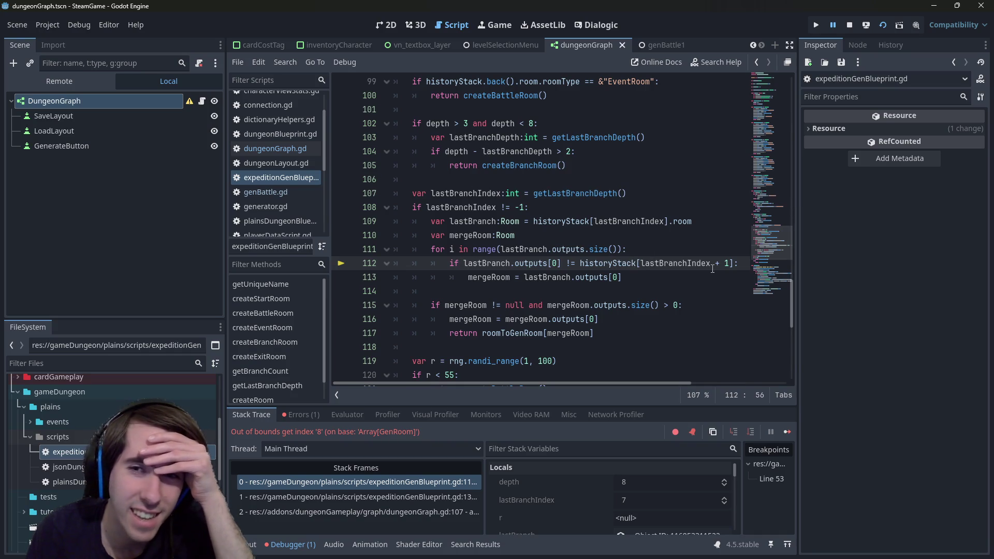
double_click(671, 263)
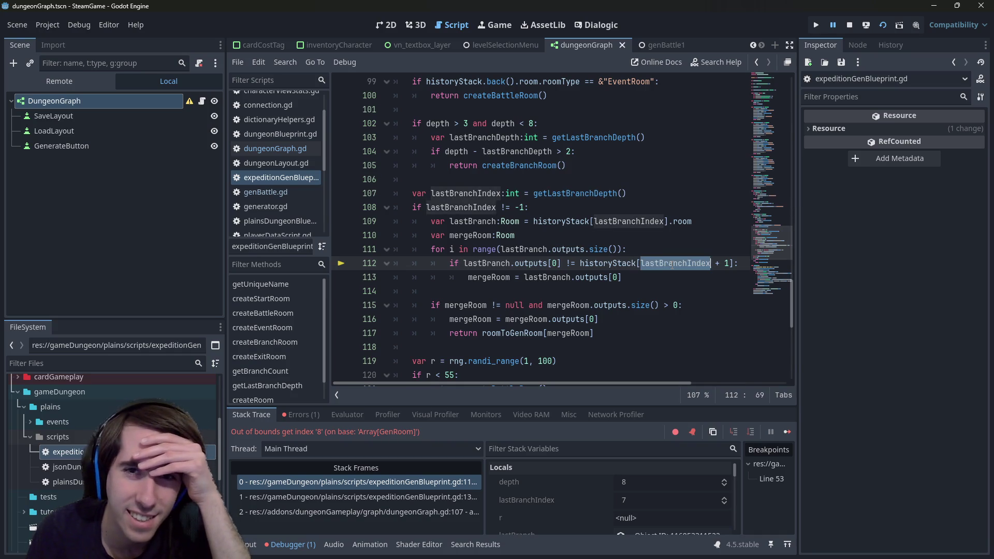
Extend line 108's condition with 'and depth - lastBranchIndex > 1'
left_click(535, 207)
scroll(534, 207, "up", 1)
key("Left")
type("and depth -")
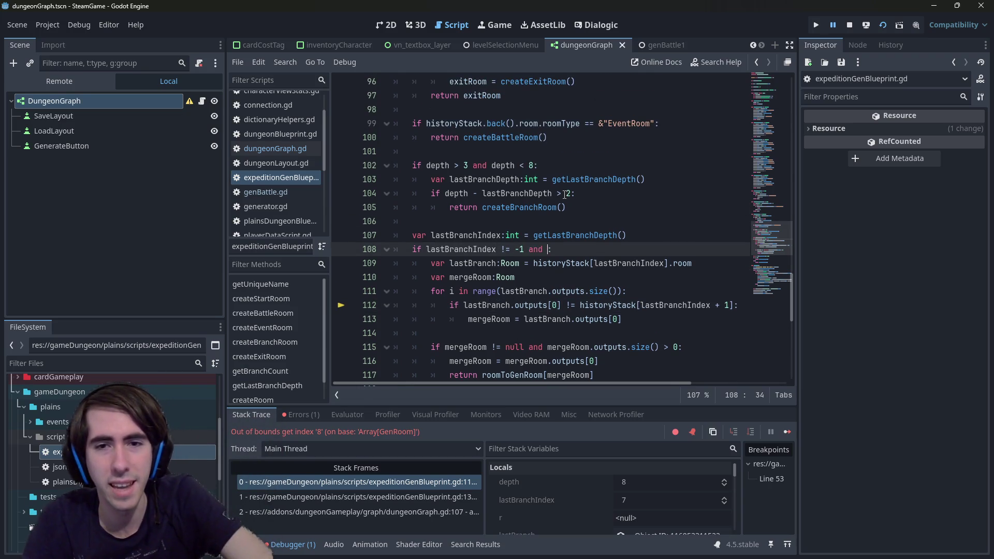
key("Up")
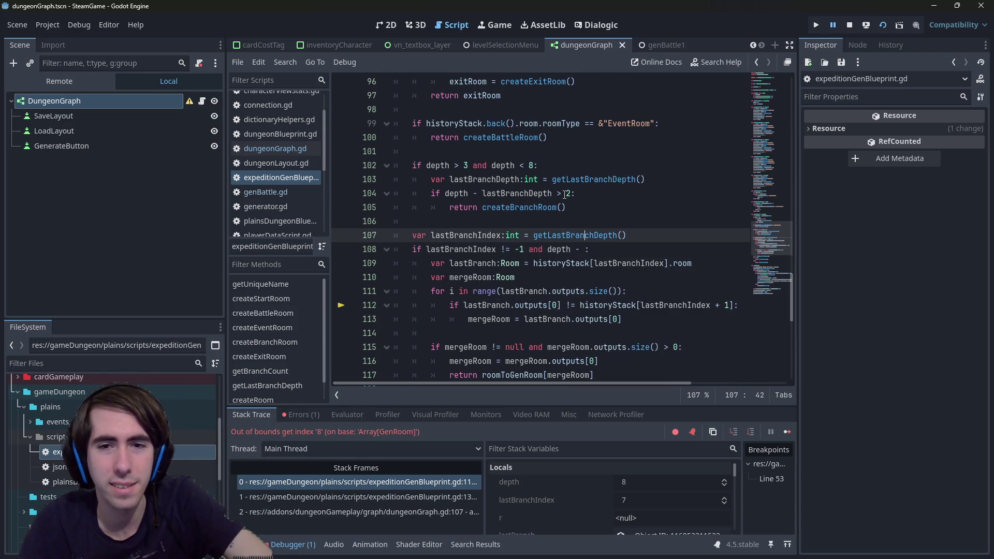
key("Left")
key("Down")
key("ctrl+Right")
key("ctrl+Right")
key("ctrl+Right")
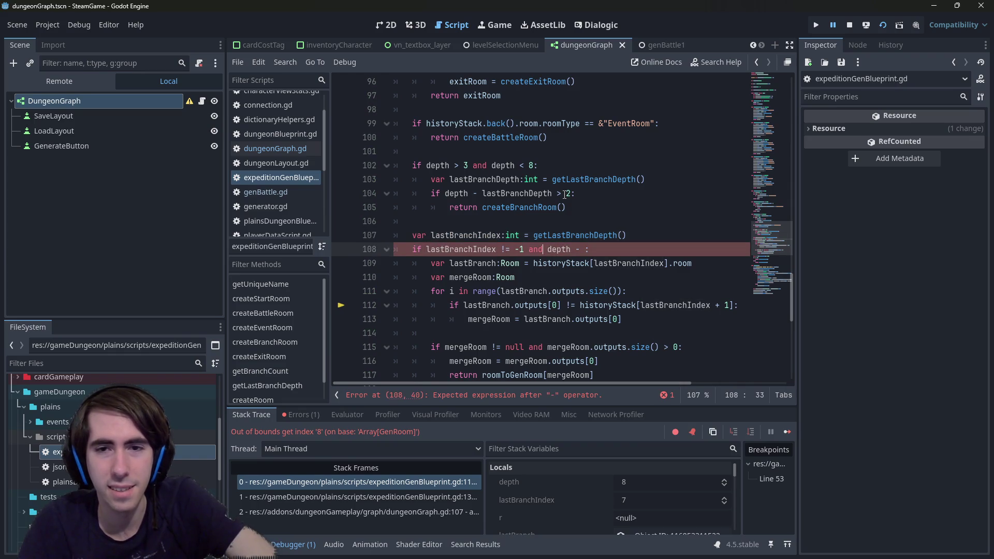
key("Right")
key("Right")
type("lastBranchIndex > 1")
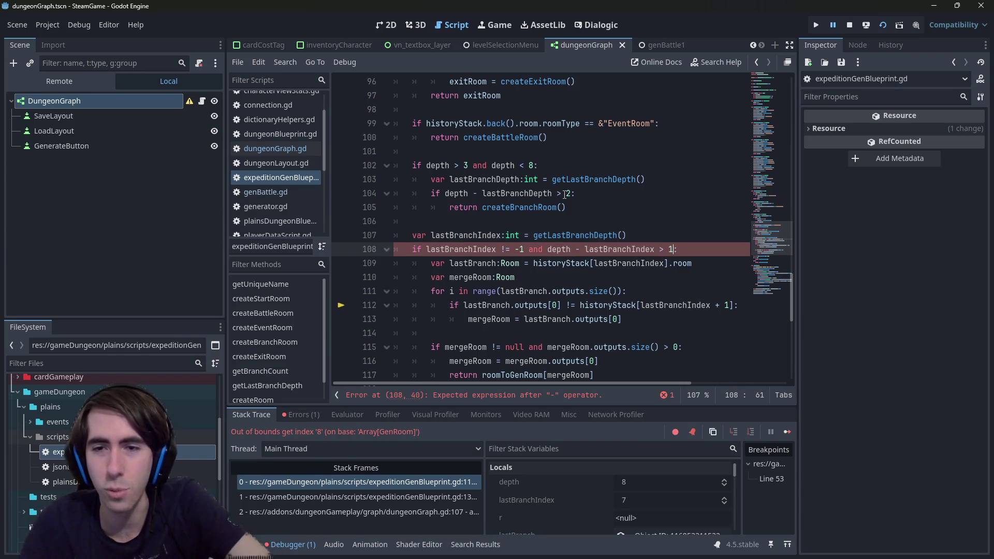
Save the script, stop the game and run the current scene again
key("ctrl+s")
left_click(850, 25)
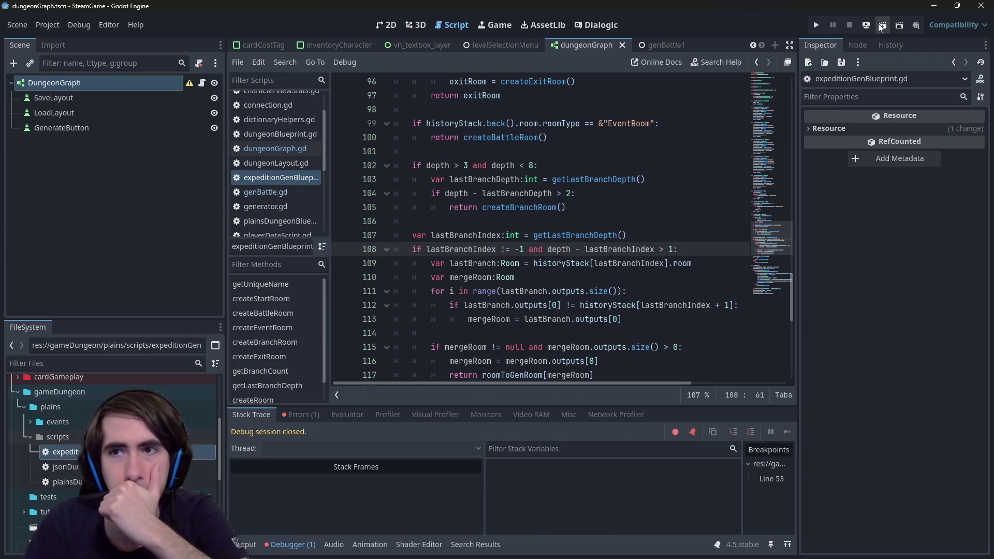
left_click(883, 25)
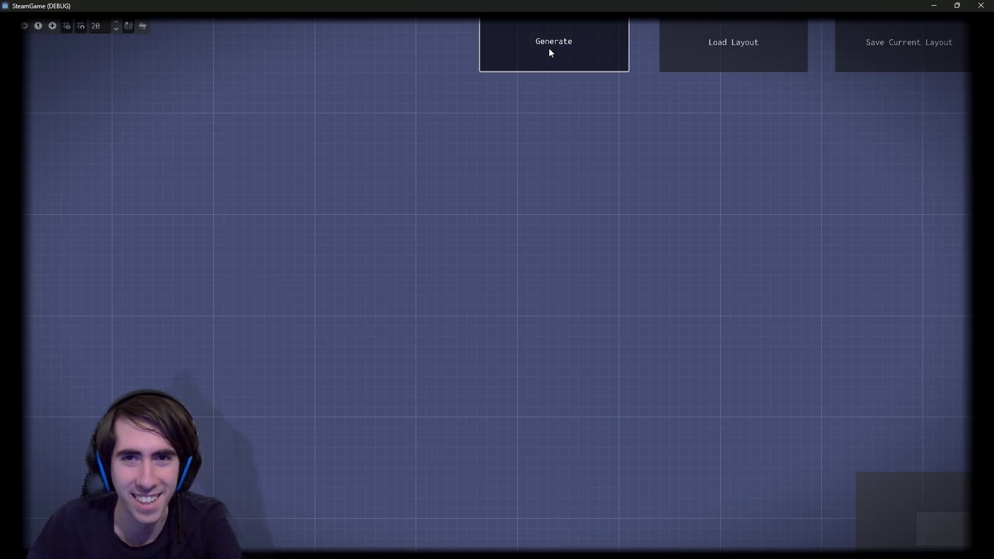
left_click(549, 48)
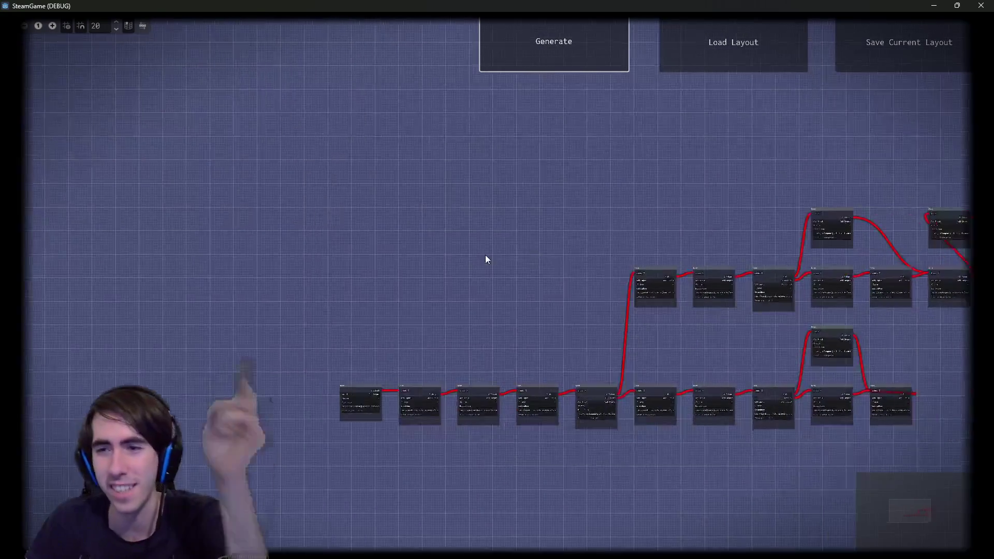
scroll(644, 368, "up", 4)
mouse_move(605, 389)
left_mouse_down()
mouse_move(629, 429)
mouse_move(650, 395)
mouse_move(648, 377)
mouse_move(608, 333)
mouse_move(591, 405)
mouse_move(571, 302)
left_mouse_up()
scroll(647, 377, "up", 4)
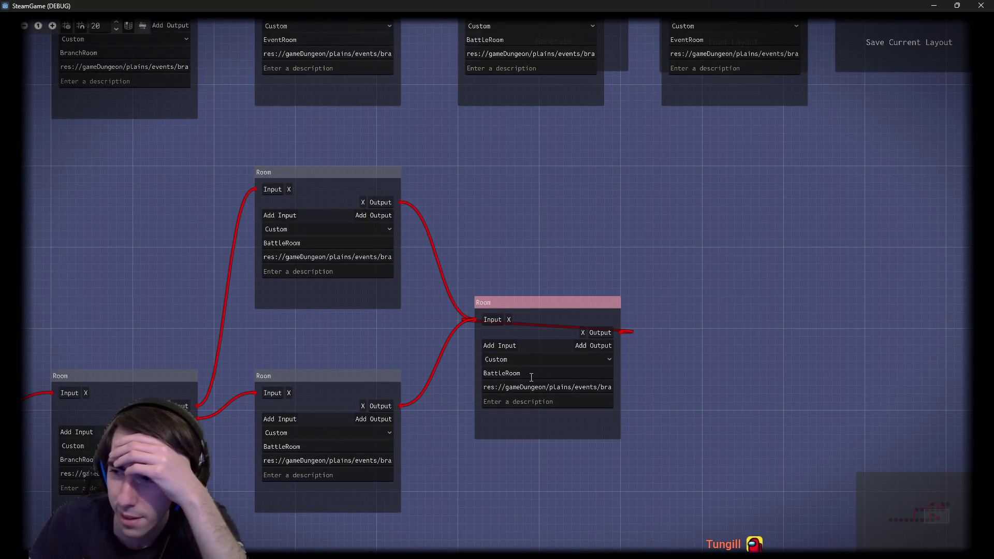
mouse_move(621, 333)
left_mouse_down()
mouse_move(611, 371)
mouse_move(463, 327)
mouse_move(533, 378)
mouse_move(697, 334)
left_mouse_up()
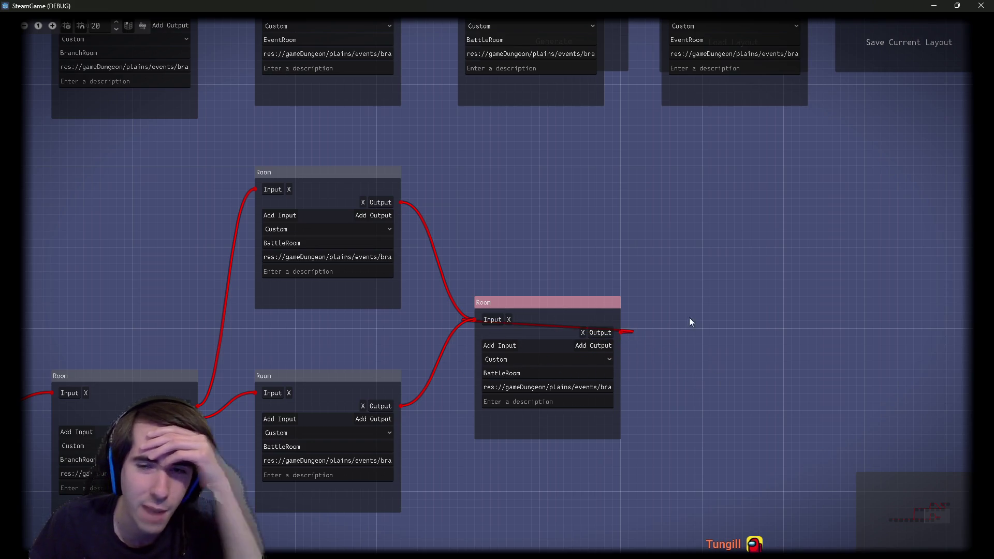
scroll(697, 332, "down", 3)
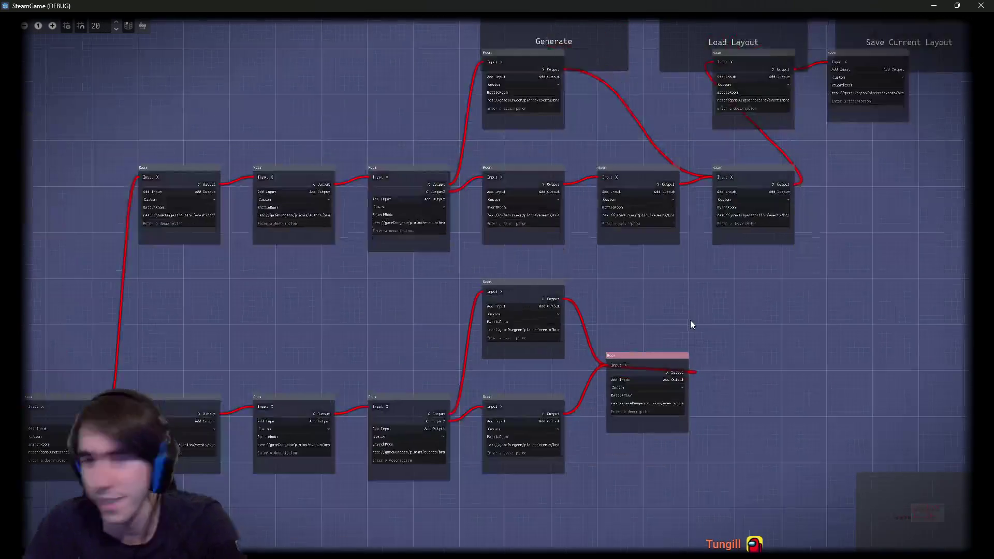
scroll(691, 321, "down", 2)
scroll(595, 350, "down", 1)
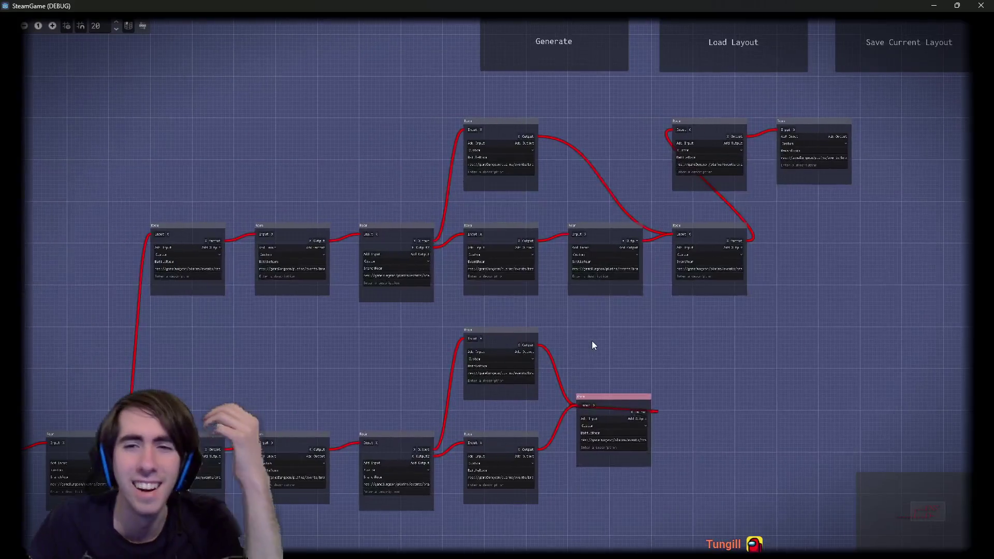
scroll(621, 316, "down", 3)
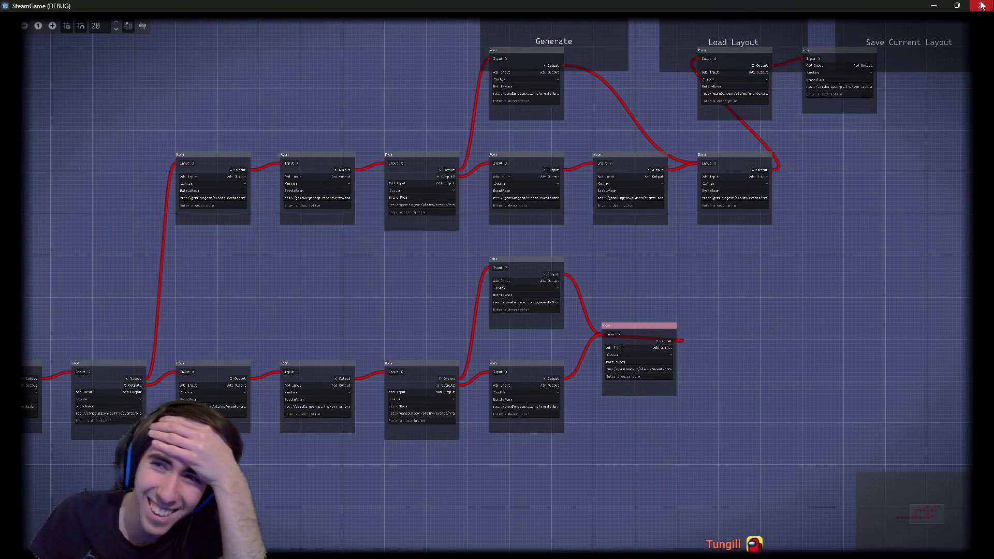
scroll(560, 419, "up", 2)
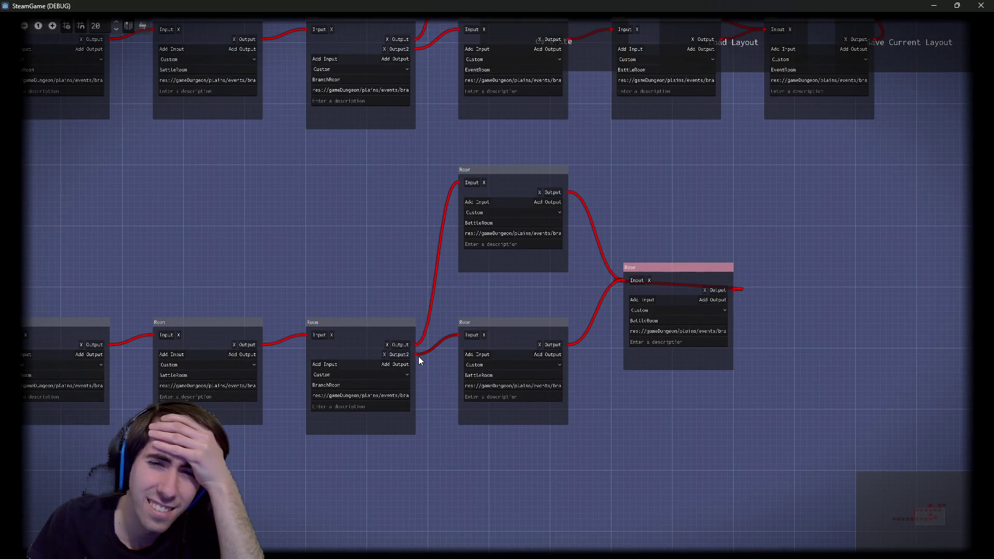
scroll(605, 290, "up", 2)
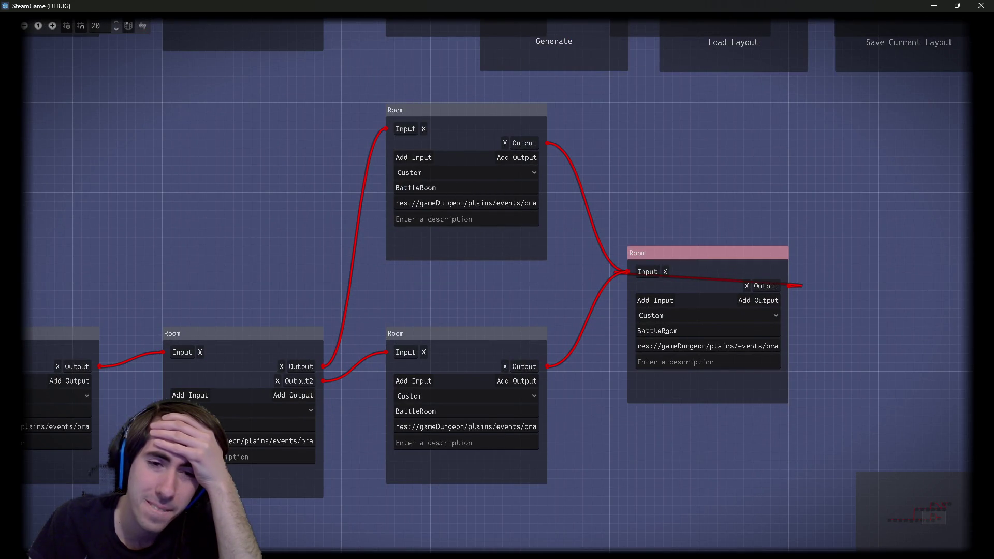
Generate two new dungeon layouts and pan across the room graph
left_click(626, 61)
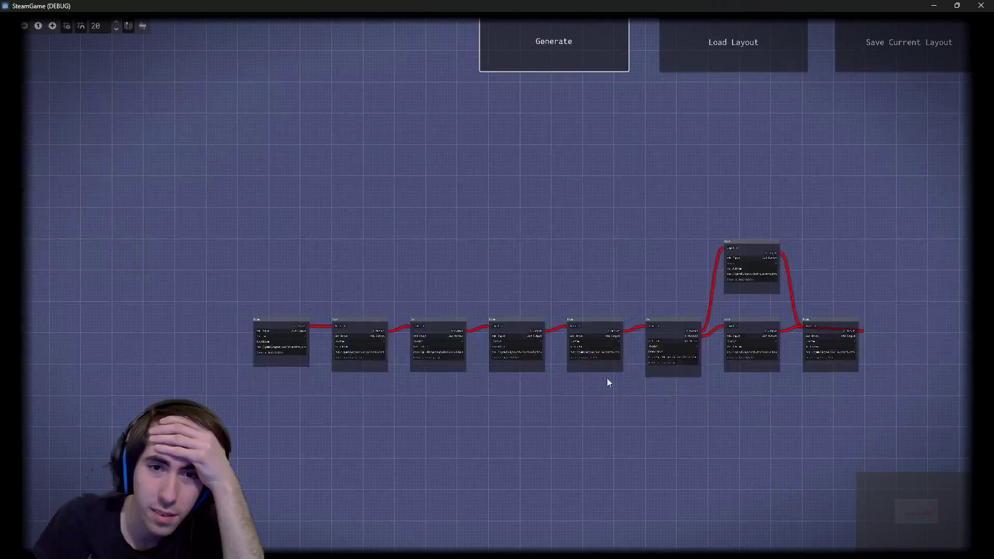
scroll(725, 362, "up", 4)
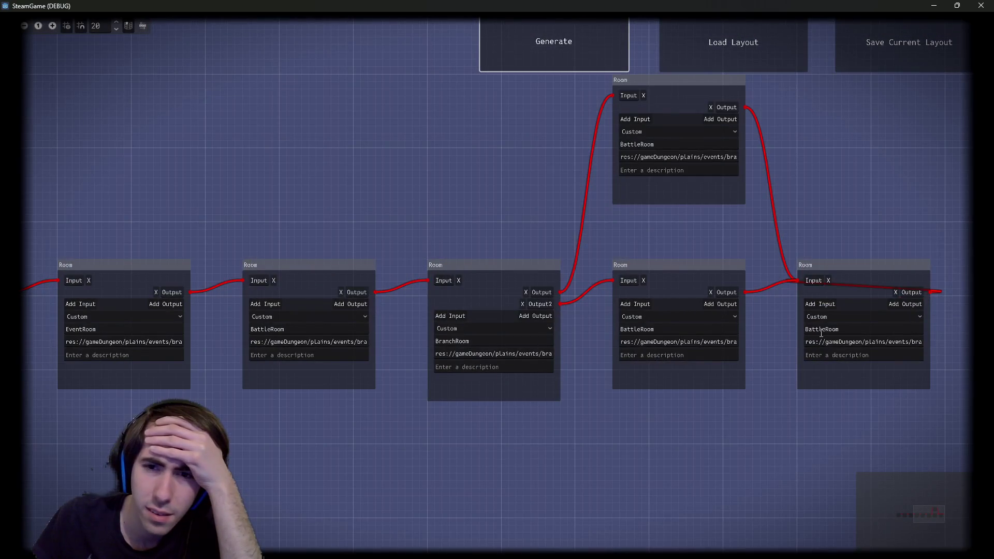
mouse_move(536, 413)
left_mouse_down()
mouse_move(983, 404)
mouse_move(384, 380)
left_mouse_up()
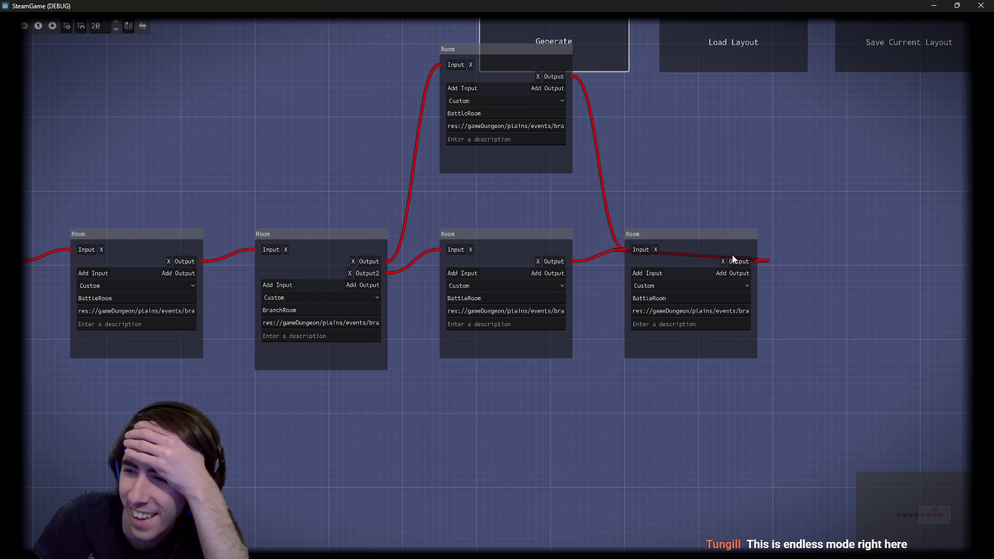
left_click(611, 51)
scroll(641, 325, "down", 2)
scroll(673, 362, "down", 1)
scroll(673, 401, "right", 3)
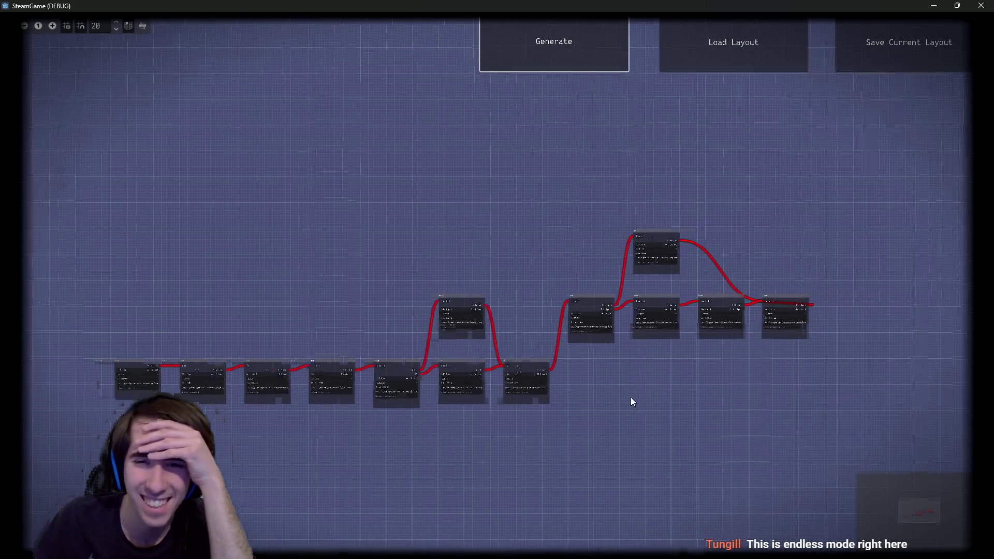
scroll(414, 404, "up", 2)
scroll(358, 268, "left", 2)
scroll(351, 183, "up", 1)
Box-select and nudge room nodes to inspect where the branches rejoin
left_click_drag(350, 178, 694, 446)
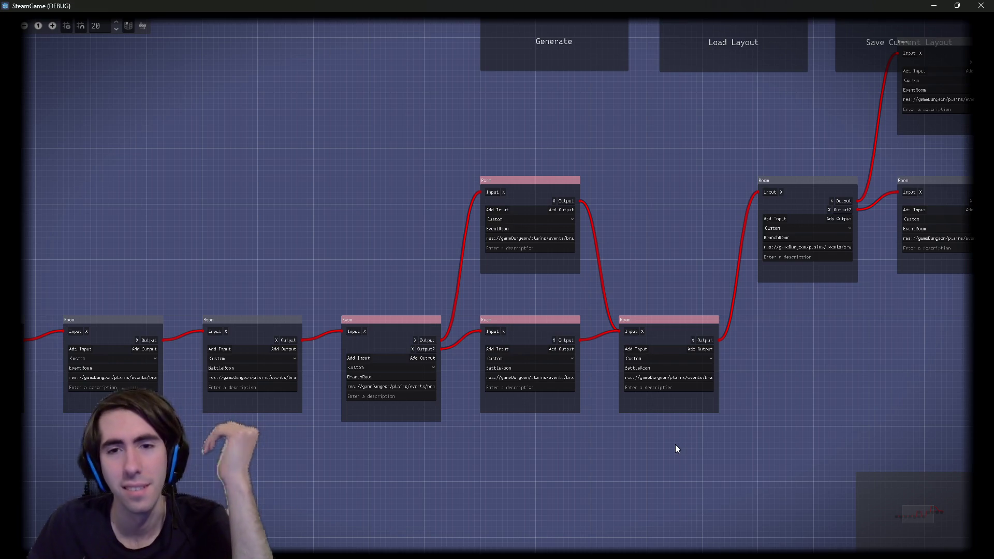
left_click(675, 445)
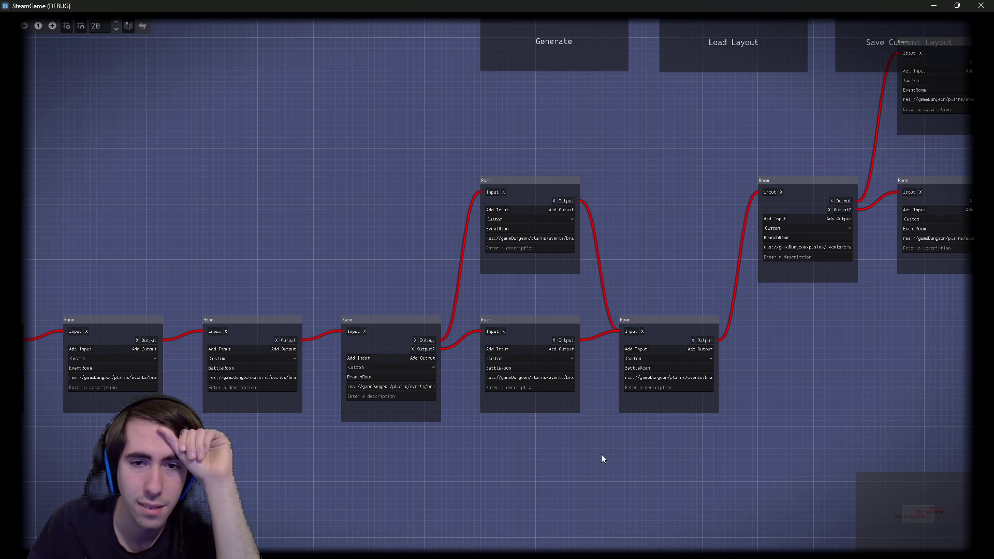
left_click(549, 328)
left_click_drag(549, 300, 460, 214)
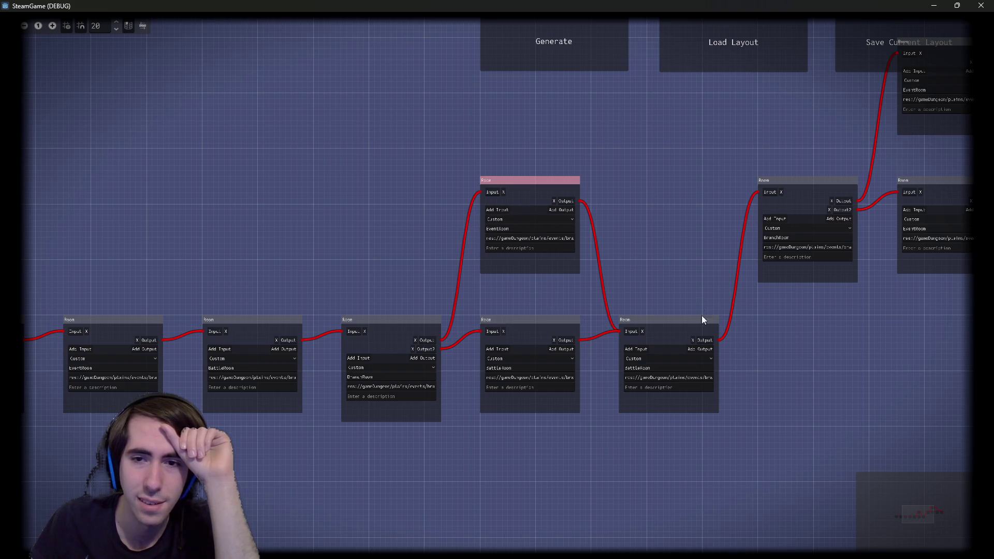
left_click_drag(702, 331, 697, 331)
scroll(431, 255, "down", 1)
mouse_move(348, 181)
left_mouse_down()
mouse_move(553, 362)
mouse_move(622, 375)
left_mouse_up()
Select the right-hand rooms and pan along the chain to the middle branch rooms
left_click(650, 425)
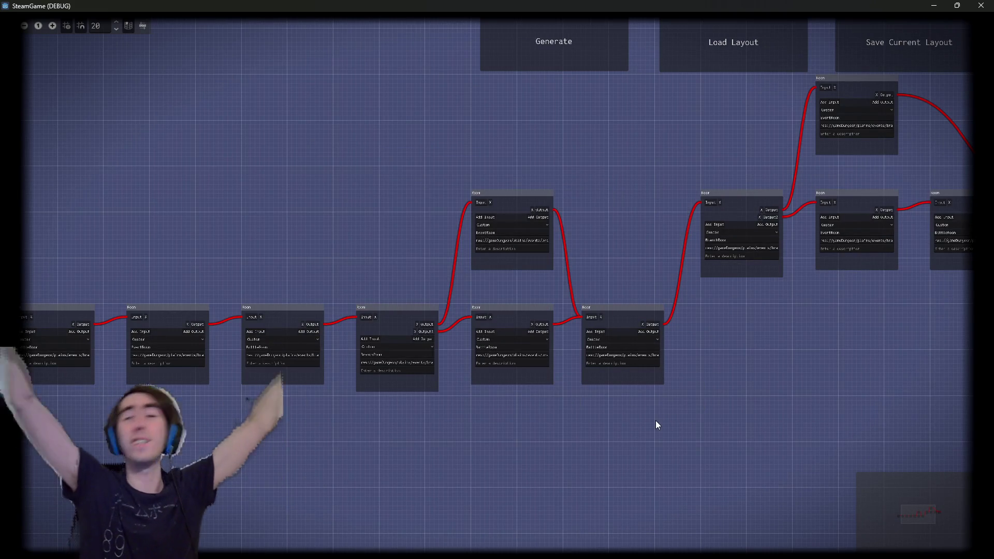
scroll(701, 316, "down", 1)
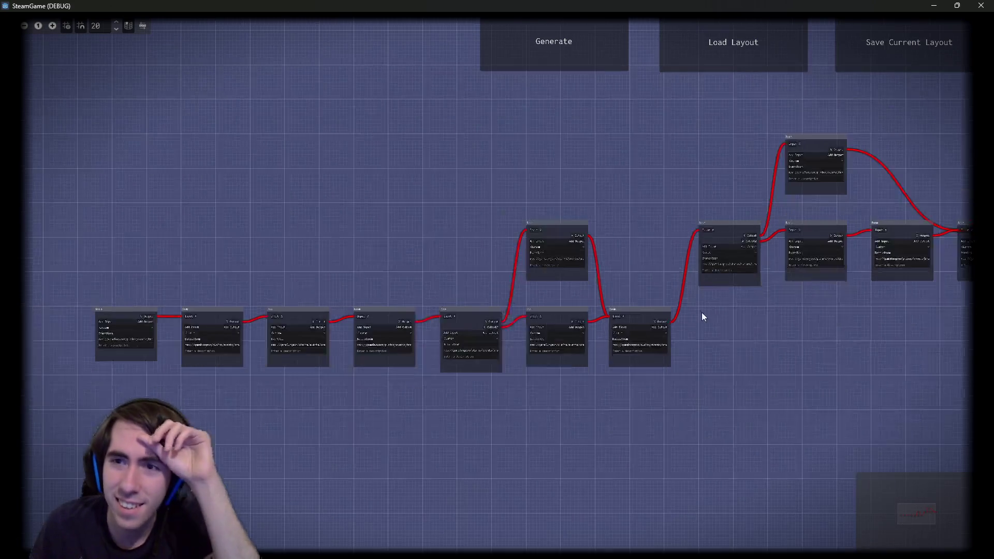
left_click_drag(502, 151, 766, 344)
scroll(772, 343, "up", 3)
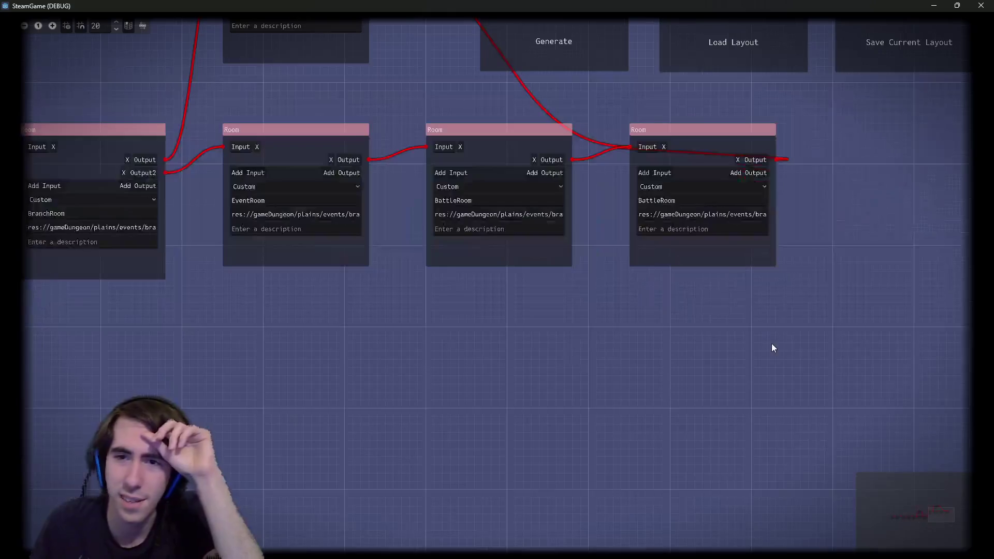
scroll(577, 299, "down", 3)
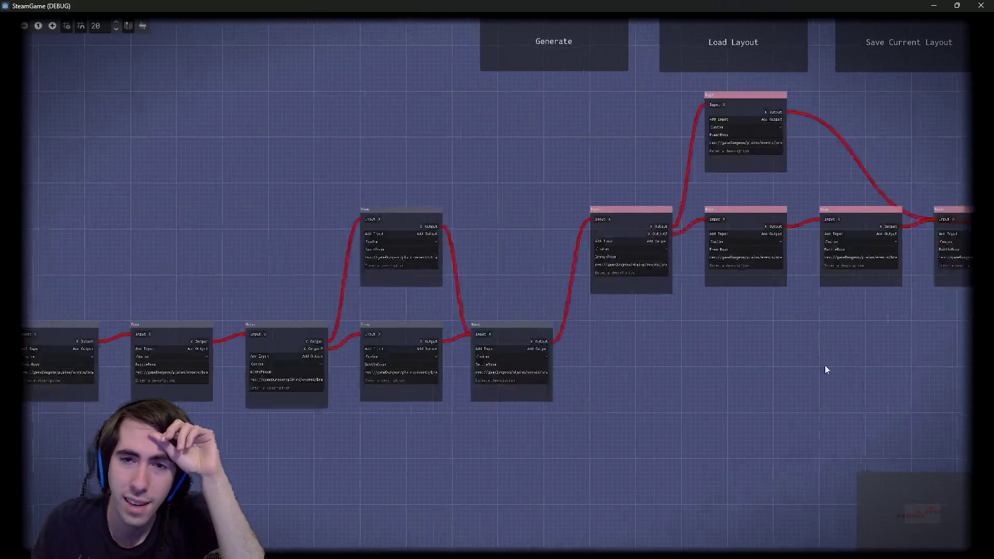
left_click_drag(636, 427, 910, 407)
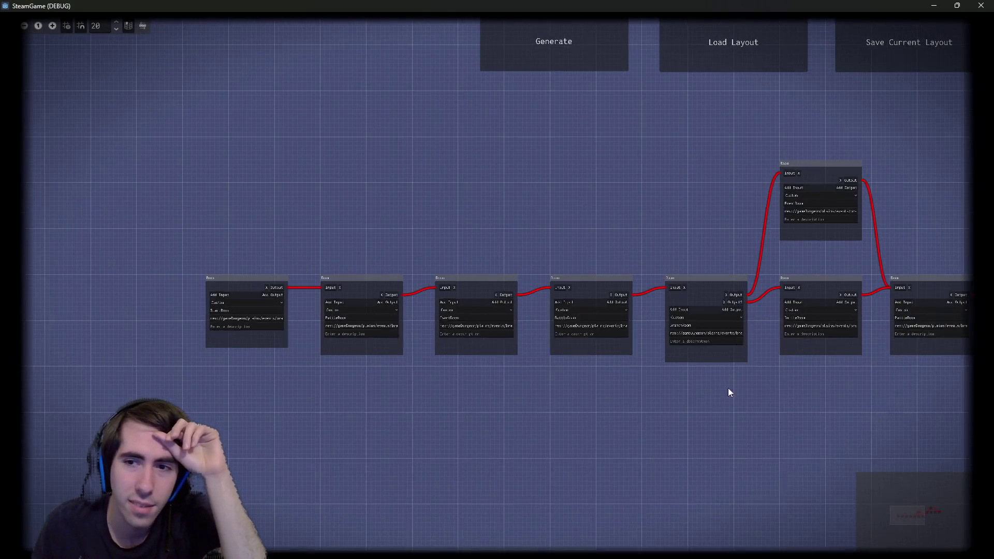
left_click_drag(724, 393, 360, 400)
left_click_drag(321, 177, 402, 195)
left_click_drag(276, 131, 562, 323)
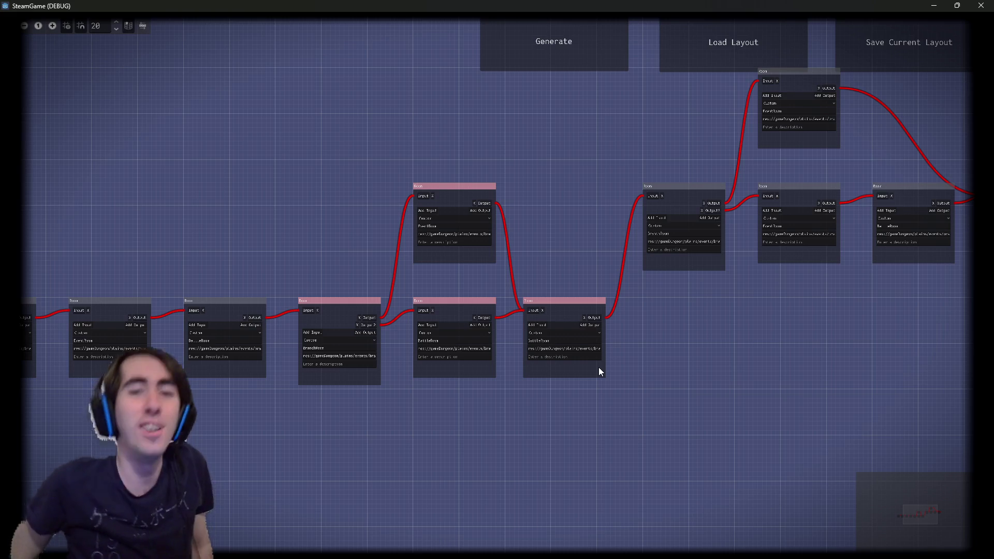
Bring the left-hand rooms into view, then close the game window
scroll(601, 367, "up", 4)
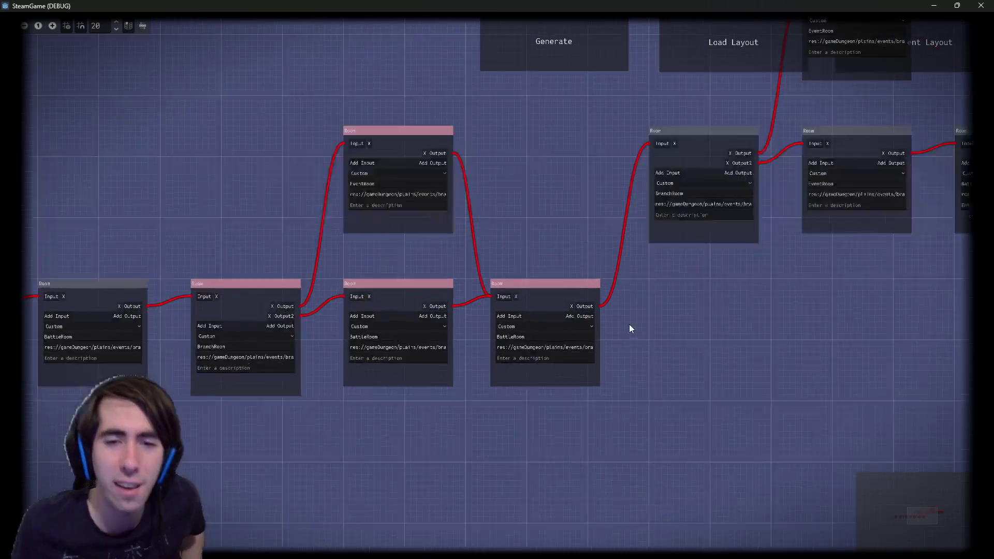
scroll(442, 353, "down", 3)
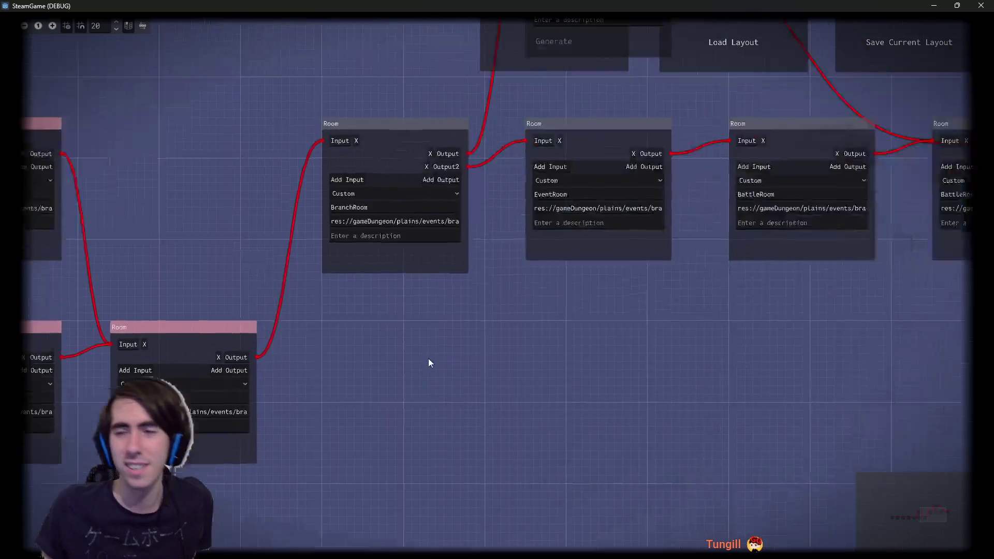
left_click_drag(466, 400, 727, 372)
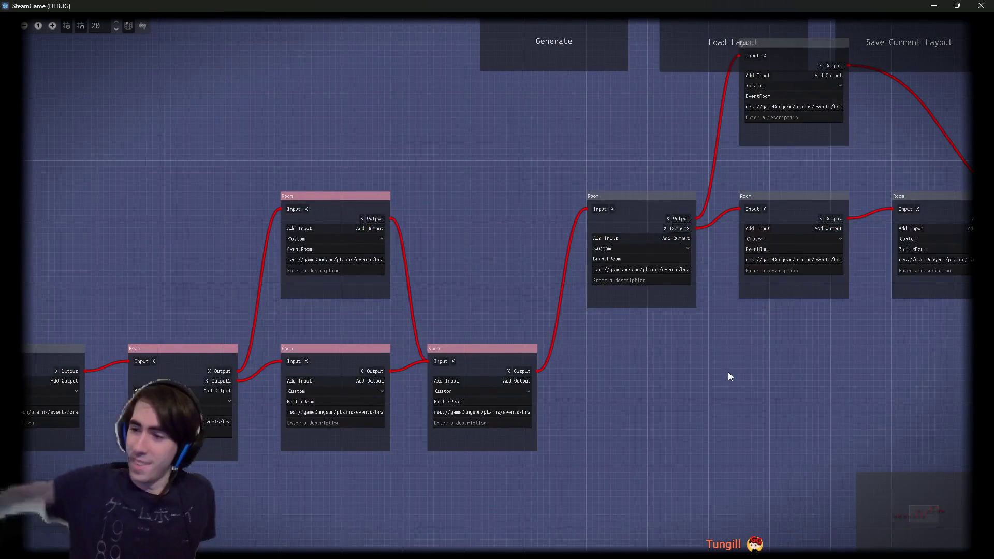
left_click(981, 6)
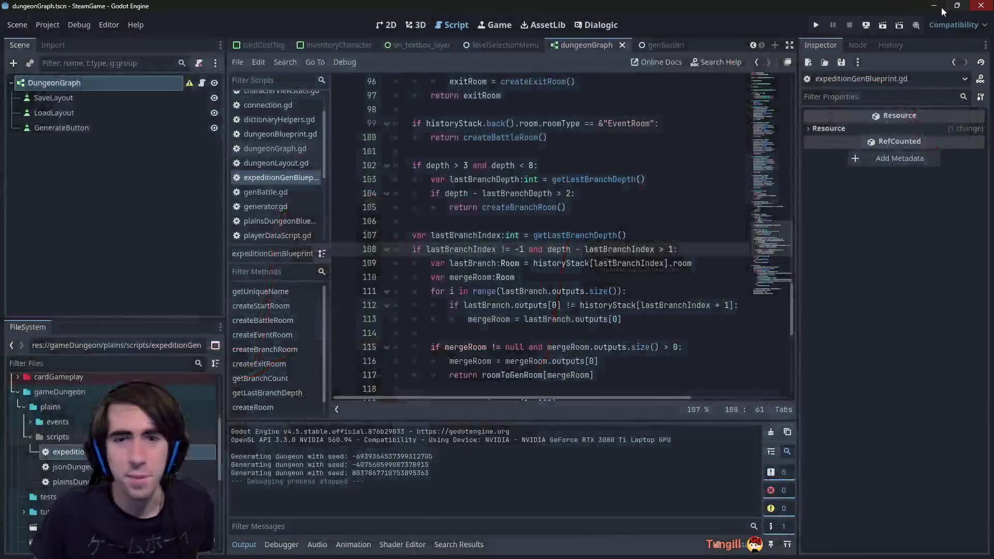
Review the merge logic on lines 107–118 and relaunch the current scene
left_click_drag(700, 347, 361, 194)
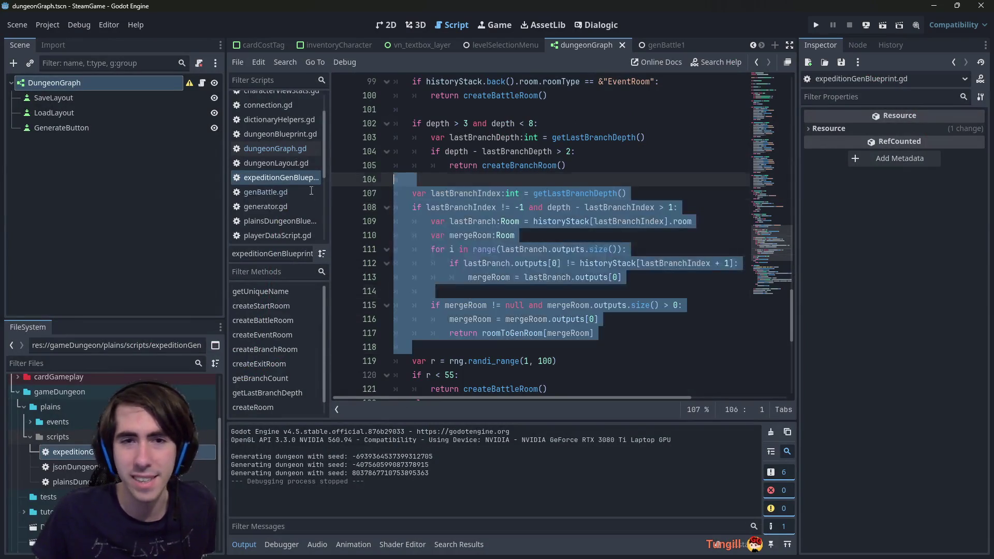
left_click_drag(621, 348, 361, 194)
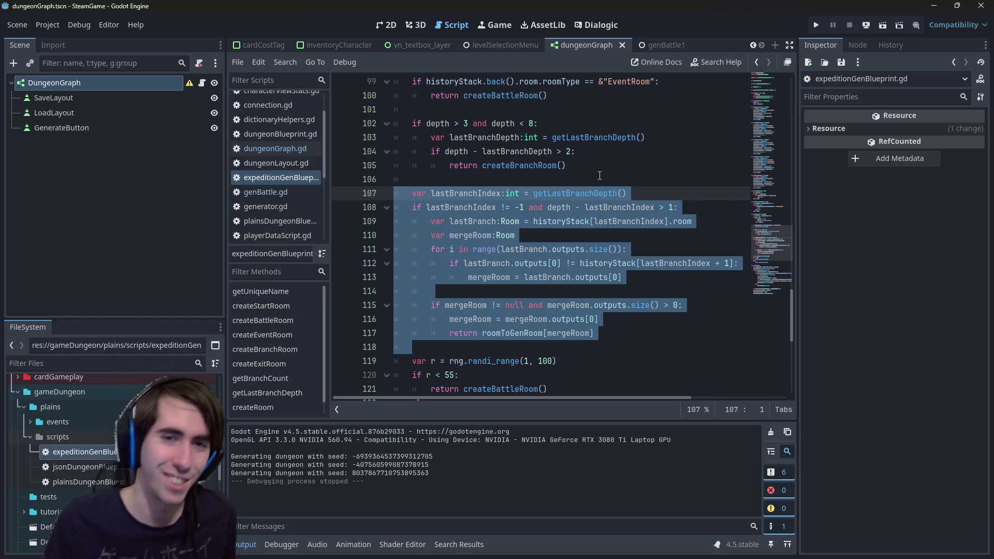
scroll(604, 251, "up", 1)
left_click(659, 209)
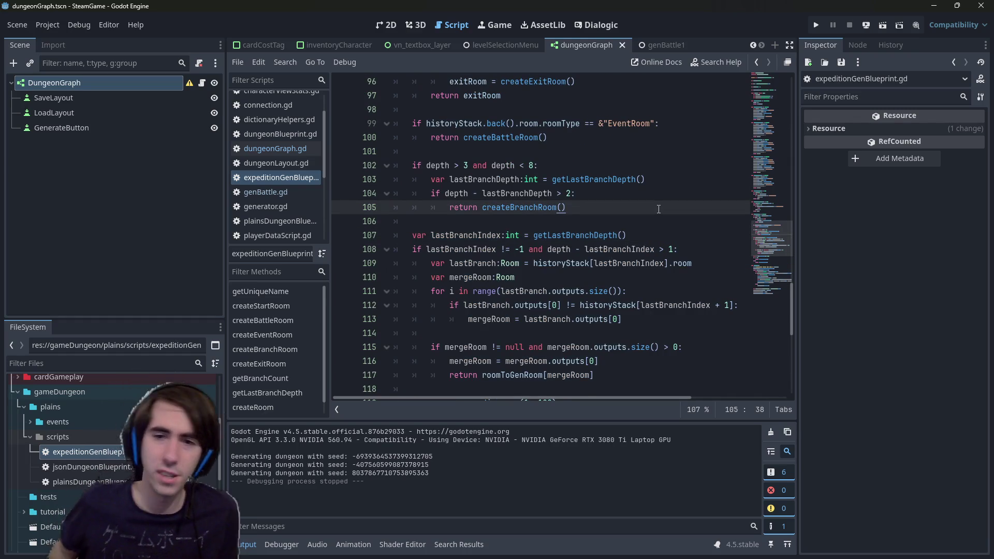
scroll(650, 211, "down", 2)
left_click_drag(646, 292, 394, 151)
scroll(607, 252, "up", 4)
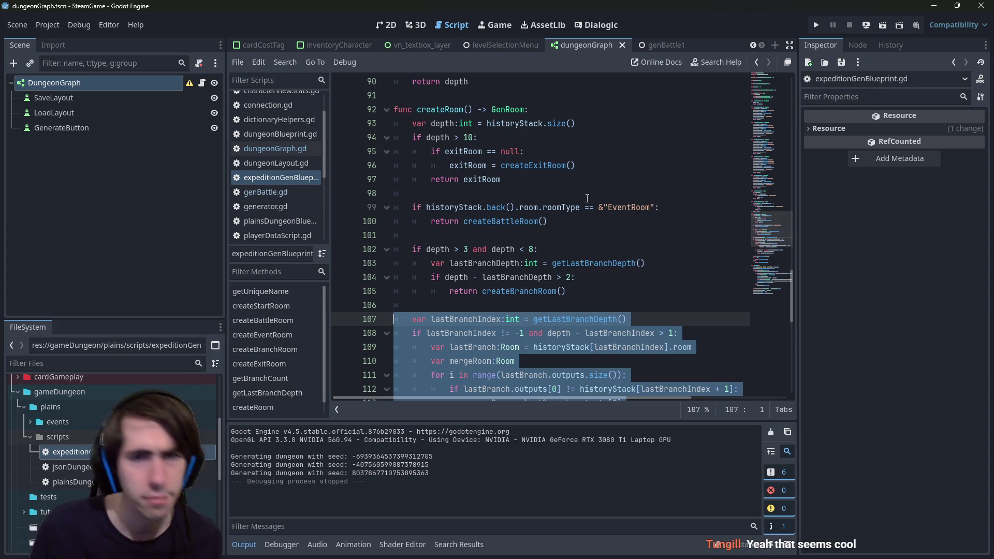
scroll(587, 199, "down", 3)
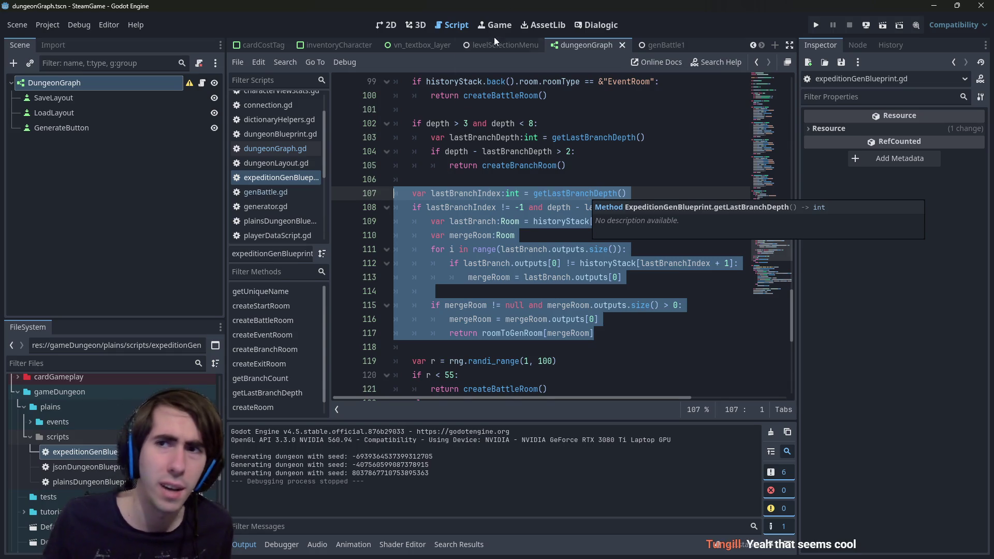
left_click(882, 24)
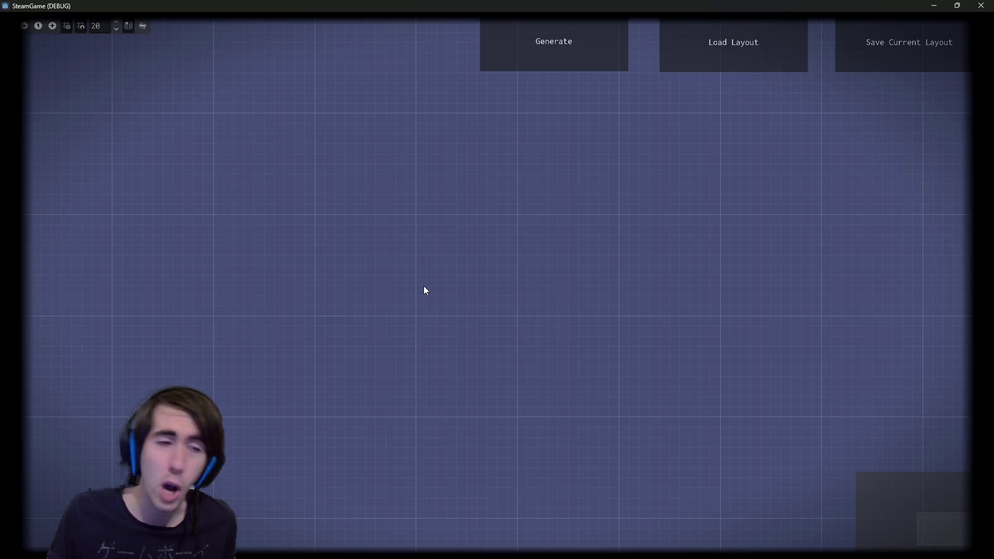
Generate a new dungeon, box-select the rooms around the rejoining branch, and close the game
left_click(577, 48)
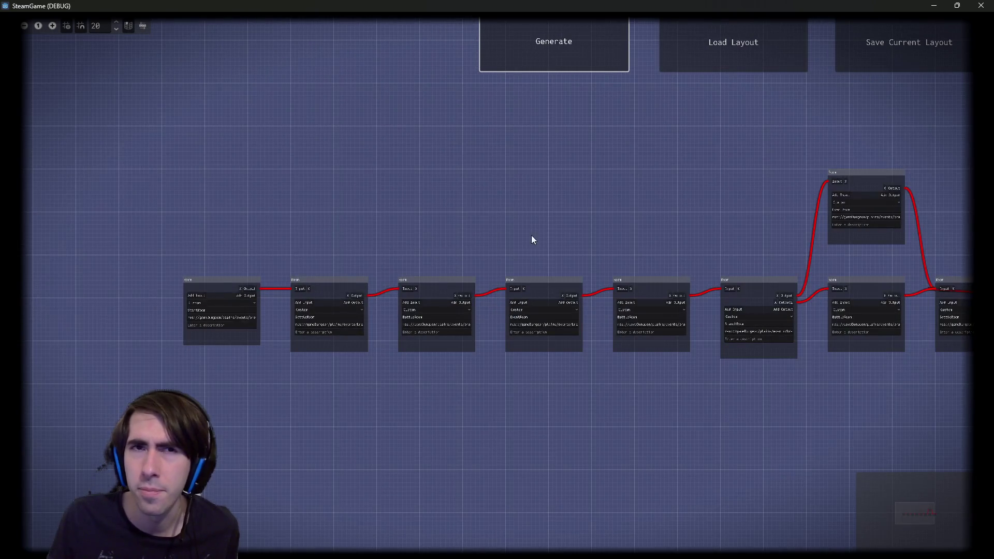
left_click_drag(279, 260, 547, 258)
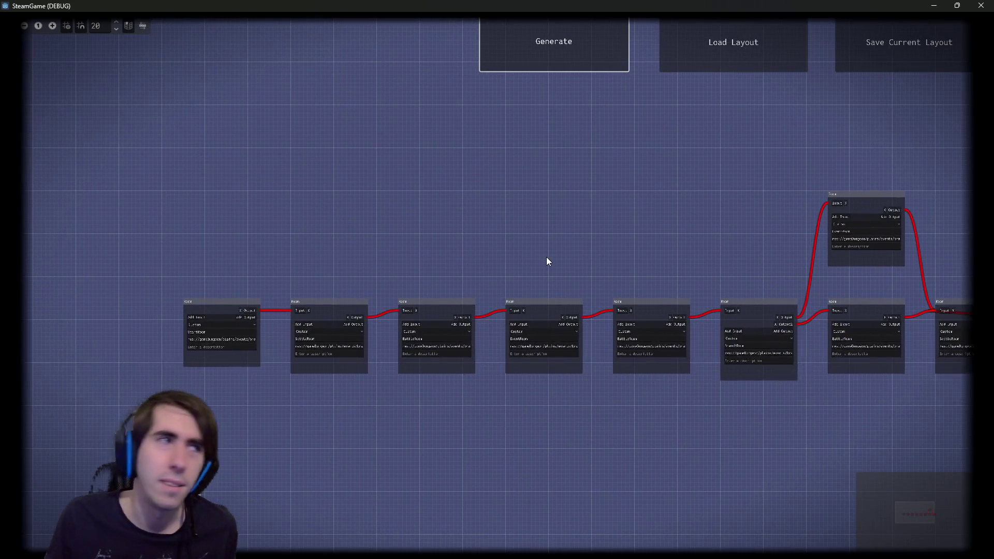
mouse_move(402, 212)
left_mouse_down()
mouse_move(628, 337)
mouse_move(666, 411)
left_mouse_up()
mouse_move(498, 164)
left_mouse_down()
mouse_move(759, 284)
mouse_move(834, 444)
left_mouse_up()
left_click_drag(686, 287, 565, 288)
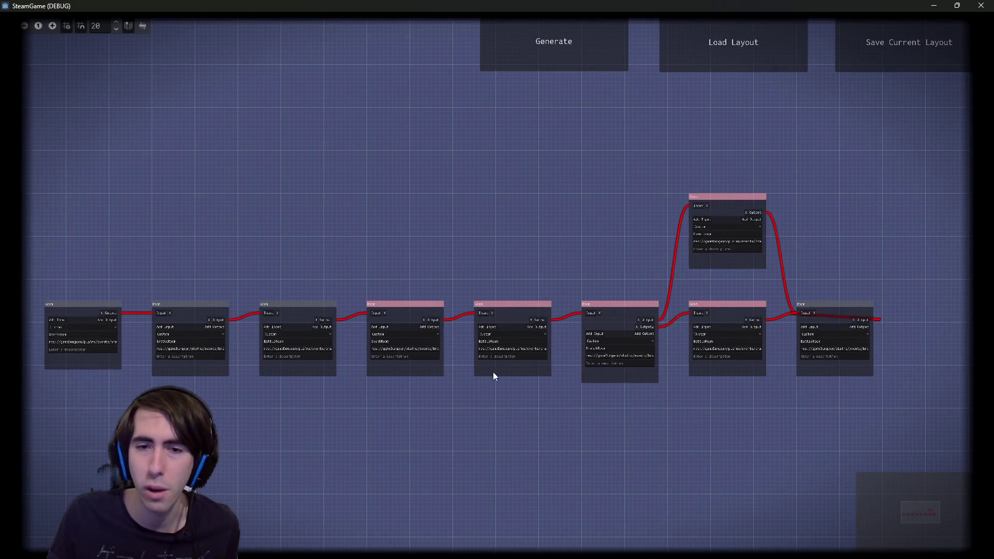
scroll(465, 378, "up", 4)
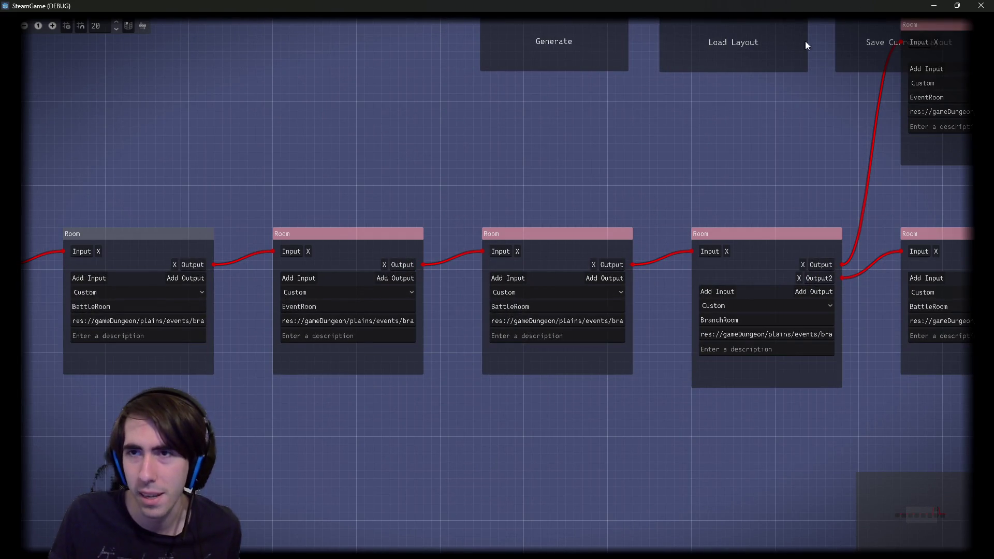
left_click(980, 5)
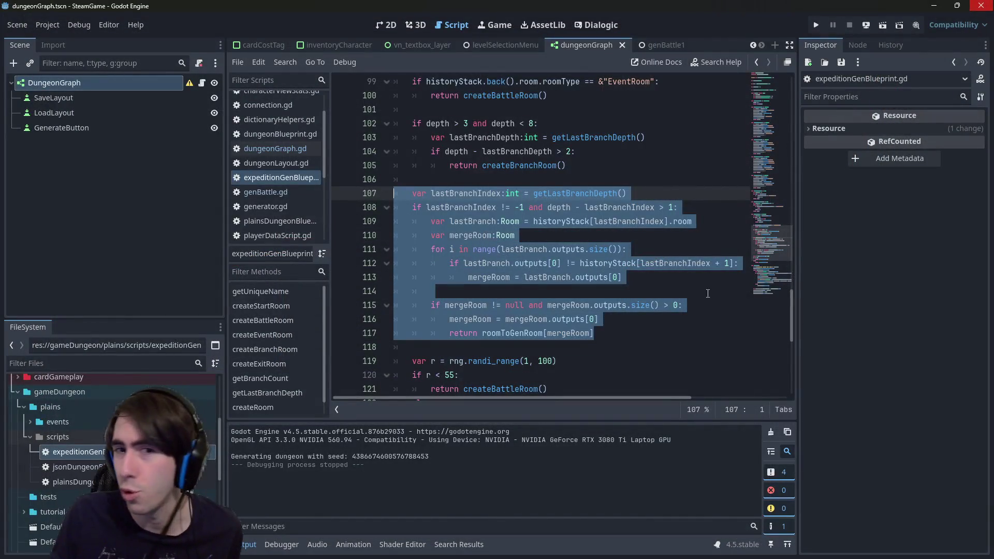
left_click_drag(600, 319, 394, 193)
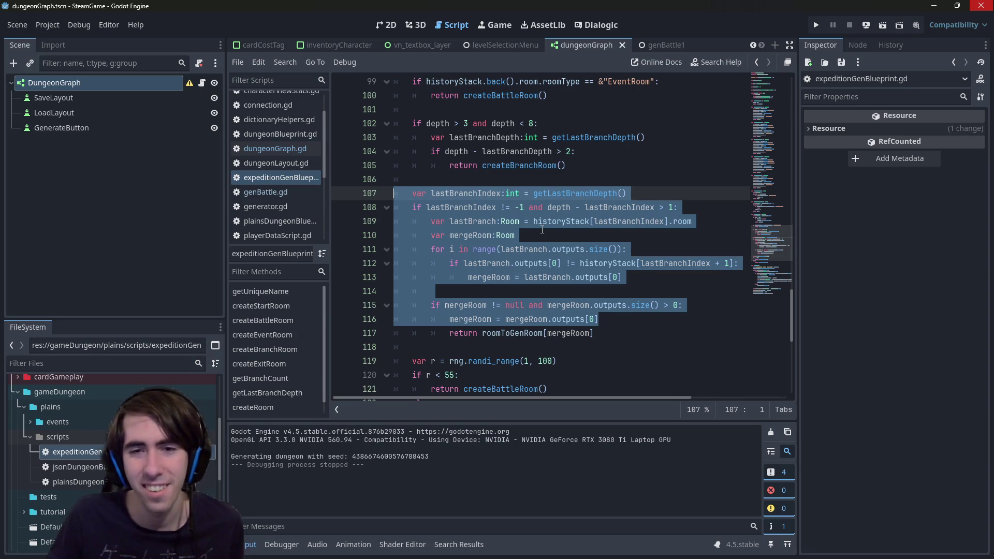
left_click(621, 318)
left_click(631, 332)
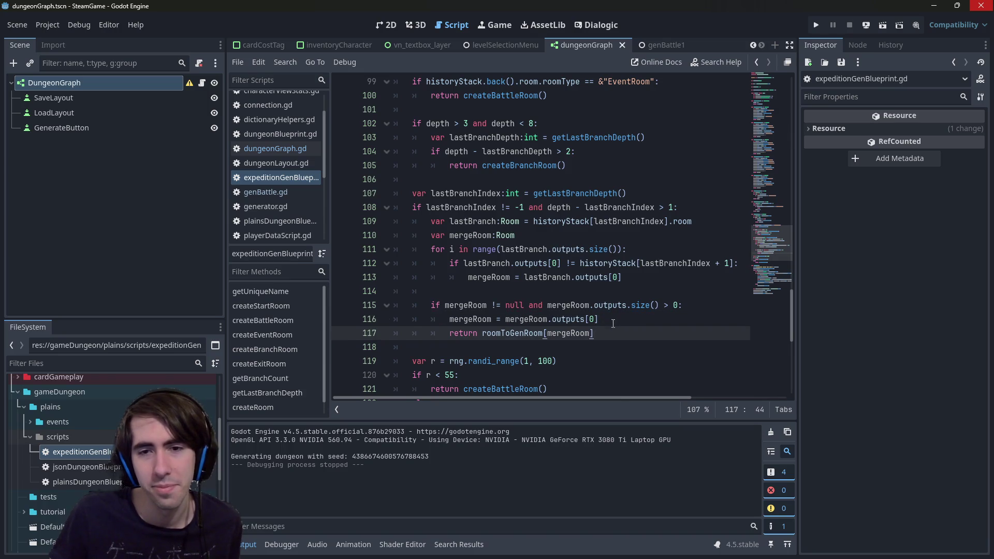
left_click(688, 305)
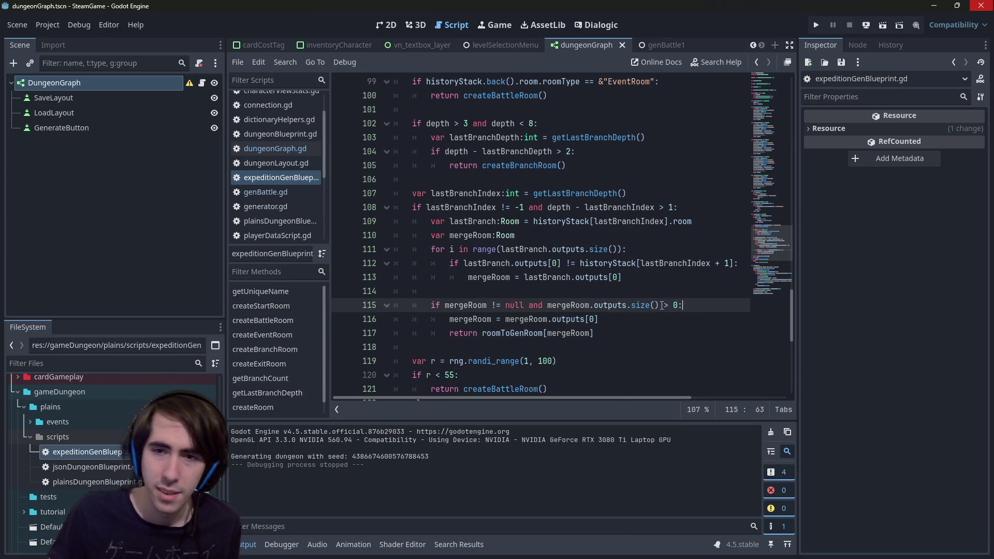
mouse_move(639, 335)
left_mouse_down()
mouse_move(404, 223)
mouse_move(404, 194)
left_mouse_up()
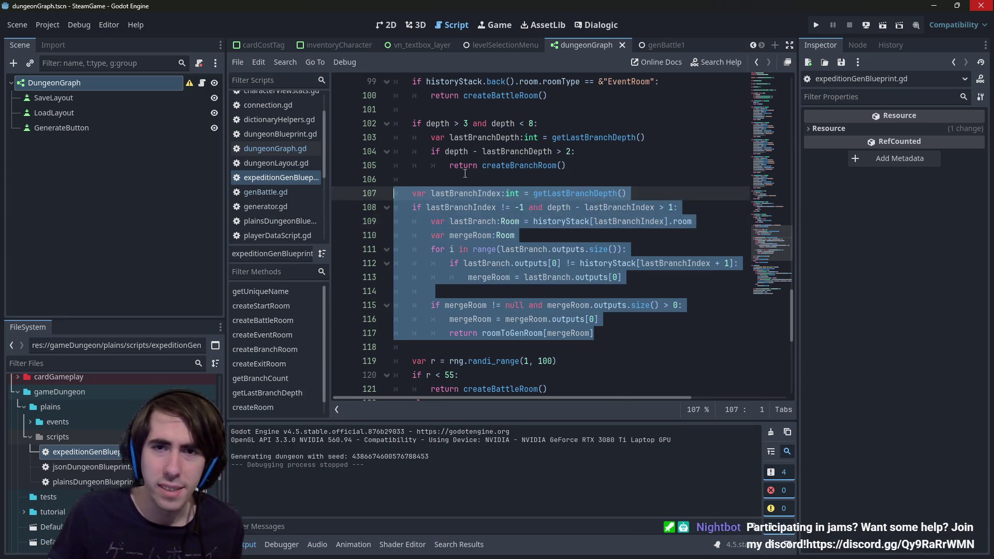
scroll(628, 219, "up", 3)
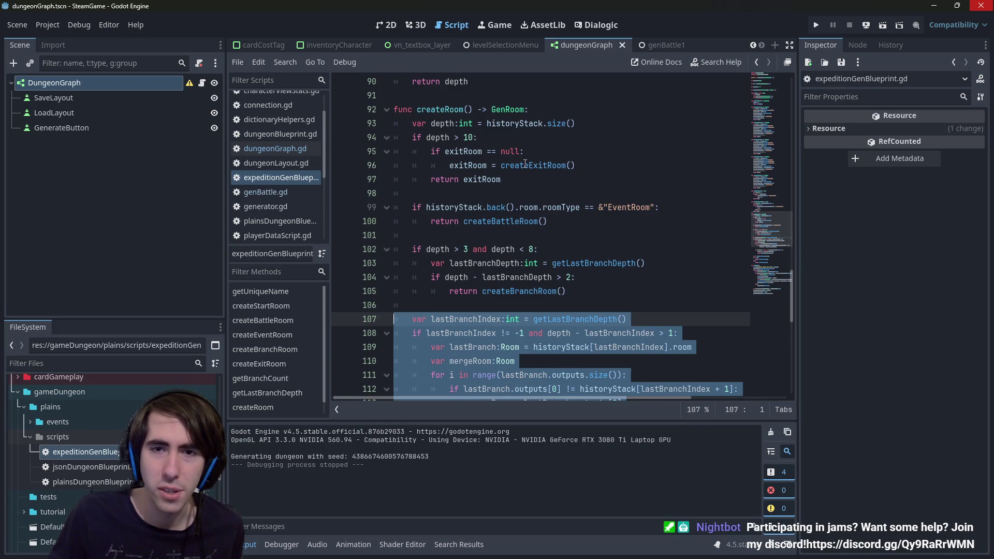
Inspect the createExitRoom call on line 96 and the depth variable on line 94
double_click(525, 165)
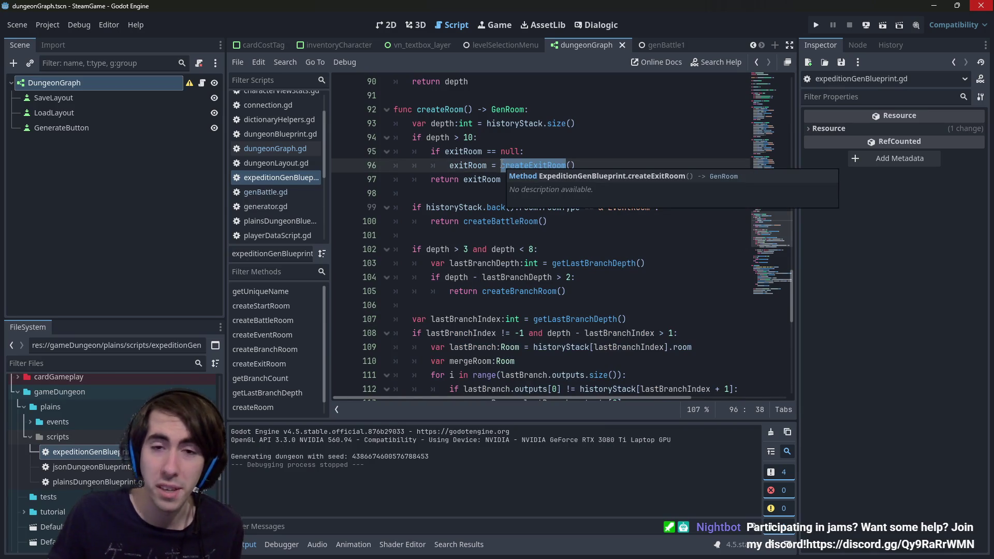
double_click(438, 137)
scroll(474, 158, "down", 1)
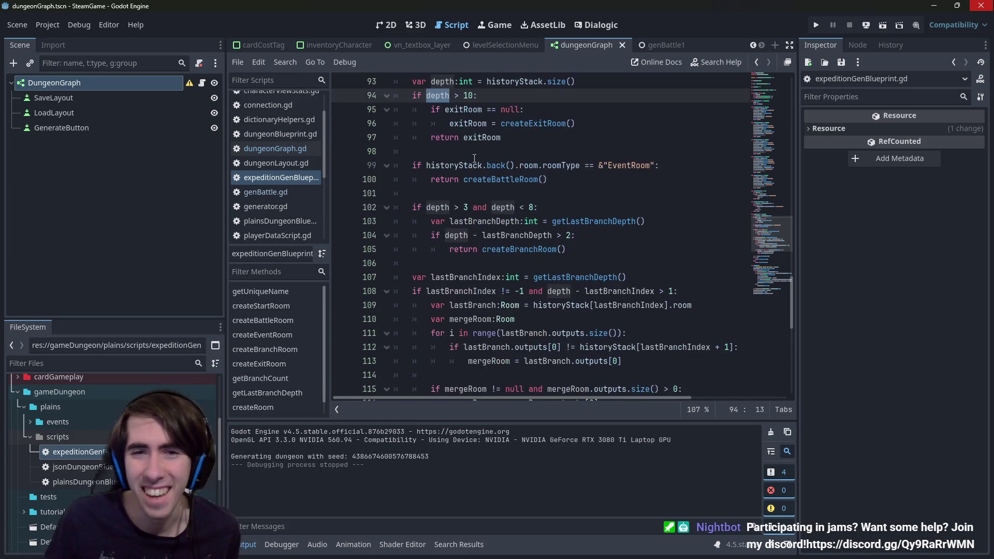
scroll(564, 276, "up", 1)
scroll(564, 276, "down", 4)
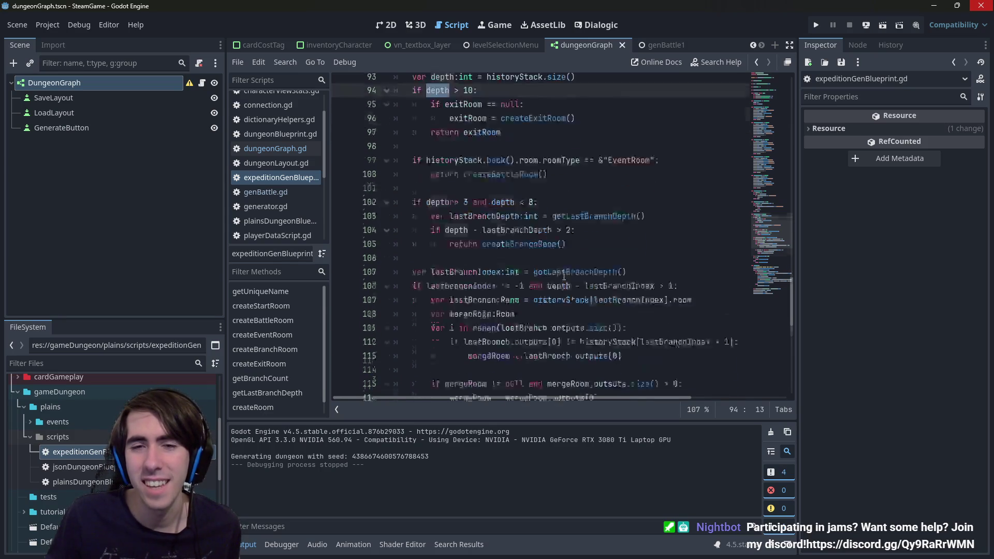
scroll(564, 276, "up", 4)
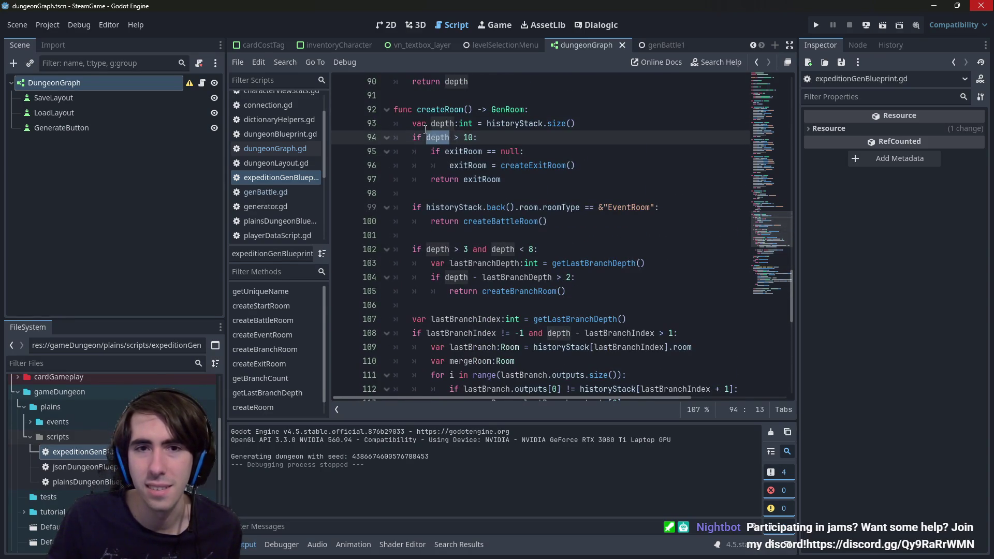
left_click_drag(427, 128, 501, 179)
Run the project and generate a new dungeon room graph
left_click(517, 179)
scroll(592, 278, "down", 2)
scroll(592, 278, "down", 2)
scroll(592, 278, "up", 2)
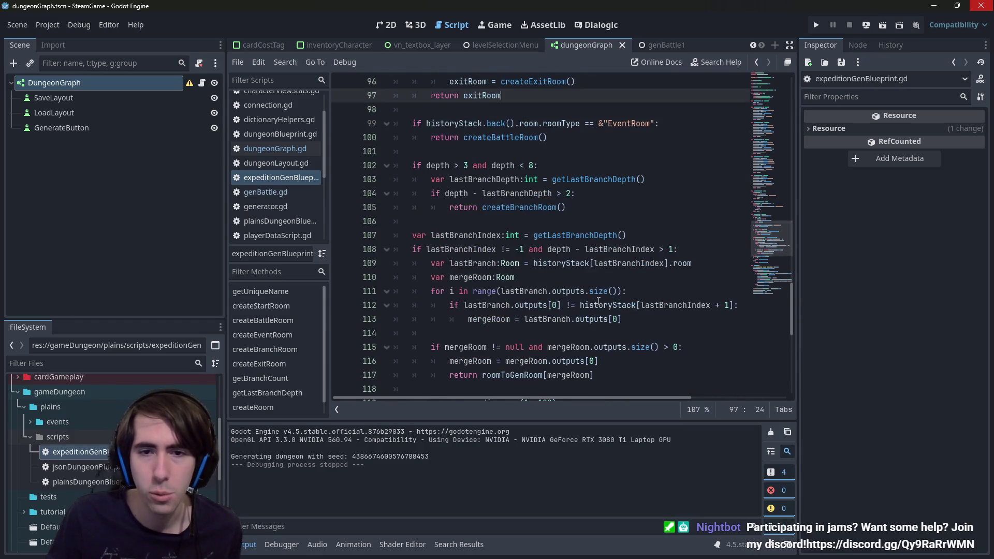
left_click(897, 26)
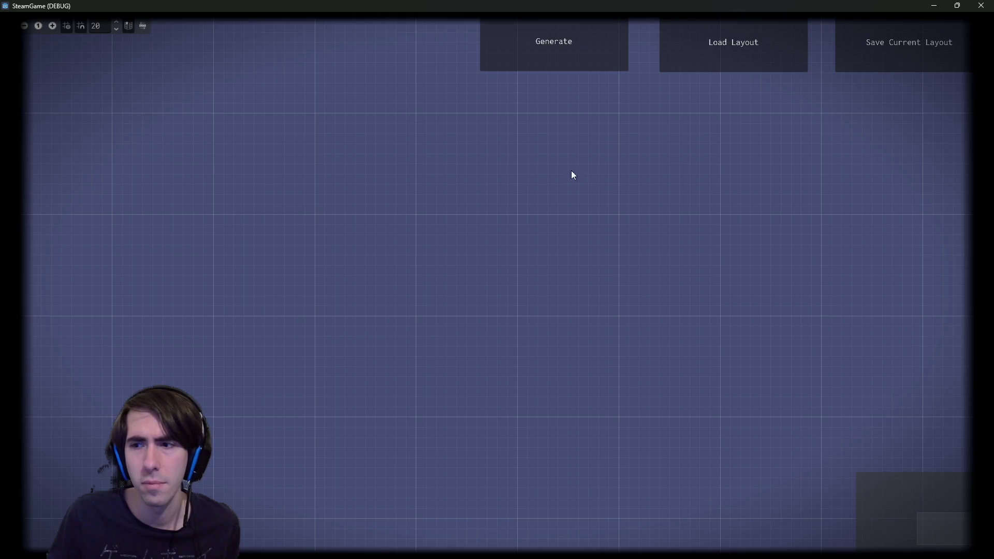
left_click(576, 60)
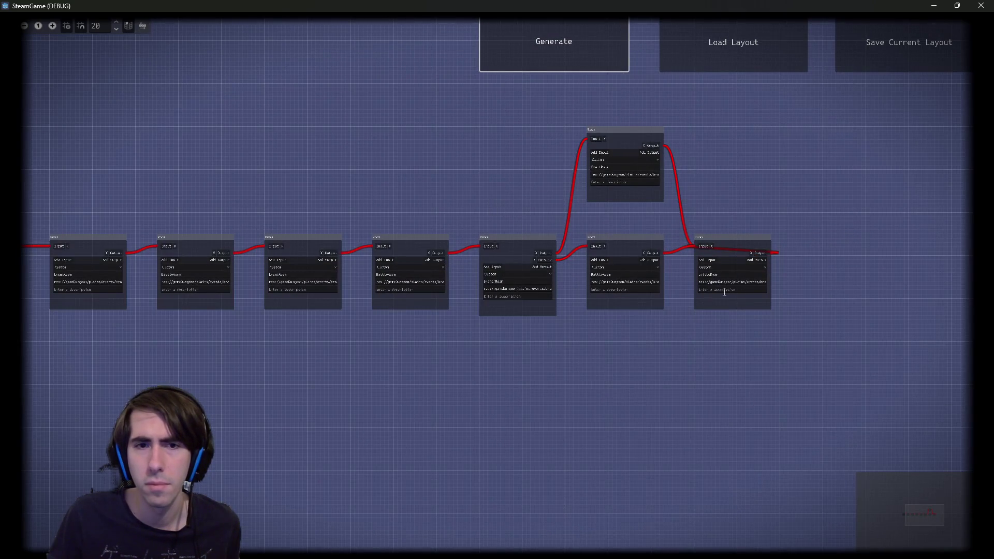
Zoom and pan the graph to inspect where BranchRoom's EventRoom and BattleRoom rejoin, then close the game
scroll(706, 286, "up", 3)
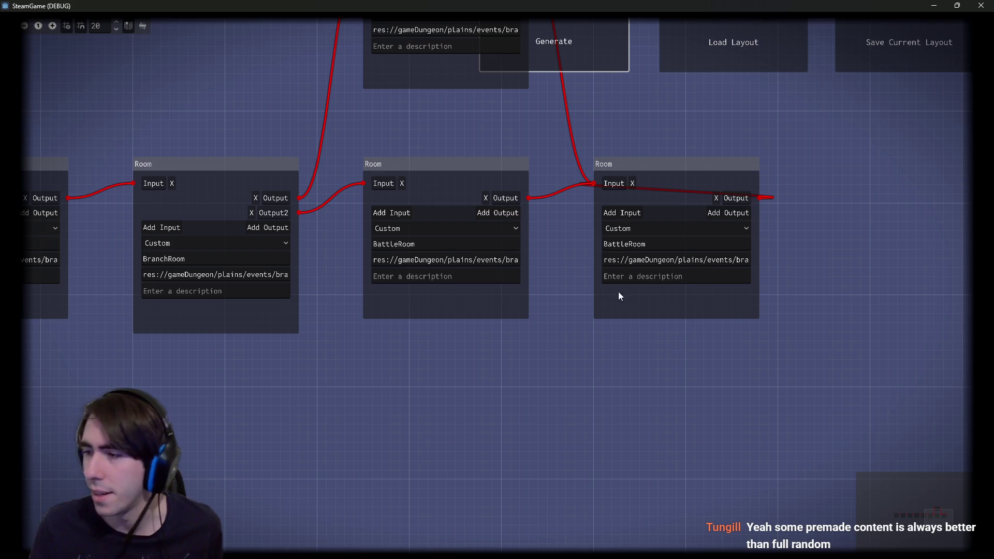
scroll(594, 413, "down", 3)
scroll(883, 300, "up", 3)
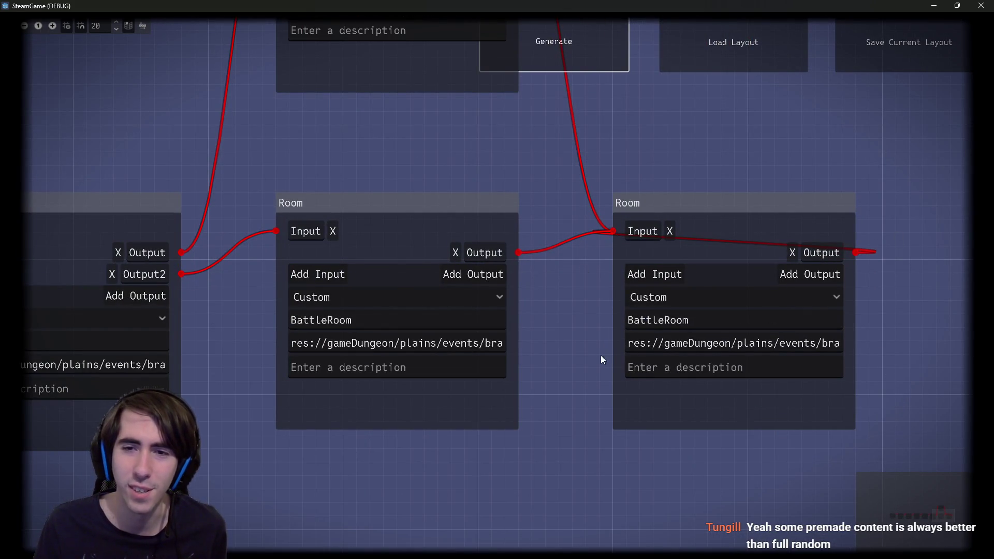
scroll(657, 386, "down", 3)
left_click_drag(697, 386, 654, 443)
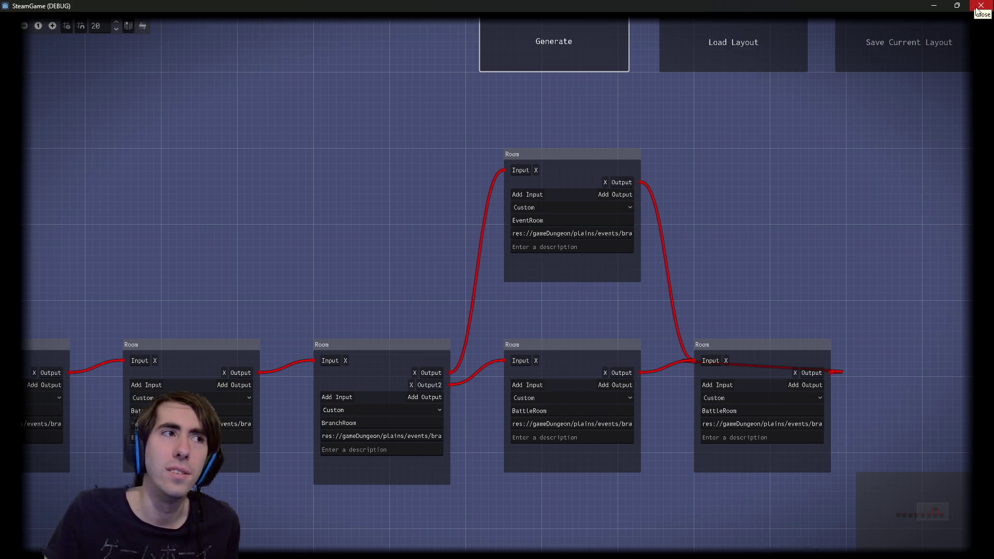
left_click(980, 6)
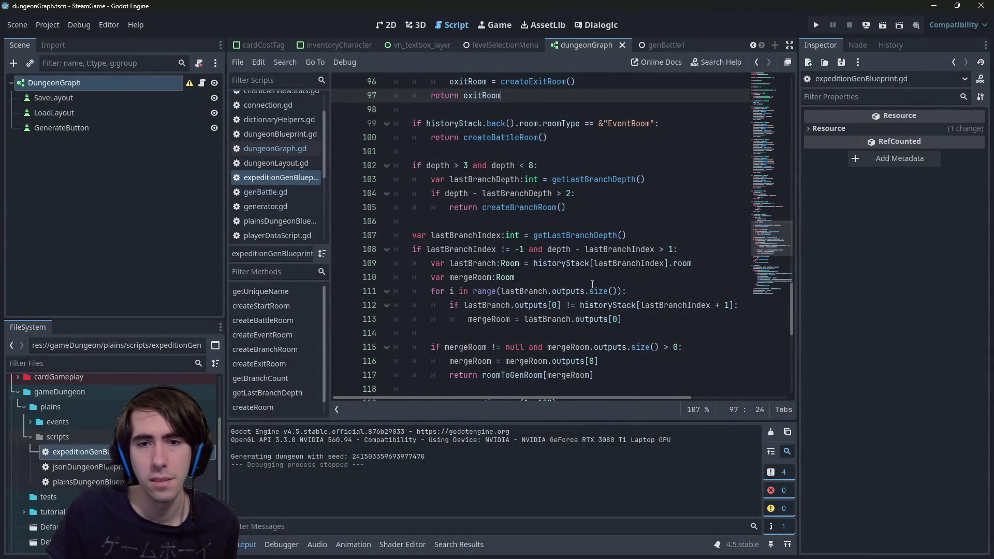
Select the end of the merge loop and the branch condition on line 112
scroll(592, 284, "up", 2)
scroll(592, 284, "down", 5)
scroll(593, 284, "up", 2)
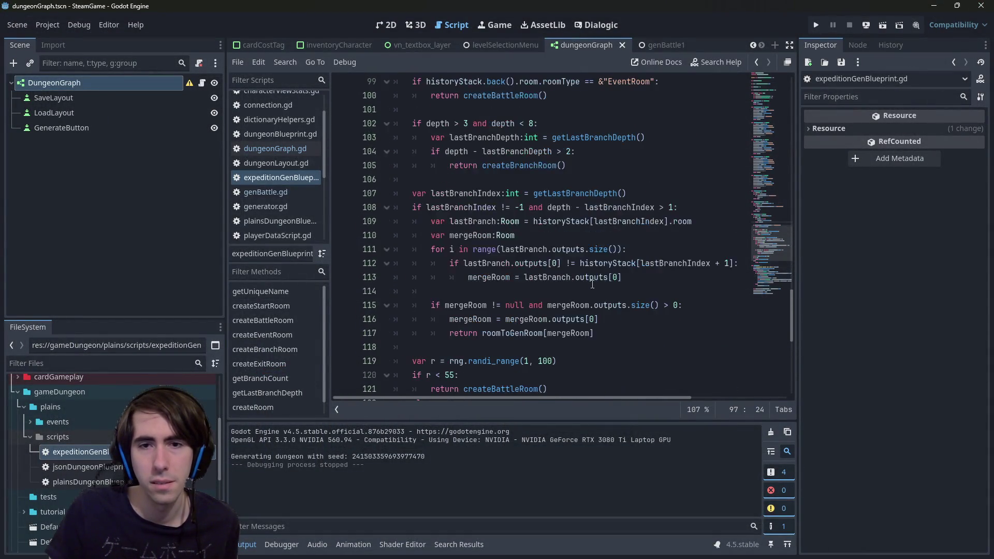
mouse_move(624, 279)
left_mouse_down()
mouse_move(466, 278)
mouse_move(414, 238)
mouse_move(448, 286)
mouse_move(396, 249)
left_mouse_up()
scroll(489, 273, "down", 3)
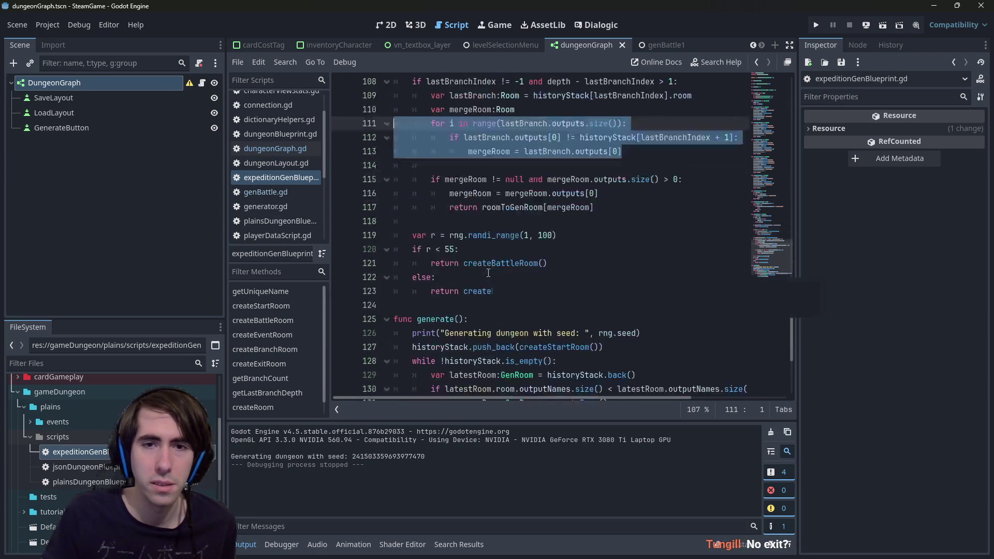
scroll(489, 273, "up", 3)
key("End")
key("Down")
key("Home")
key("shift+End")
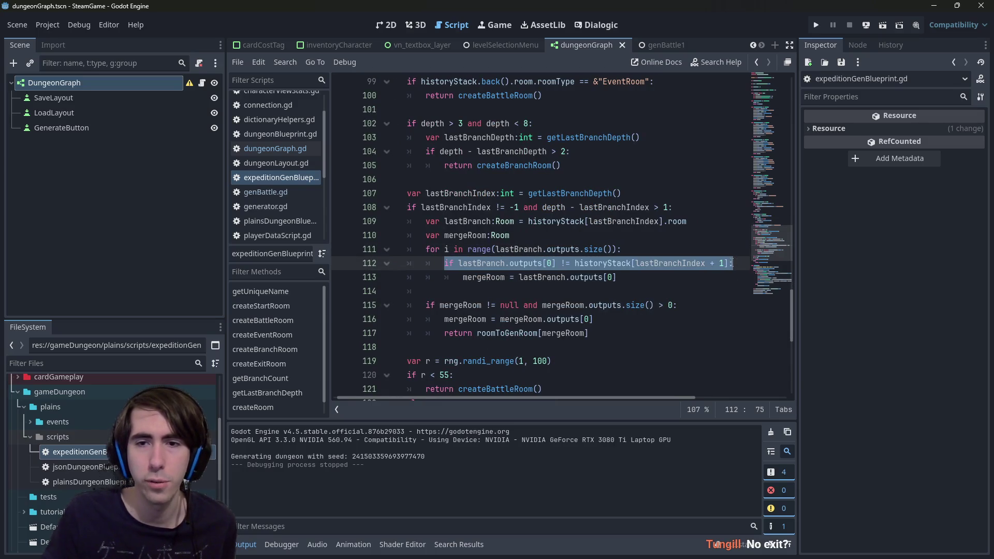
left_click(553, 264)
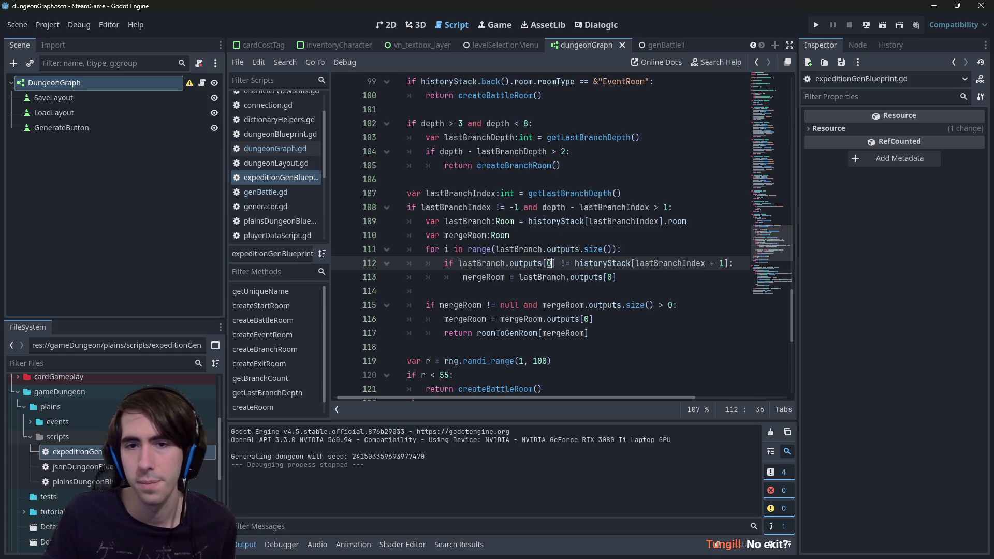
mouse_move(444, 263)
left_mouse_down()
mouse_move(702, 265)
mouse_move(724, 277)
left_mouse_up()
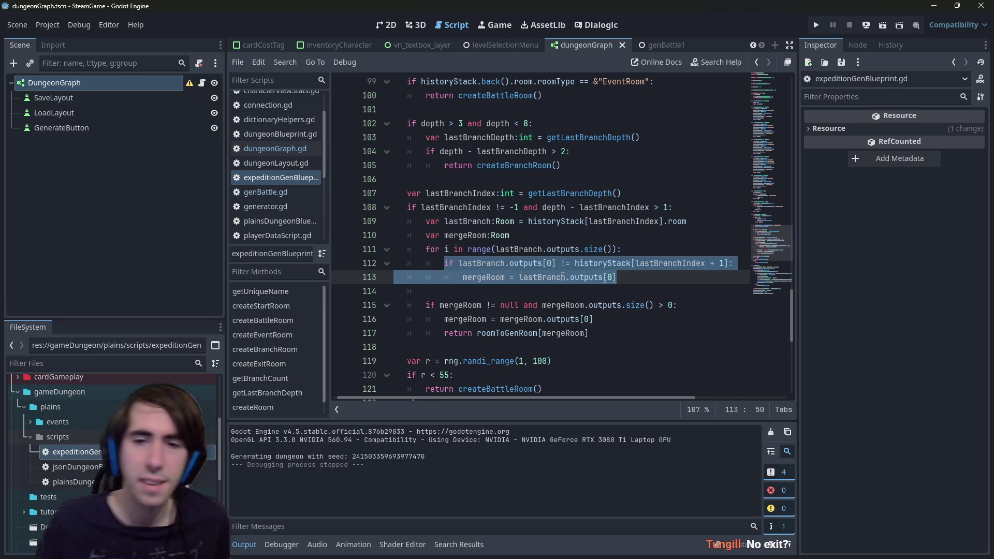
Comment out the merge block on lines 107–117 with Ctrl+K and run the project again
mouse_move(601, 333)
left_mouse_down()
mouse_move(379, 162)
mouse_move(371, 194)
left_mouse_up()
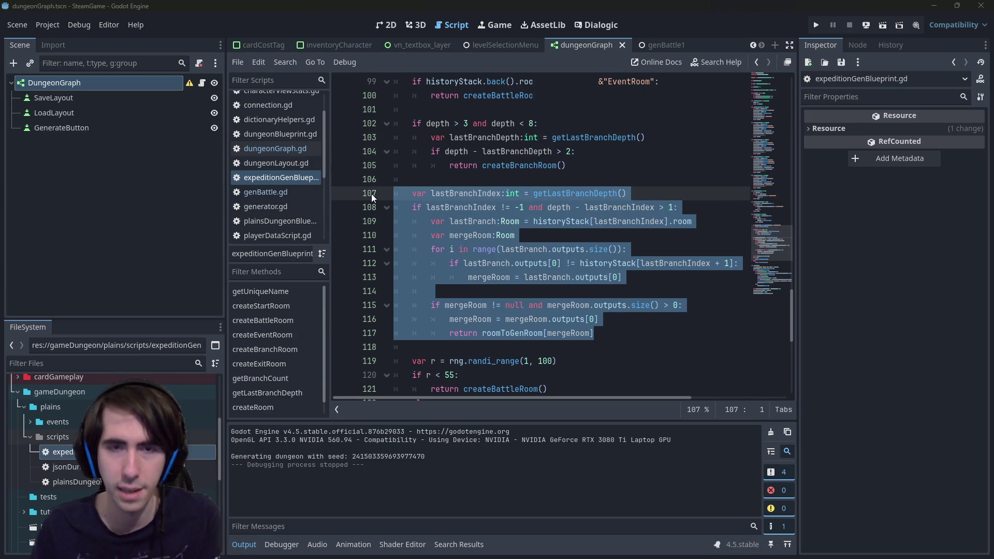
left_click(652, 305, "shift")
left_click_drag(644, 331, 373, 194)
key("ctrl+k")
left_click(882, 25)
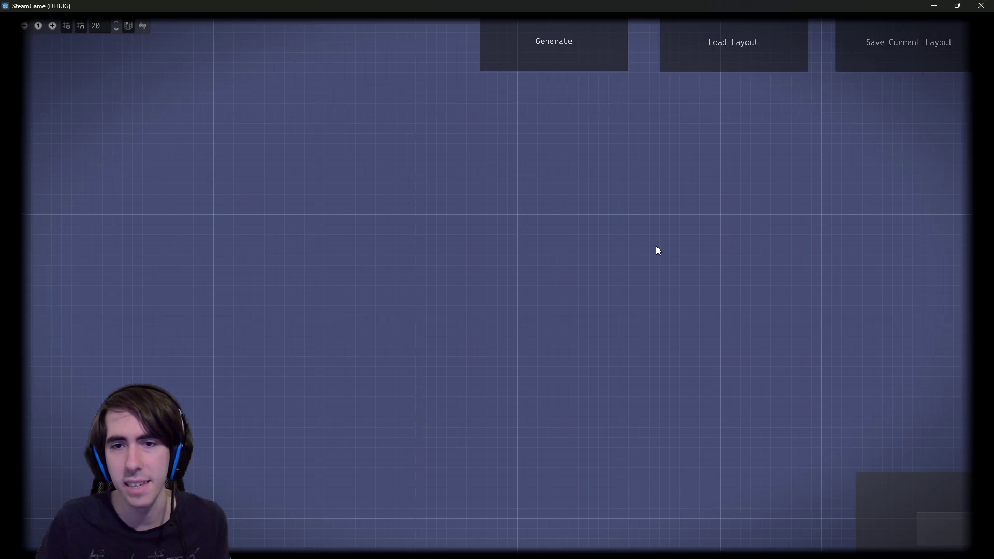
Generate a room graph and pan to its final room to check it is a RewardRoom
left_click(585, 62)
mouse_move(536, 198)
left_mouse_down()
mouse_move(348, 189)
mouse_move(80, 235)
left_mouse_up()
left_click_drag(787, 295, 263, 291)
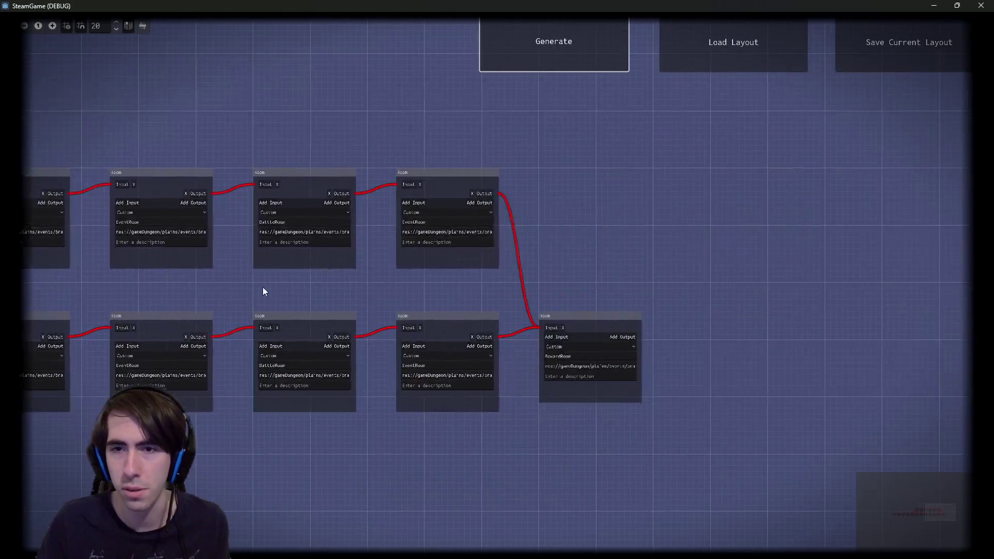
scroll(616, 411, "up", 3)
left_click(493, 299)
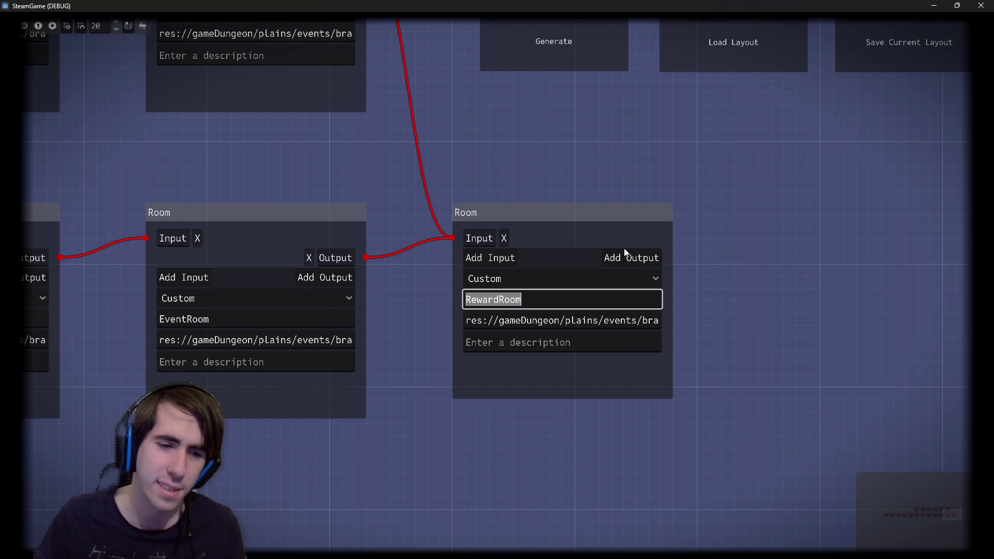
scroll(444, 396, "down", 2)
scroll(411, 428, "down", 3)
scroll(310, 459, "down", 1)
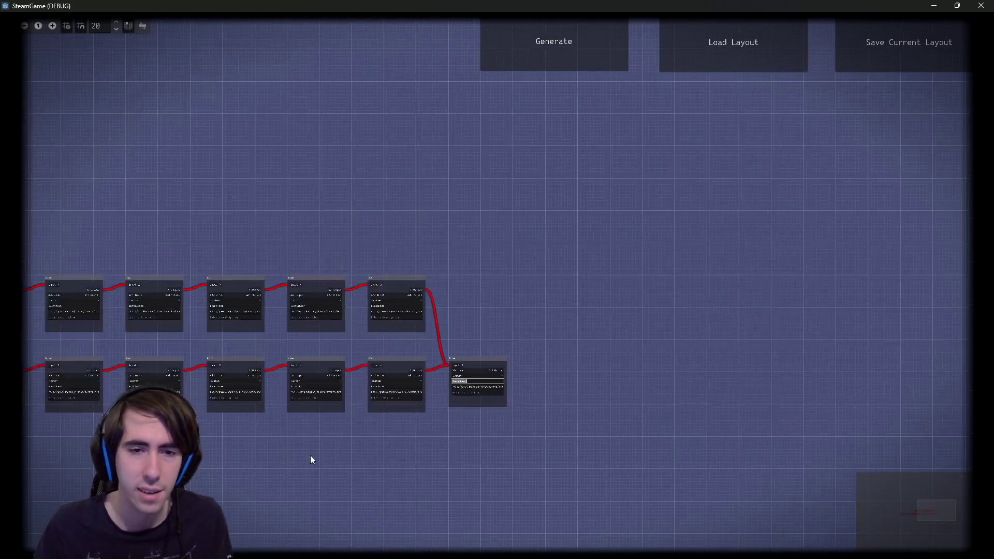
scroll(456, 440, "up", 3)
Generate three more graphs, check the final RewardRoom, close the game, and uncomment lines 107–117
left_click(555, 50)
left_click(554, 48)
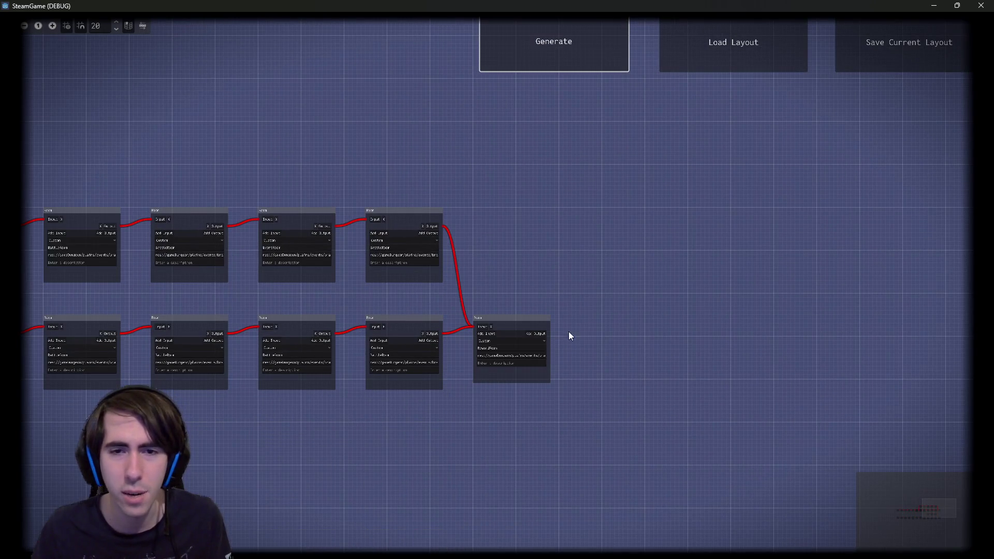
left_click(540, 52)
scroll(489, 319, "down", 1)
scroll(274, 290, "down", 1)
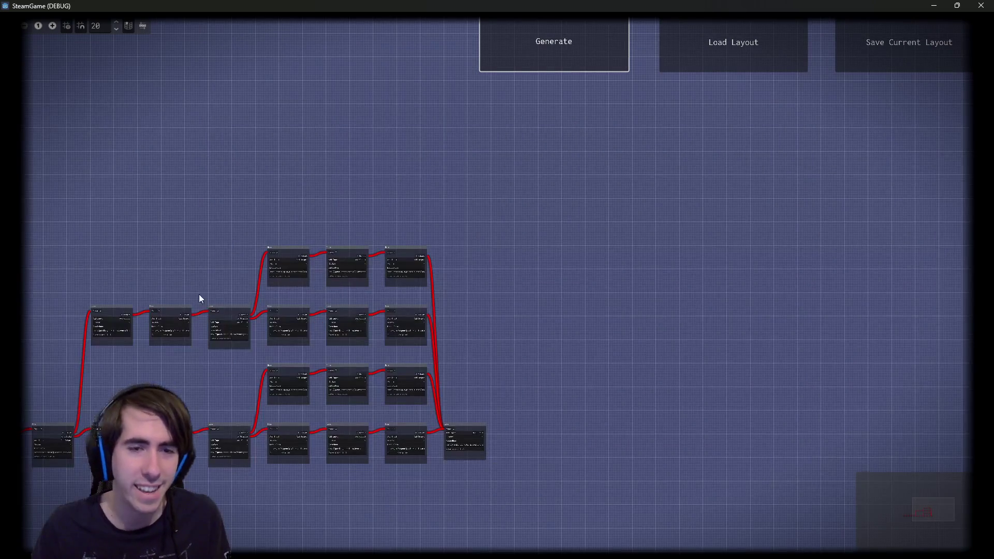
scroll(413, 462, "up", 7)
double_click(451, 350)
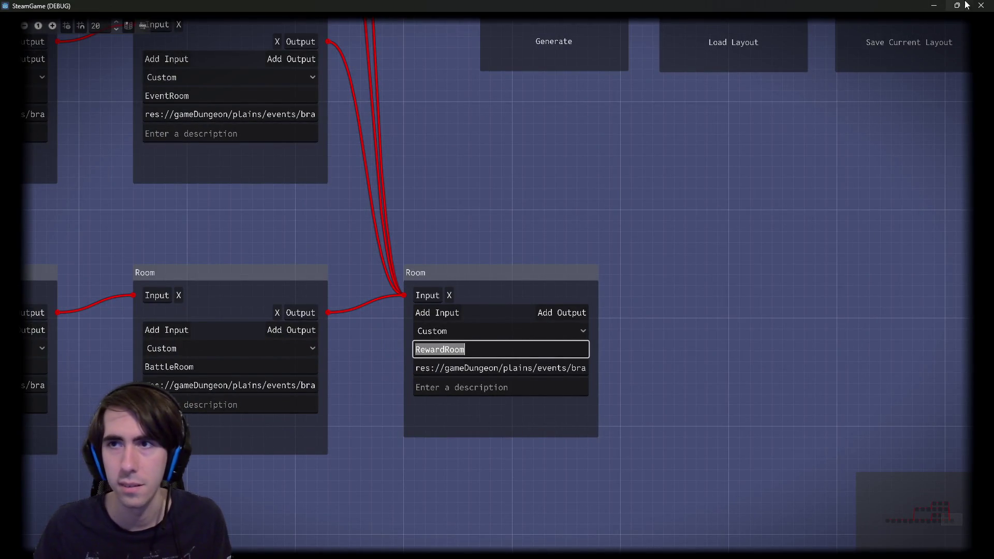
left_click(981, 5)
key("ctrl+k")
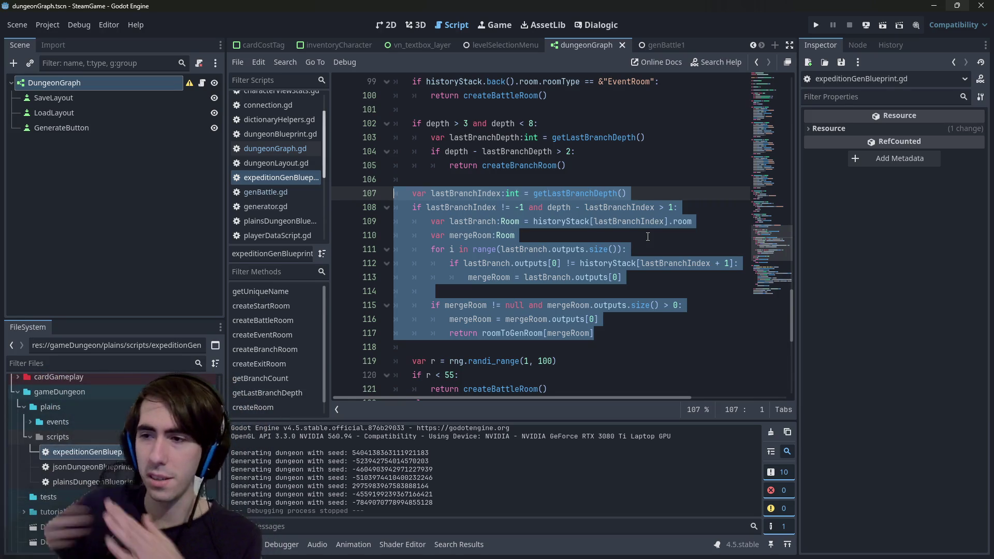
Run the project with merging restored and rearrange the EventRoom and top-right room nodes
left_click(888, 27)
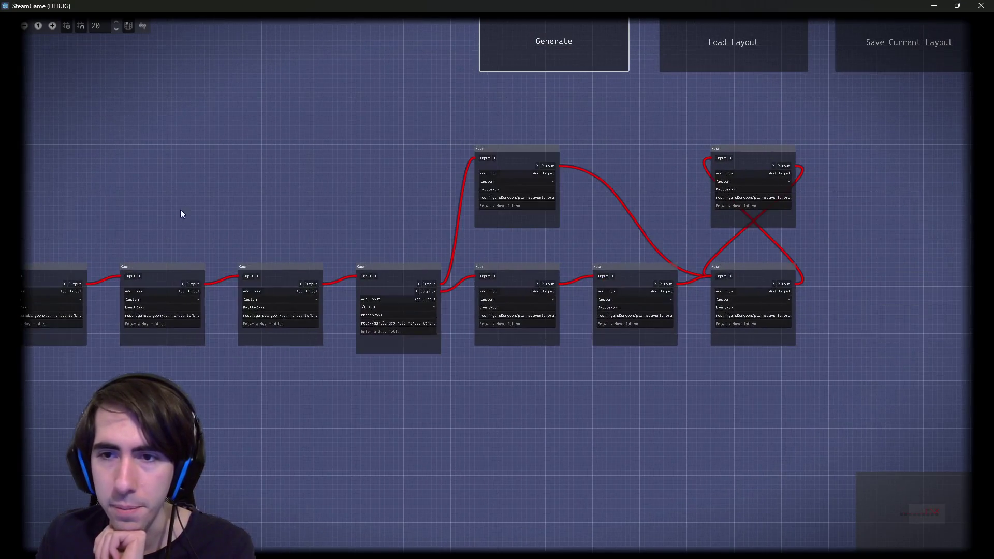
scroll(785, 262, "up", 5)
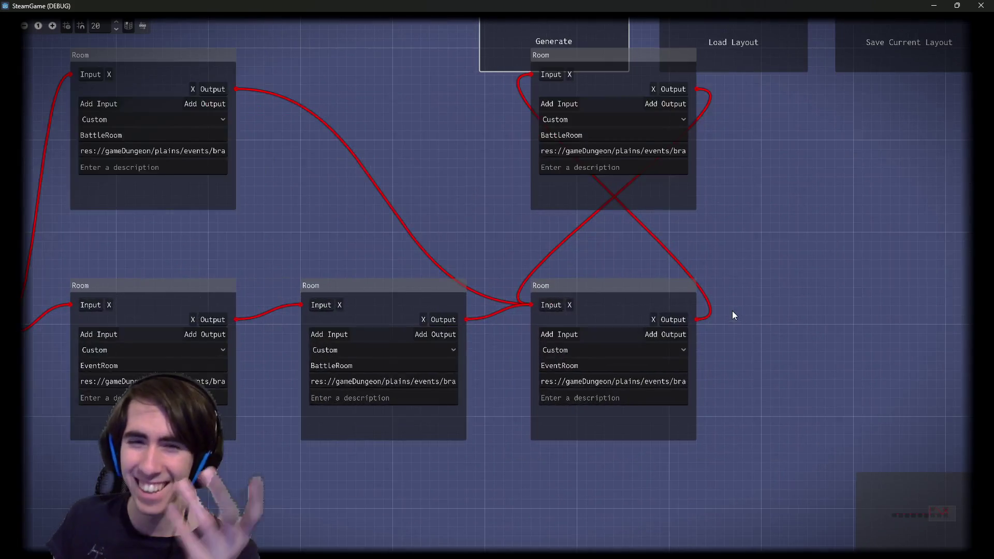
left_click_drag(647, 321, 673, 322)
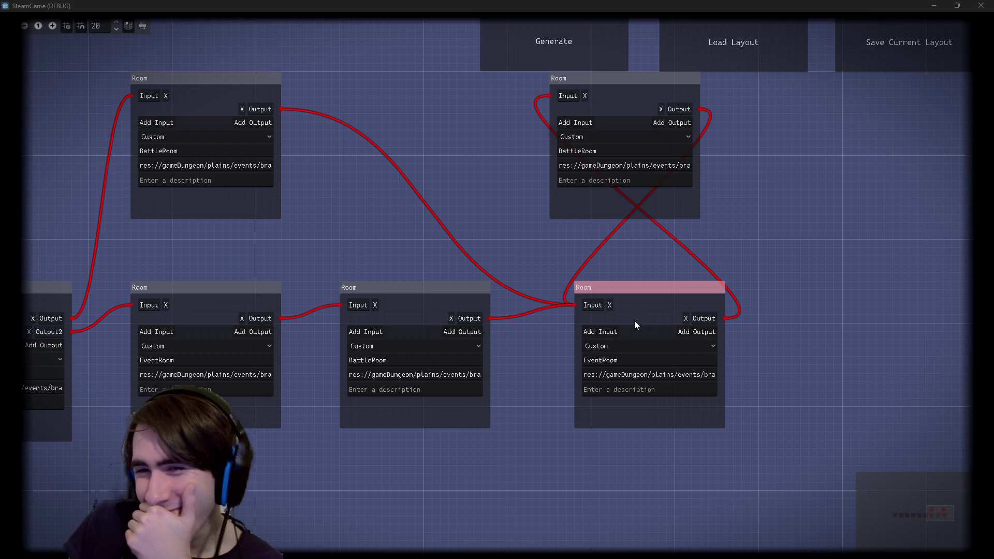
scroll(651, 267, "up", 1)
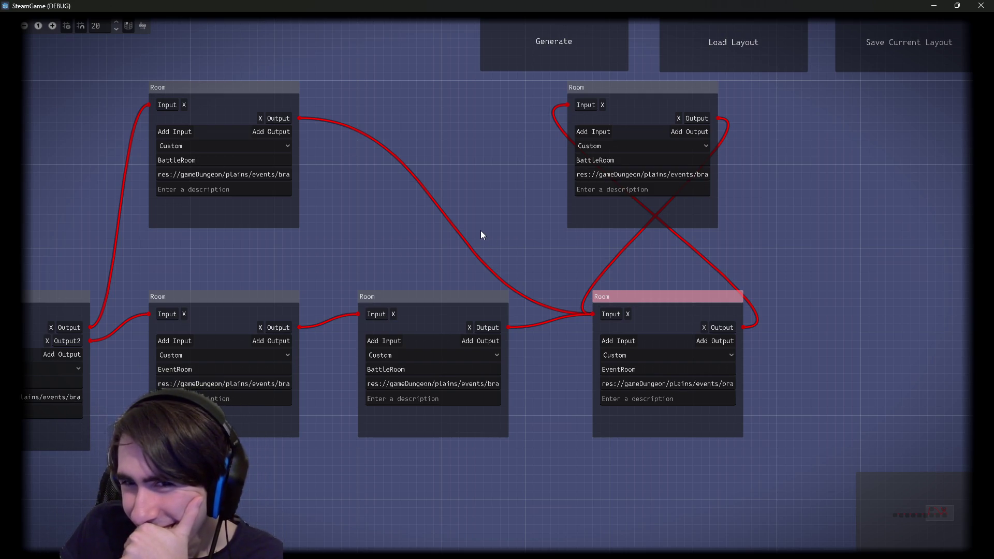
mouse_move(636, 96)
left_mouse_down()
mouse_move(852, 196)
mouse_move(854, 372)
mouse_move(834, 419)
mouse_move(704, 51)
mouse_move(675, 62)
left_mouse_up()
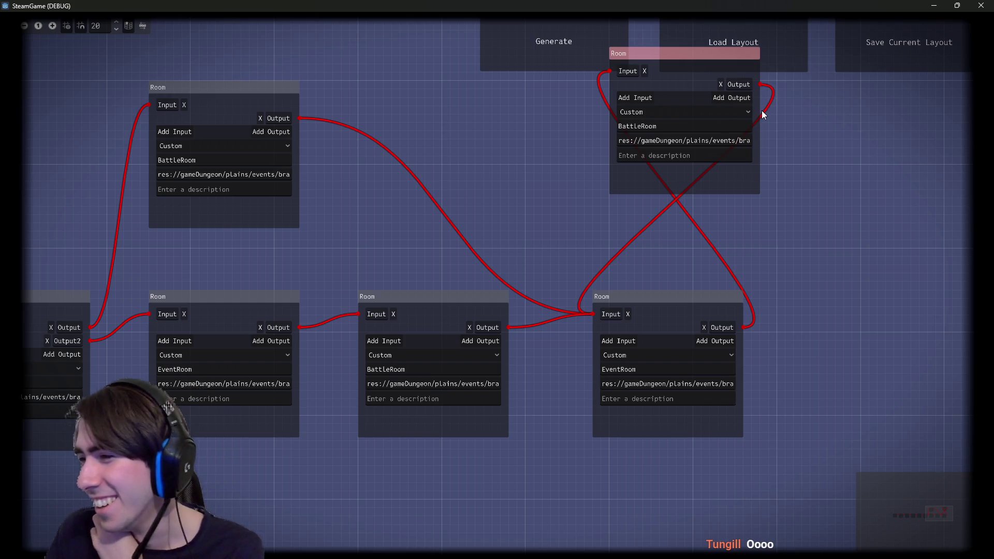
scroll(734, 246, "up", 1)
left_click(596, 113)
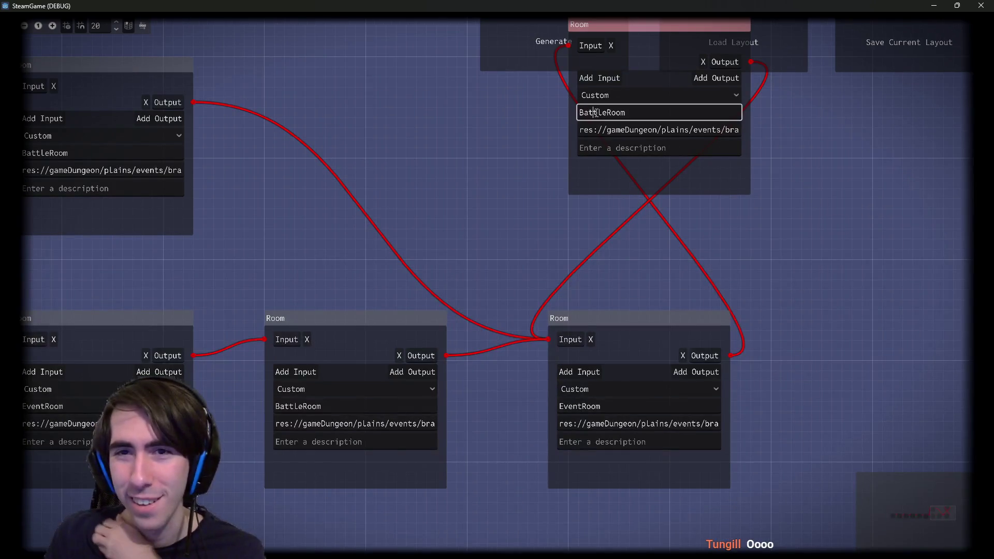
left_click(634, 410)
Regenerate the graph twice, reposition the BattleRoom nodes, and pan to show the branching rooms
left_click(620, 65)
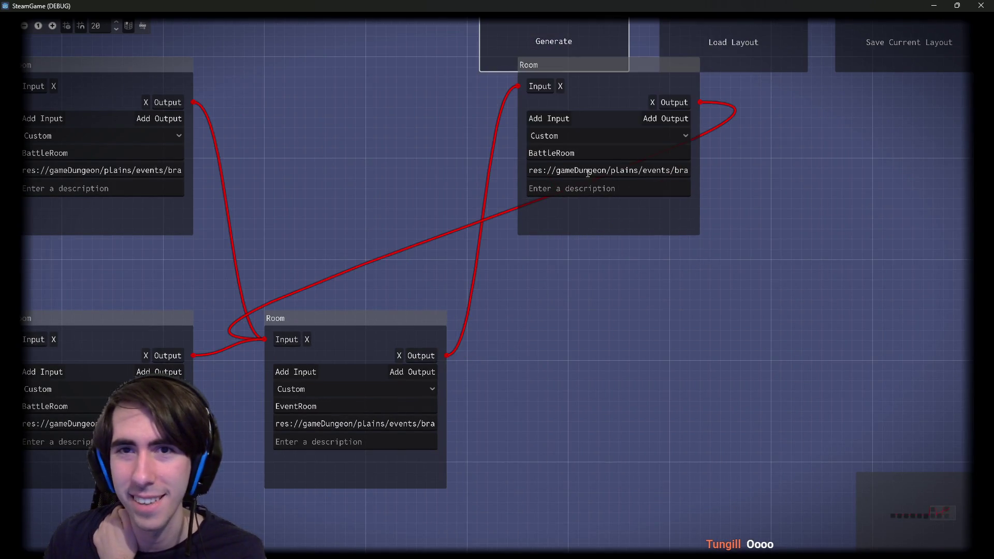
scroll(581, 255, "down", 3)
mouse_move(605, 138)
left_mouse_down()
mouse_move(600, 387)
mouse_move(604, 171)
left_mouse_up()
left_click(573, 31)
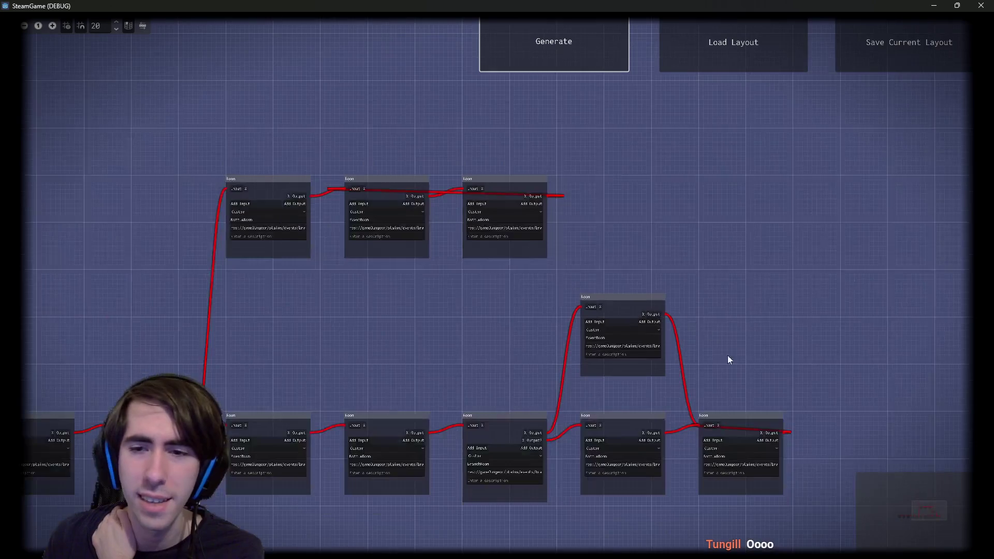
scroll(495, 240, "up", 3)
mouse_move(519, 169)
left_mouse_down()
mouse_move(520, 198)
mouse_move(380, 378)
mouse_move(571, 164)
mouse_move(511, 61)
mouse_move(512, 182)
mouse_move(411, 366)
mouse_move(520, 193)
left_mouse_up()
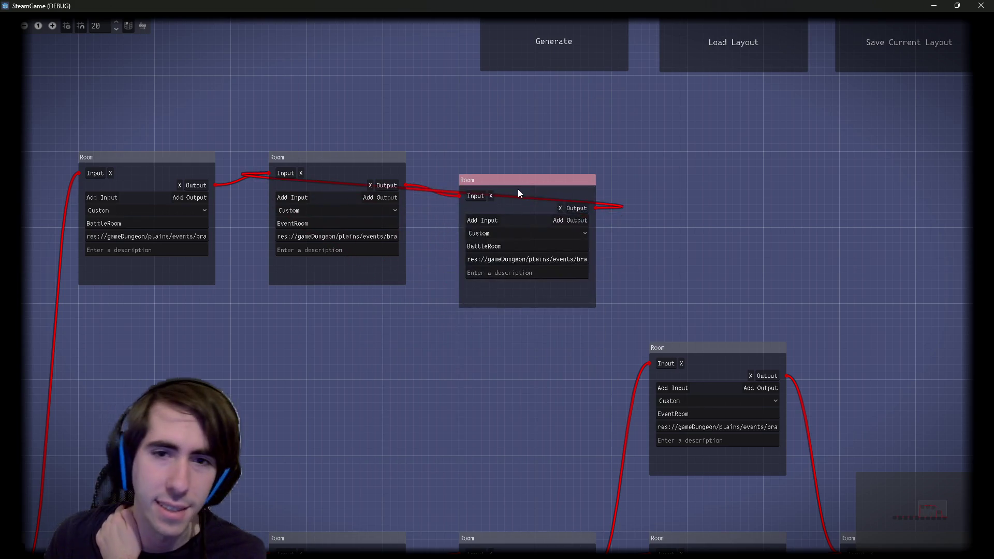
scroll(519, 192, "up", 1)
double_click(549, 241)
scroll(422, 263, "down", 2)
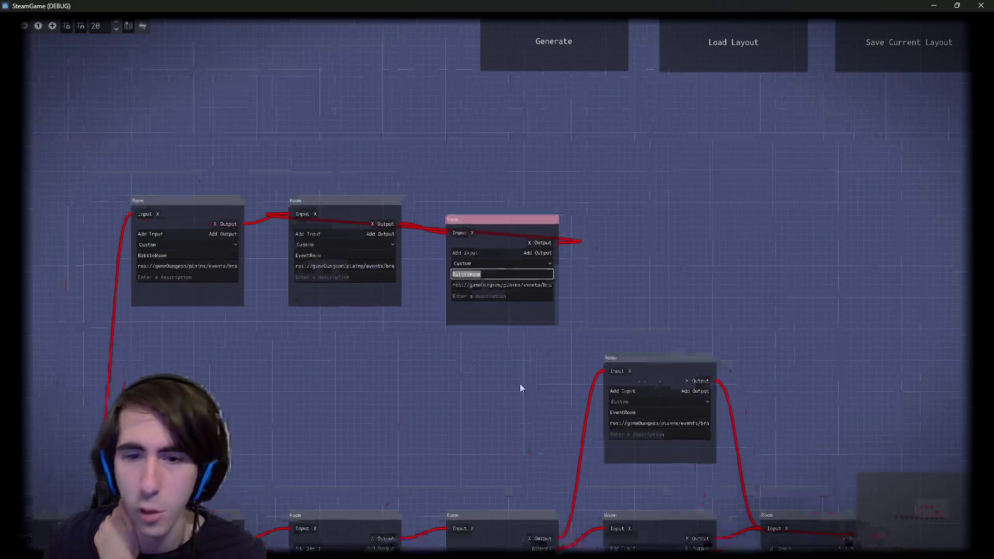
scroll(538, 393, "down", 5)
scroll(517, 444, "up", 3)
left_click_drag(396, 178, 682, 196)
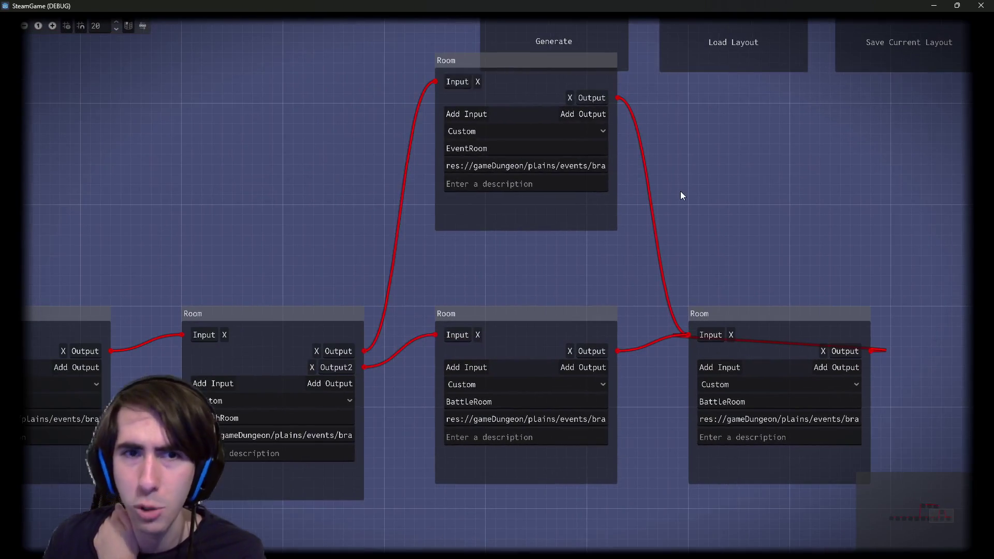
Close the game, select the line 112 branch condition, and highlight every use of lastBranch
left_click(975, 5)
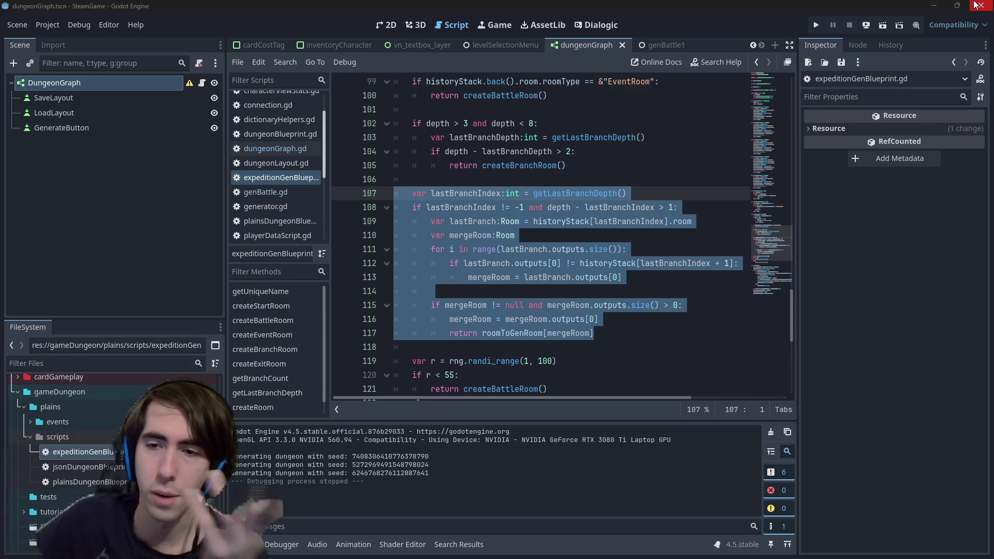
left_click(651, 290)
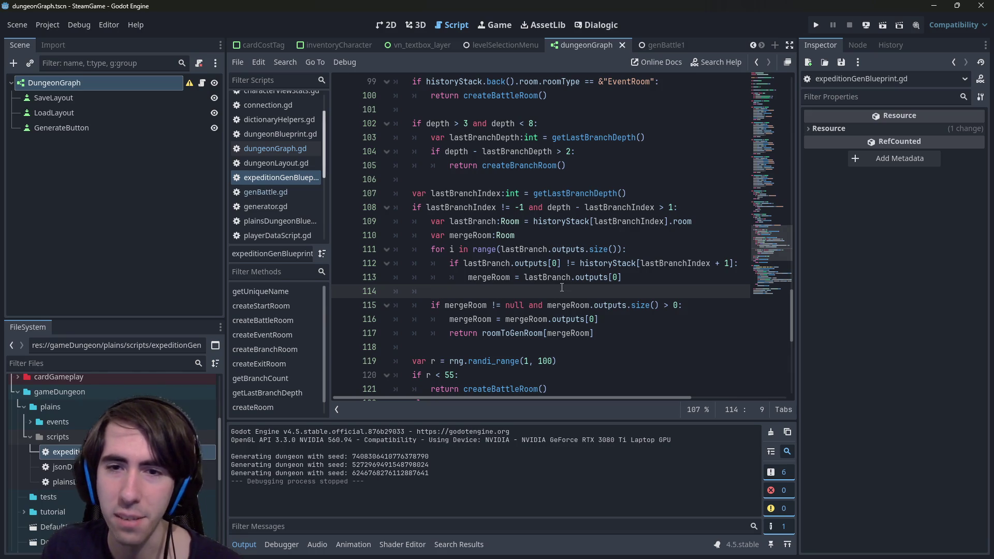
mouse_move(457, 265)
left_mouse_down()
mouse_move(569, 278)
mouse_move(738, 265)
left_mouse_up()
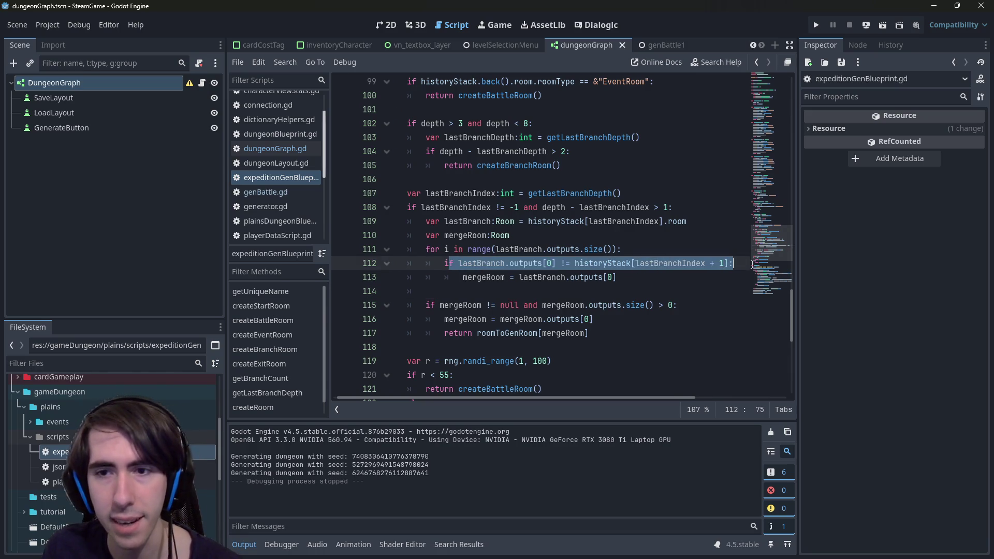
double_click(515, 249)
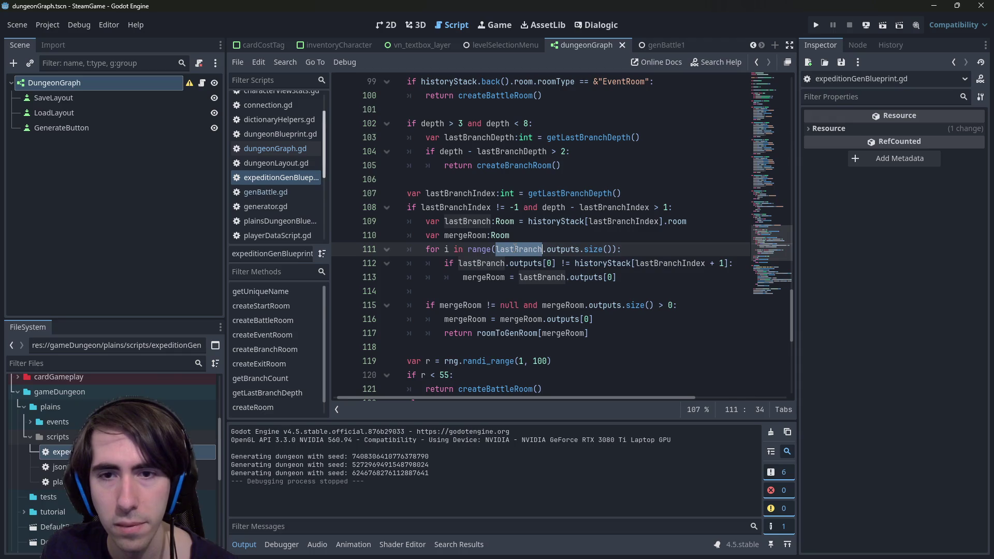
left_click(622, 207)
Select historyStack and lastBranch.outputs[0] on line 112 and read their types from tooltips
double_click(593, 261)
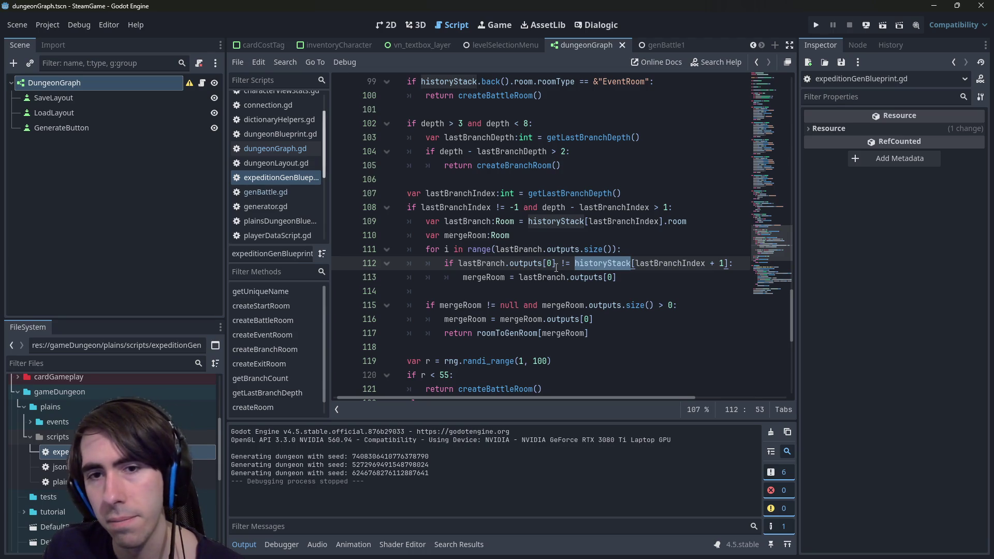
left_click(498, 263)
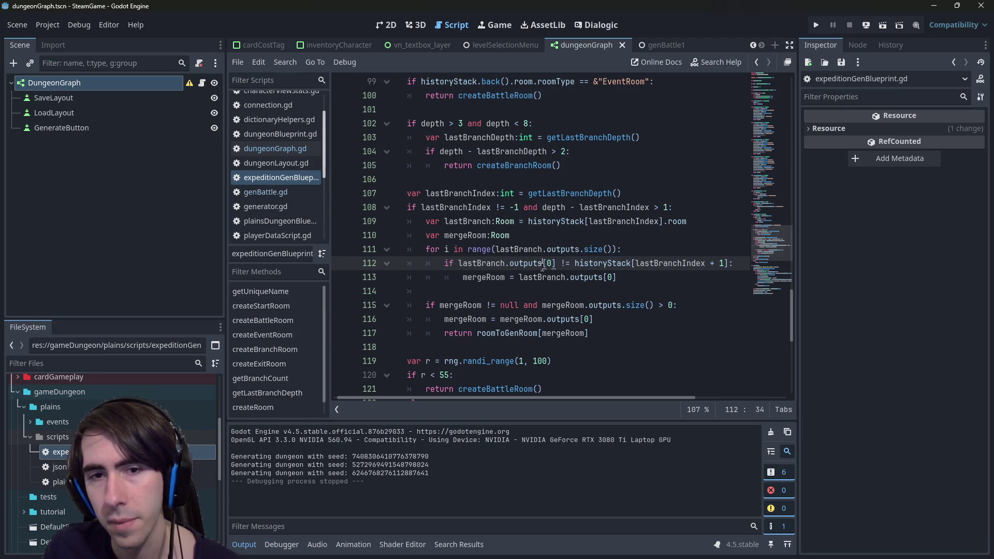
double_click(498, 263)
left_click(459, 264)
left_click_drag(458, 264, 556, 264)
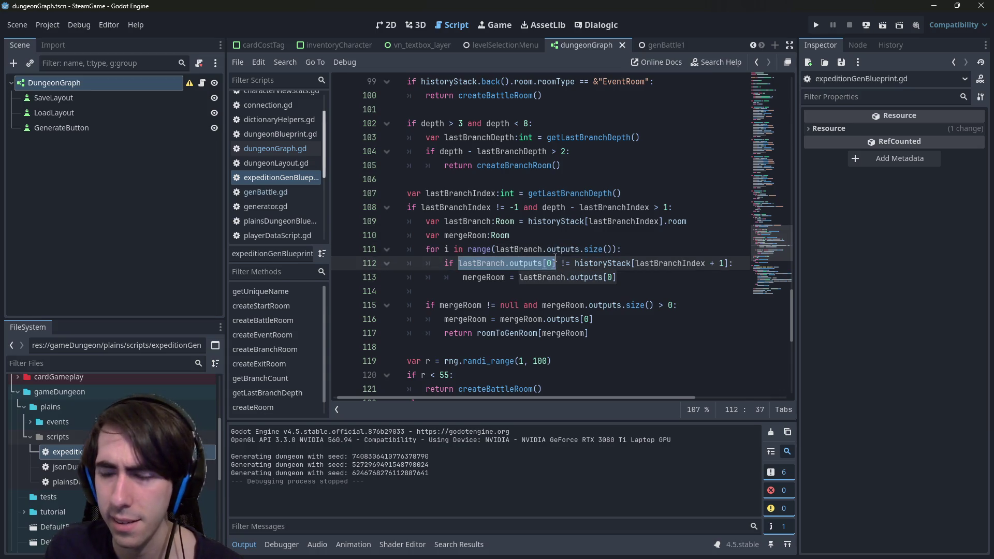
mouse_move(554, 250)
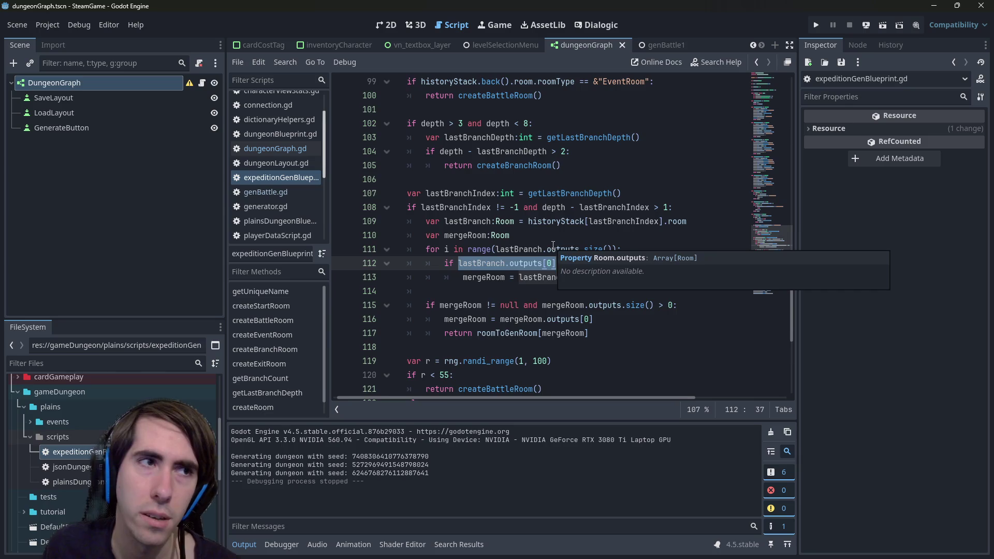
scroll(544, 248, "up", 1)
mouse_move(533, 267)
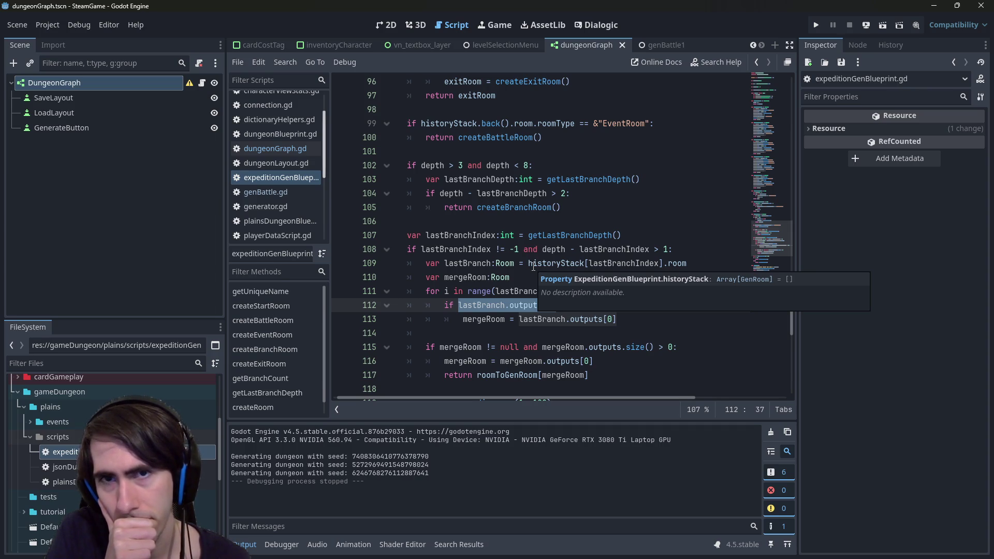
scroll(614, 319, "down", 2)
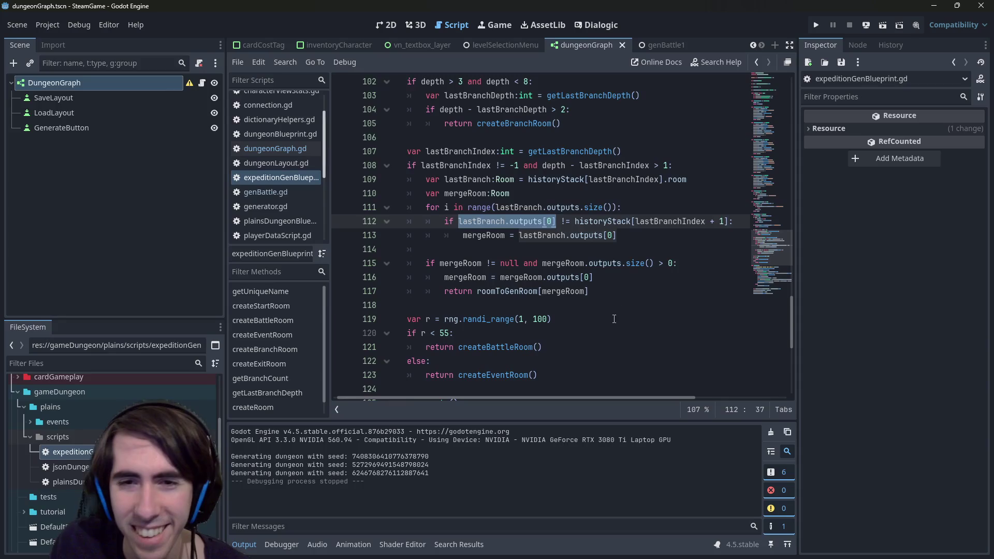
double_click(562, 277)
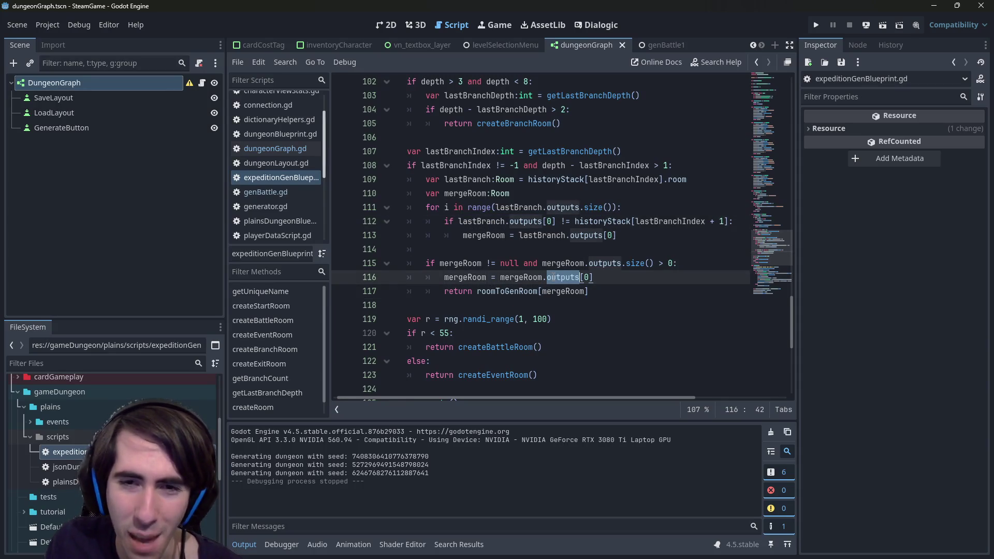
double_click(516, 278)
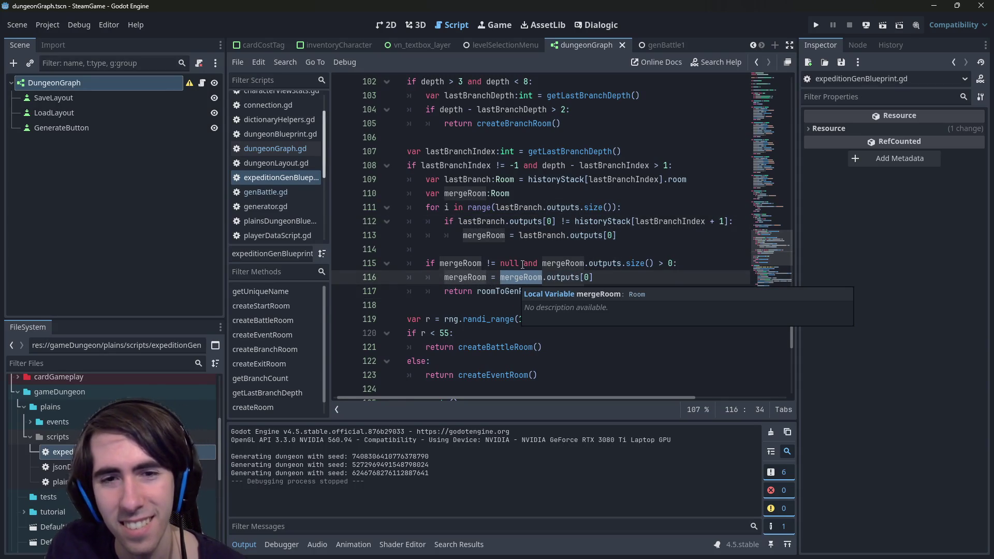
left_click(622, 285)
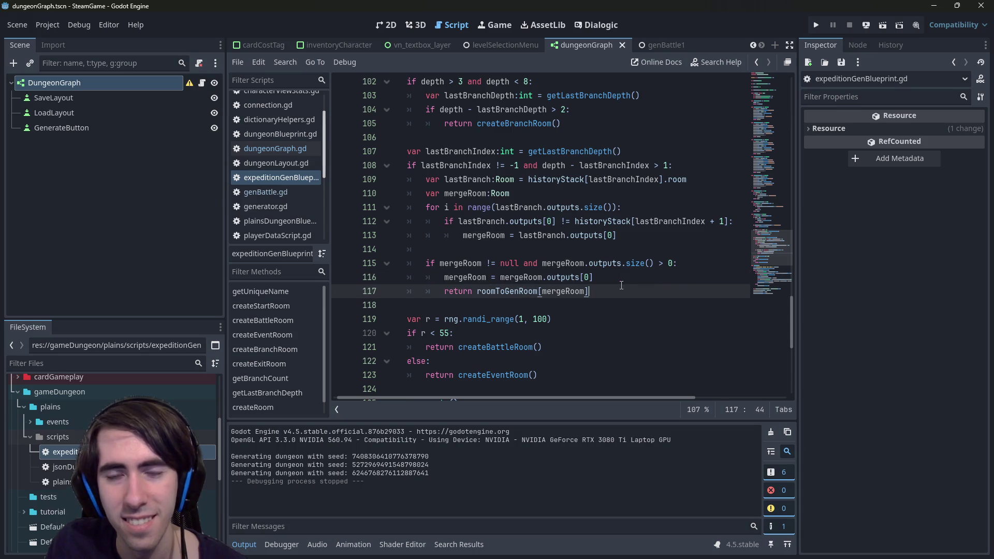
double_click(459, 265)
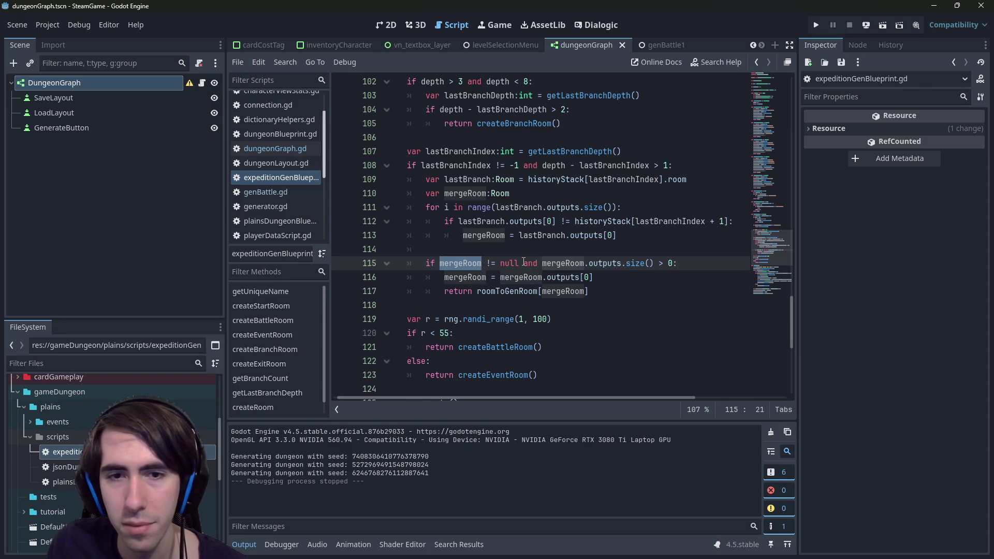
double_click(563, 263)
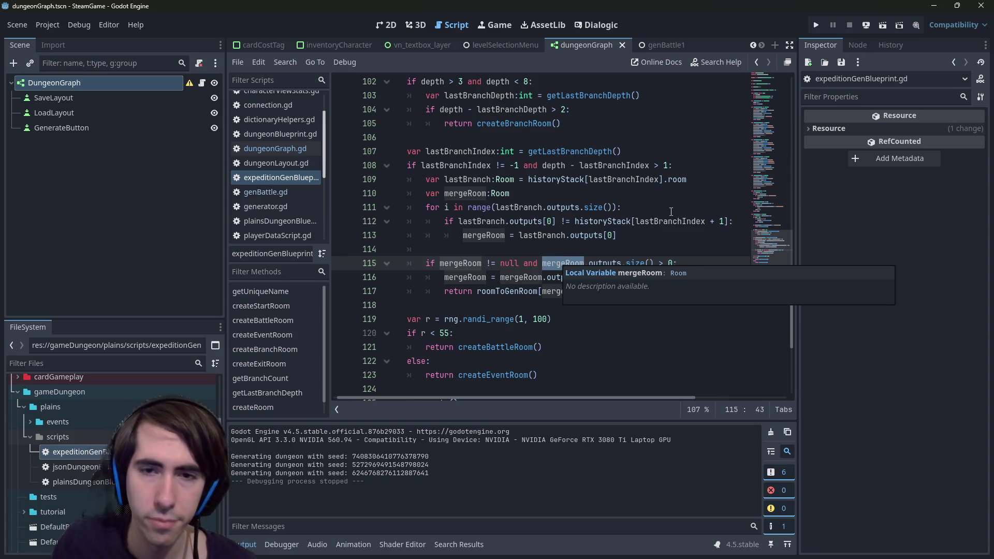
Change line 112 to compare with historyStack[lastBranchIndex + 1].room via autocomplete, then run the scene with F6
left_click(641, 237)
mouse_move(467, 221)
left_mouse_down()
mouse_move(407, 221)
mouse_move(745, 218)
left_mouse_up()
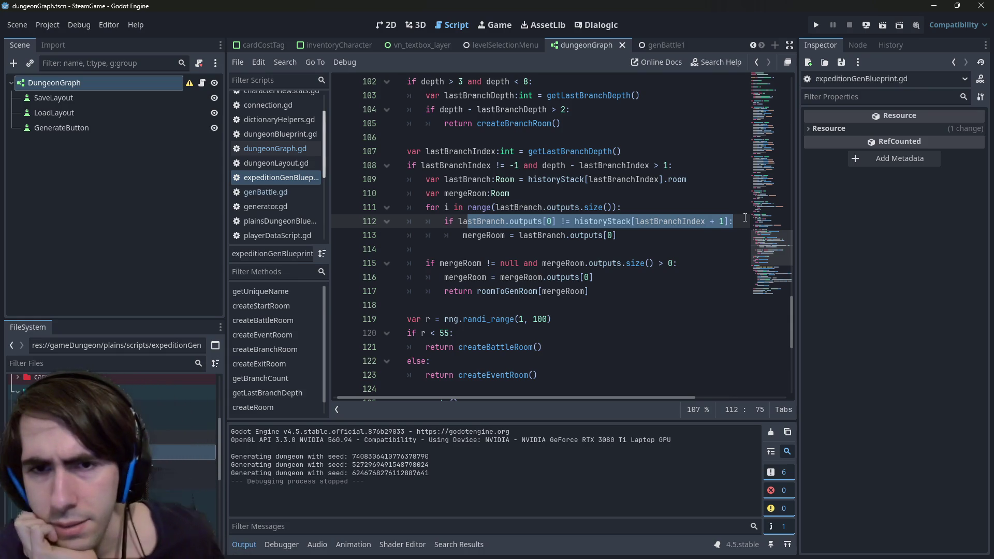
left_click(705, 221)
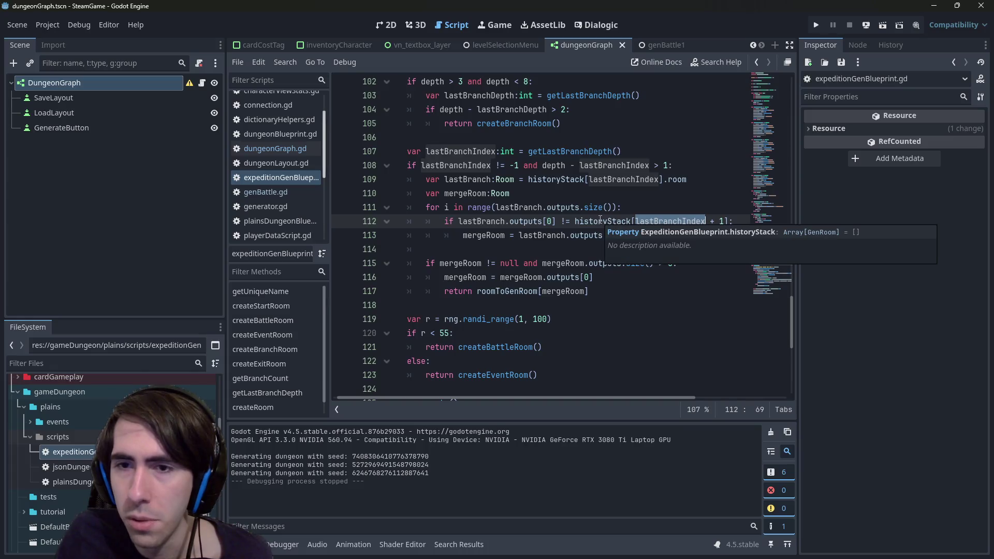
left_click(728, 221)
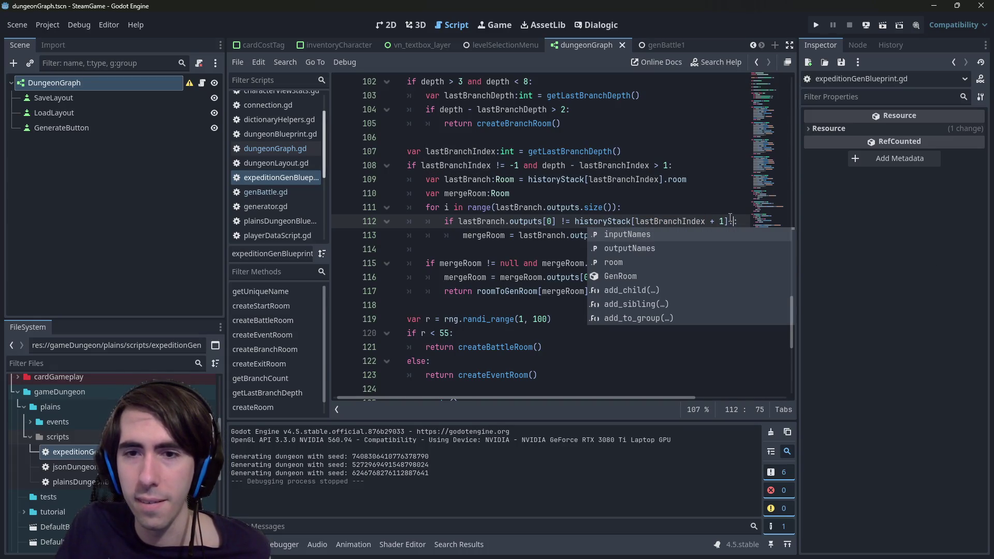
key("Down")
key("Down")
key("Return")
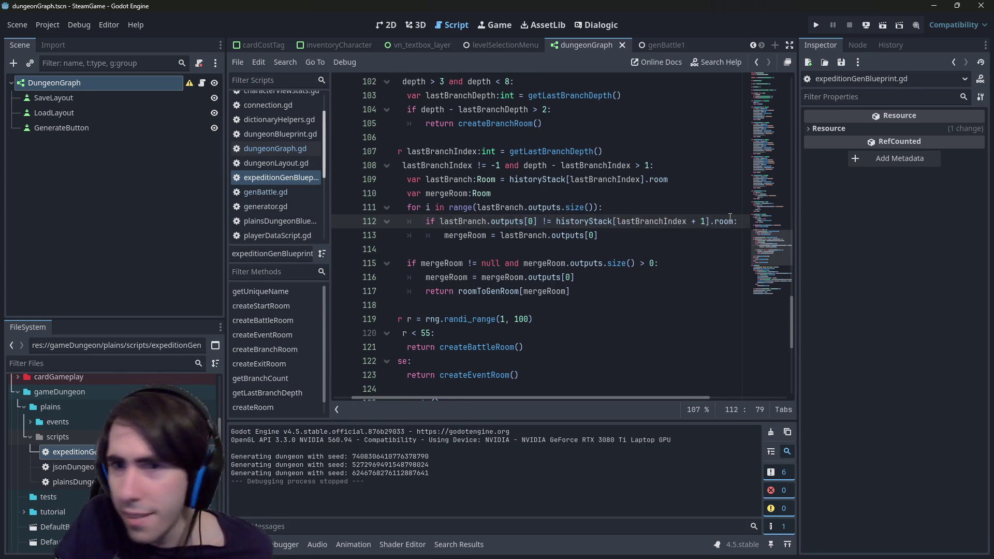
key("F6")
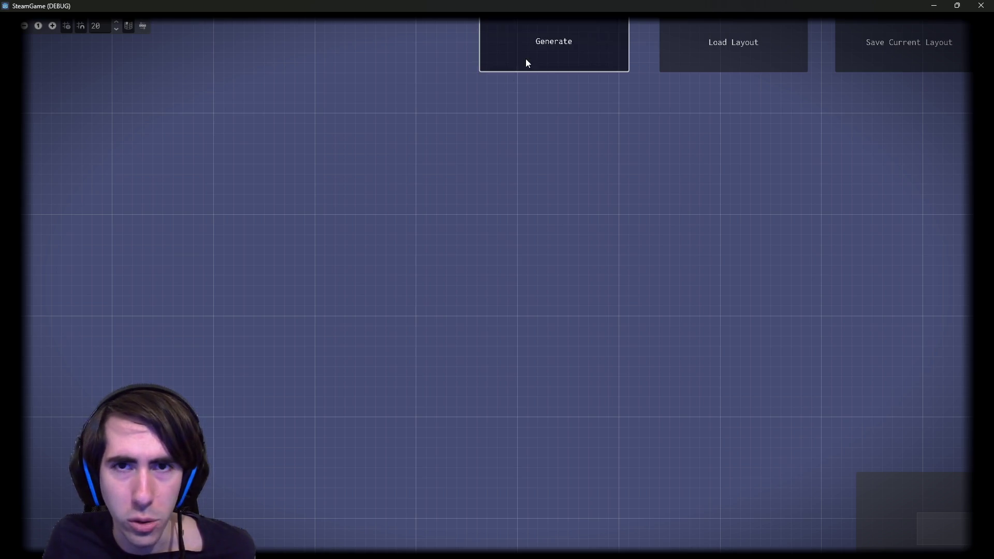
left_click(526, 58)
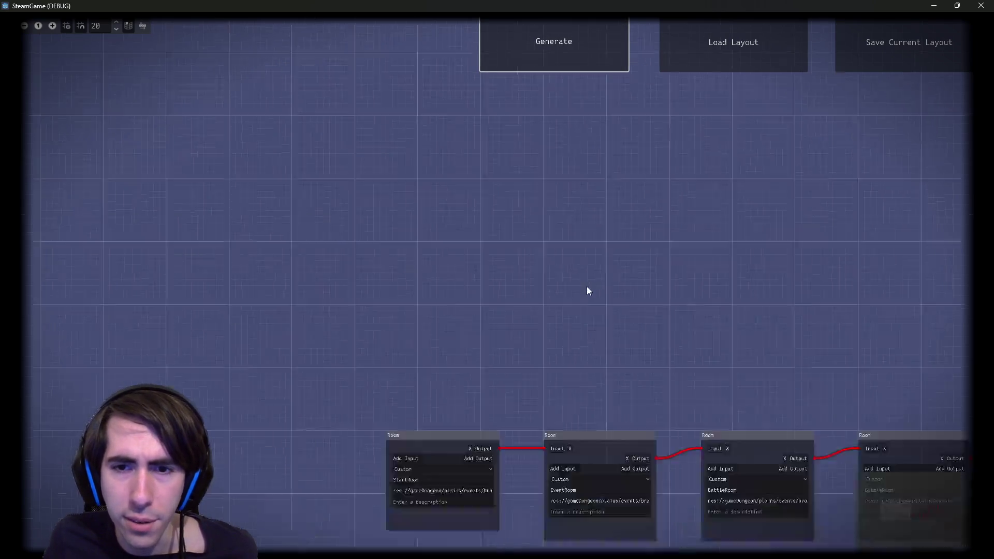
scroll(828, 308, "down", 1)
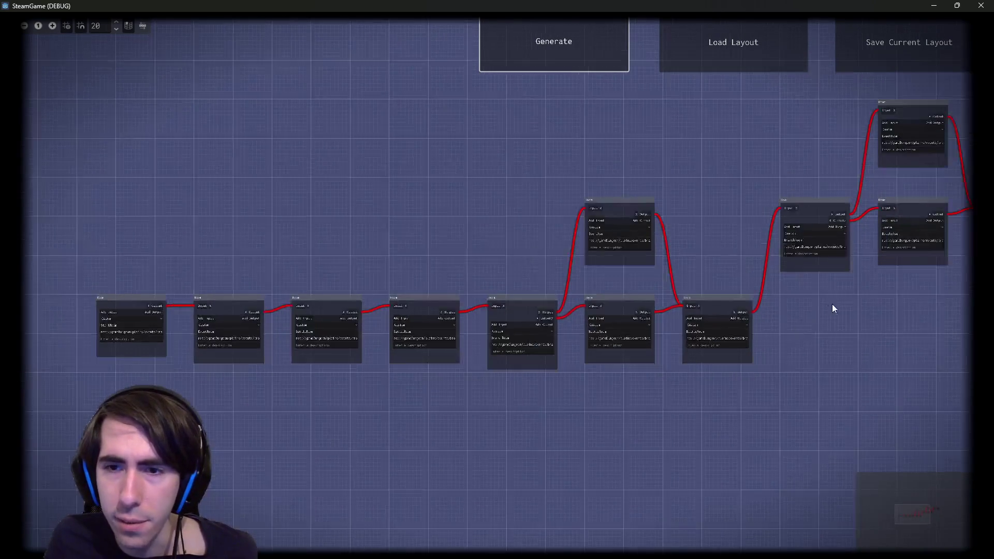
mouse_move(449, 167)
left_mouse_down()
mouse_move(521, 204)
mouse_move(732, 351)
left_mouse_up()
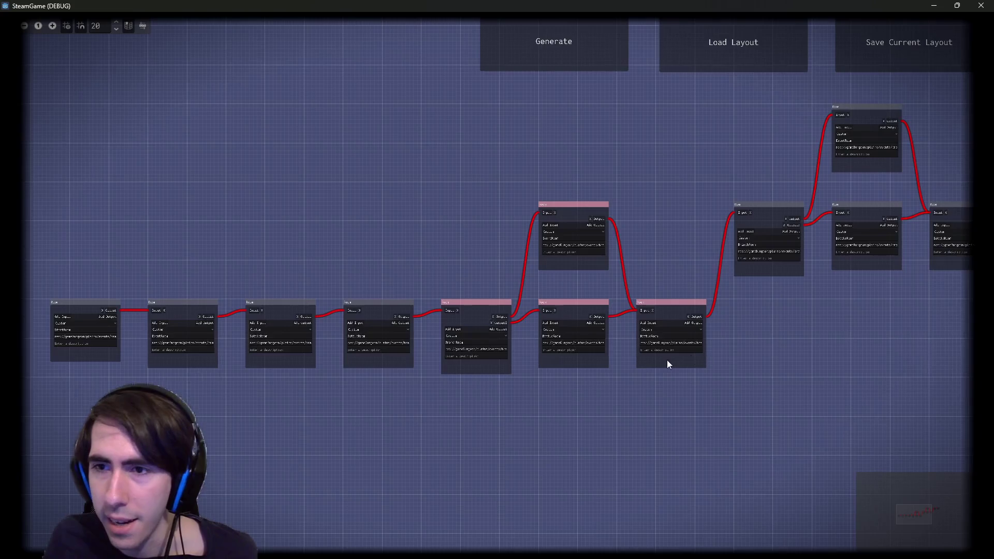
scroll(846, 317, "down", 1)
scroll(921, 286, "down", 2)
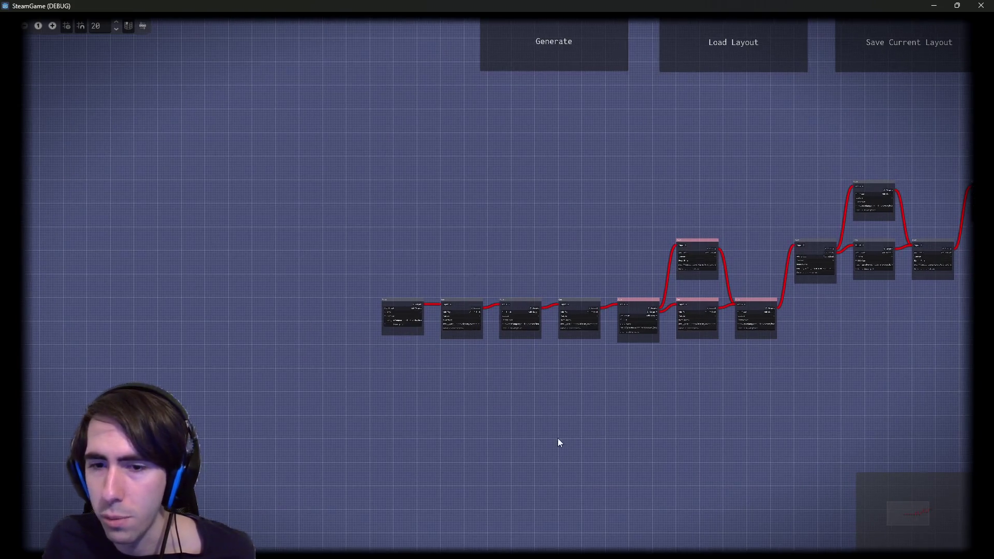
scroll(424, 238, "up", 2)
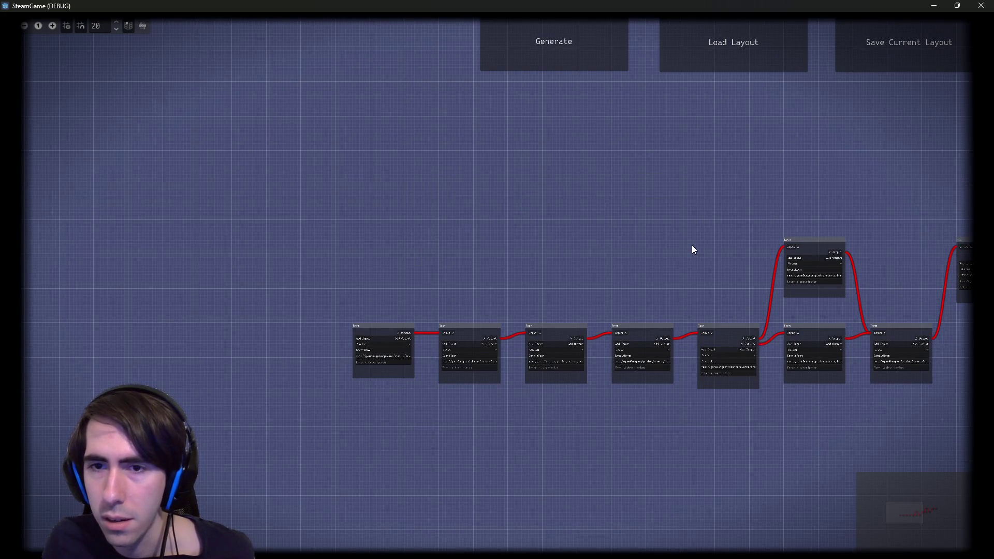
mouse_move(685, 253)
left_mouse_down()
mouse_move(569, 280)
mouse_move(140, 326)
left_mouse_up()
scroll(672, 306, "up", 3)
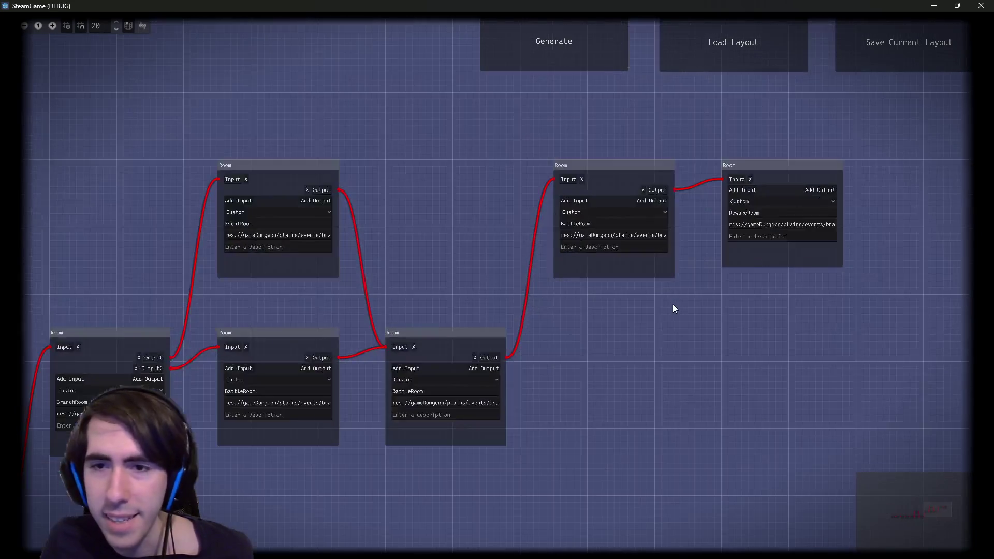
scroll(790, 226, "up", 2)
double_click(704, 205)
scroll(500, 418, "down", 4)
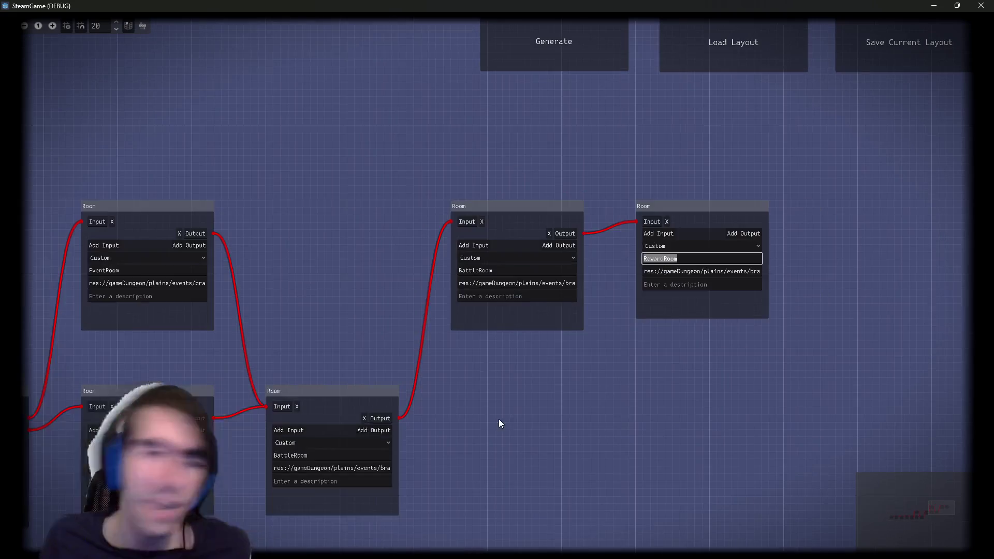
scroll(417, 316, "down", 1)
left_click_drag(463, 216, 617, 38)
left_click_drag(596, 168, 598, 178)
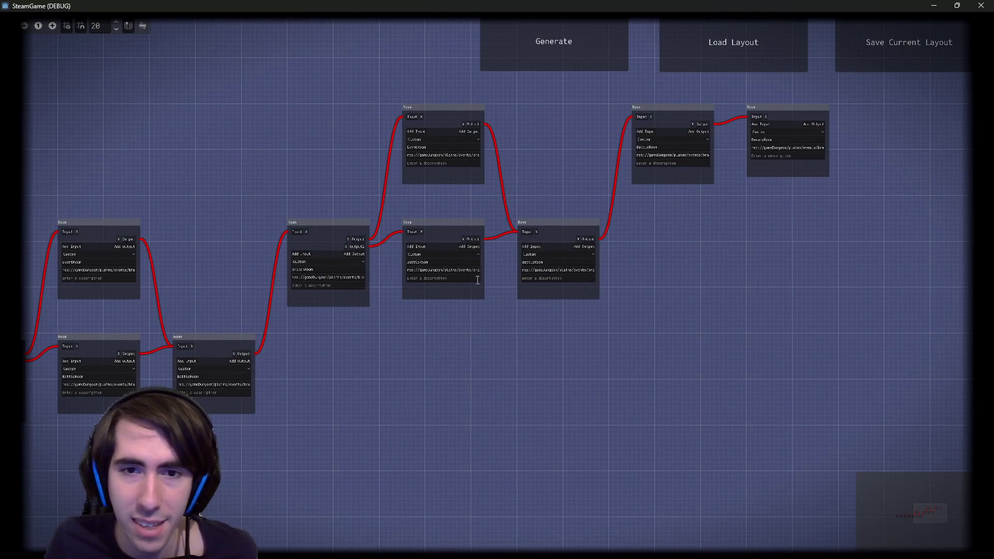
scroll(510, 244, "up", 3)
scroll(402, 225, "up", 1)
scroll(368, 193, "up", 2)
scroll(368, 193, "down", 6)
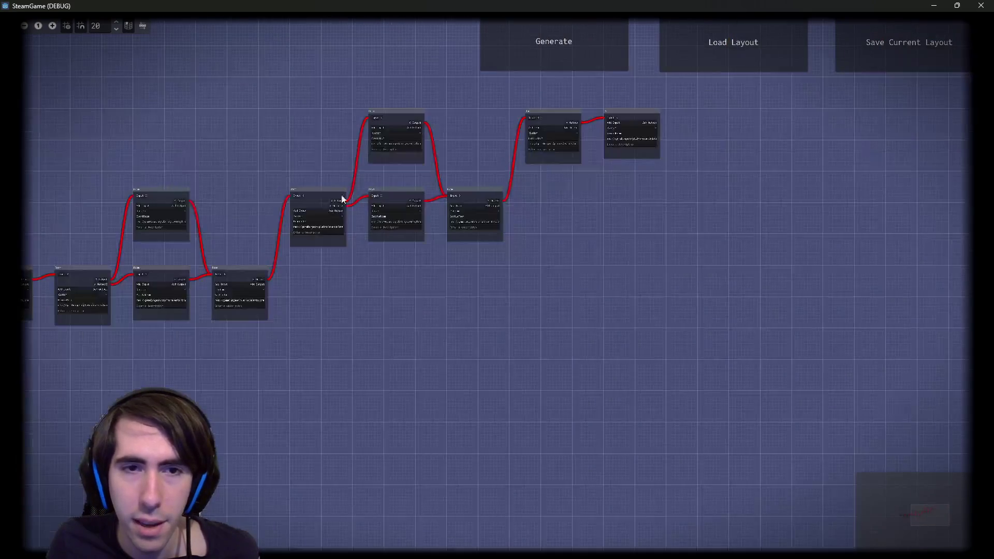
mouse_move(188, 161)
left_mouse_down()
mouse_move(470, 224)
mouse_move(535, 226)
left_mouse_up()
scroll(397, 216, "down", 2)
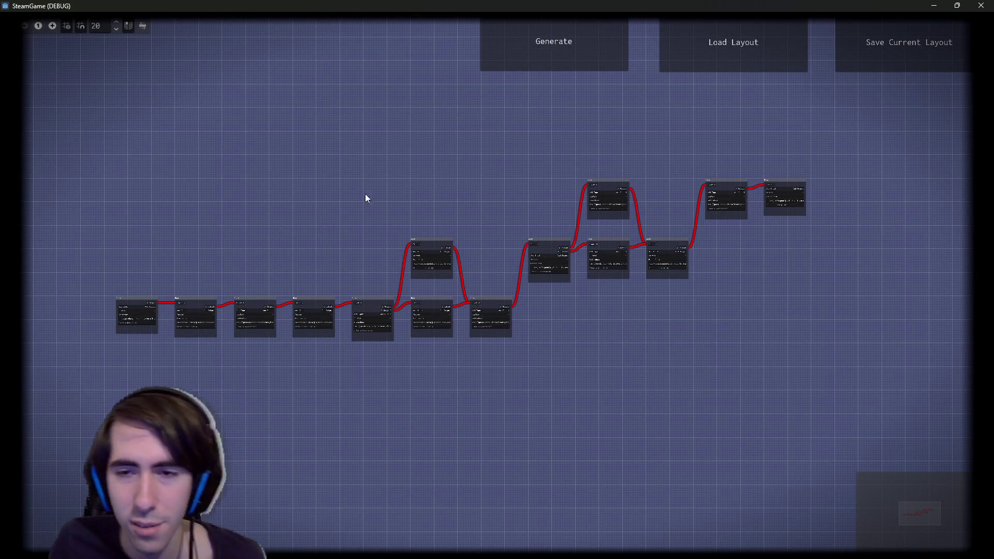
Regenerate the dungeon graph fourteen times until a large branching layout appears
left_click(581, 46)
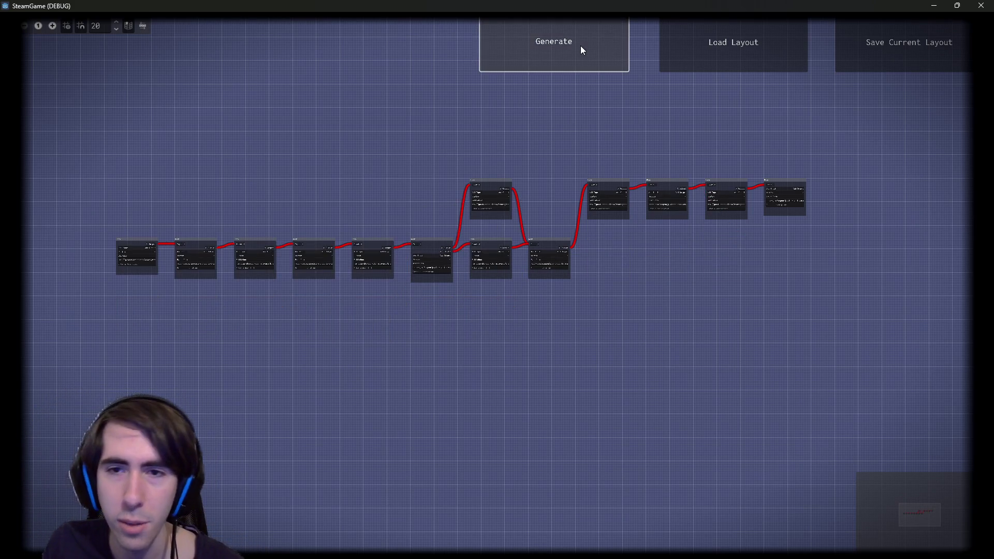
left_click(581, 46)
left_click(581, 46)
left_click(581, 47)
left_click(581, 47)
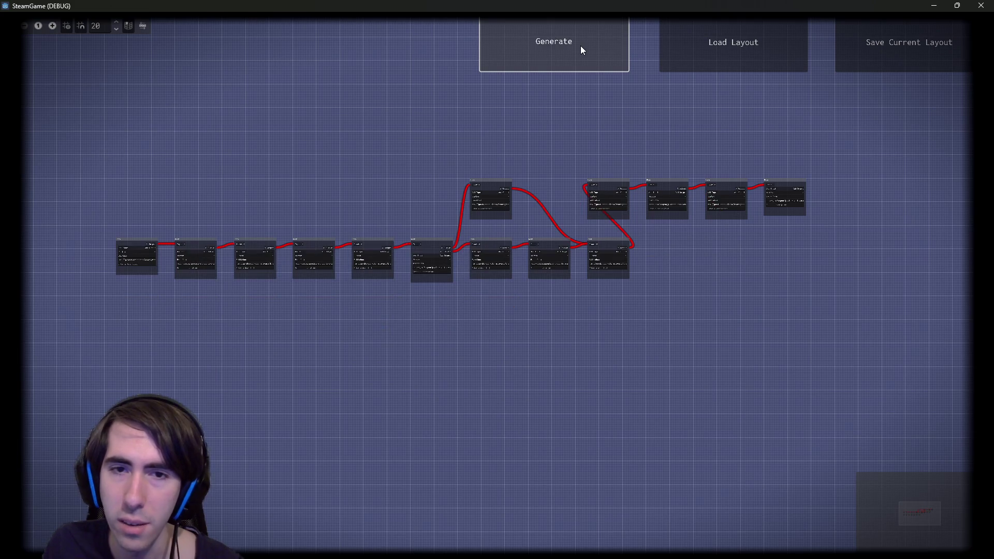
left_click(581, 46)
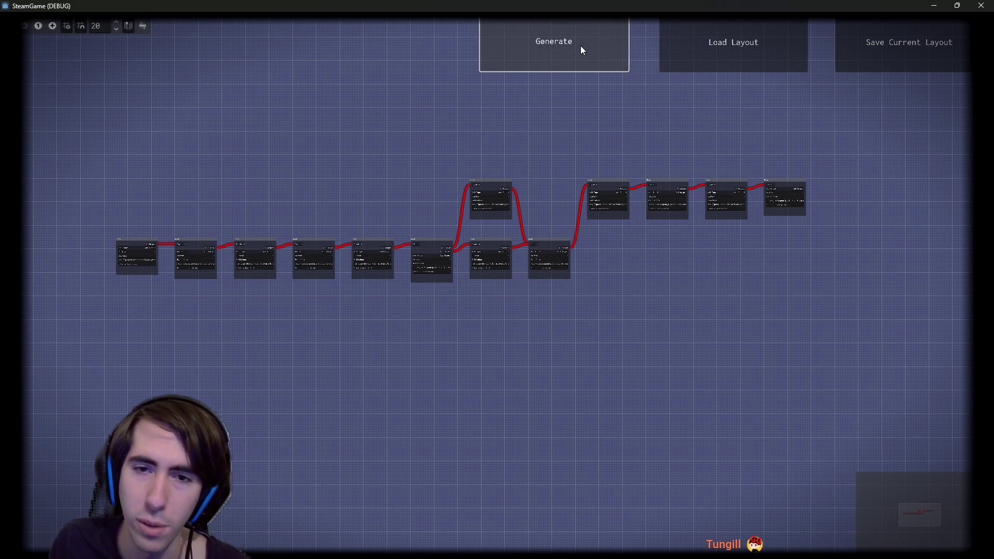
left_click(580, 47)
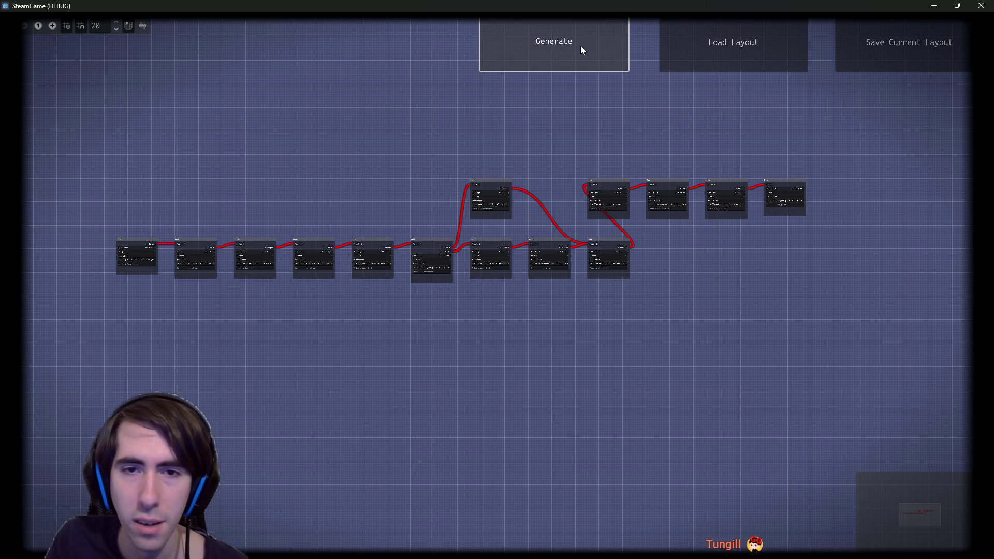
left_click(580, 46)
left_click(580, 45)
left_click(580, 45)
left_click(580, 45)
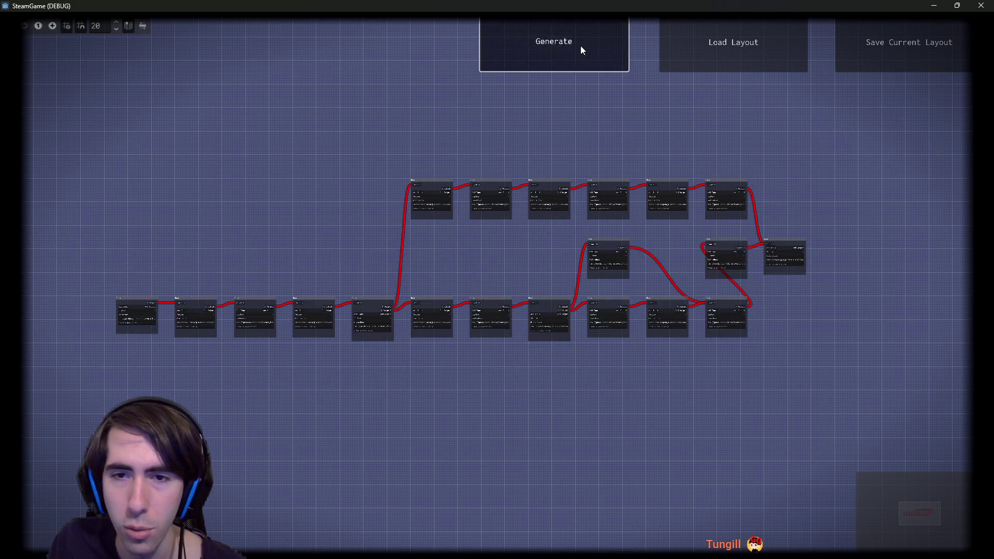
left_click(580, 46)
left_click(580, 46)
left_click(579, 46)
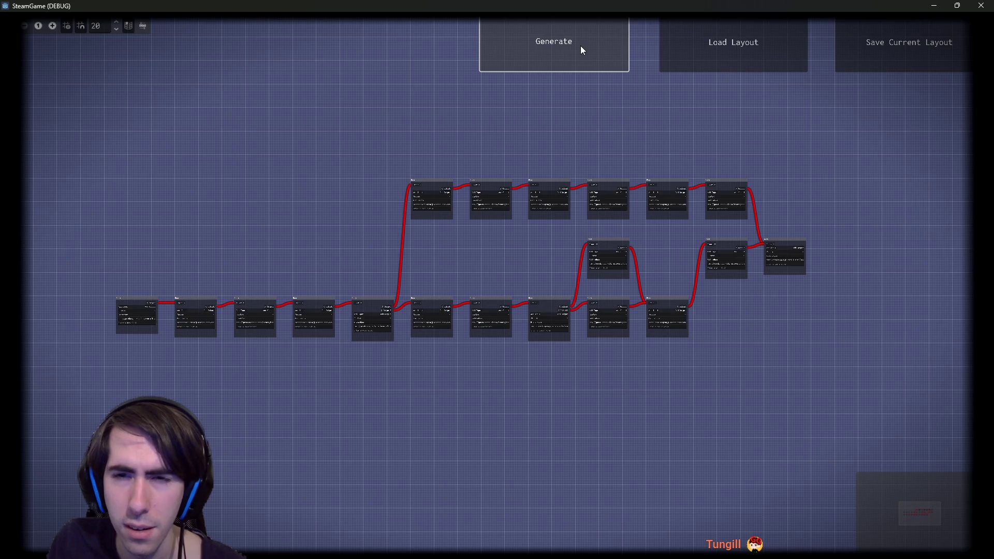
Zoom and pan to centre the two parallel branches rejoining at the final room, then stop with F8
scroll(587, 254, "up", 4)
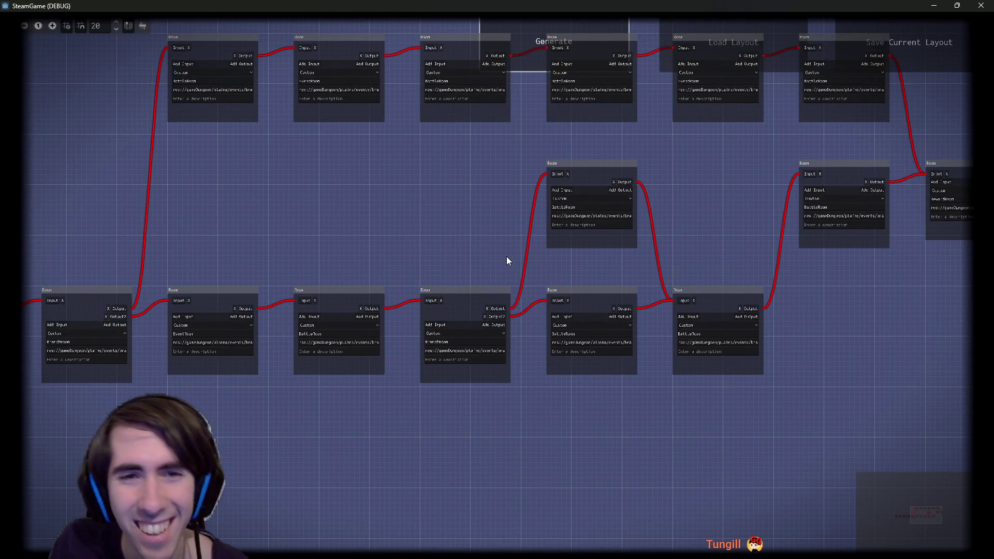
scroll(603, 265, "up", 3)
scroll(601, 260, "down", 4)
mouse_move(601, 260)
left_mouse_down()
mouse_move(536, 291)
mouse_move(556, 319)
mouse_move(567, 306)
left_mouse_up()
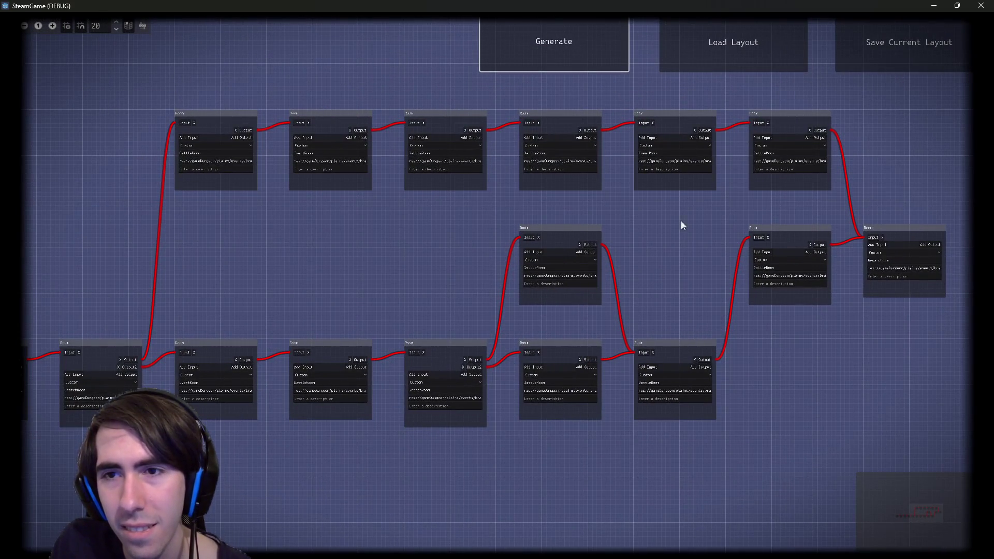
mouse_move(303, 271)
left_mouse_down()
mouse_move(499, 262)
mouse_move(321, 277)
left_mouse_up()
scroll(664, 307, "down", 3)
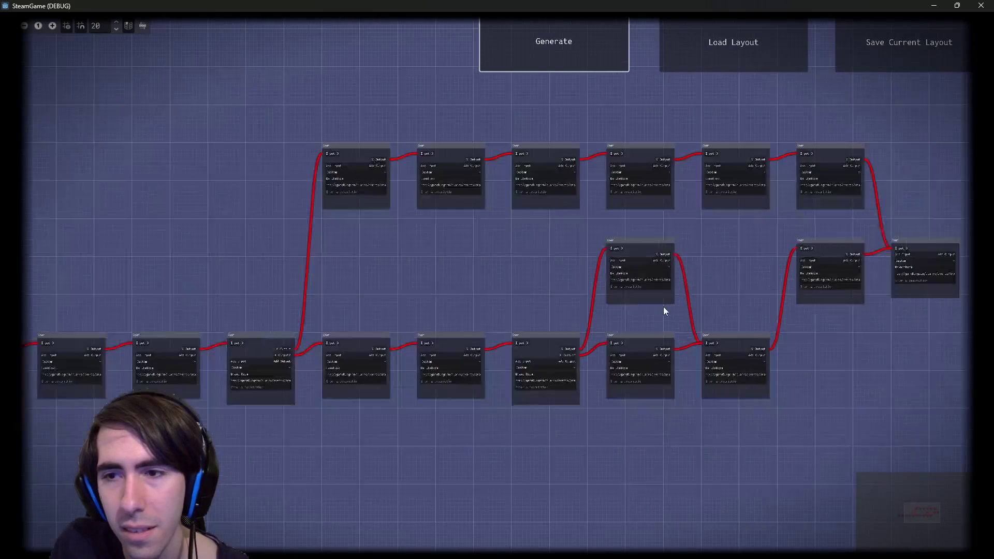
key("F8")
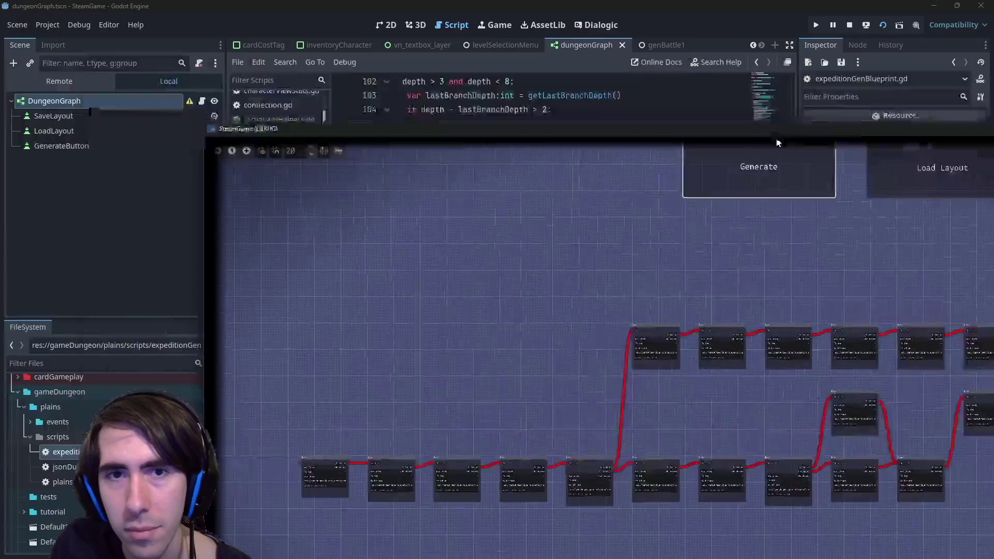
Review the merge-search loop on lines 111–113, then launch the game with F5, close it, and relaunch
left_click_drag(590, 238, 396, 207)
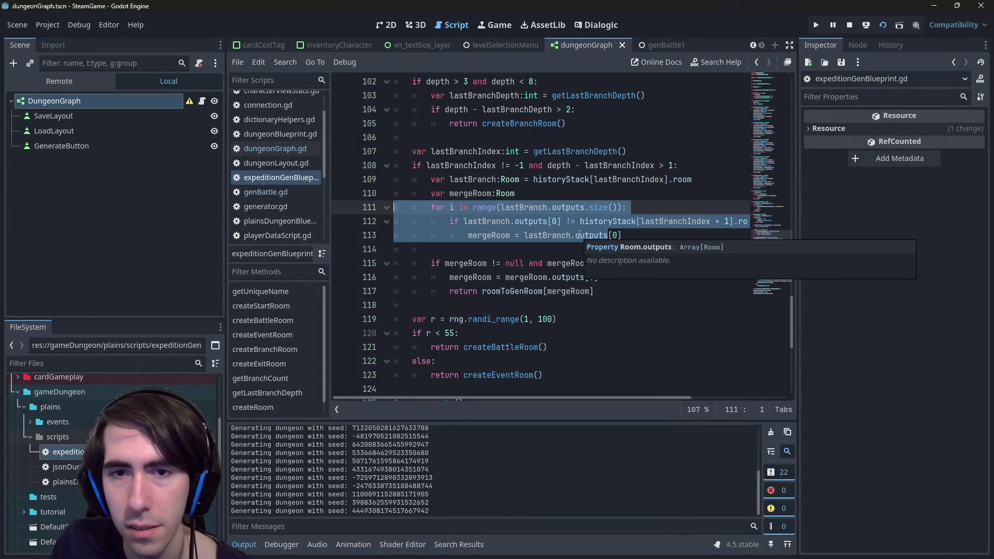
left_click(665, 182)
key("F5")
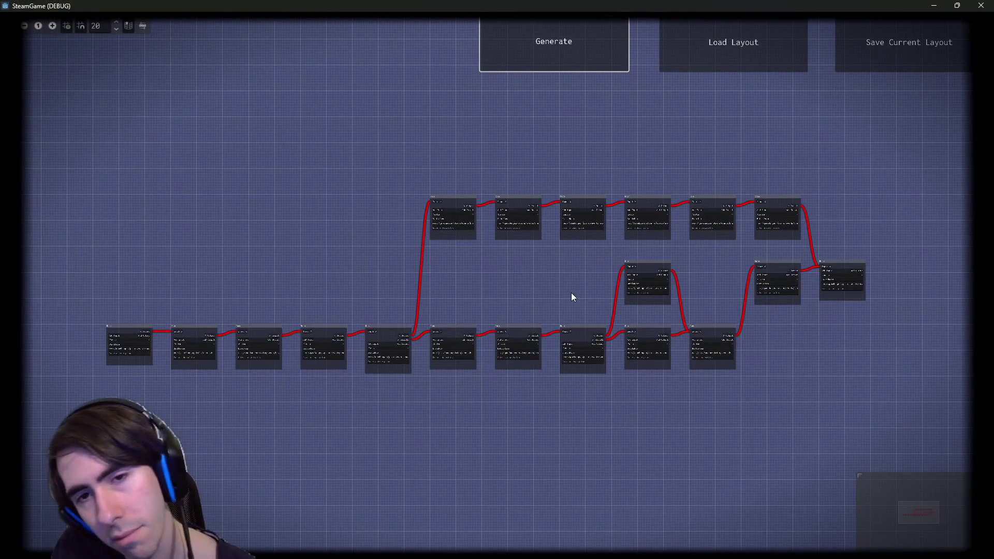
key("alt+F4")
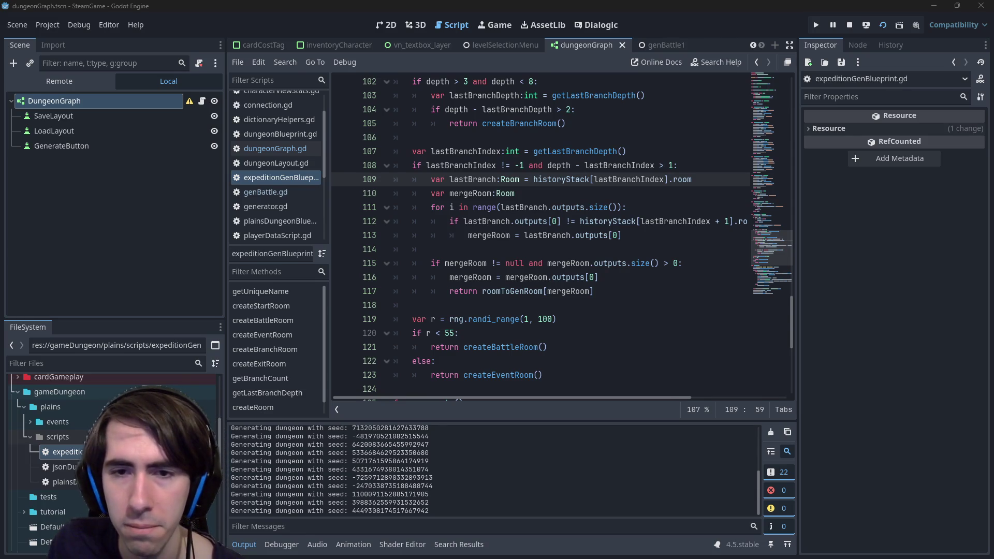
key("alt+Tab")
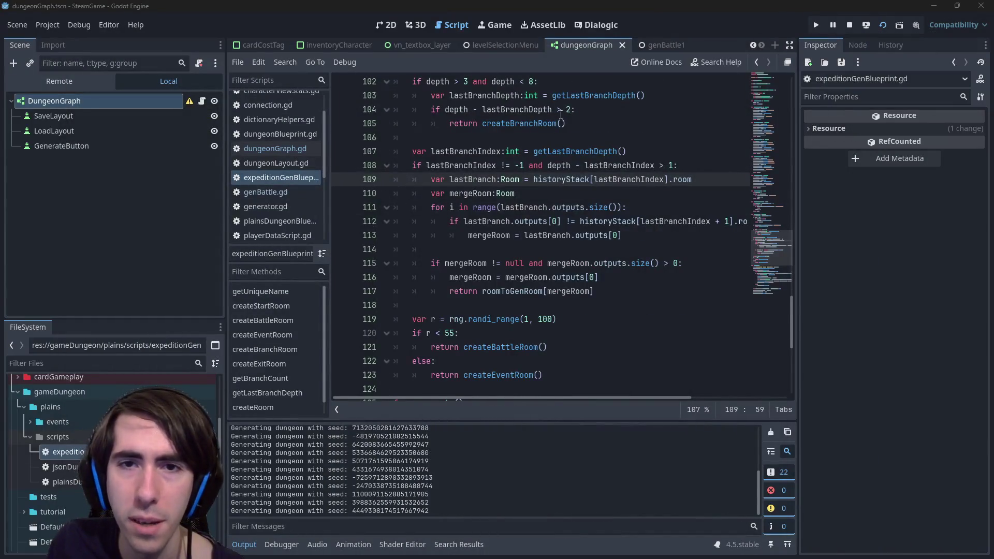
scroll(568, 253, "up", 5)
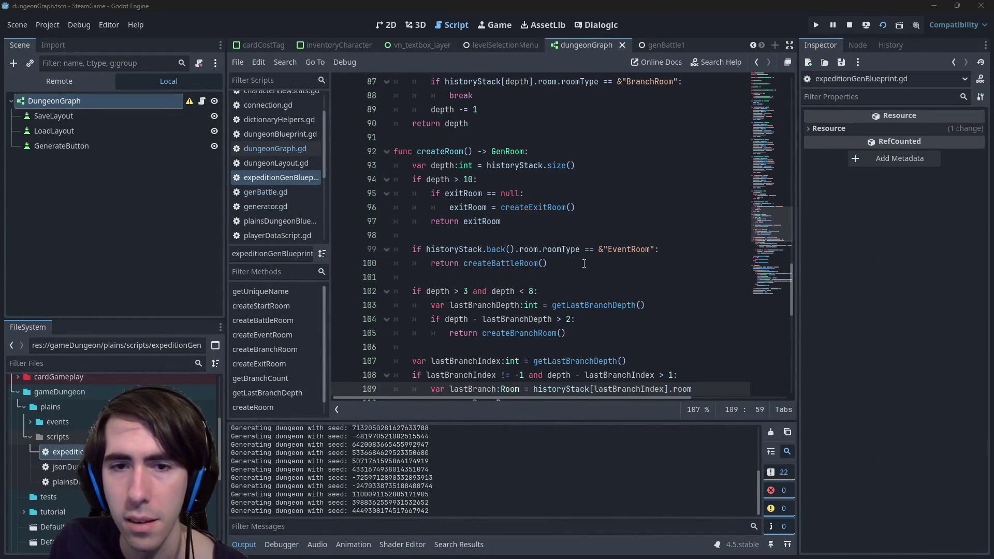
scroll(580, 245, "down", 4)
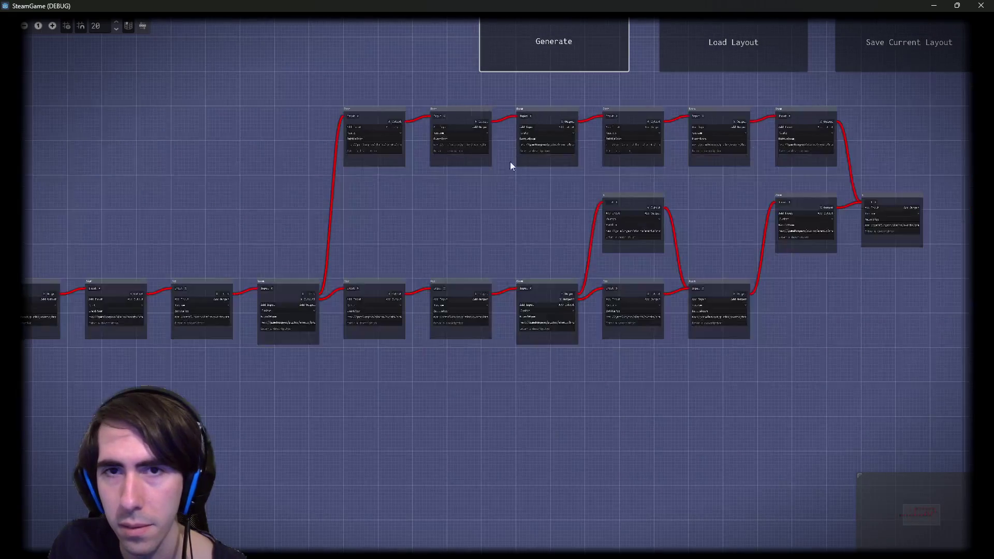
Generate seven new dungeon graphs and box-select the top middle room node
left_click(536, 47)
left_click(536, 47)
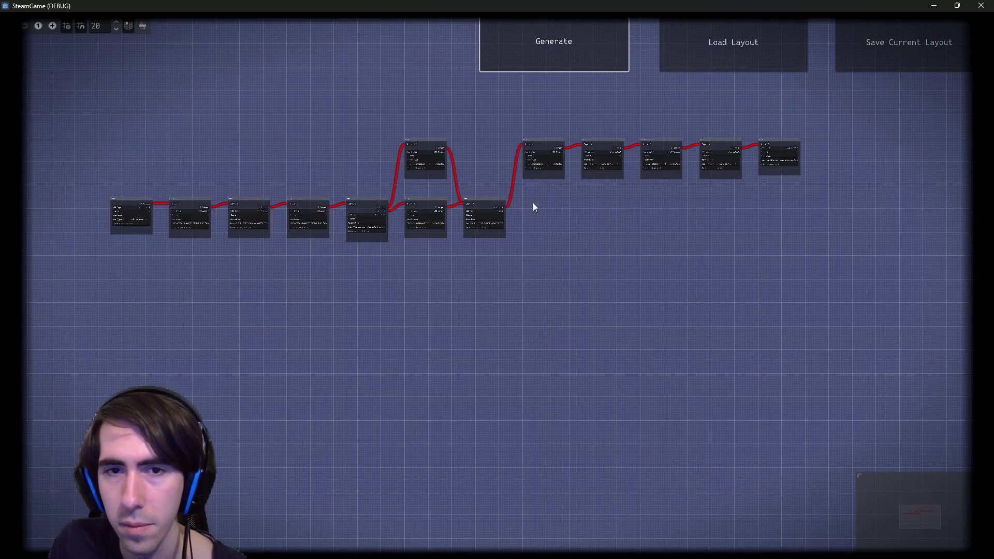
left_click(499, 43)
left_click(499, 47)
left_click(499, 48)
left_click(500, 47)
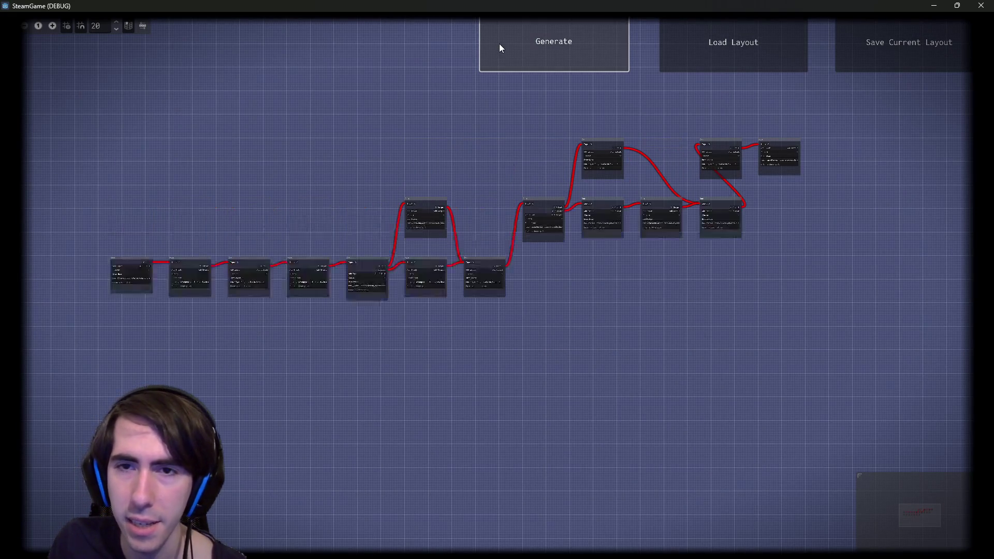
left_click(499, 43)
left_click_drag(421, 133, 511, 172)
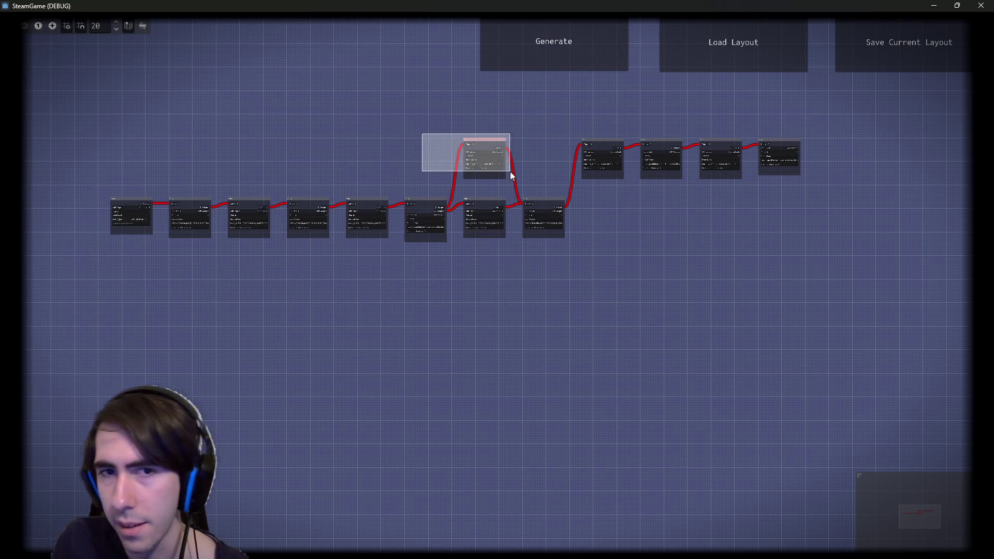
Generate three more graphs, box-select the upper rooms, and close the game window
left_click(546, 51)
left_click(545, 50)
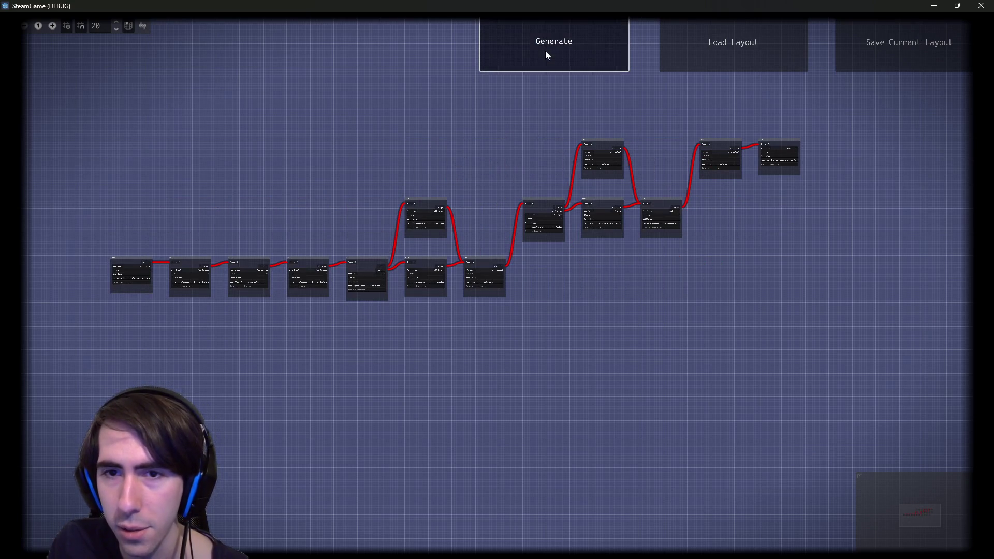
left_click(546, 51)
left_click_drag(379, 123, 858, 422)
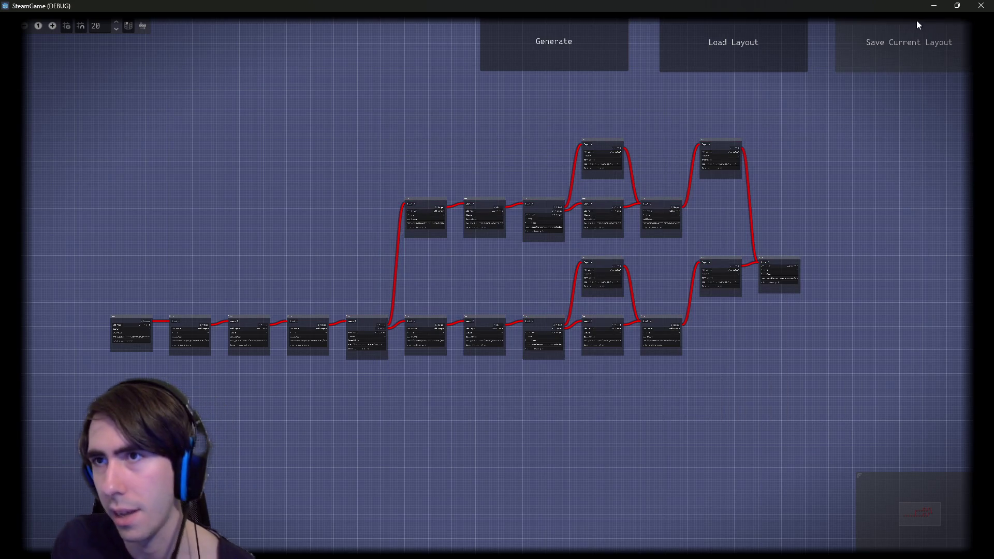
left_click(983, 4)
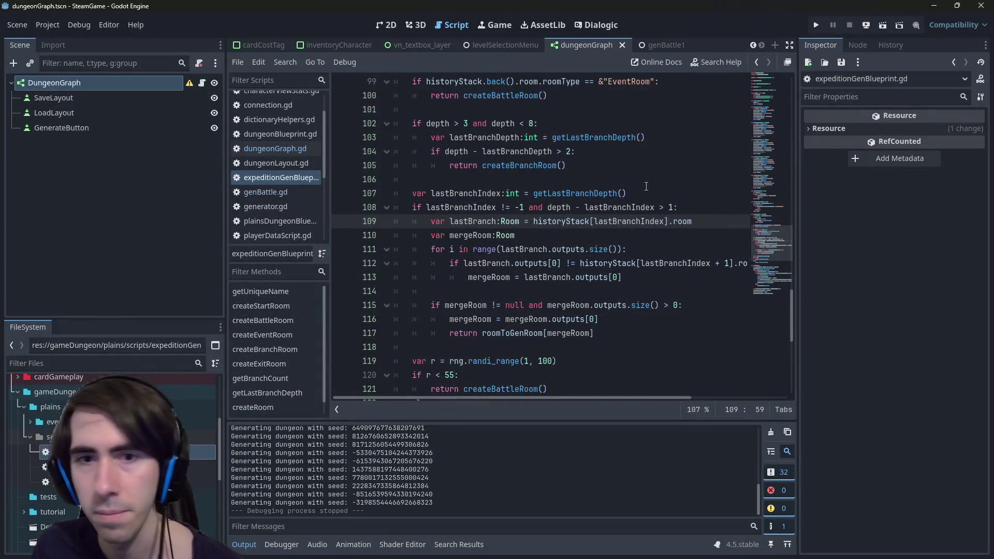
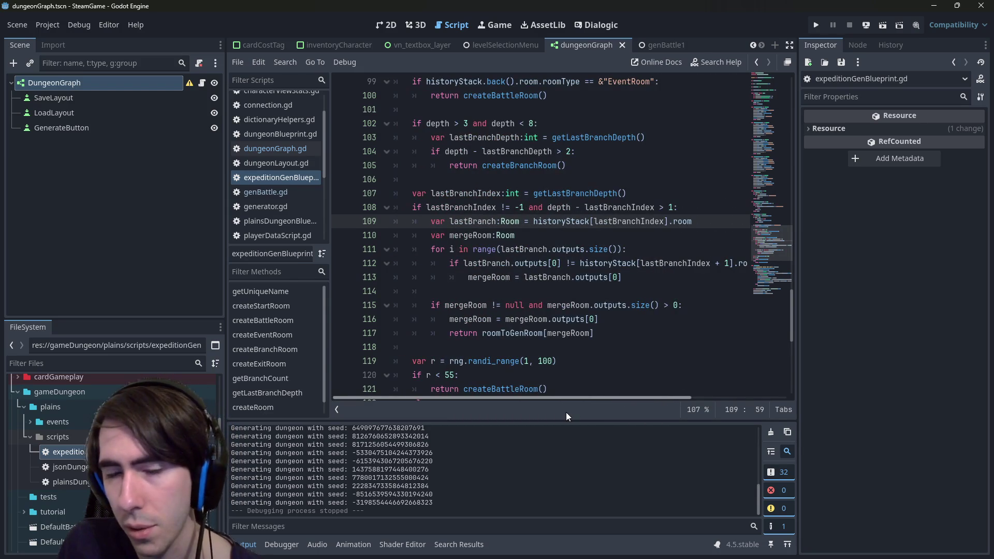
Add a line declaring var sidePathLength = 5 after the merge search and save the script
left_click(472, 275)
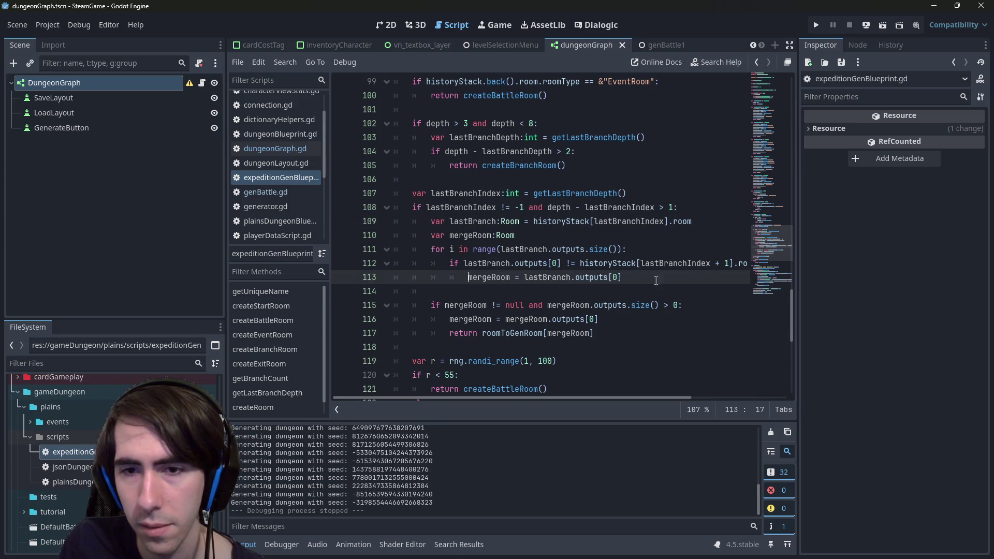
left_click(676, 288)
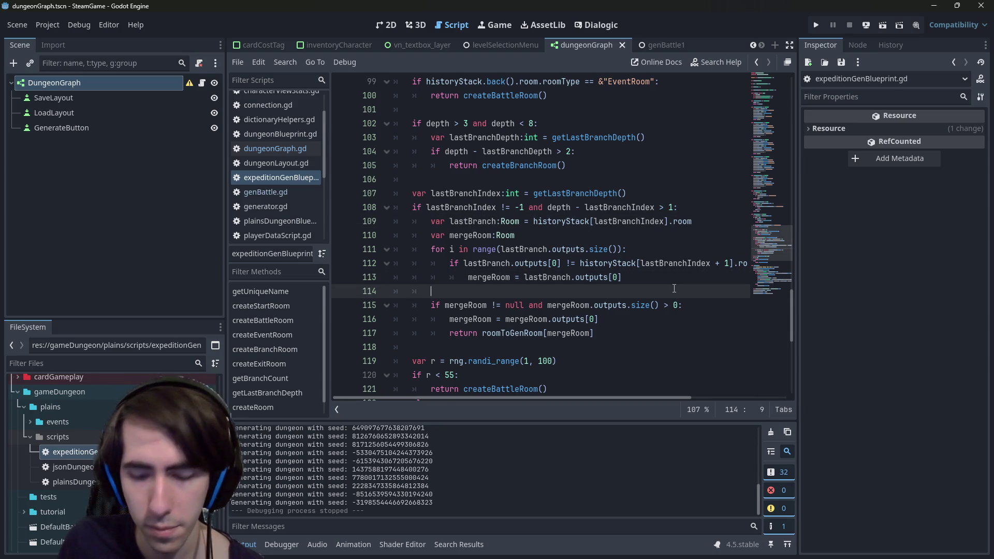
key("Return")
type("var subPath")
key("BackSpace")
key("BackSpace")
key("BackSpace")
type("idP")
type("PathLength = ")
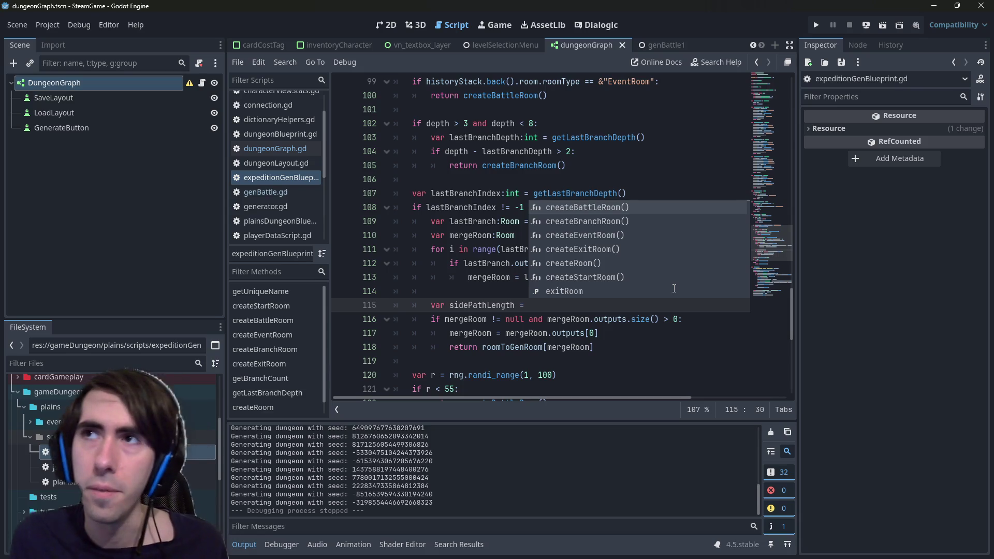
type("5")
key("Left")
key("Left")
key("Left")
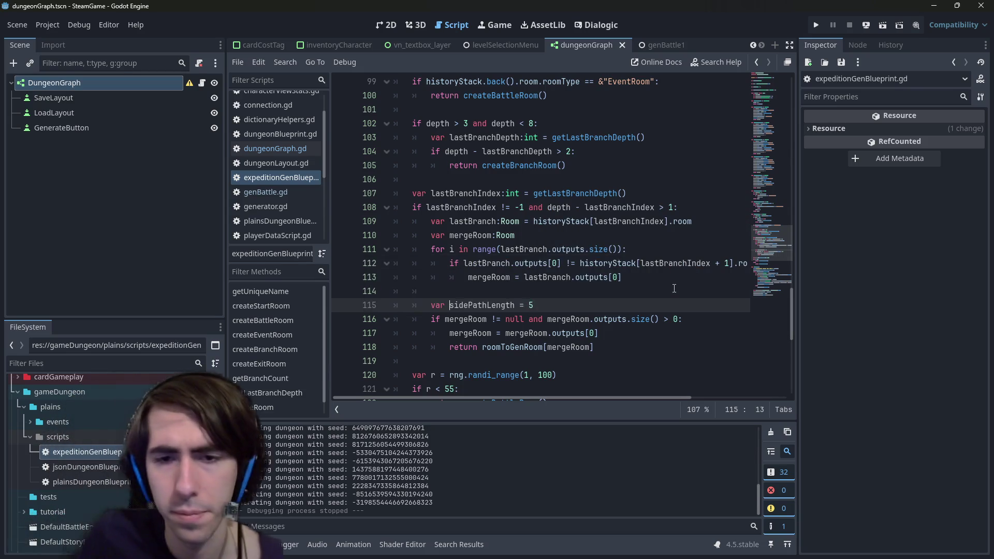
key("End")
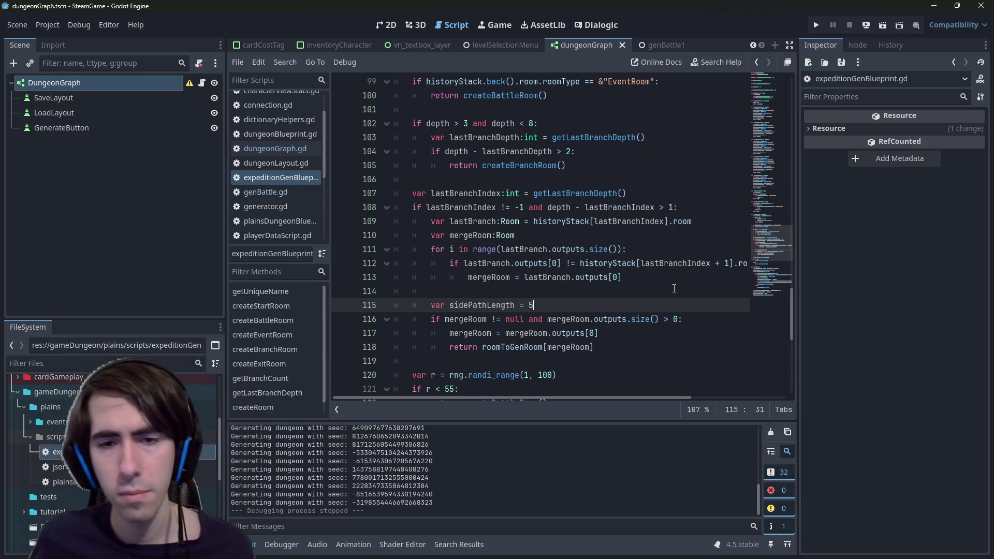
key("Return")
type("for")
key("ctrl+z")
key("ctrl+s")
key("Escape")
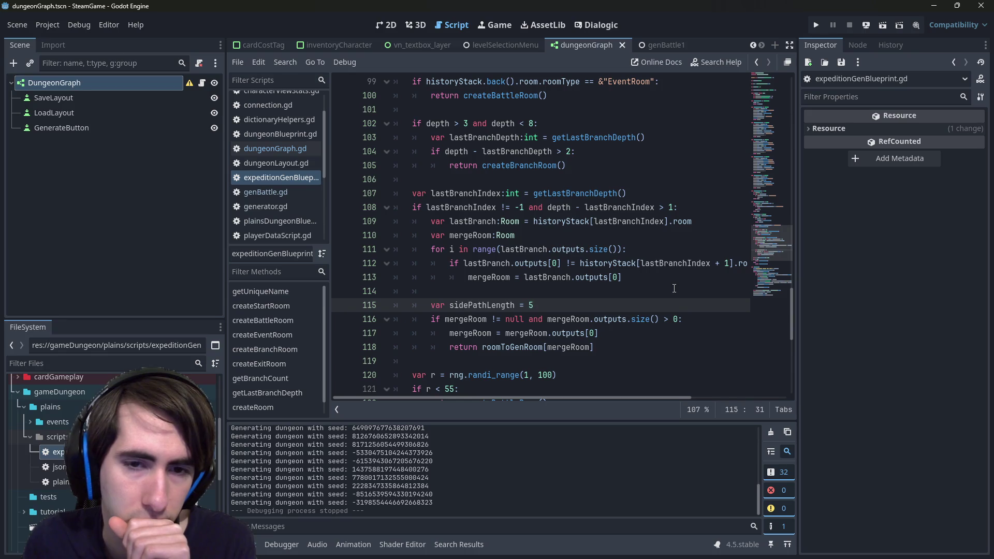
Move sidePathLength under the if mergeRoom line, indent it, and start 'for i in range(sidePathLength):'
key("alt+Down")
key("Home")
key("Tab")
key("End")
key("Return")
type("for i in")
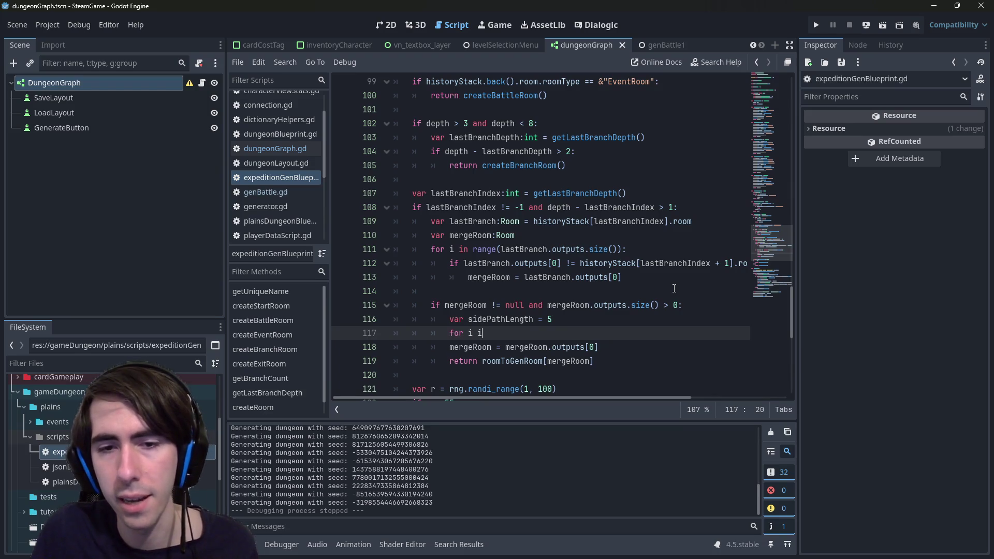
key("Up")
key("ctrl+Left")
key("Down")
type("range(sidePathLength):")
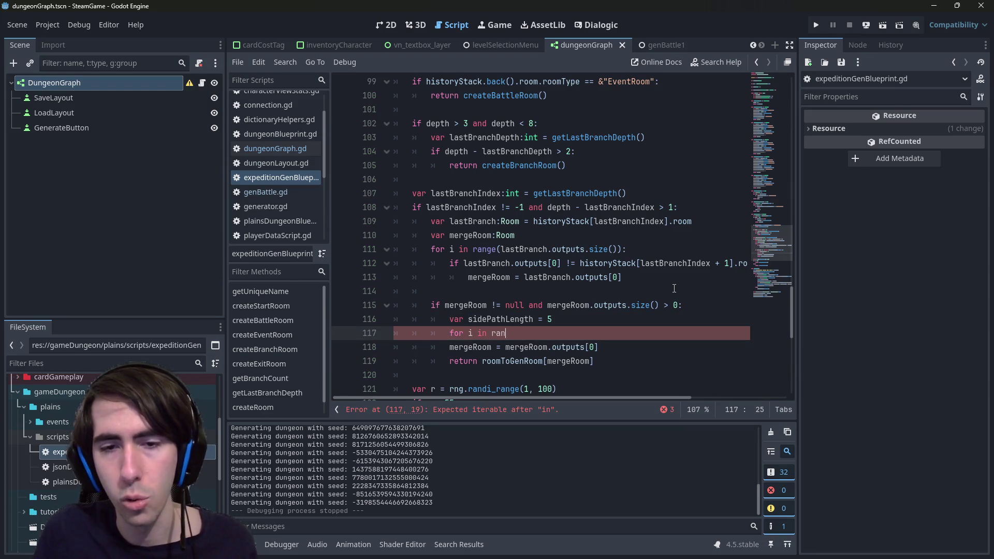
key("Return")
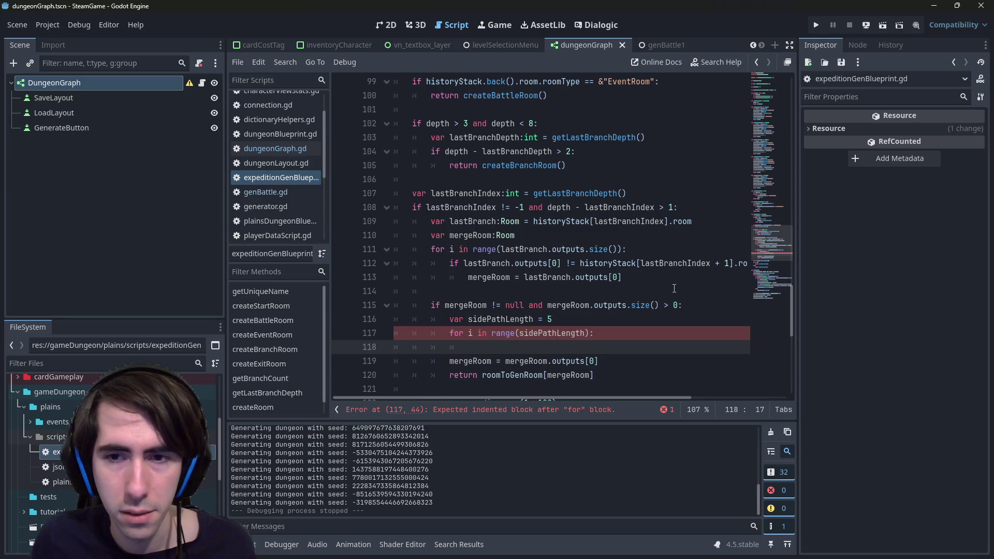
Delete the trial for loop line and the leftover empty line
key("Up")
key("Up")
key("Up")
key("ctrl+Right")
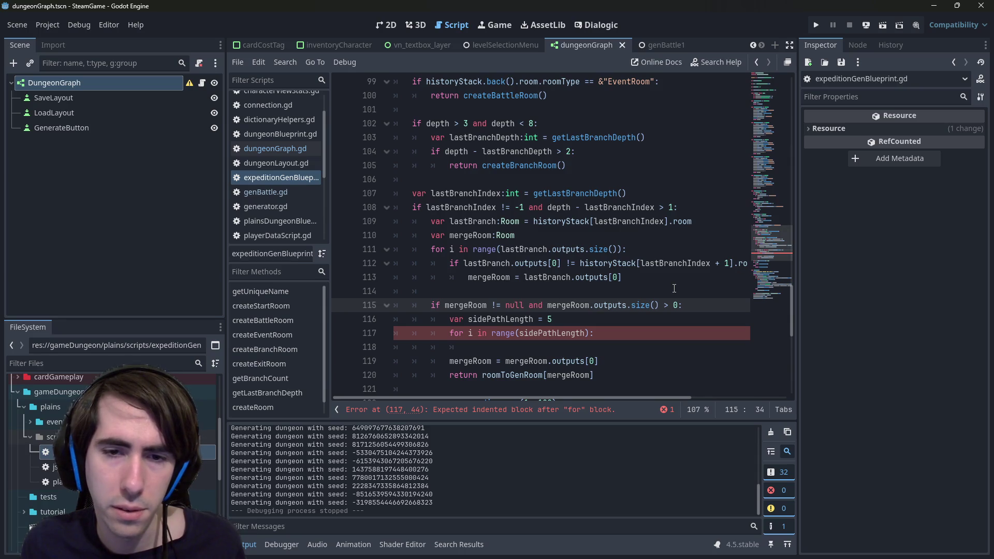
key("Down")
key("Down")
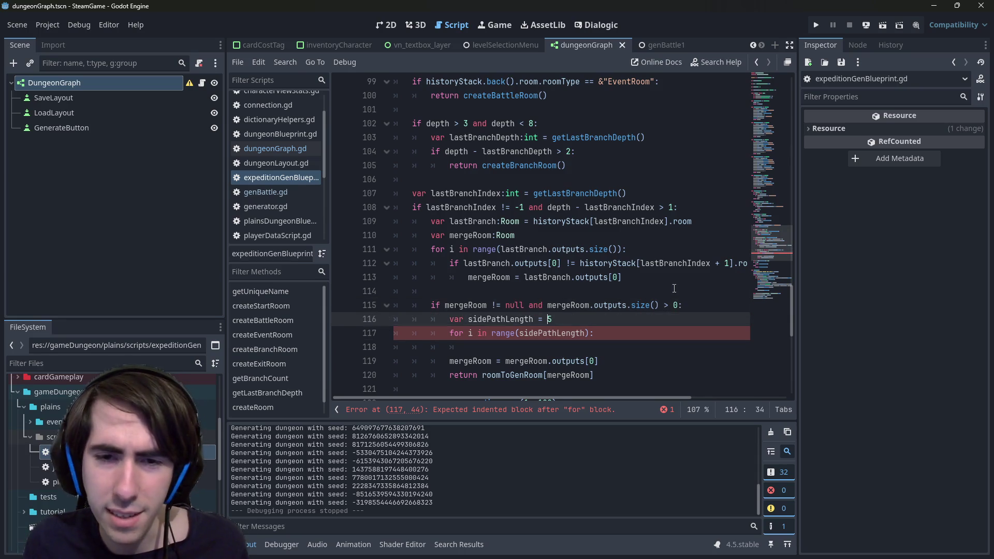
key("ctrl+Right")
key("ctrl+BackSpace")
key("ctrl+BackSpace")
key("ctrl+BackSpace")
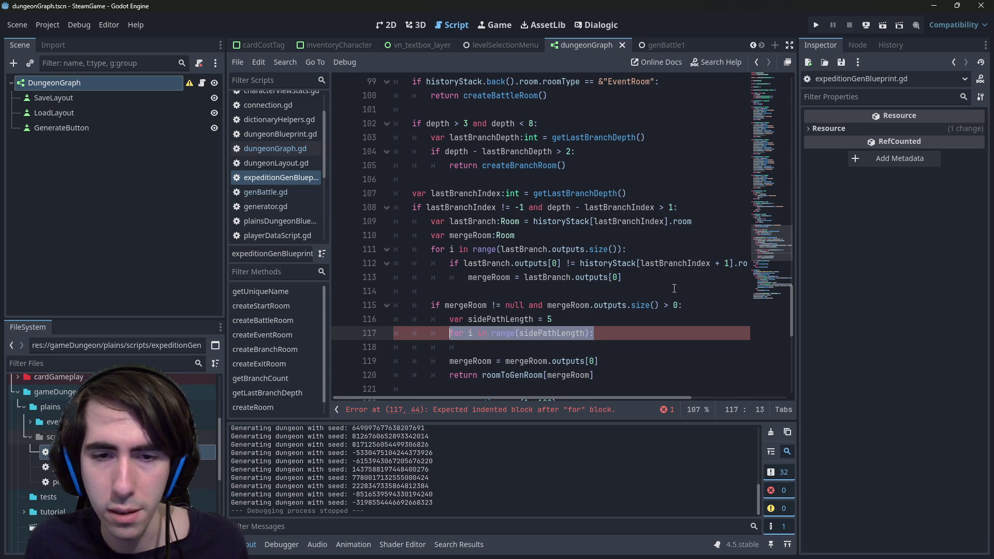
key("BackSpace")
key("Up")
key("Up")
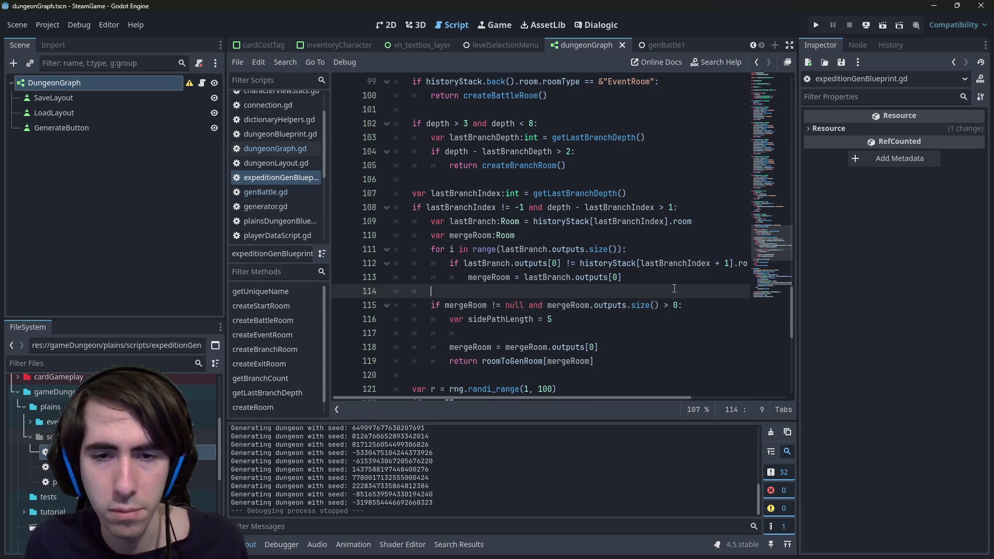
Turn the if mergeRoom check into a while loop on the same condition
key("Return")
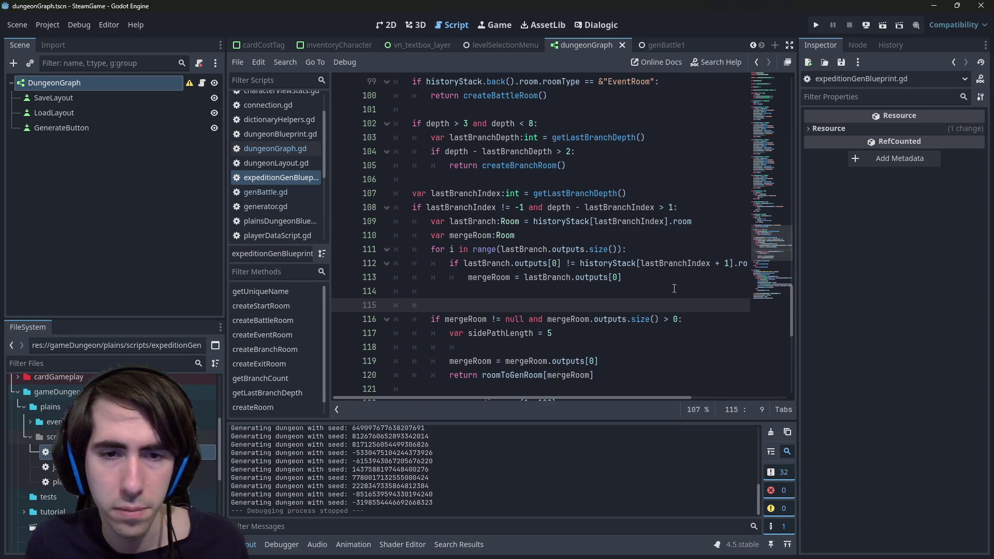
type("while")
key("Down")
key("ctrl+Left")
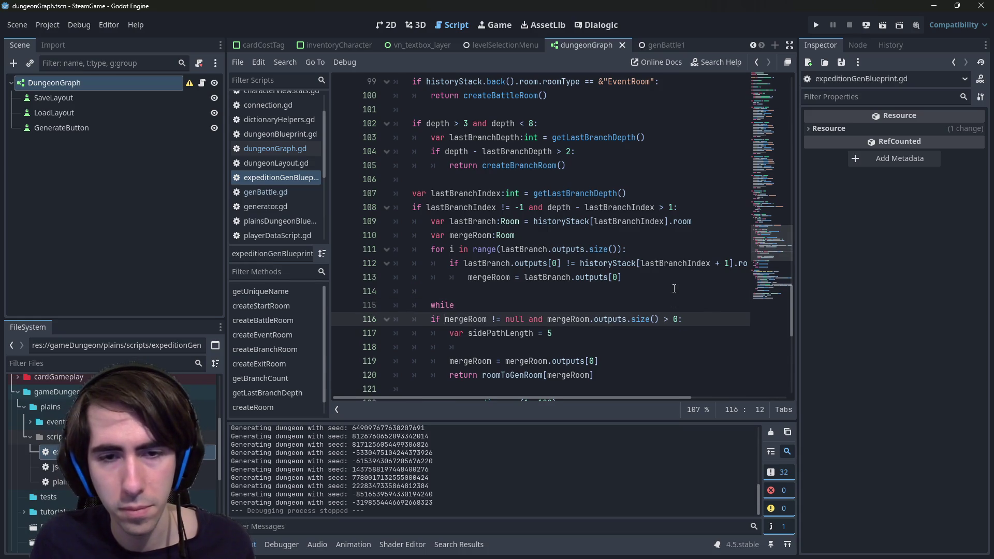
key("ctrl+BackSpace")
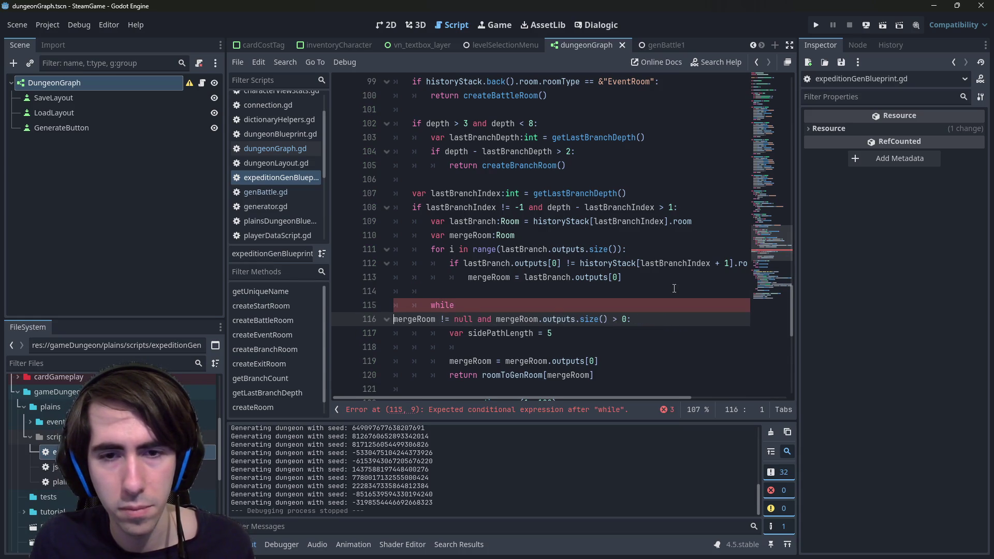
key("ctrl+z")
key("ctrl+z")
key("ctrl+z")
key("ctrl+z")
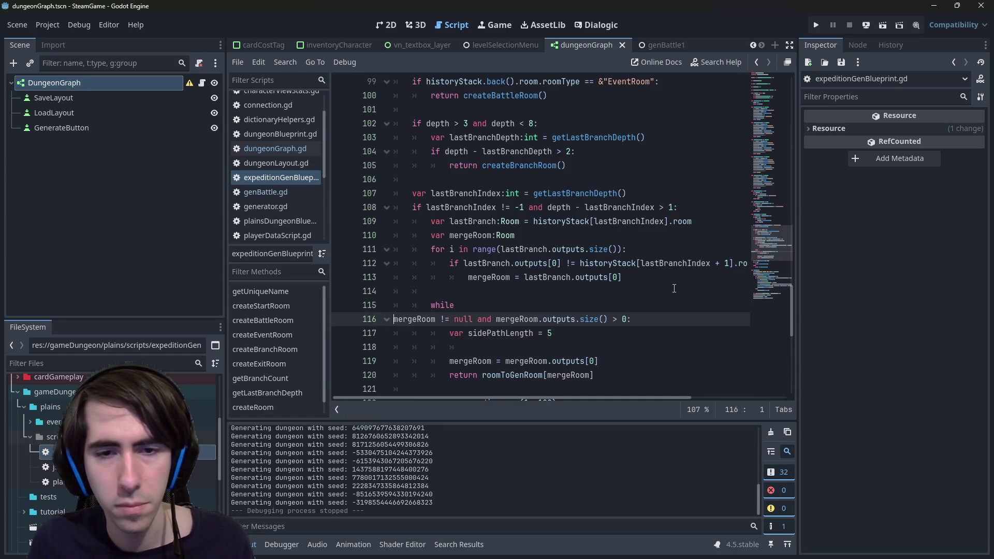
key("BackSpace")
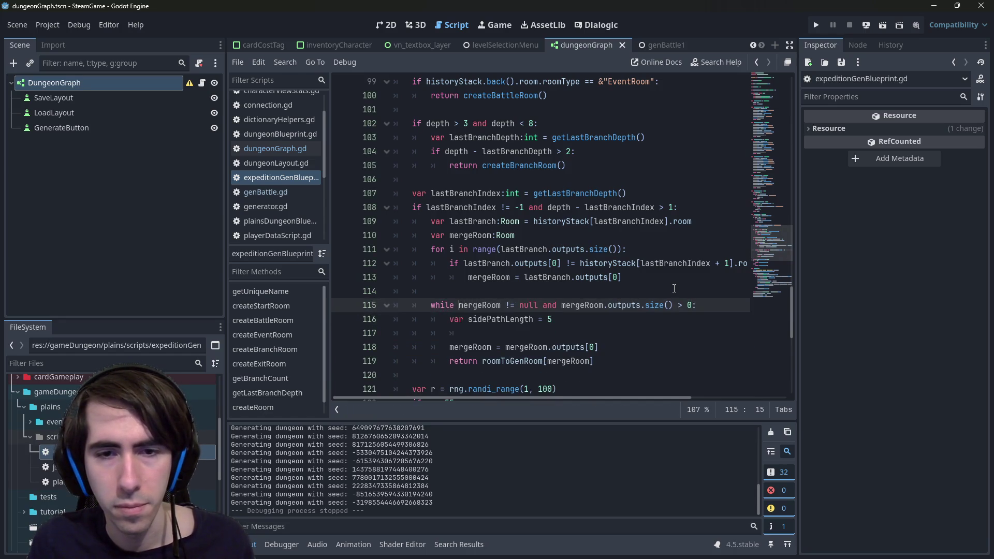
Declare var i:int = 0 above the while loop and append 'and i <' to its condition
key("Up")
key("Return")
type("var i:int = 0")
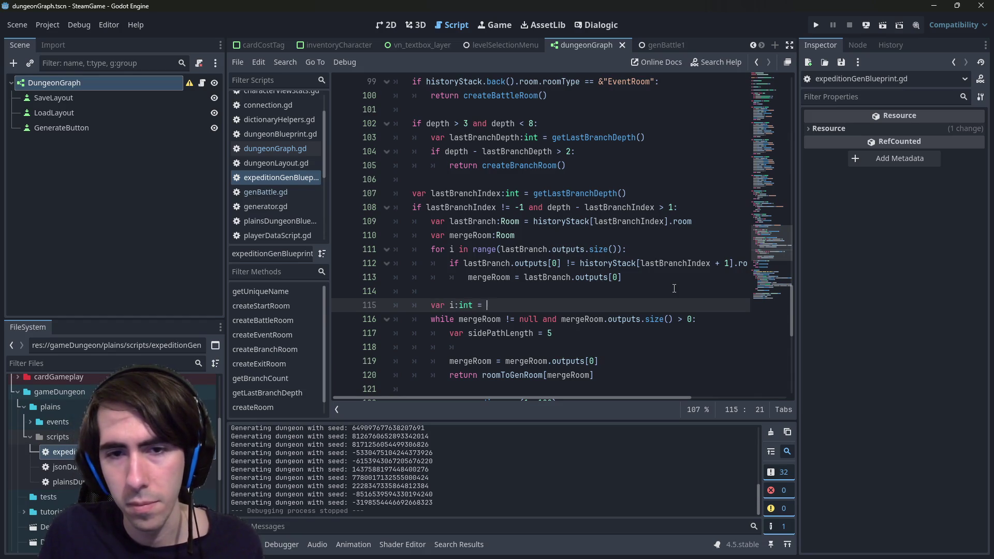
key("Down")
key("End")
key("Left")
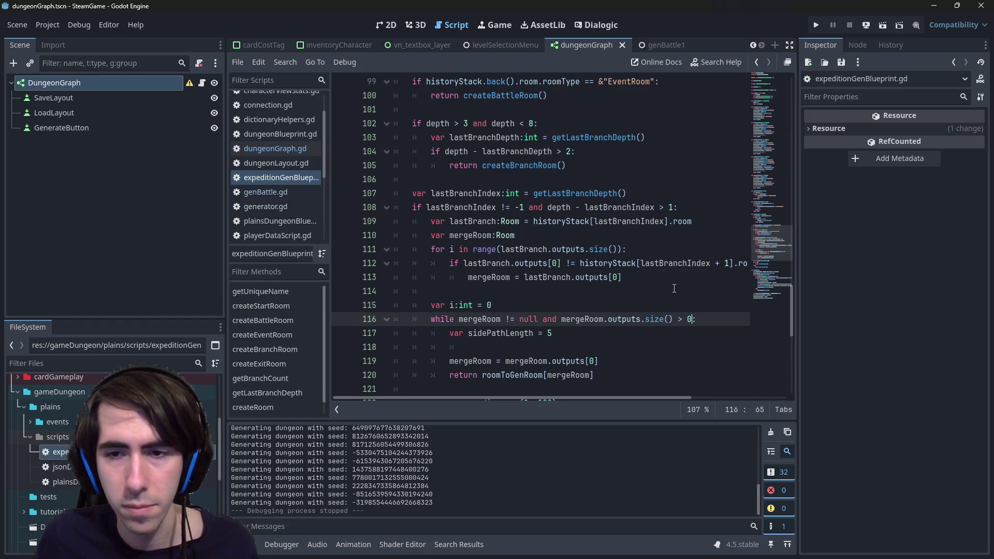
type("and i <")
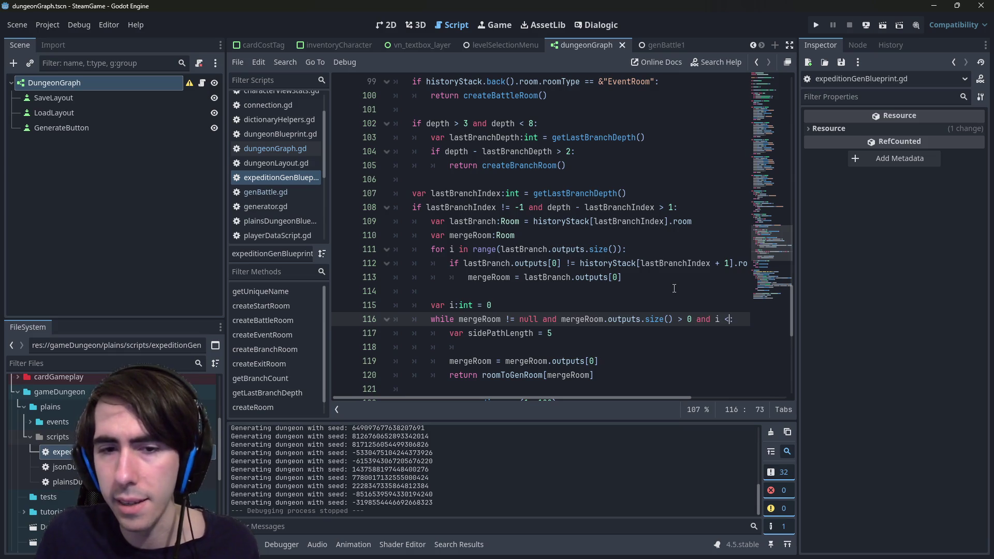
key("Down")
key("Up")
key("End")
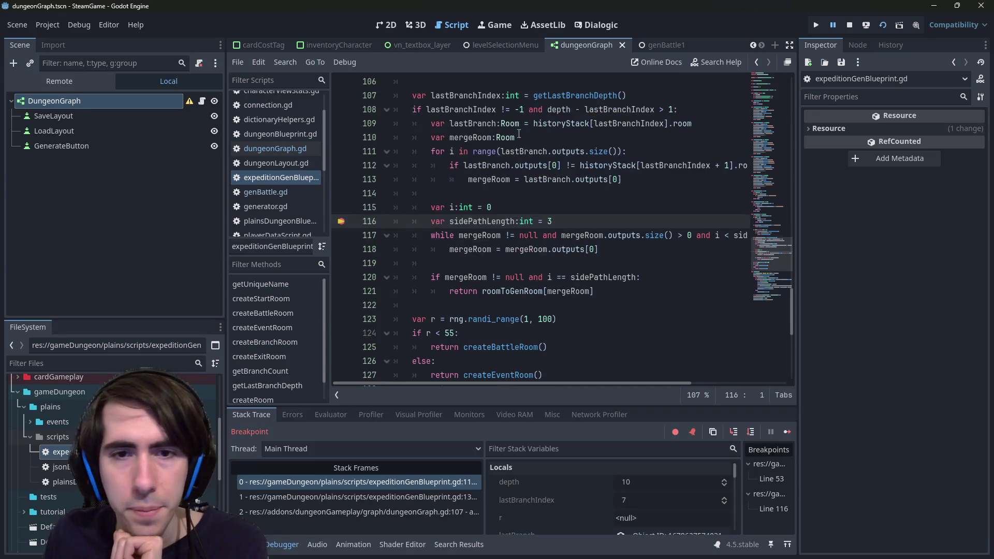
Step and resume the paused game several times to watch the merge loop at the breakpoint
left_click(751, 431)
scroll(564, 210, "up", 2)
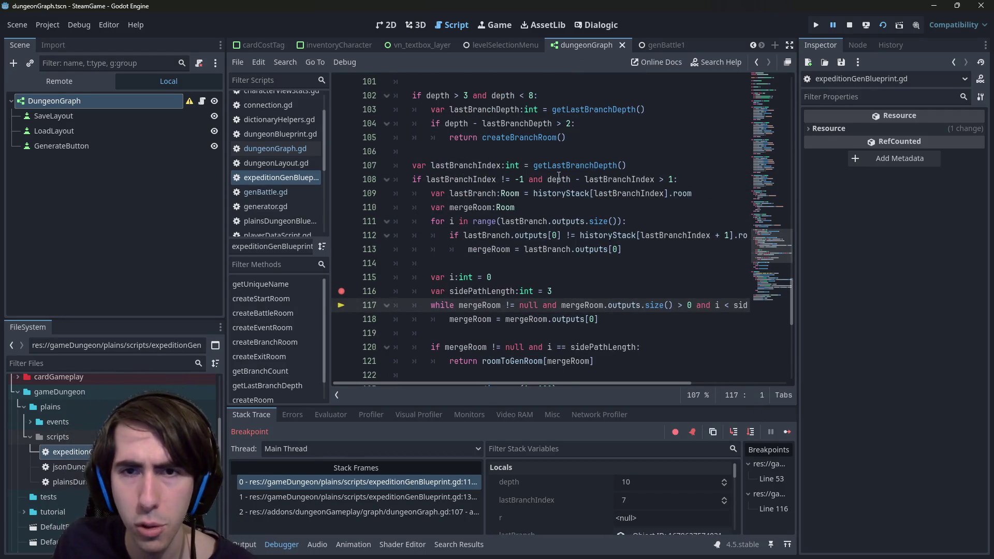
mouse_move(569, 180)
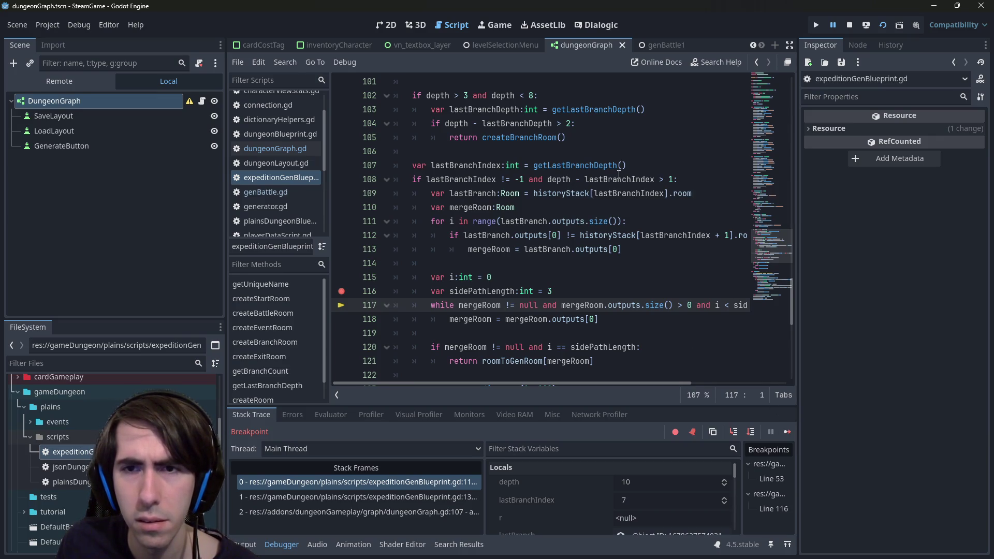
mouse_move(619, 174)
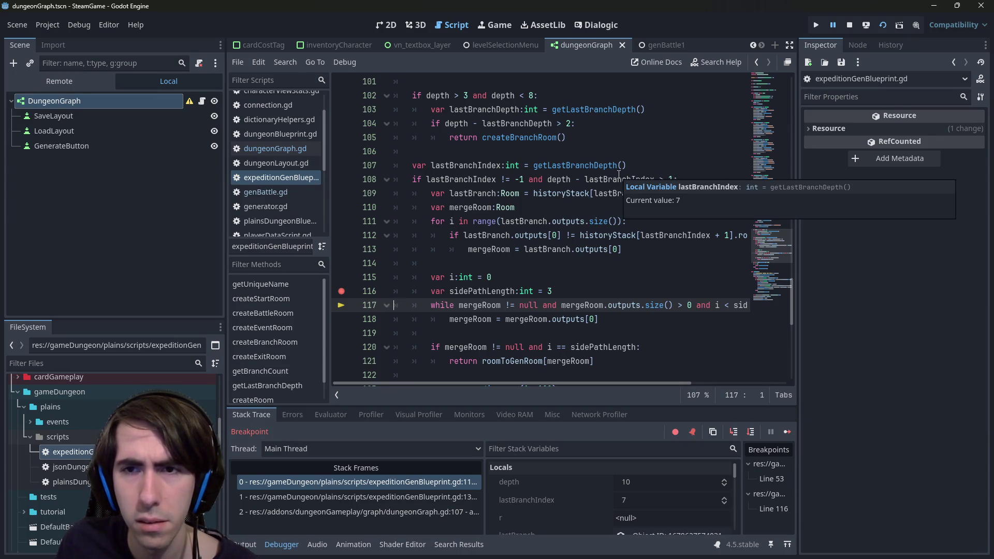
left_click(787, 432)
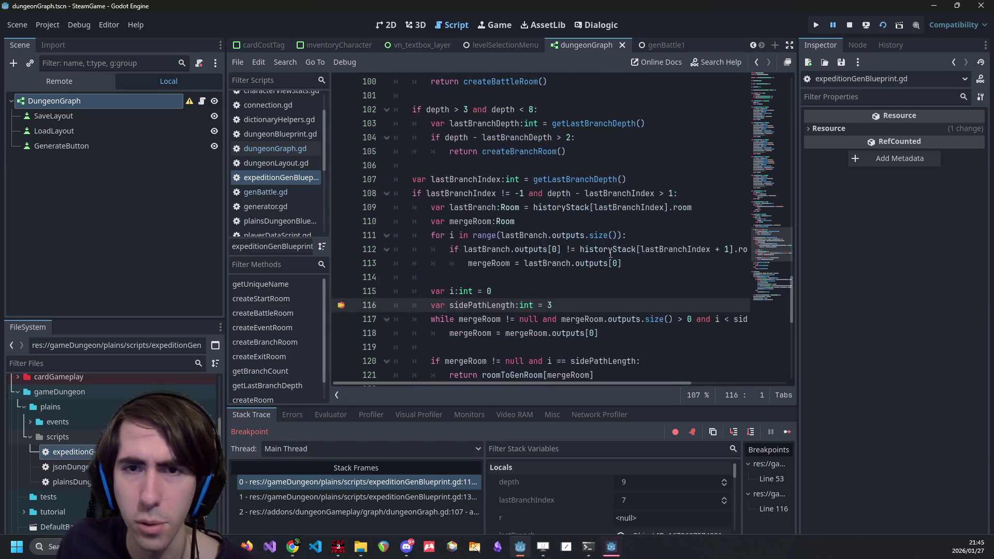
mouse_move(569, 198)
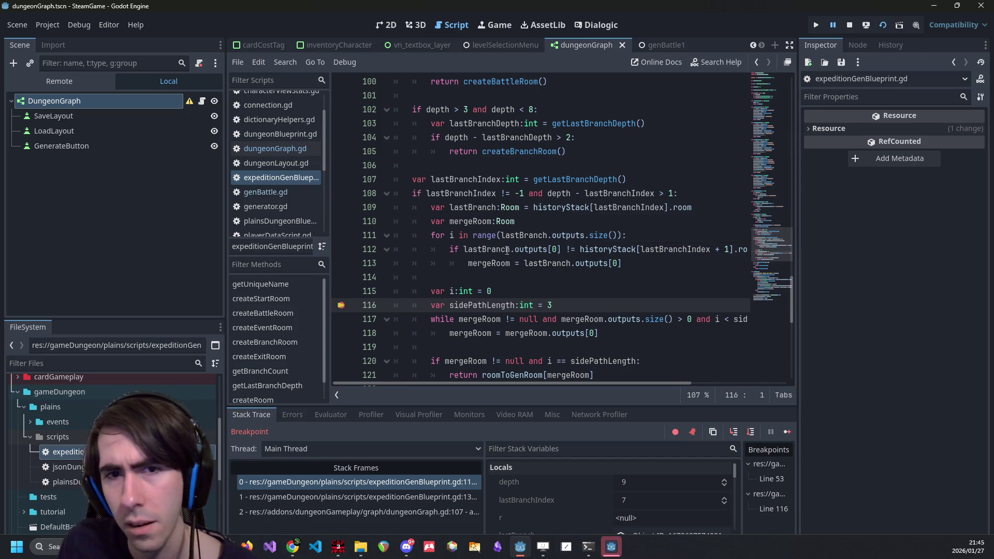
left_click(613, 249)
mouse_move(627, 210)
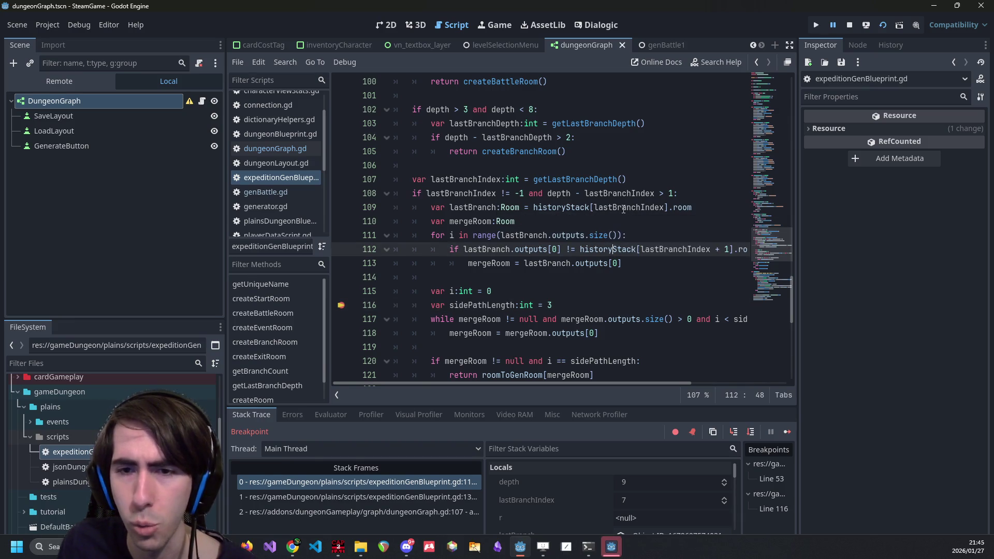
left_click(788, 432)
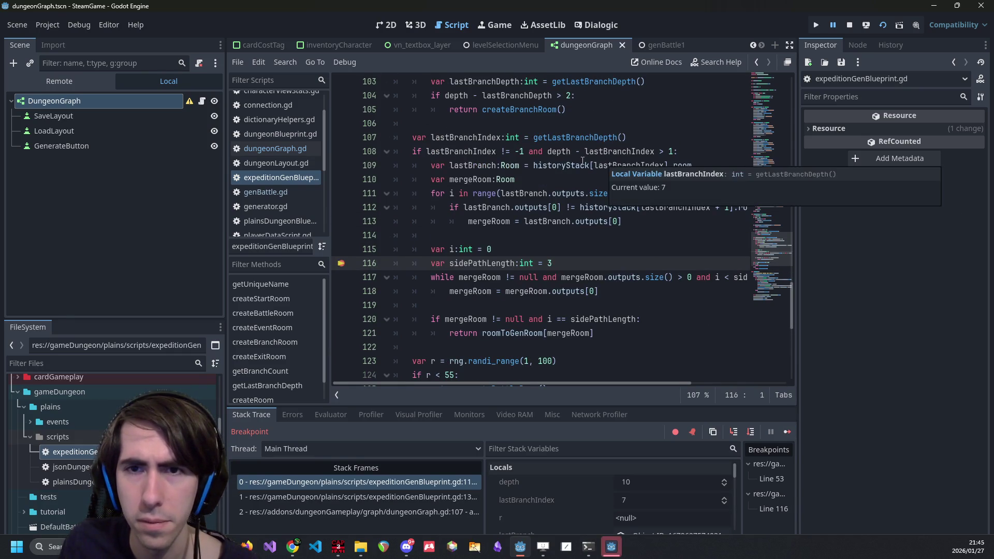
mouse_move(558, 151)
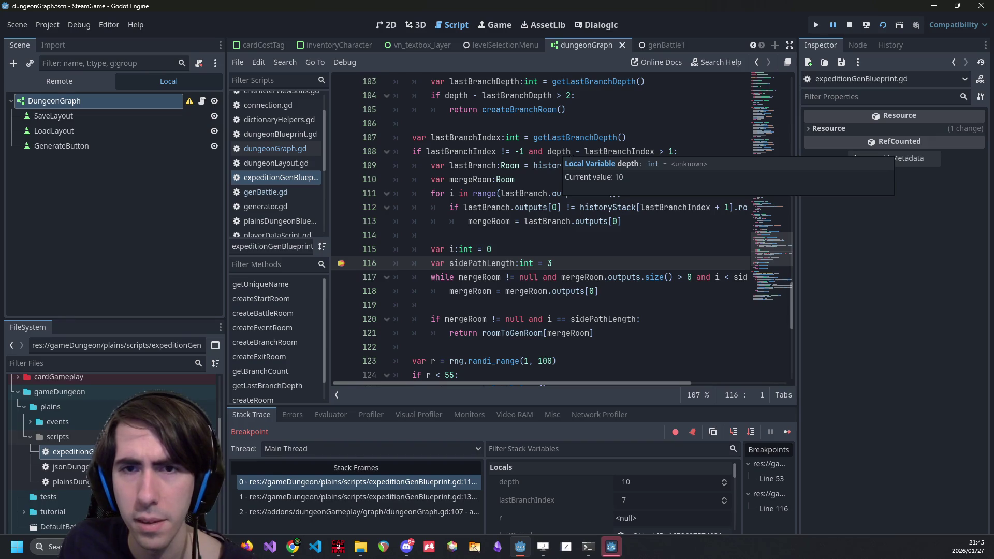
left_click(787, 432)
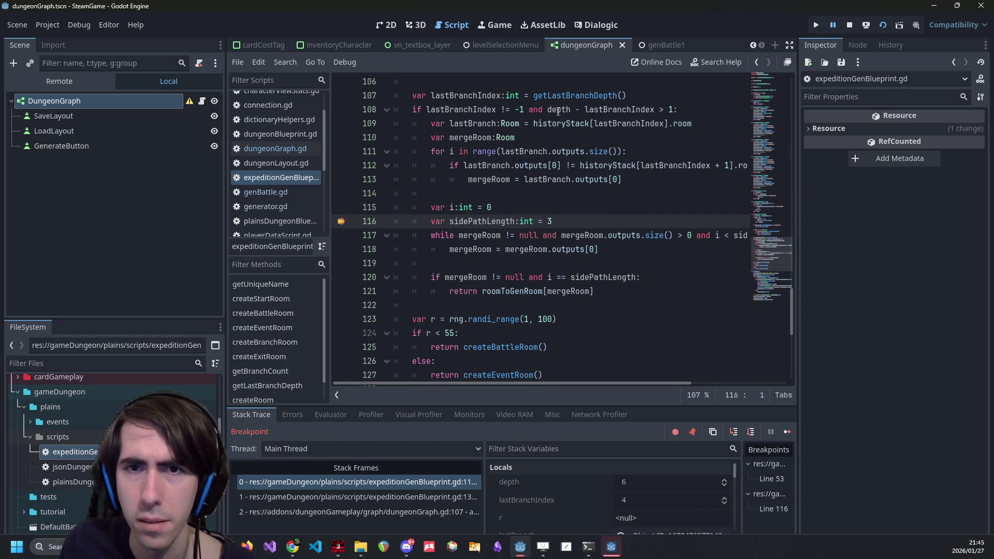
scroll(562, 271, "up", 1)
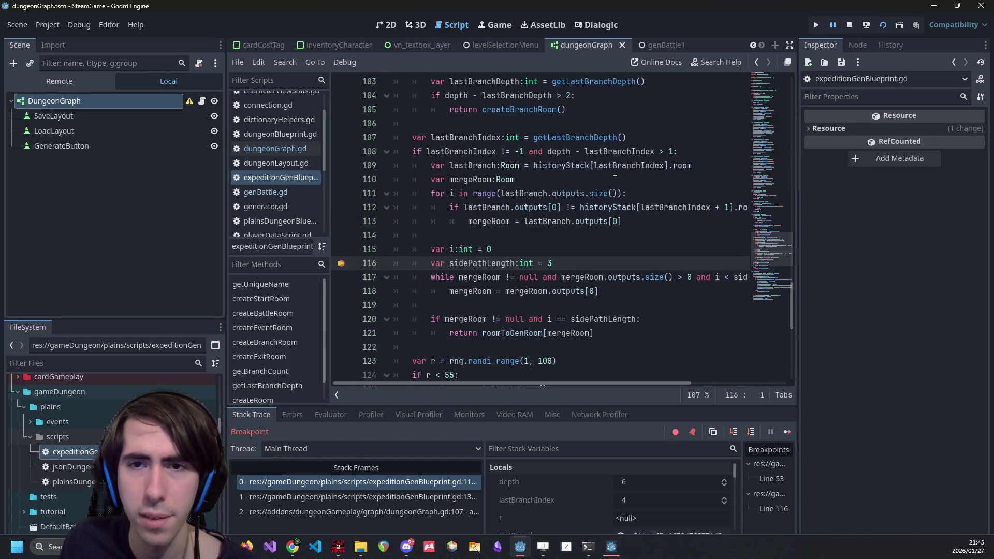
mouse_move(629, 151)
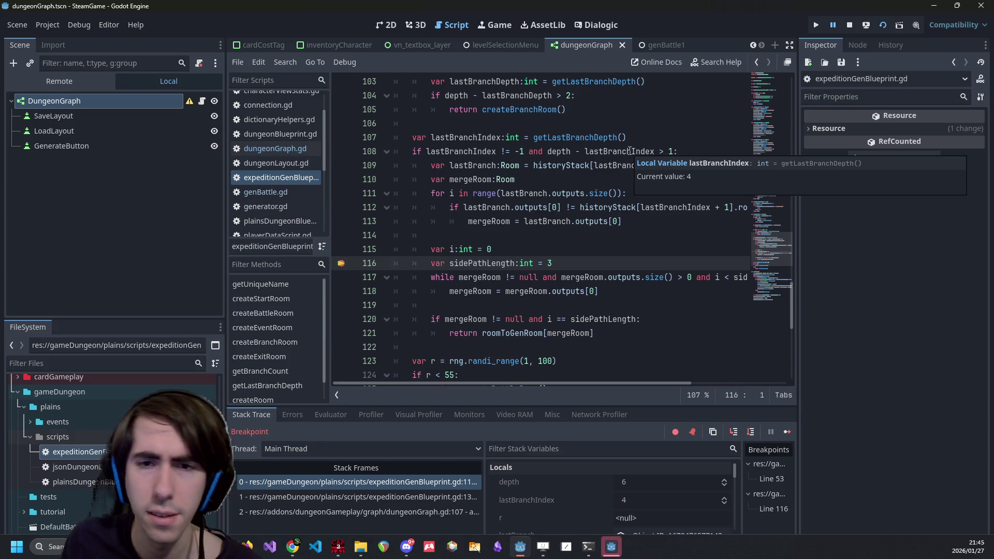
Step over from line 116 through the while loop to line 118, then stop debugging
left_click(752, 431)
left_click(752, 432)
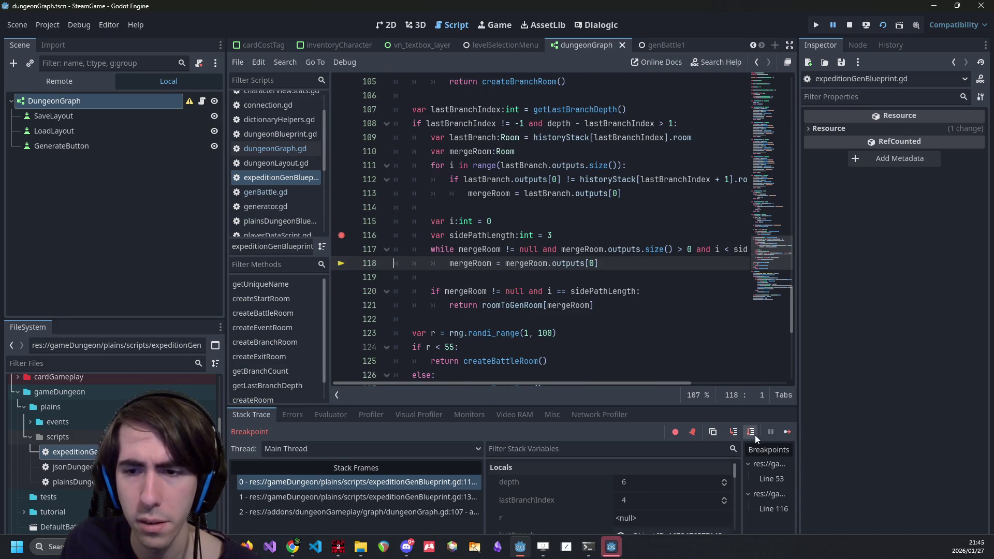
left_click(752, 435)
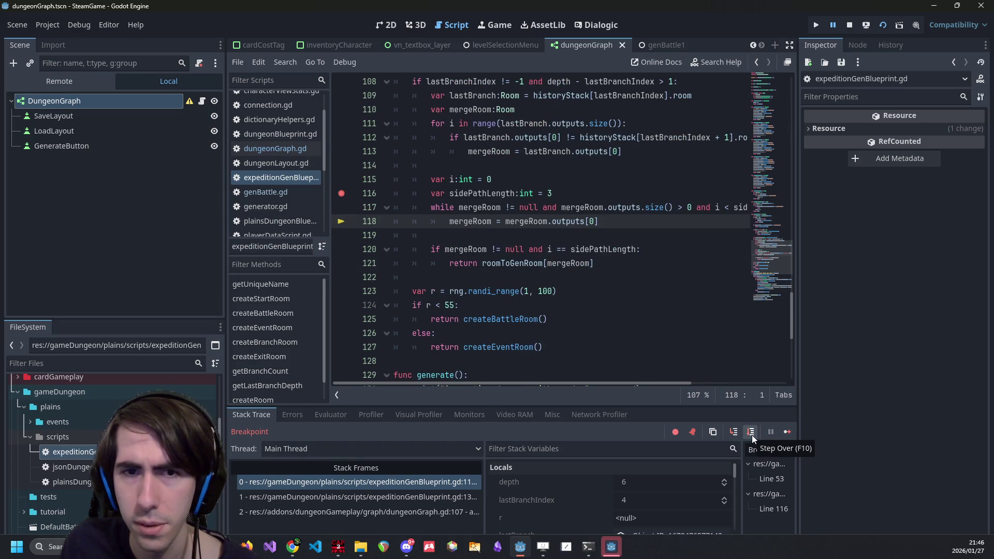
left_click(752, 435)
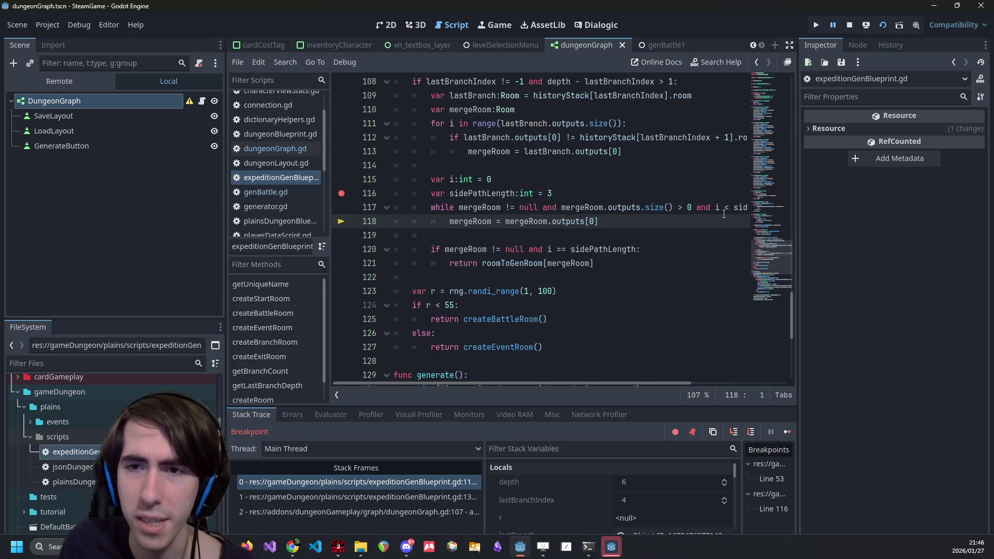
left_click(850, 25)
left_click(690, 223)
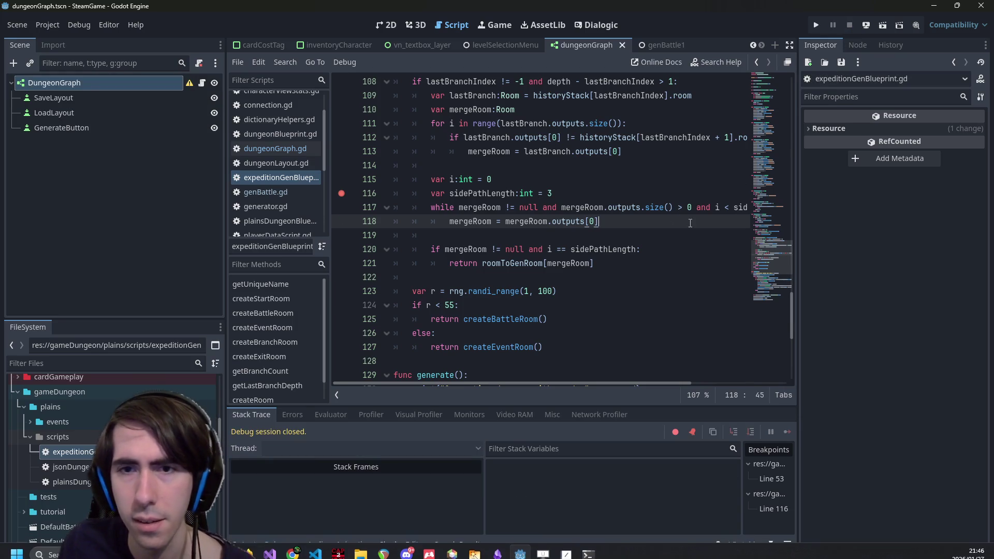
Add 'i += 1' on a new line 119 inside the while loop
key("Return")
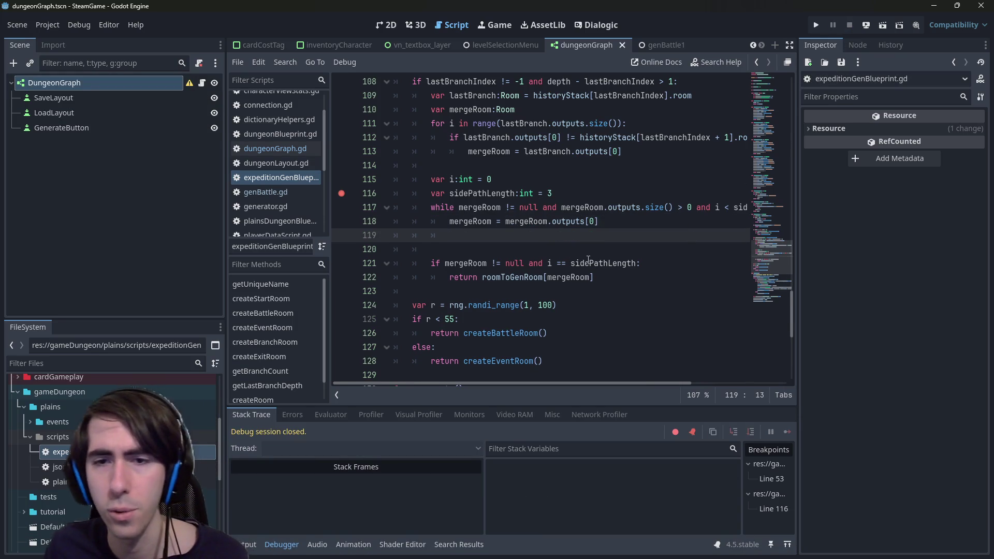
double_click(603, 263)
left_click(588, 229)
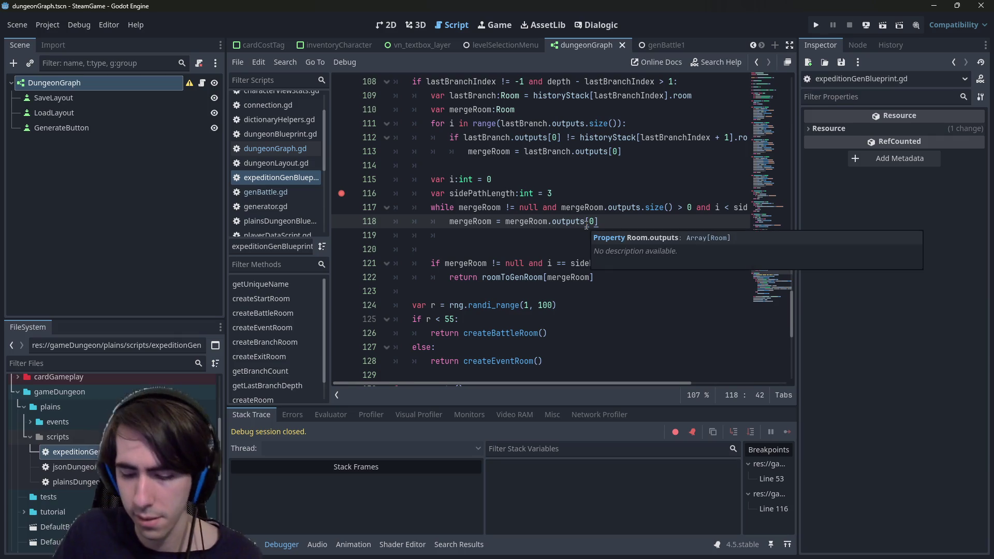
type("i += 1")
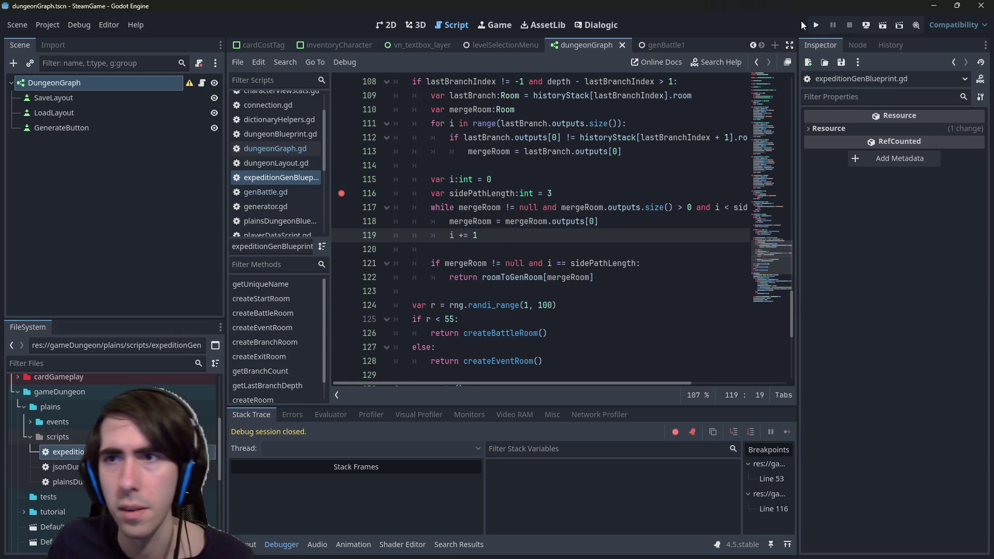
Run the project and generate a new dungeon graph in the game window
left_click(878, 25)
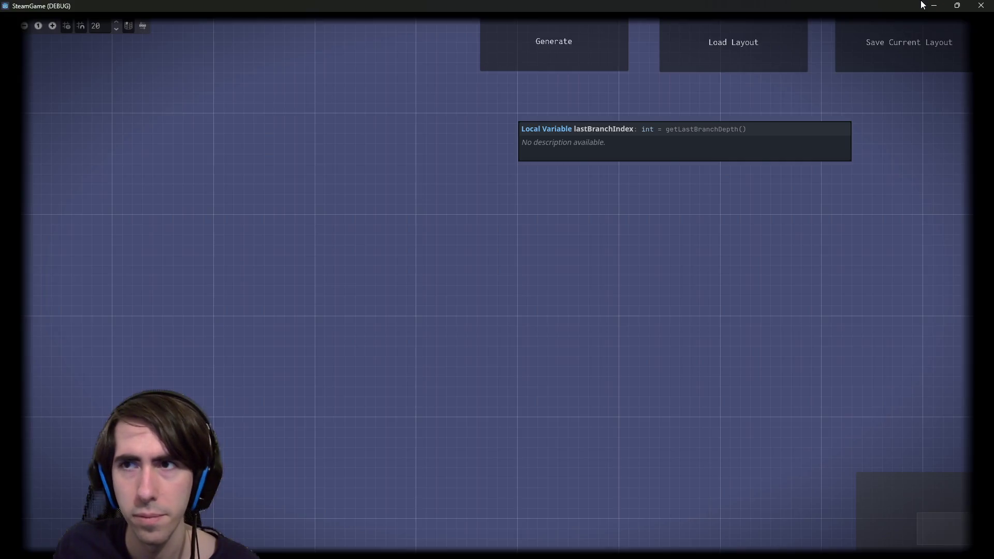
left_click(933, 5)
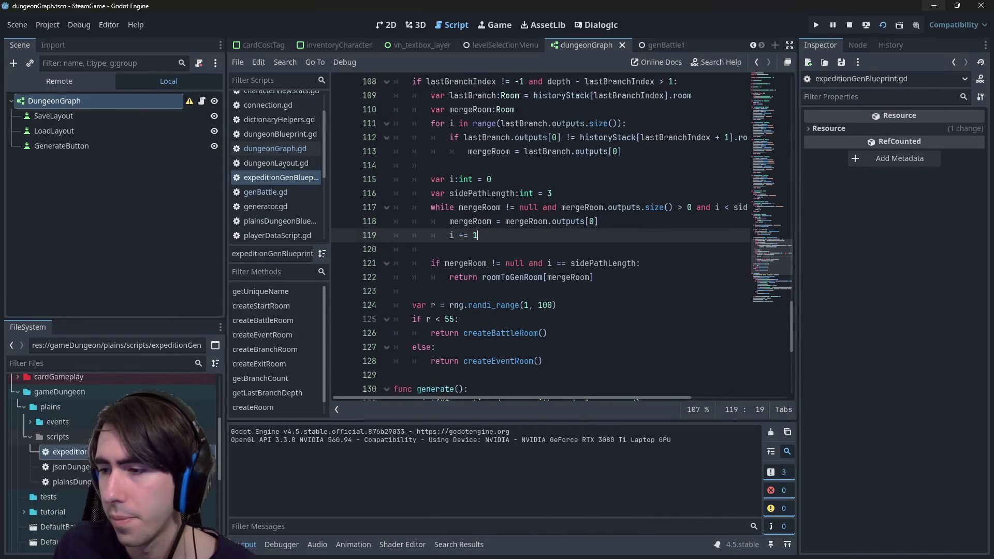
key("alt+Tab")
left_click(575, 58)
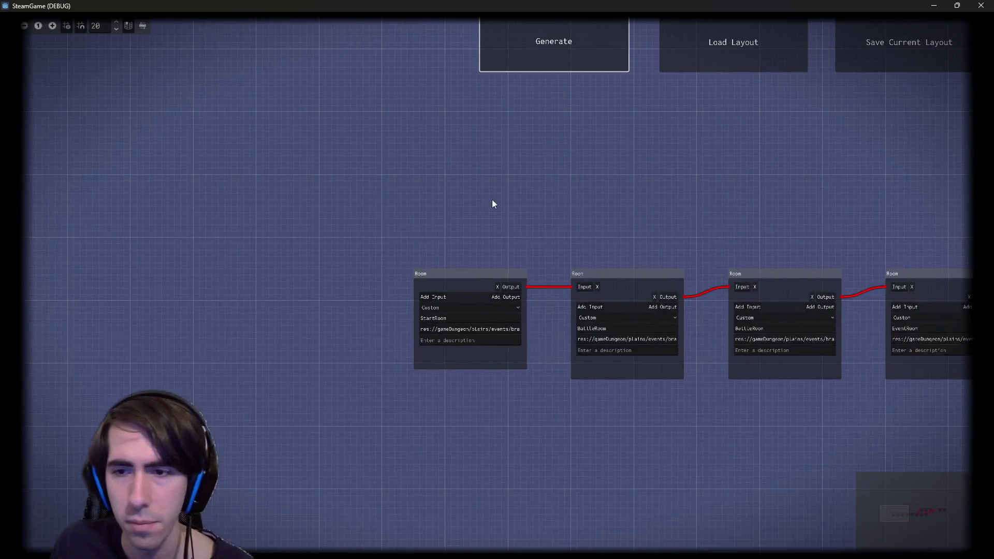
Pan and zoom the dungeon graph and drag the upper branch rooms to see where they merge
left_click_drag(685, 231, 295, 215)
scroll(608, 226, "down", 2)
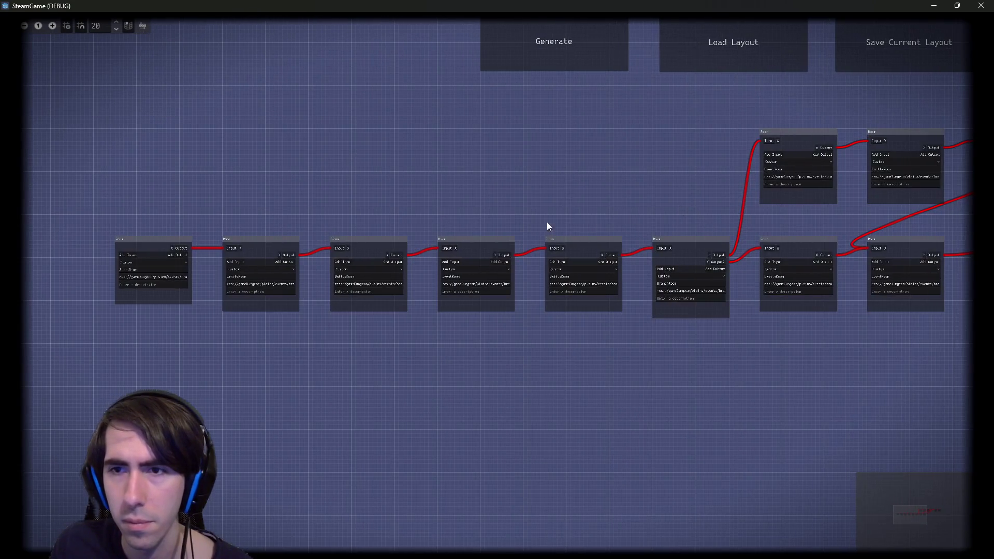
scroll(665, 253, "down", 1)
left_click_drag(702, 319, 505, 360)
mouse_move(456, 116)
left_mouse_down()
mouse_move(696, 213)
mouse_move(607, 180)
left_mouse_up()
mouse_move(460, 142)
left_mouse_down()
mouse_move(707, 219)
mouse_move(578, 161)
mouse_move(611, 181)
left_mouse_up()
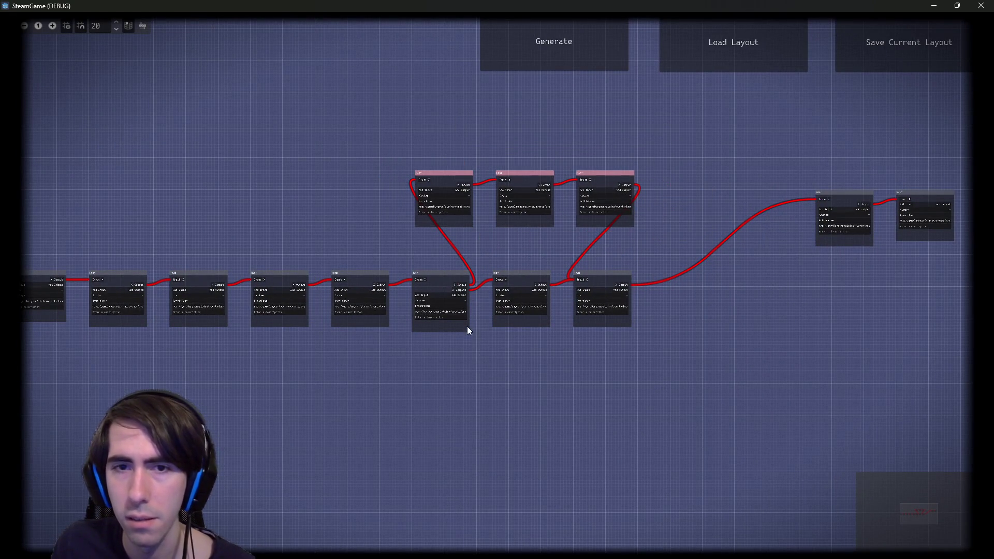
scroll(489, 337, "up", 1)
scroll(557, 371, "up", 1)
scroll(574, 371, "down", 5)
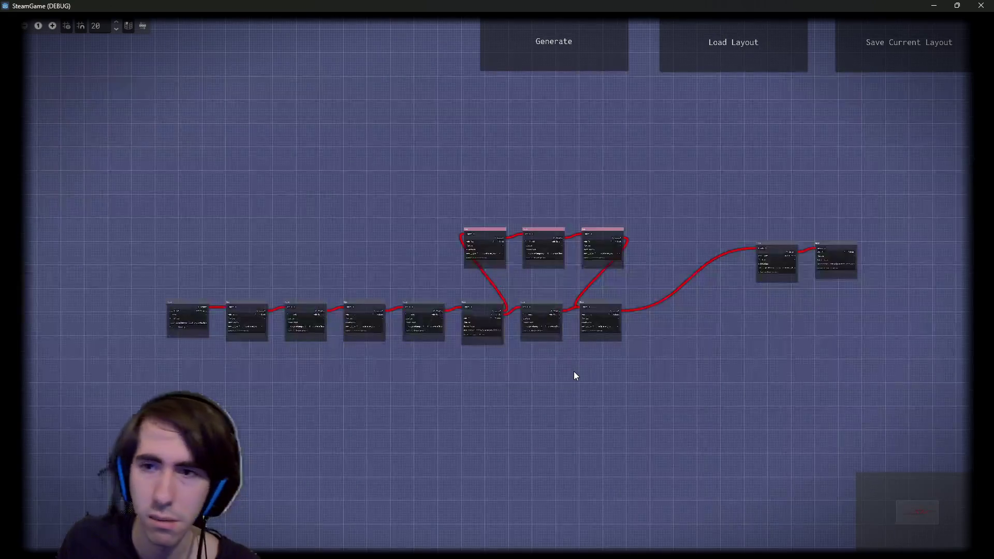
left_click_drag(725, 222, 860, 299)
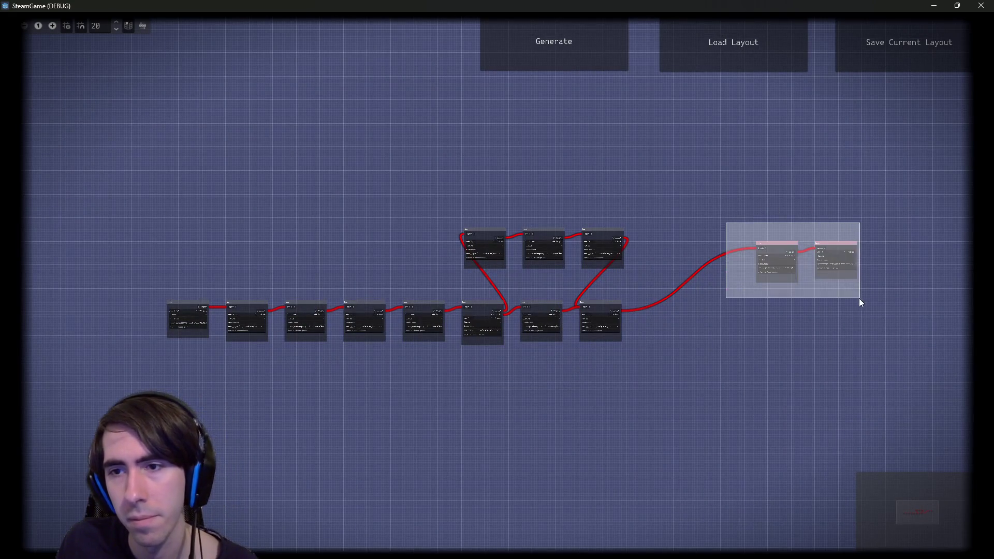
Generate a new dungeon, rearrange RewardRoom and nearby rooms to check merges, then close the game
left_click(566, 30)
left_click(565, 30)
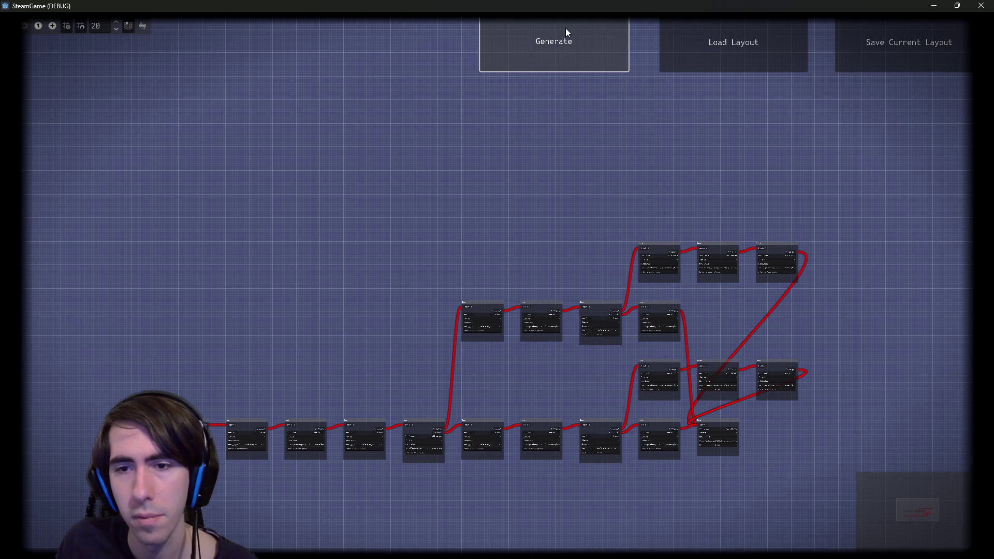
scroll(757, 444, "up", 5)
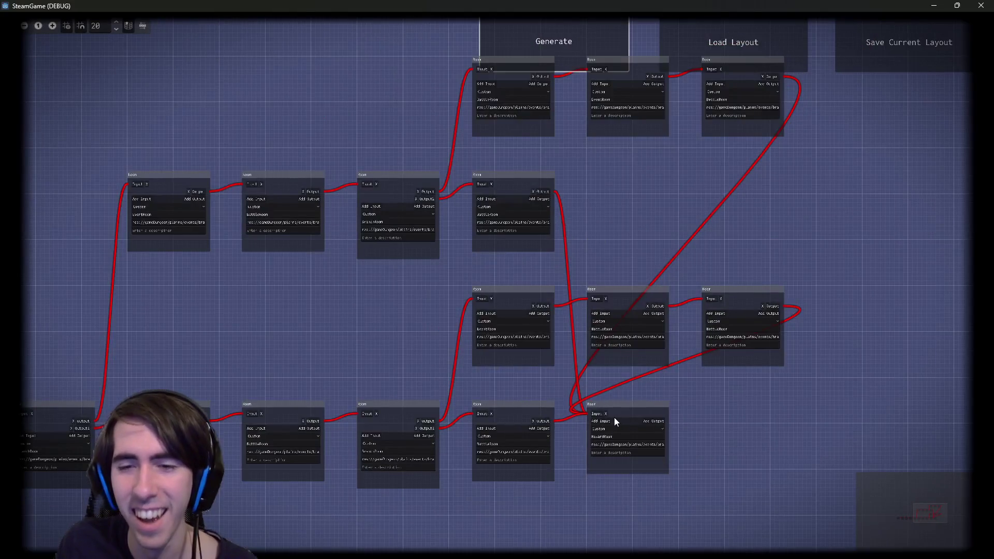
mouse_move(615, 421)
left_mouse_down()
mouse_move(897, 420)
mouse_move(863, 456)
left_mouse_up()
scroll(627, 467, "down", 4)
mouse_move(556, 444)
left_mouse_down()
mouse_move(650, 462)
mouse_move(638, 452)
left_mouse_up()
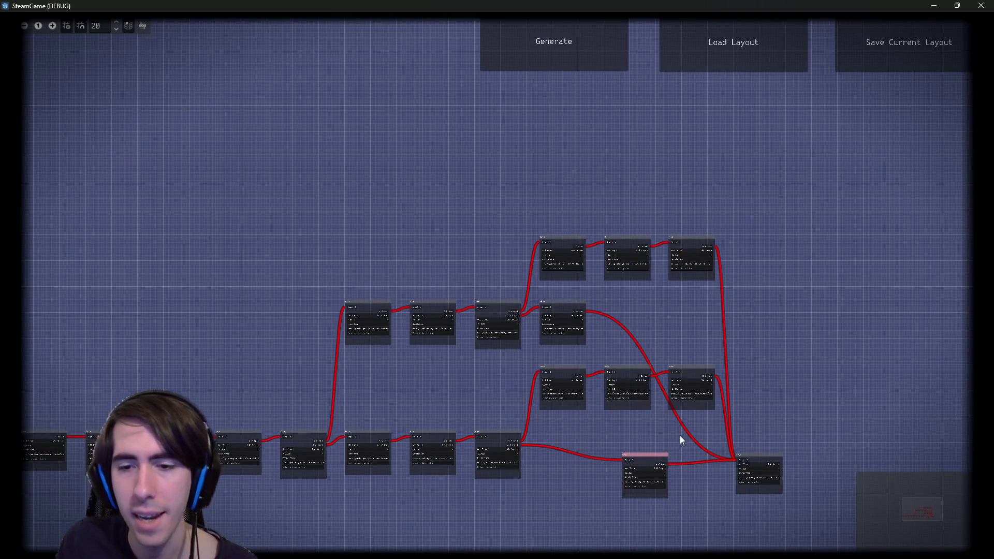
left_click_drag(572, 424, 701, 378)
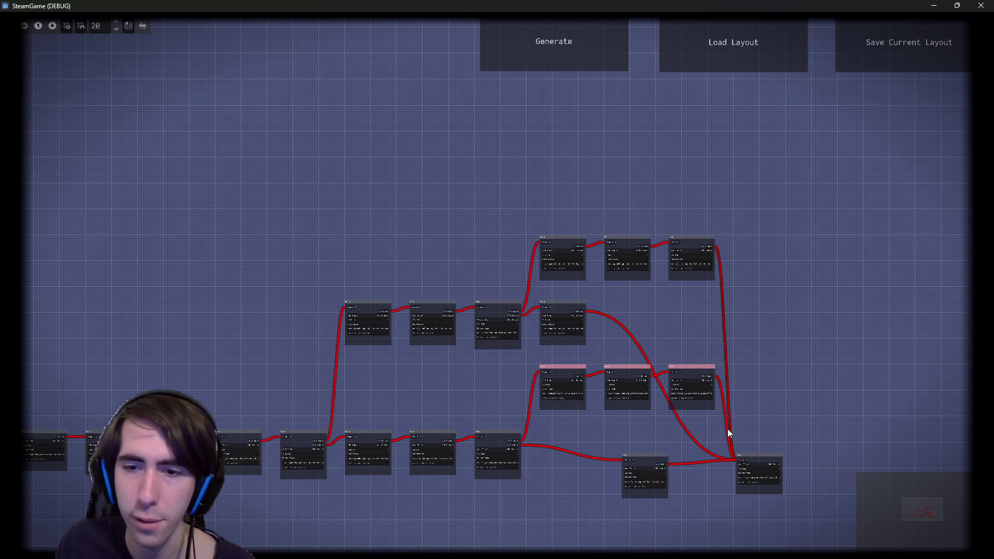
left_click_drag(604, 420, 687, 500)
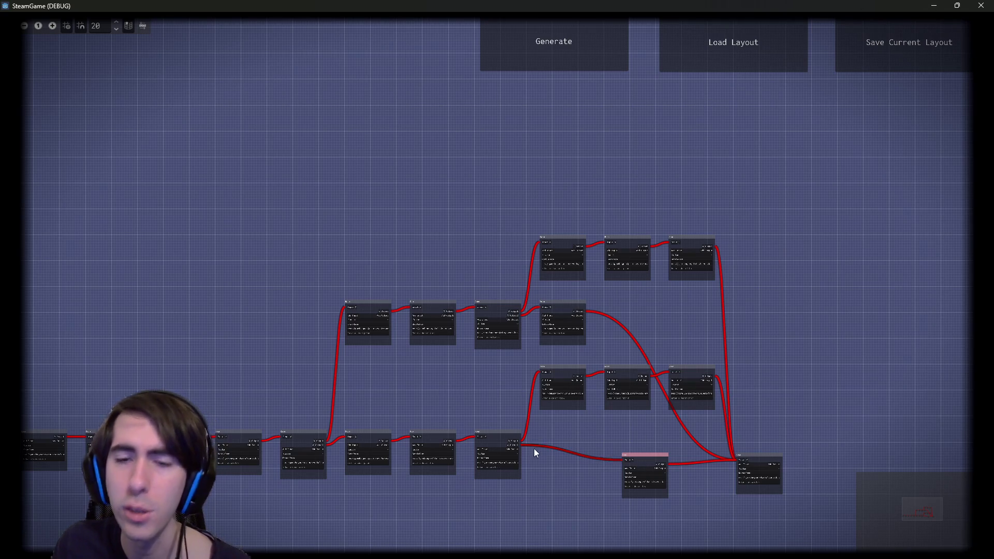
left_click(976, 4)
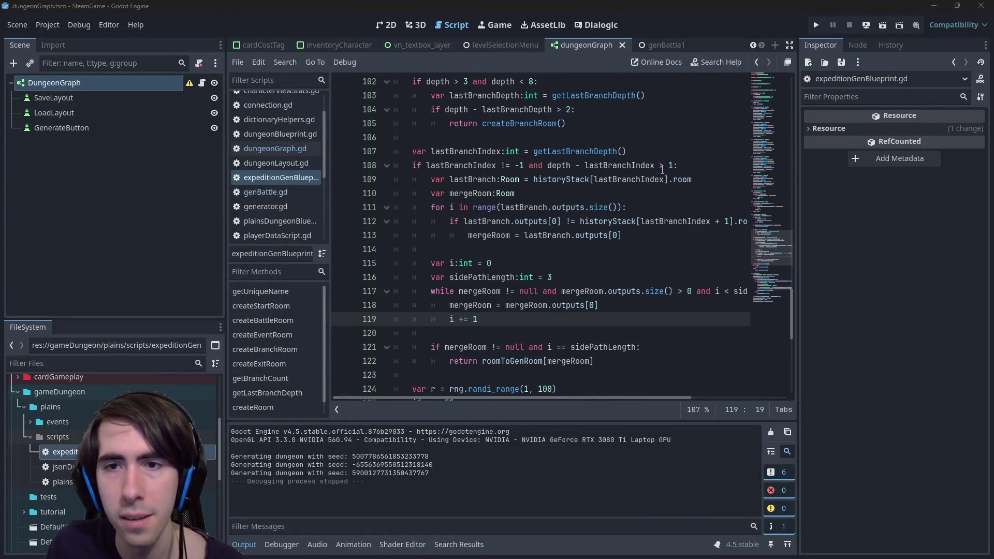
Move the sidePathLength declaration up below line 107 and remove its extra indentation
left_click(674, 166)
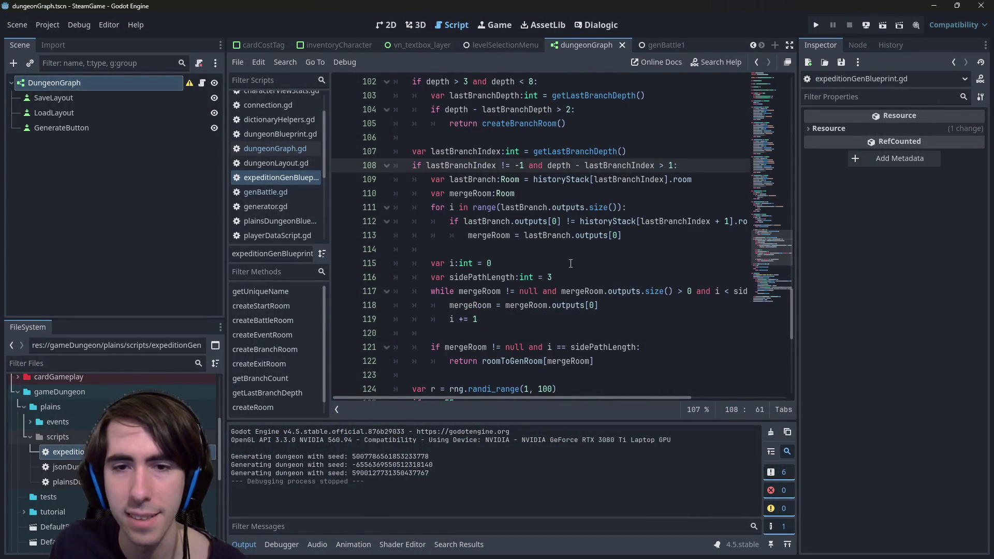
triple_click(570, 277)
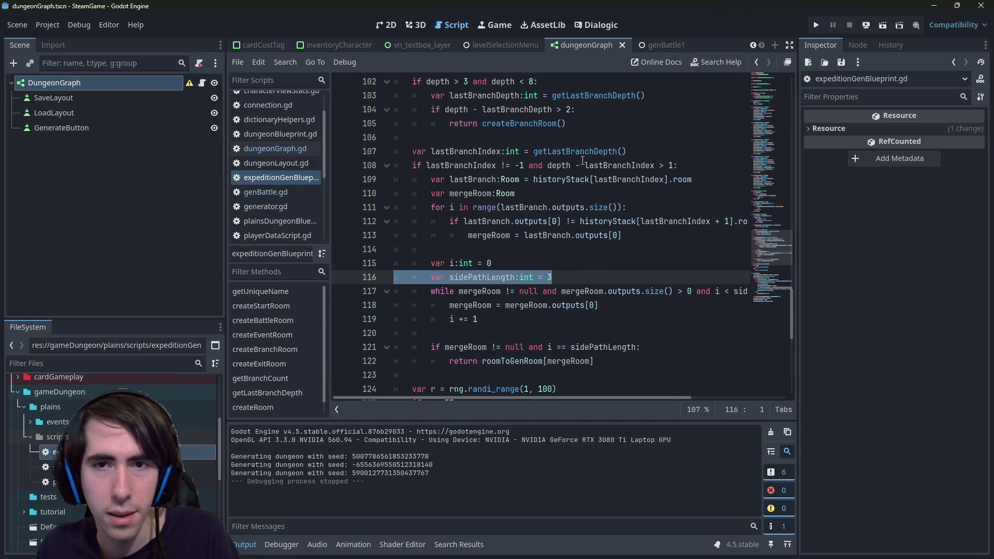
key("ctrl+x")
left_click(644, 156)
key("Return")
key("ctrl+v")
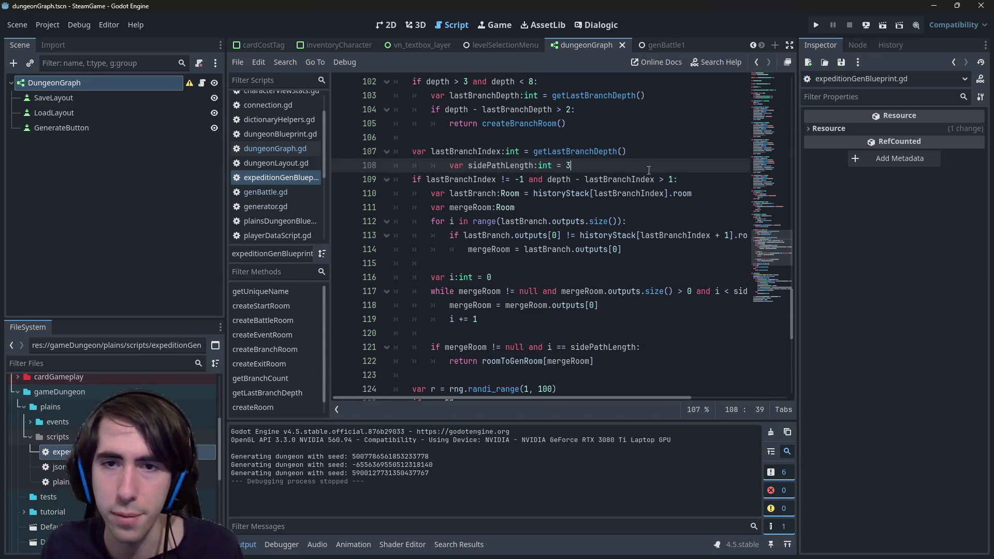
key("shift+Tab")
key("shift+Tab")
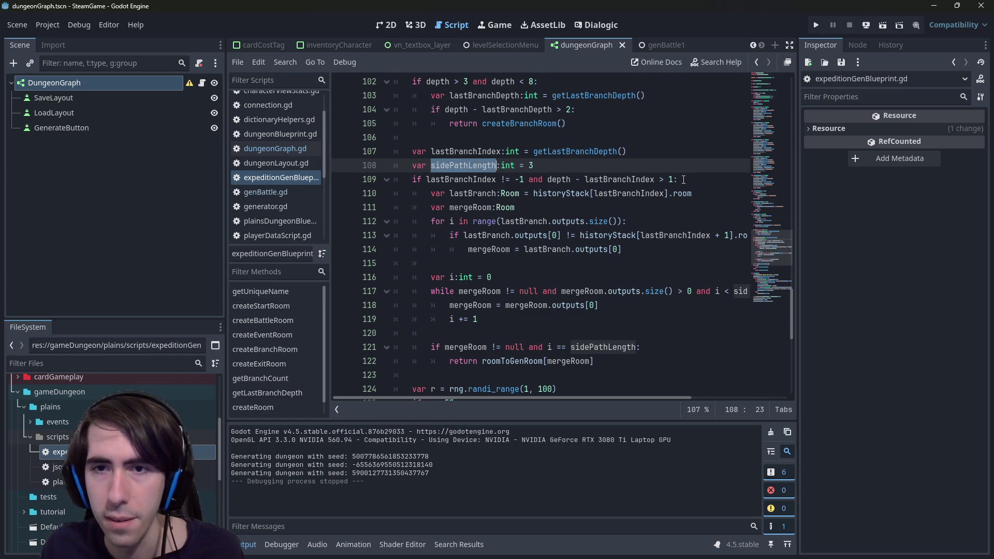
left_click(670, 179)
key("Delete")
type("1")
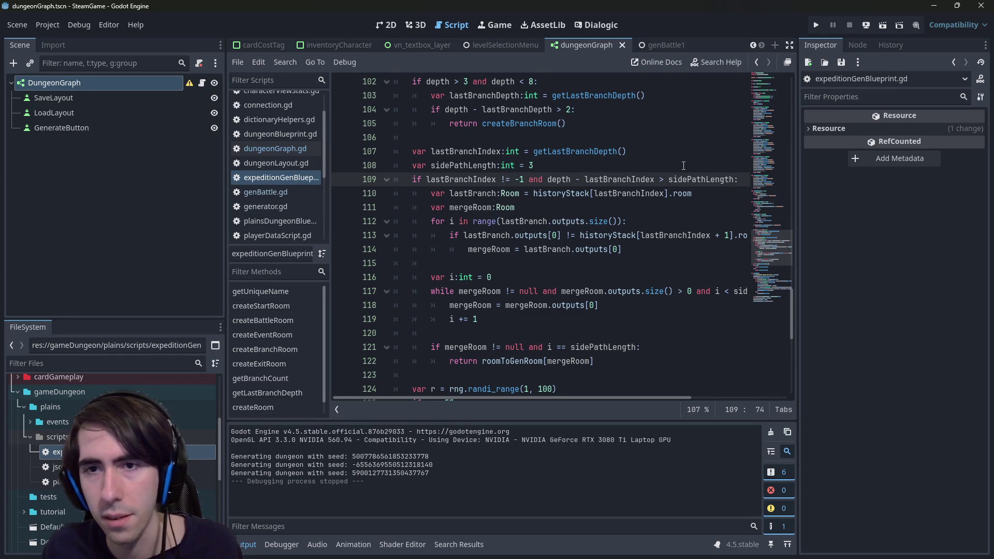
Add var lastBranchMinDistance = sidePathLength on a new line after line 108
left_click(644, 167)
key("Return")
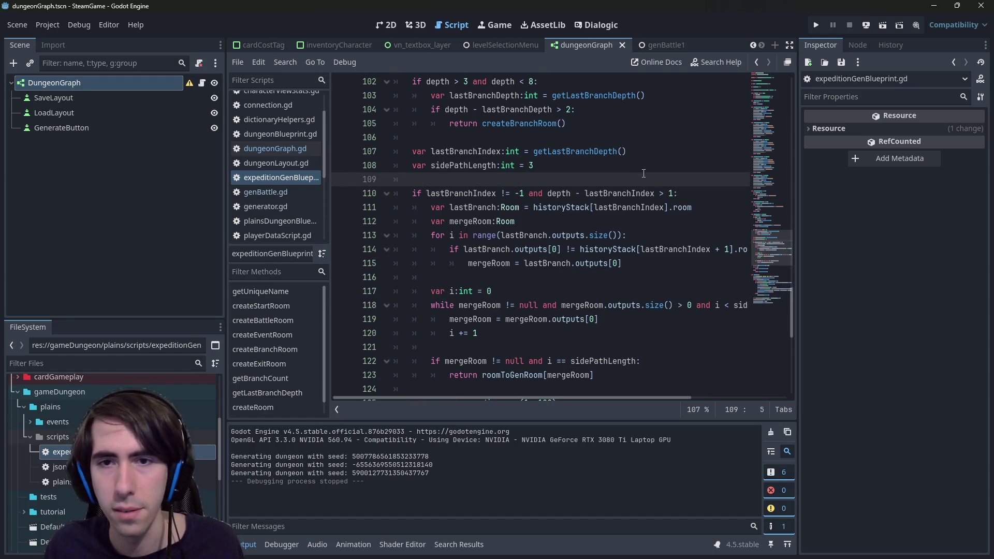
key("ctrl+z")
key("Return")
type("var lastBr")
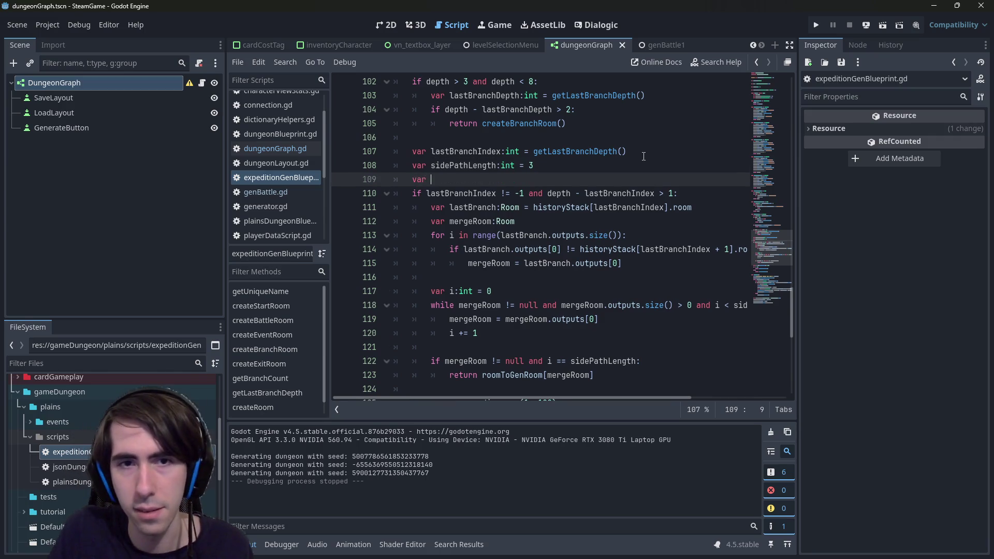
type("anchMinDistance =")
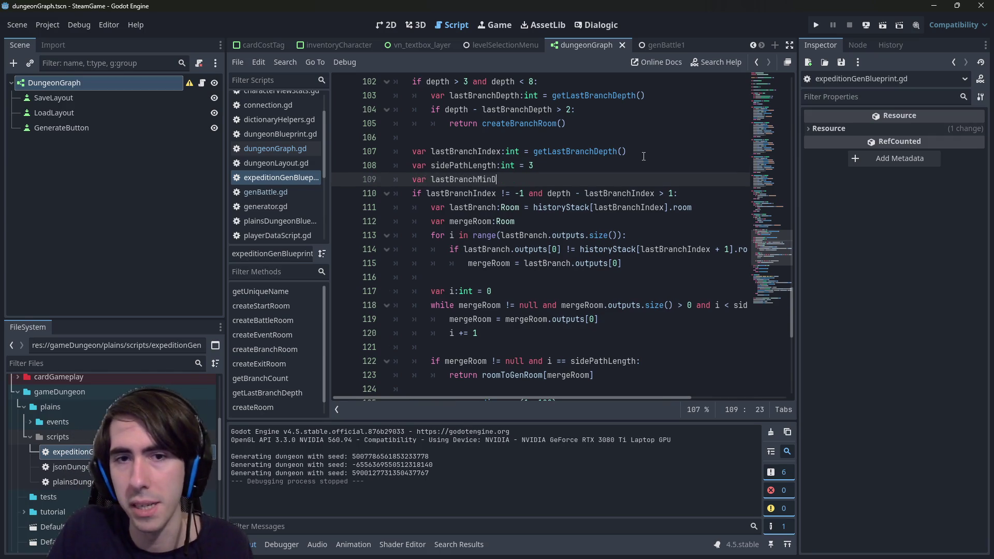
key("Up")
key("Left")
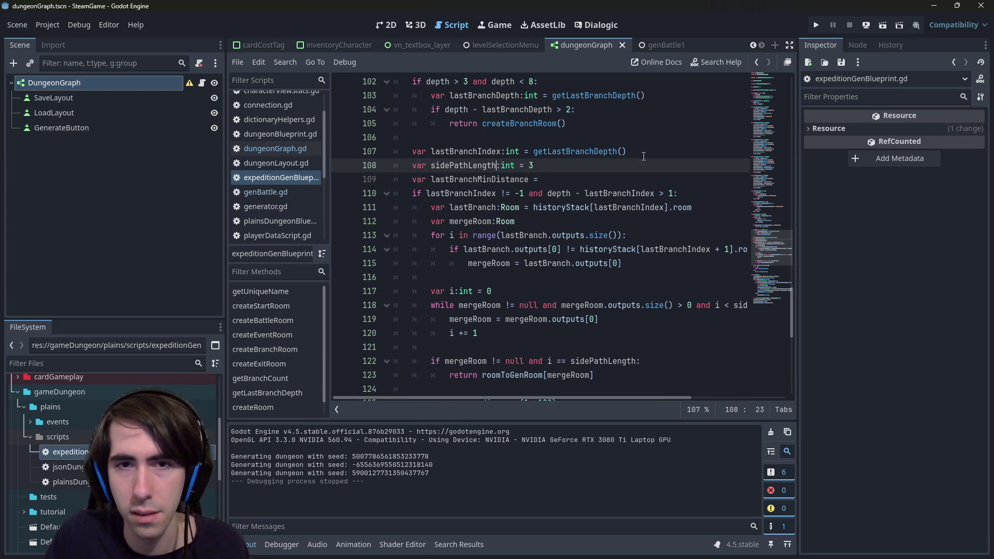
key("ctrl+shift+Left")
key("ctrl+c")
key("Down")
key("End")
key("ctrl+v")
key("Up")
key("Left")
Replace the hard-coded 1 in the branch distance condition with lastBranchMinDistance and run the game
left_click(667, 193)
key("Delete")
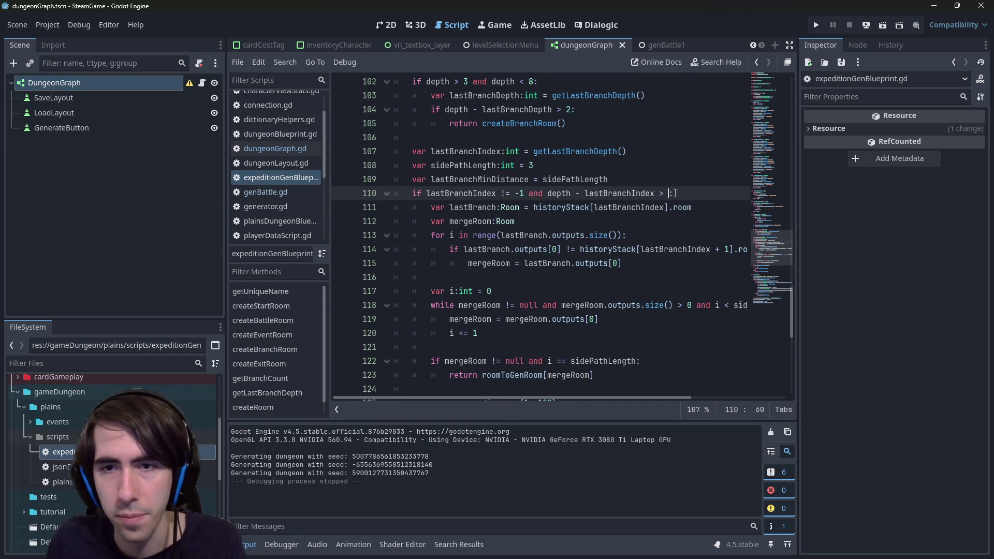
key("Up")
key("ctrl+d")
left_click(672, 193)
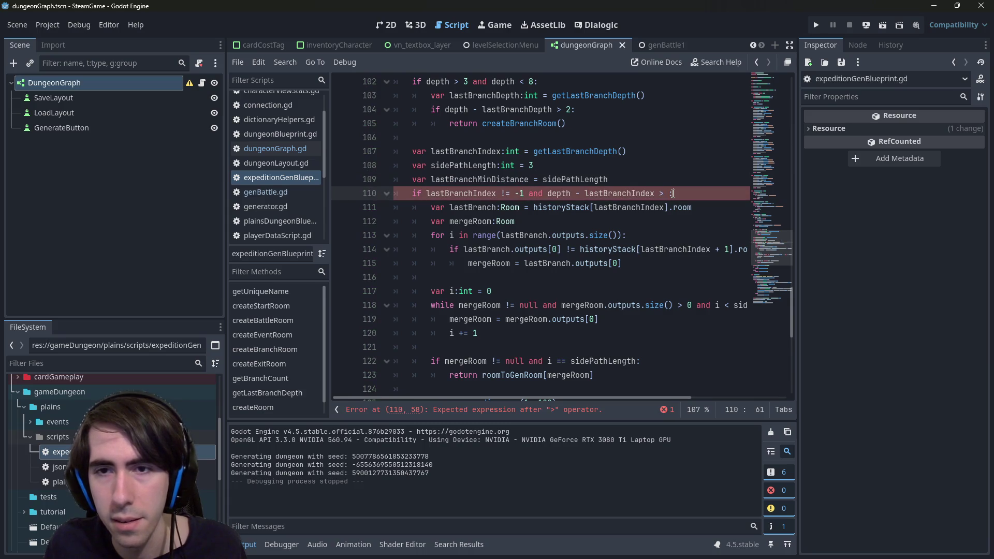
type("lastBranchMinDistance")
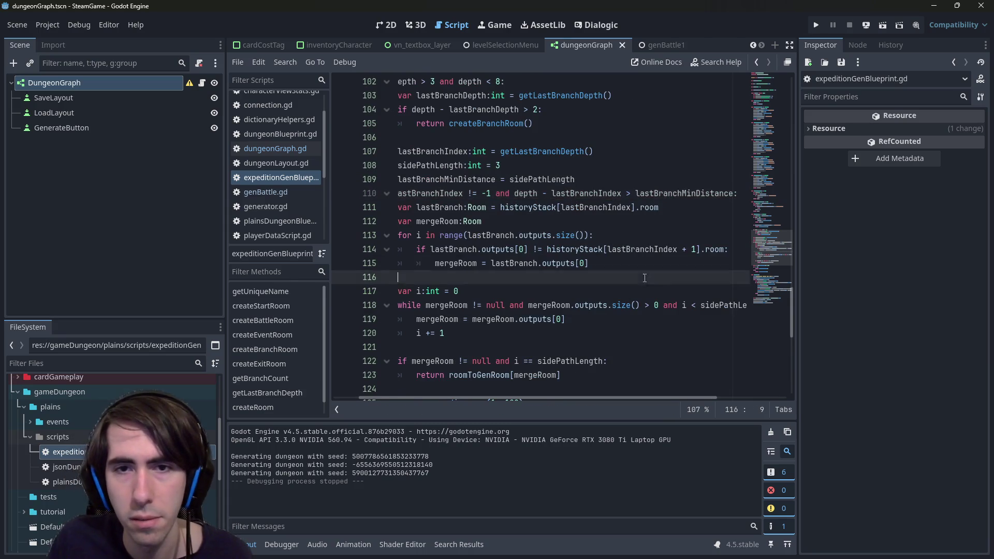
left_click_drag(395, 291, 396, 249)
left_click(886, 29)
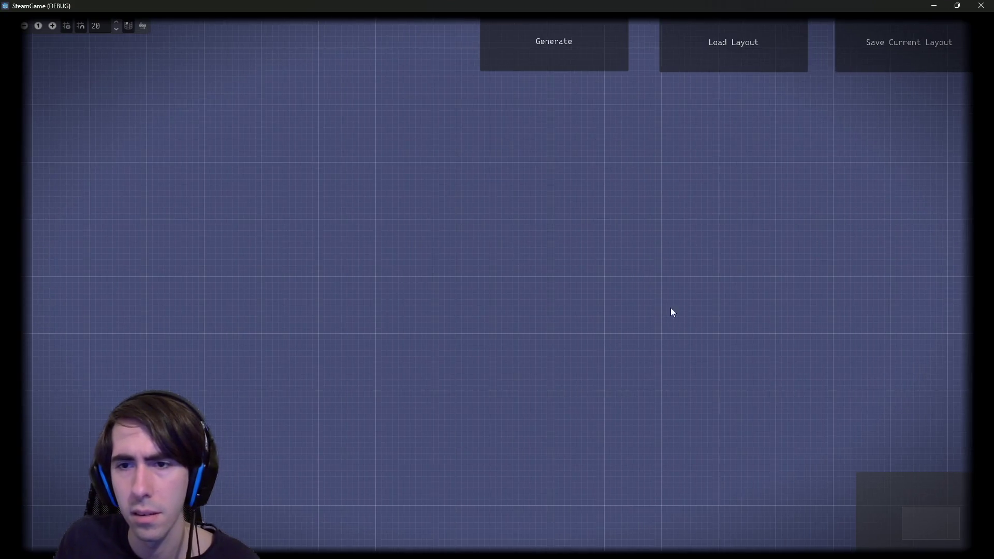
Generate two dungeon graphs and box-select the middle and upper-right branch nodes to inspect them
left_click(589, 63)
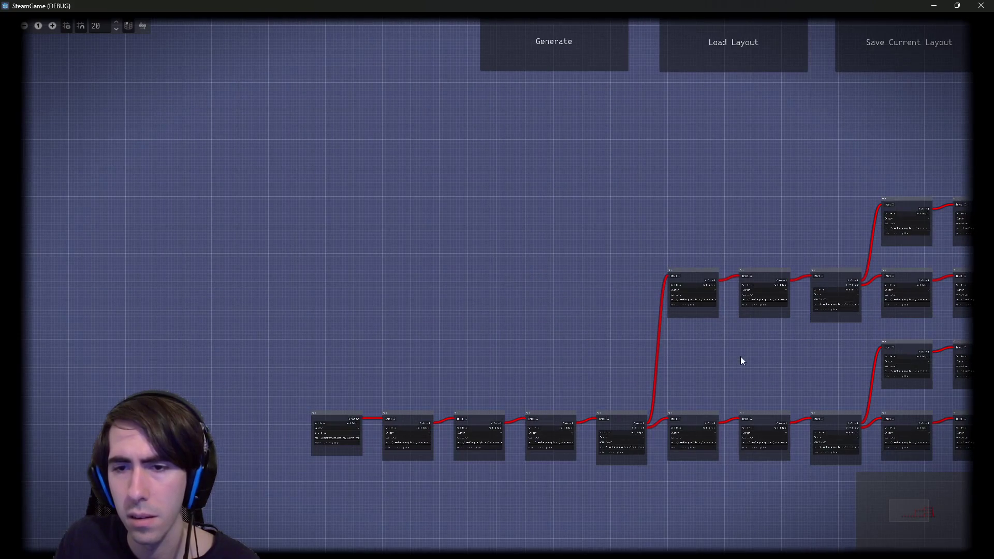
scroll(635, 345, "up", 2)
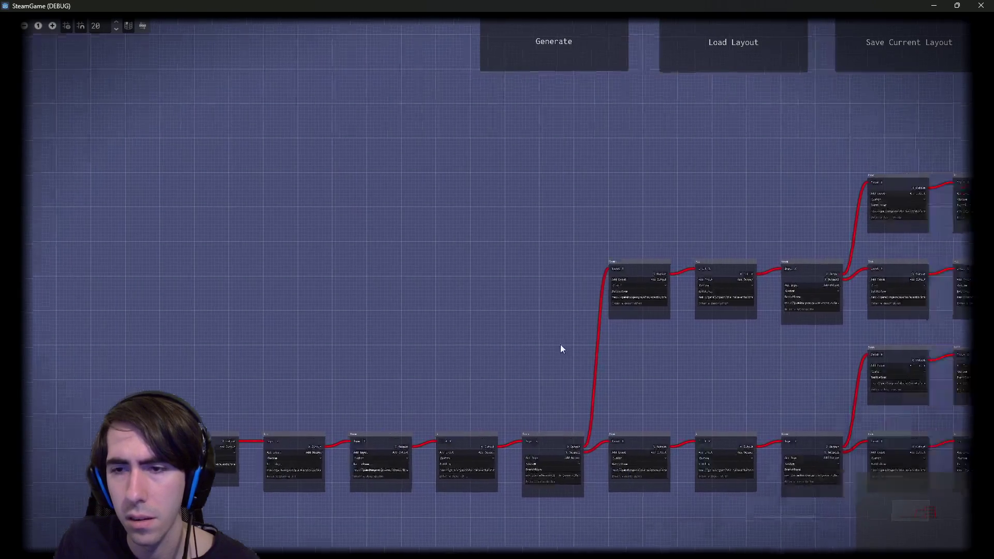
scroll(353, 313, "down", 2)
left_click(523, 61)
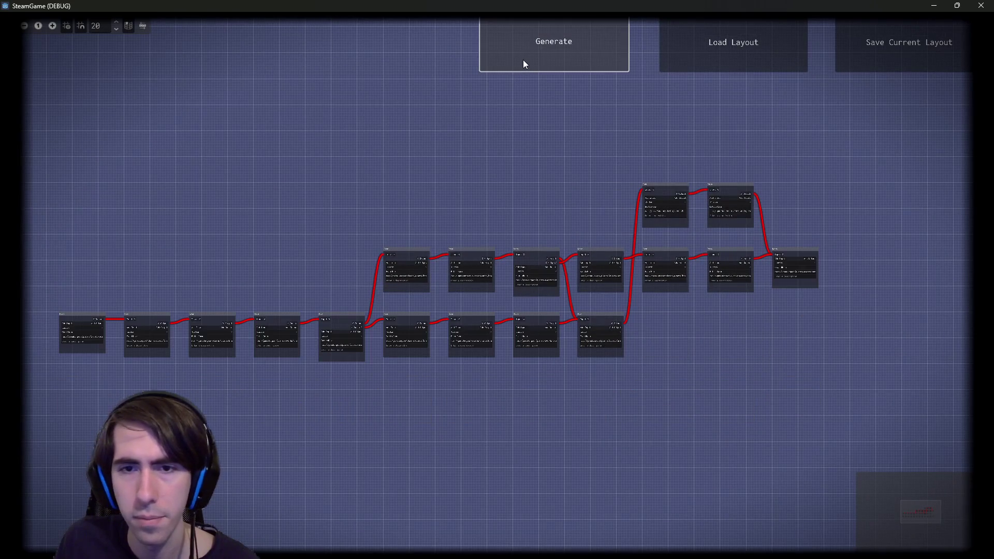
left_click_drag(383, 210, 557, 367)
left_click_drag(601, 160, 837, 287)
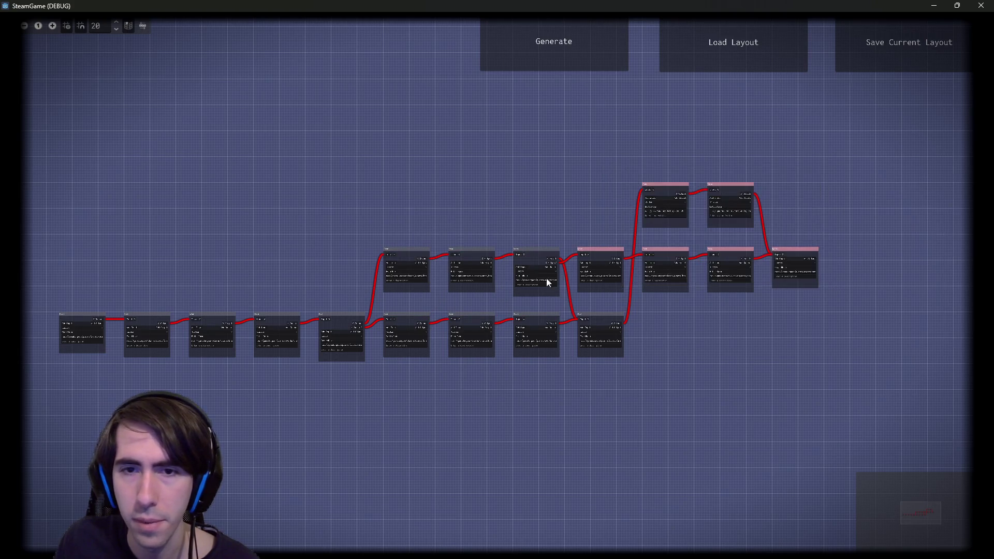
scroll(550, 277, "up", 5)
scroll(549, 346, "down", 5)
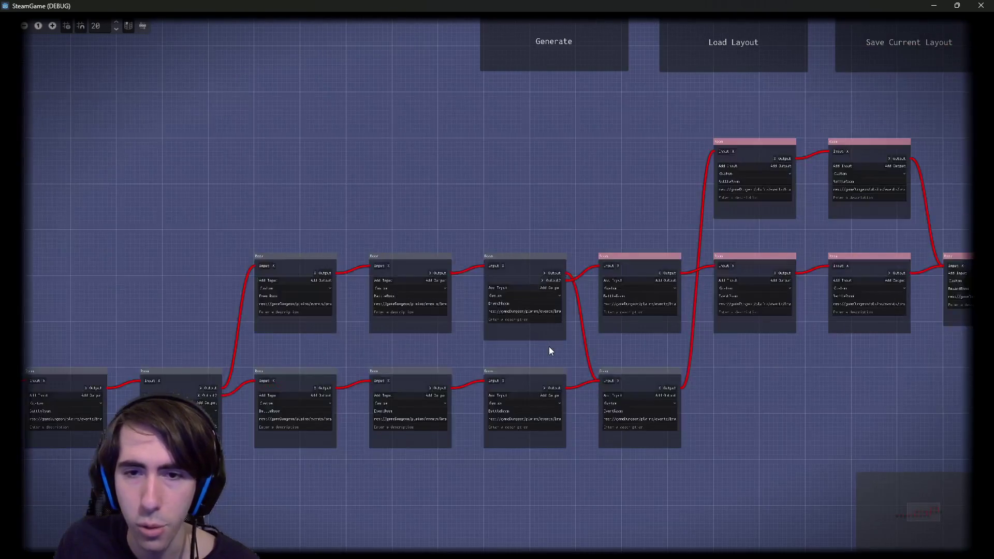
scroll(744, 285, "down", 2)
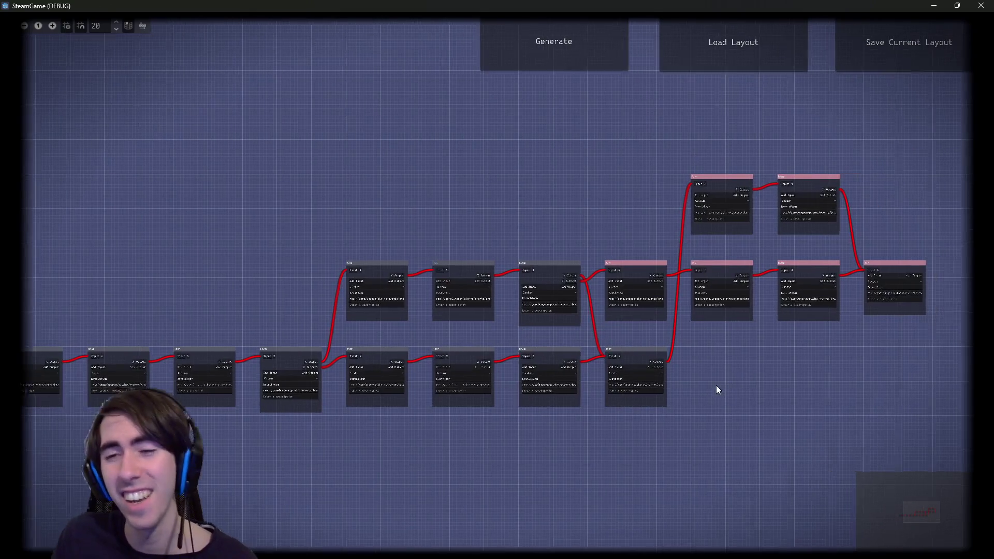
left_click_drag(602, 163, 900, 298)
left_click(622, 162)
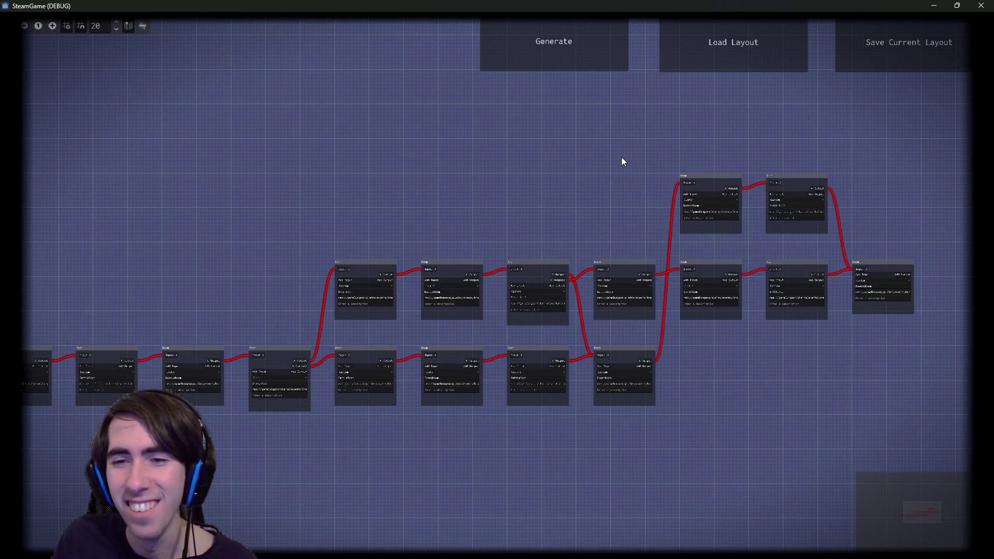
Add a second input to the lower-right node and move both top branch nodes into the lower row
left_click(604, 366)
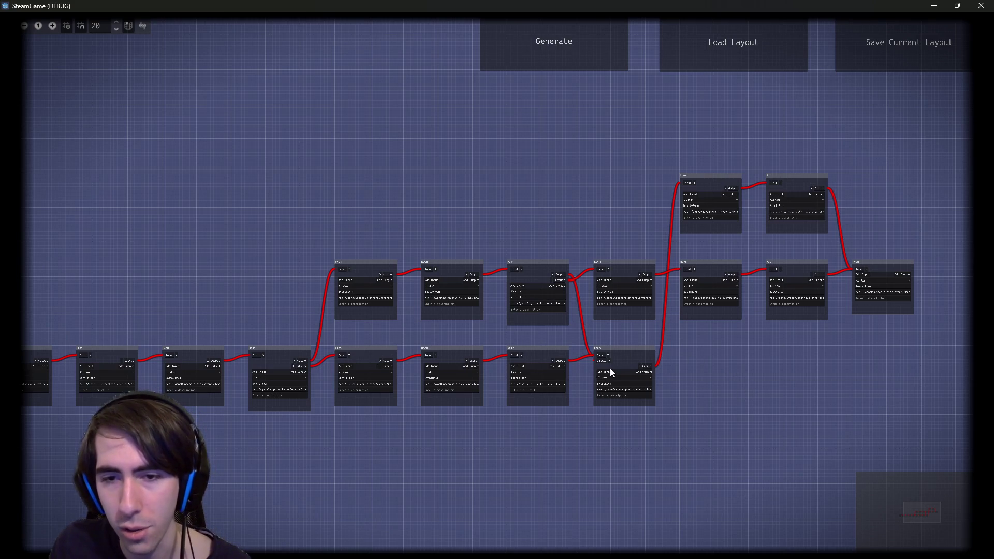
scroll(610, 368, "up", 3)
scroll(744, 383, "down", 2)
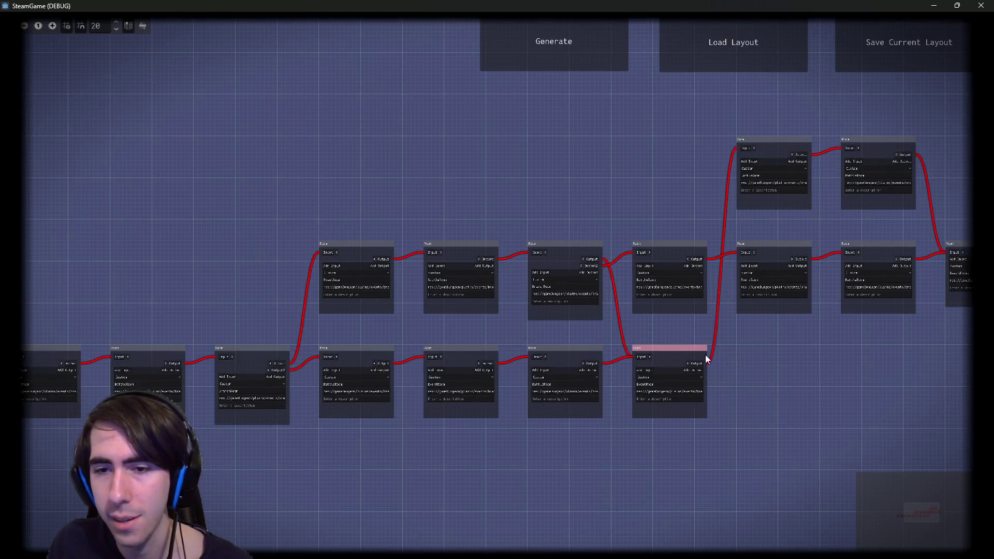
scroll(872, 137, "down", 1)
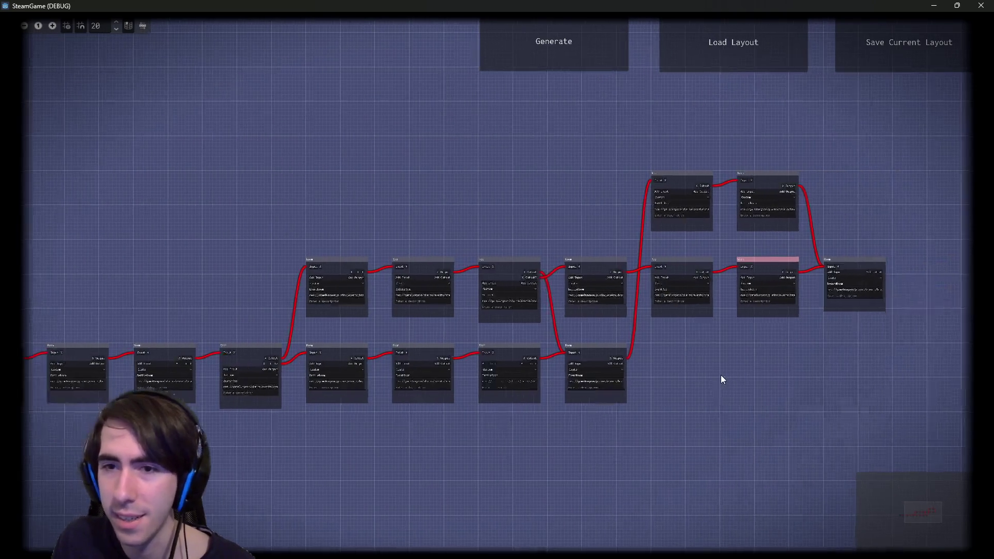
mouse_move(691, 206)
left_mouse_down()
mouse_move(708, 367)
mouse_move(680, 335)
left_mouse_up()
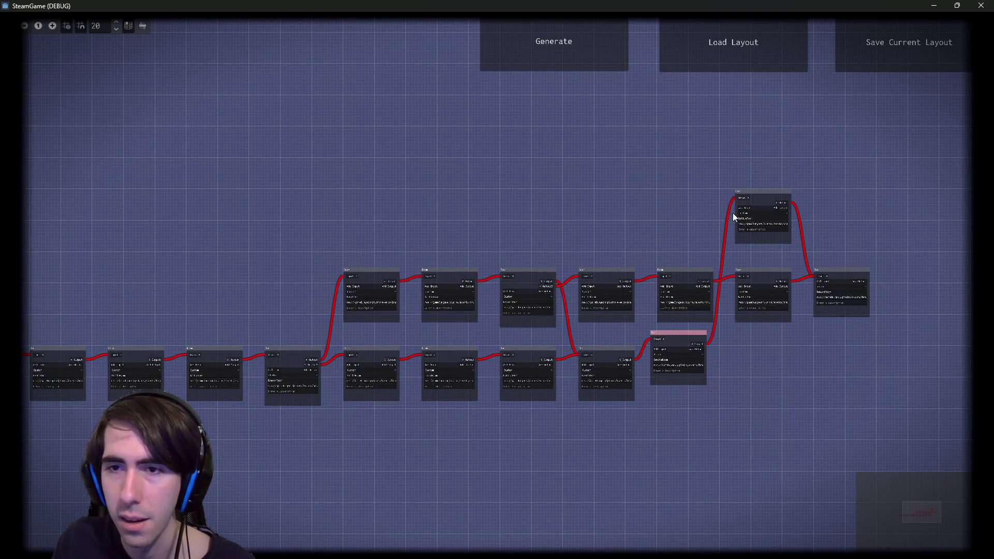
left_click_drag(764, 196, 760, 343)
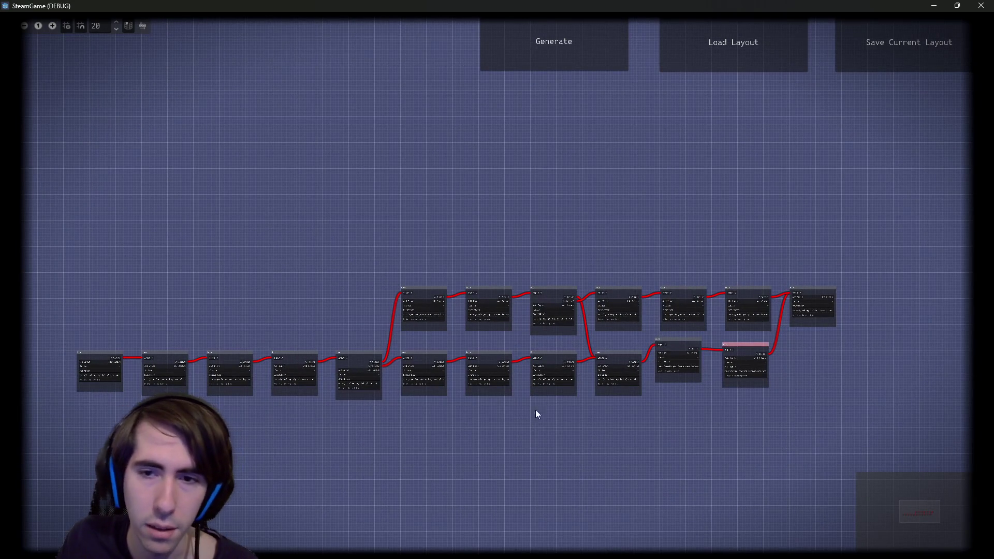
Regenerate, check the six middle nodes, close the game, and select sidePathLength on line 108
left_click(571, 45)
mouse_move(468, 196)
left_mouse_down()
mouse_move(599, 254)
mouse_move(633, 255)
mouse_move(639, 313)
left_mouse_up()
left_click(685, 288)
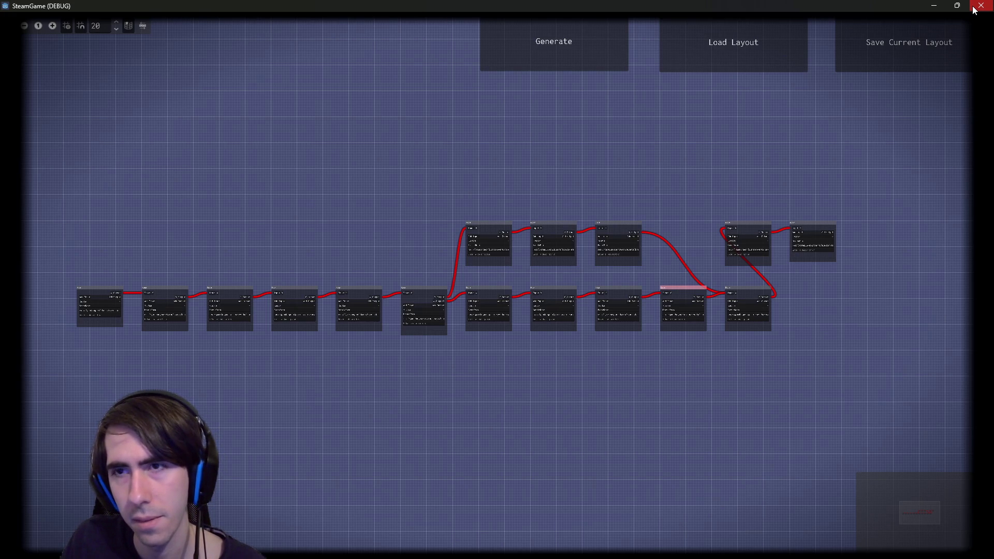
left_click(974, 10)
double_click(496, 166)
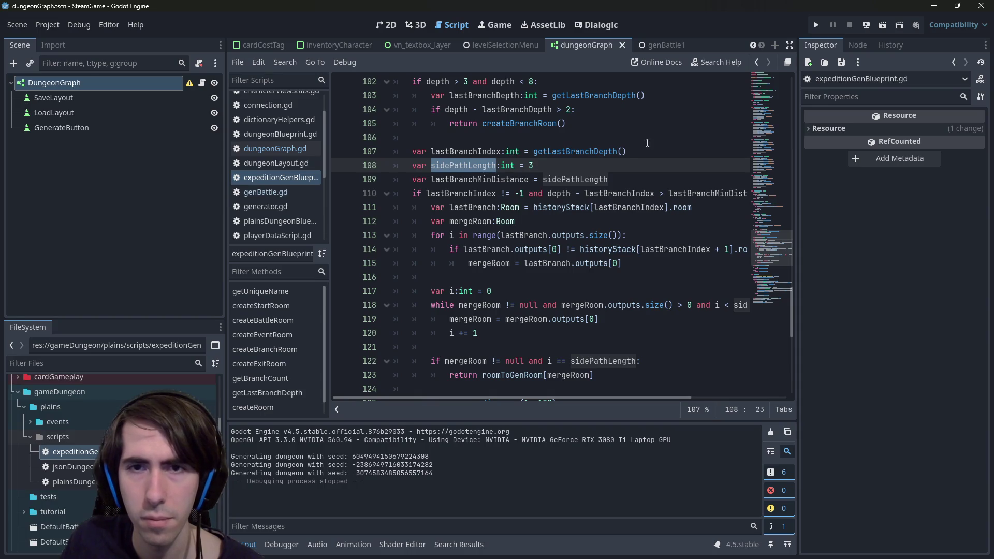
double_click(494, 165)
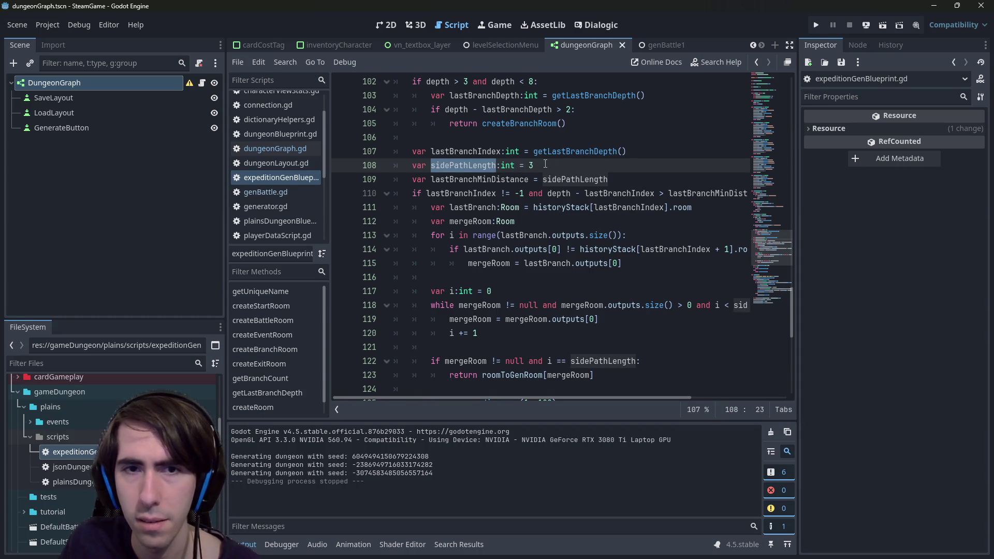
left_click(506, 179)
double_click(482, 161)
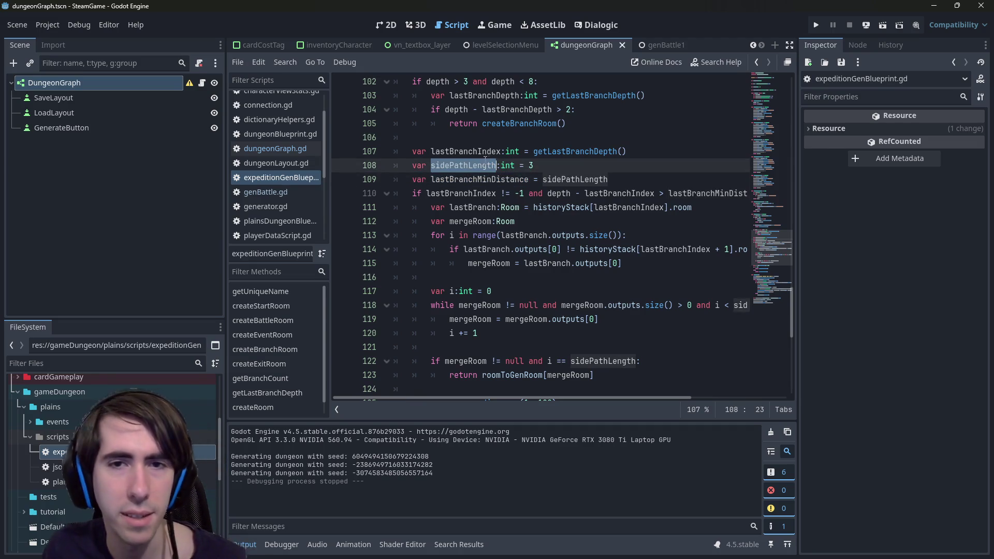
Set lastBranchMinDistance to 3, typed :int, move it above sidePathLength, and save
double_click(572, 179)
type("3")
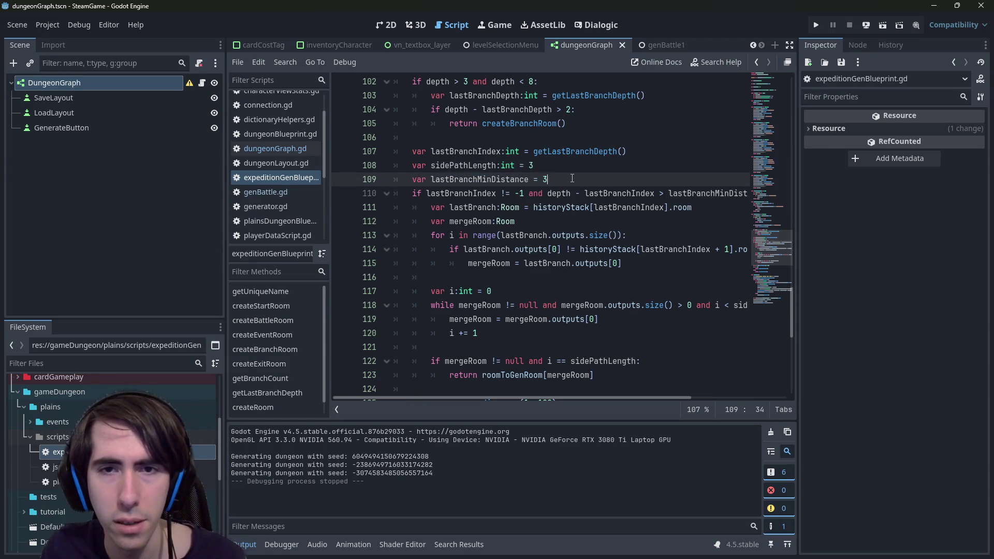
key("alt+Up")
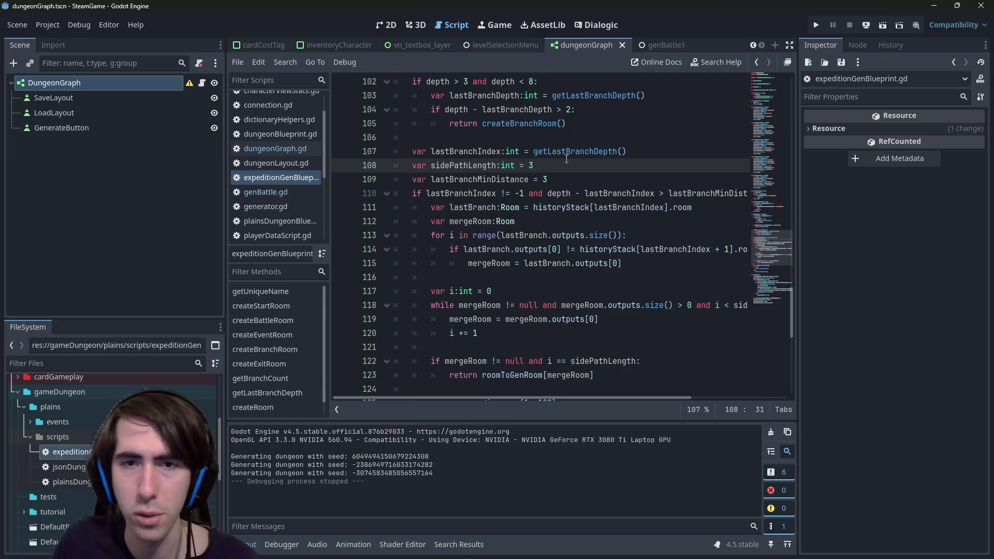
key("ctrl+Left")
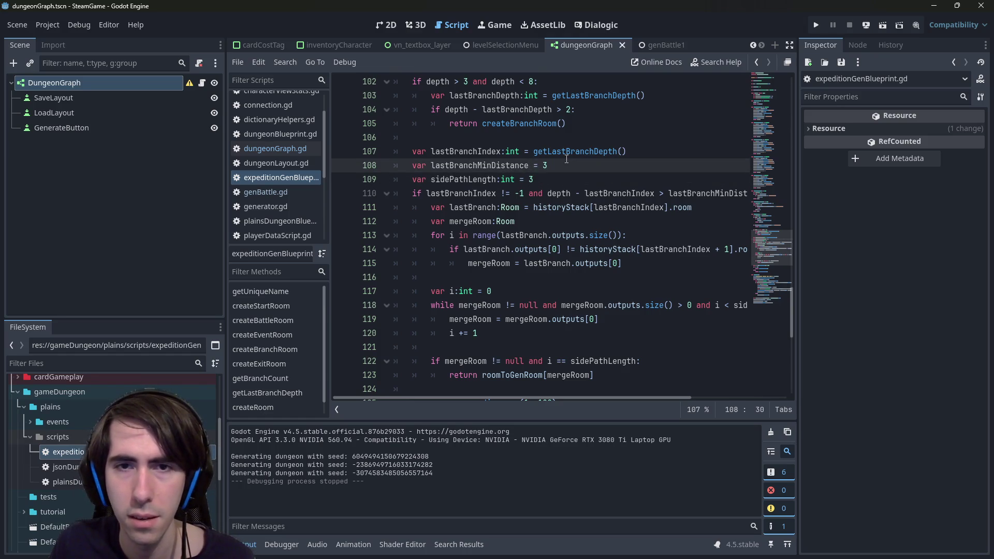
type(":int")
key("ctrl+s")
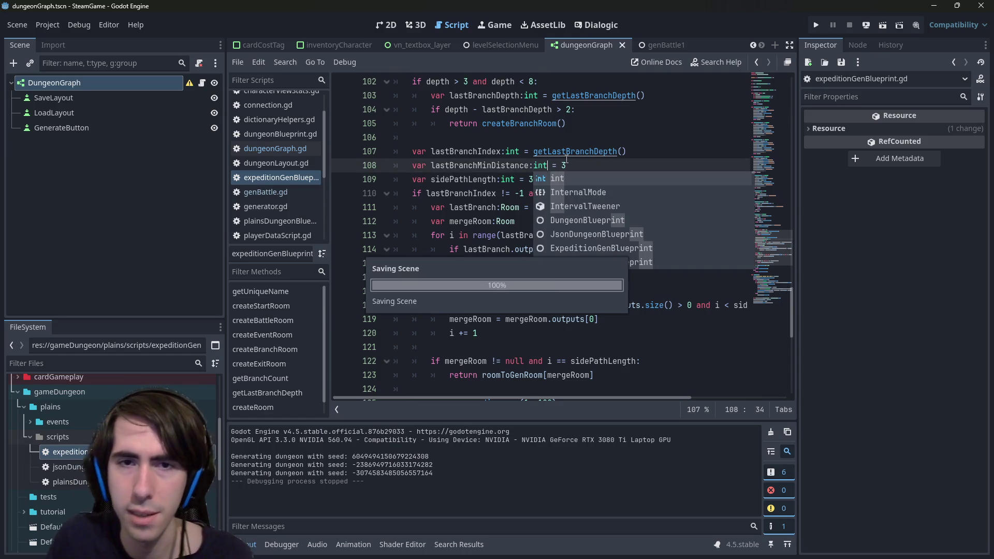
Move the sidePathLength declaration down and indent it into the merge if block
key("Escape")
key("Down")
key("alt+Down")
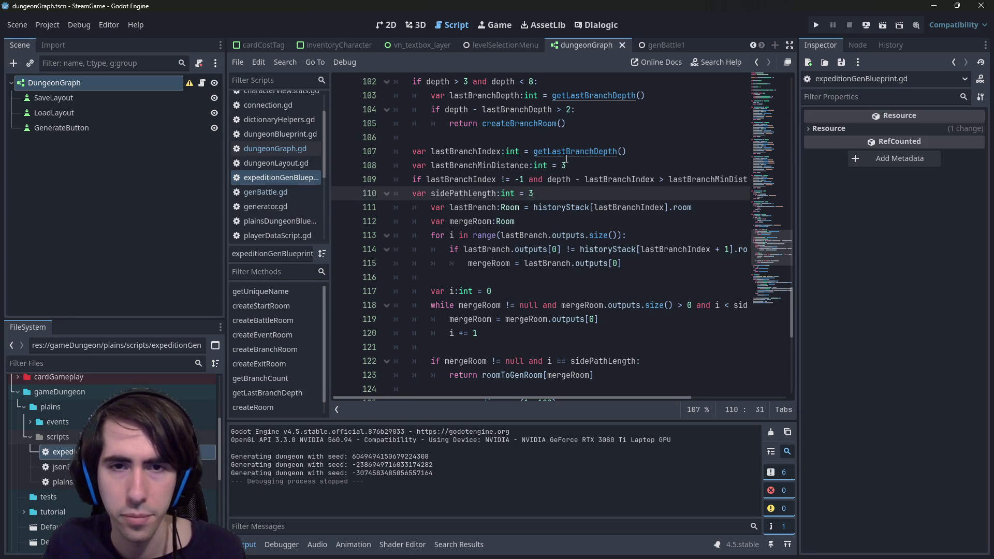
key("alt+Down")
key("alt+Down")
key("alt+Down")
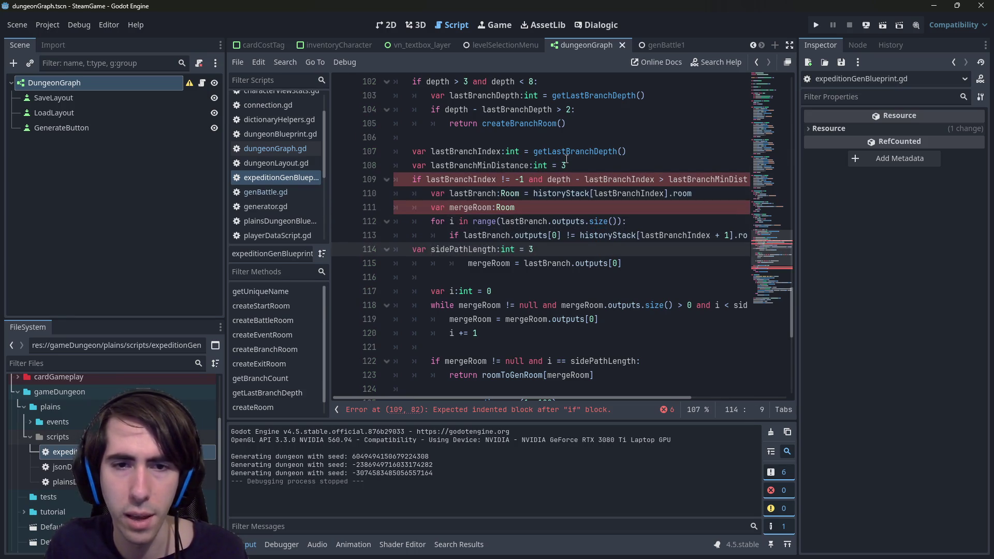
key("Tab")
key("End")
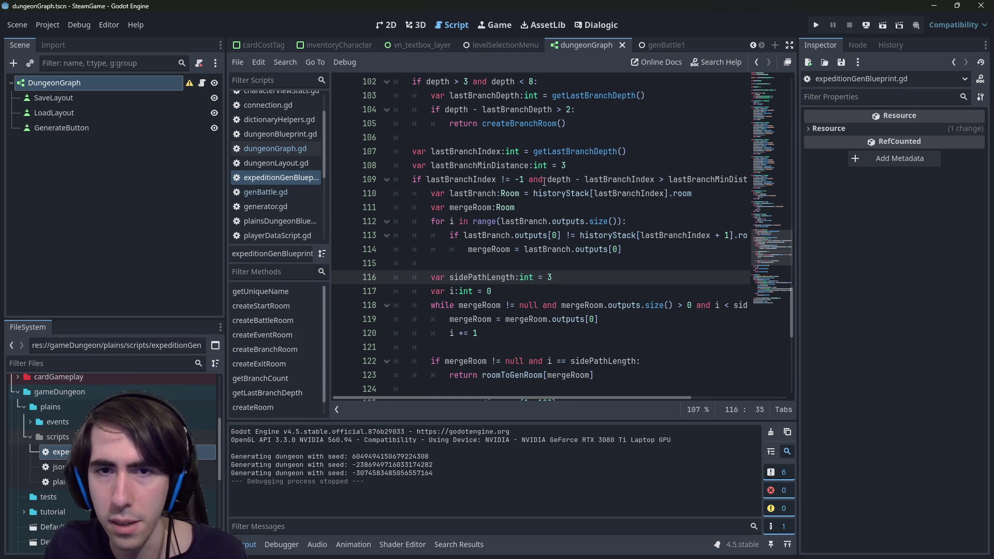
Declare lastBranchDistance:int = depth - lastBranchIndex, cutting the expression out of the branch condition
left_click(546, 179)
left_click(580, 166)
key("Return")
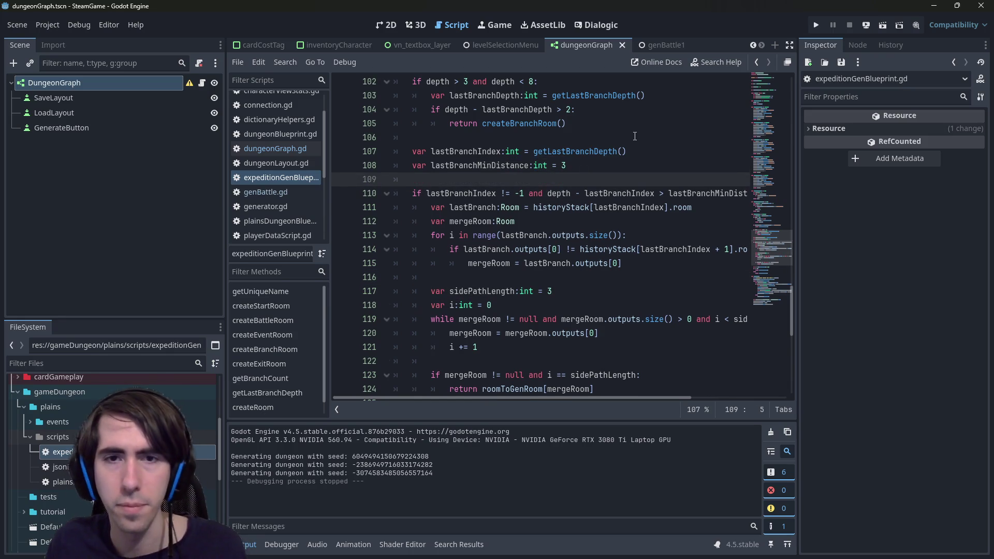
type("var ")
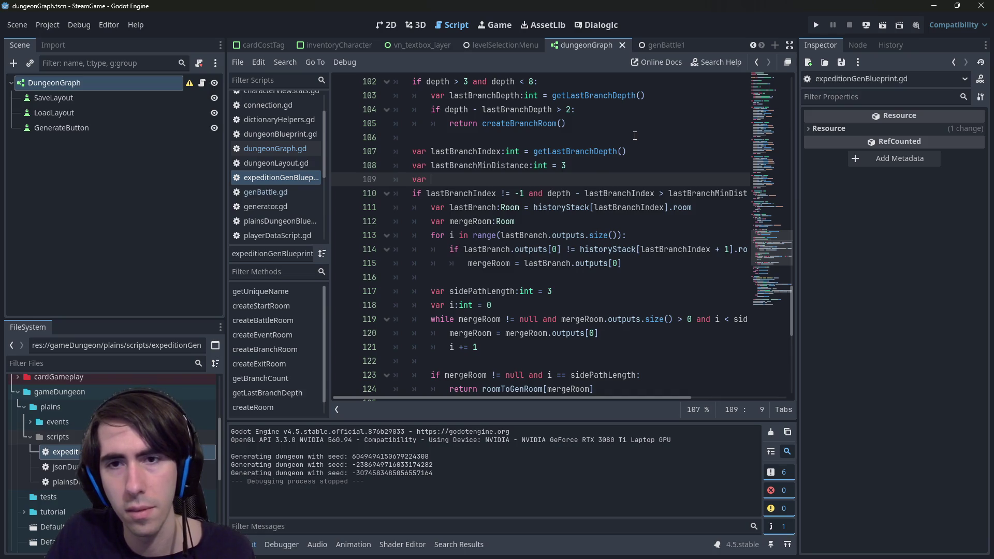
type("lastBranchDistance =")
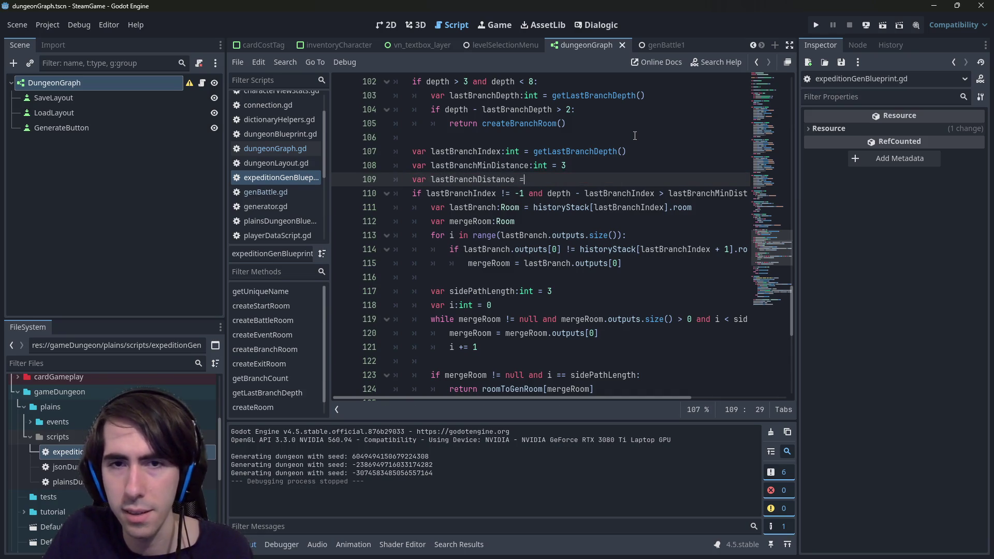
key("Down")
key("ctrl+shift+Right")
key("ctrl+shift+Right")
key("ctrl+shift+Right")
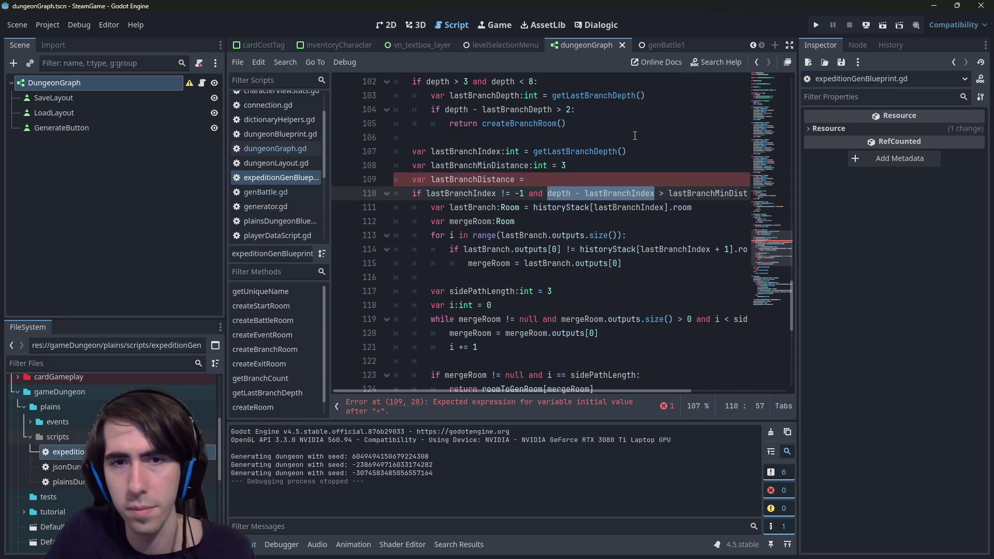
key("ctrl+x")
key("Up")
key("End")
key("ctrl+v")
key("Left")
key("Left")
key("Left")
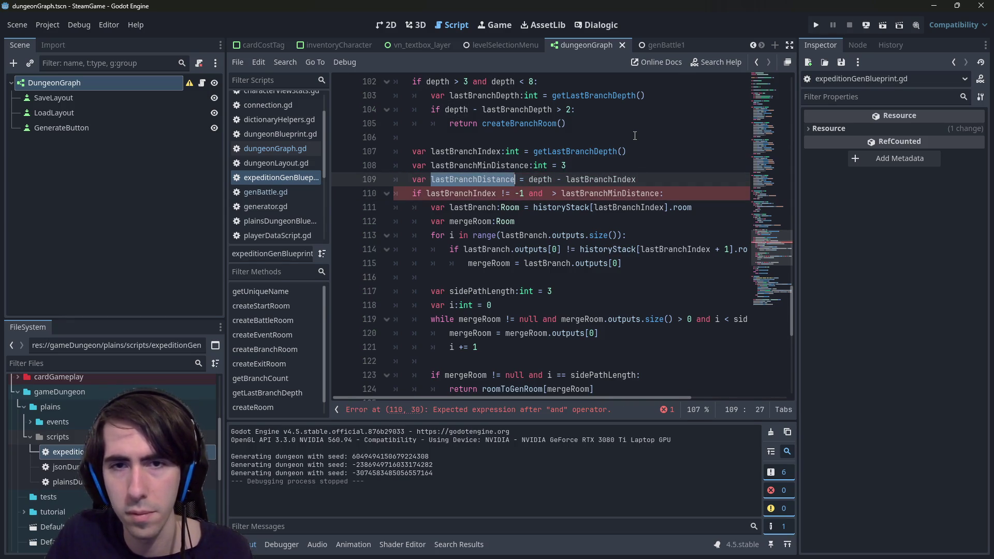
type(":int")
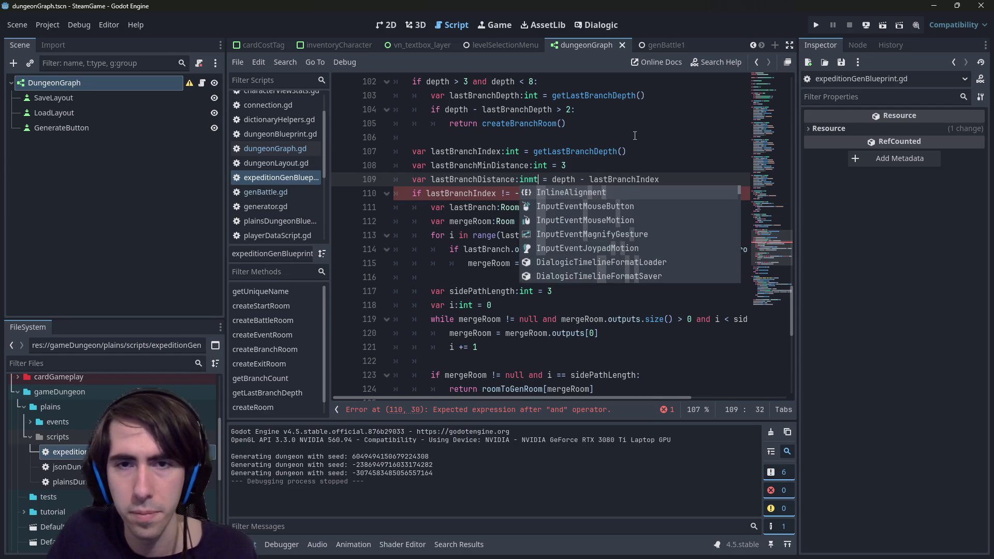
Use lastBranchDistance in the branch condition and as sidePathLength's value, then run the game
key("Escape")
key("Down")
type("lastBranchD")
key("Return")
key("Down")
key("Down")
key("Down")
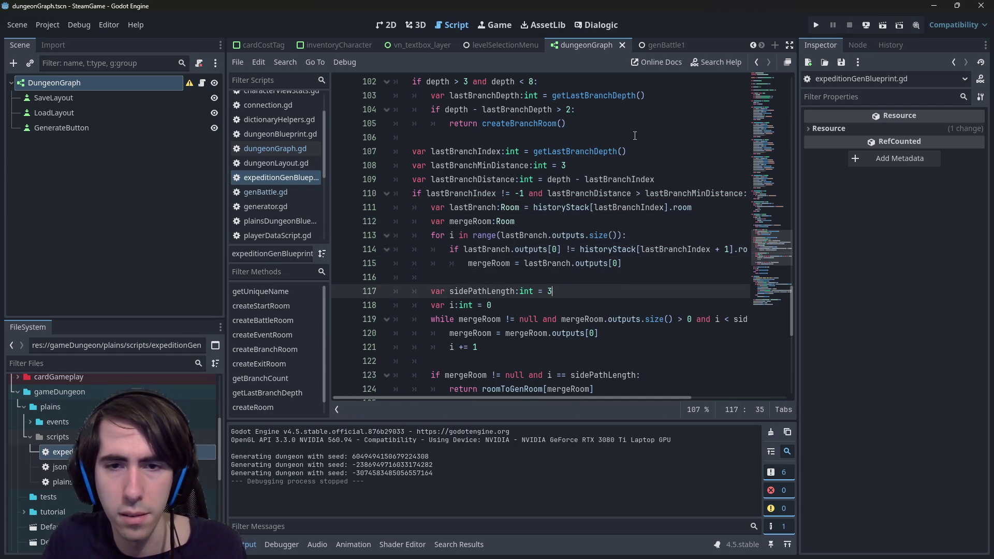
key("BackSpace")
type("lastBranchDistance")
key("Return")
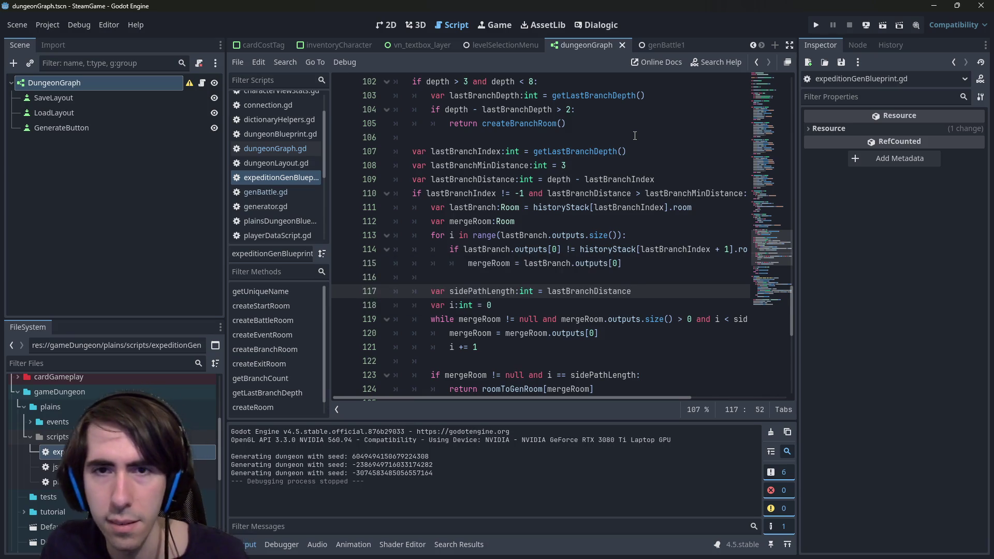
left_click(883, 27)
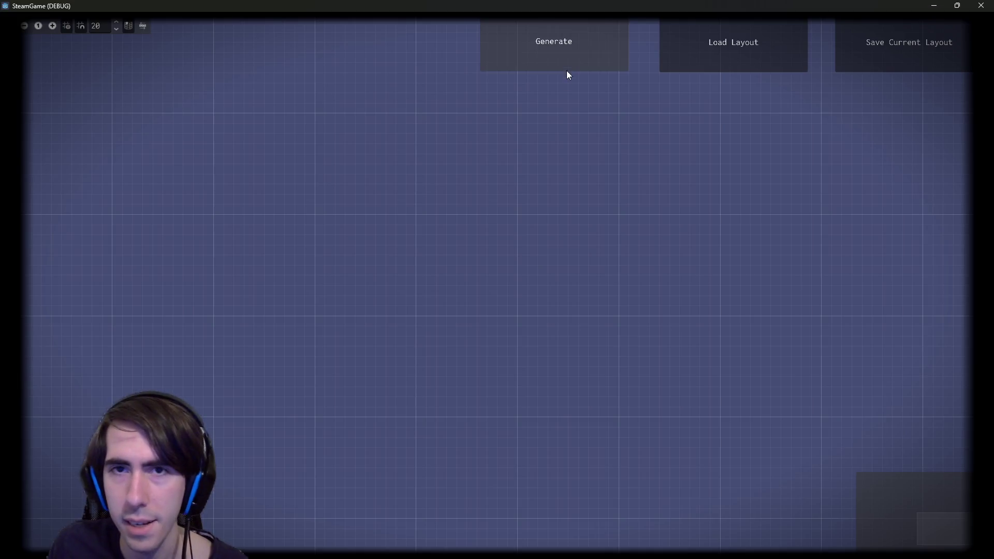
Generate a dungeon room graph and pan across the whole room chain
left_click(566, 70)
scroll(651, 222, "down", 2)
left_click_drag(787, 218, 325, 233)
scroll(689, 230, "down", 2)
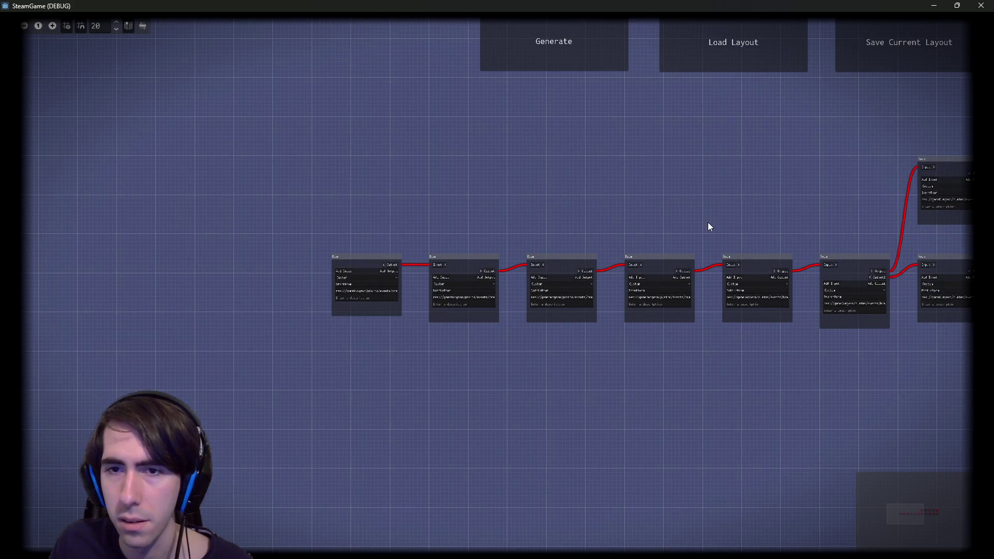
left_click_drag(713, 233, 372, 251)
scroll(373, 251, "down", 1)
scroll(499, 241, "down", 2)
Regenerate the graph five times, box-select the branch rooms, and pan back to the right
left_click(549, 53)
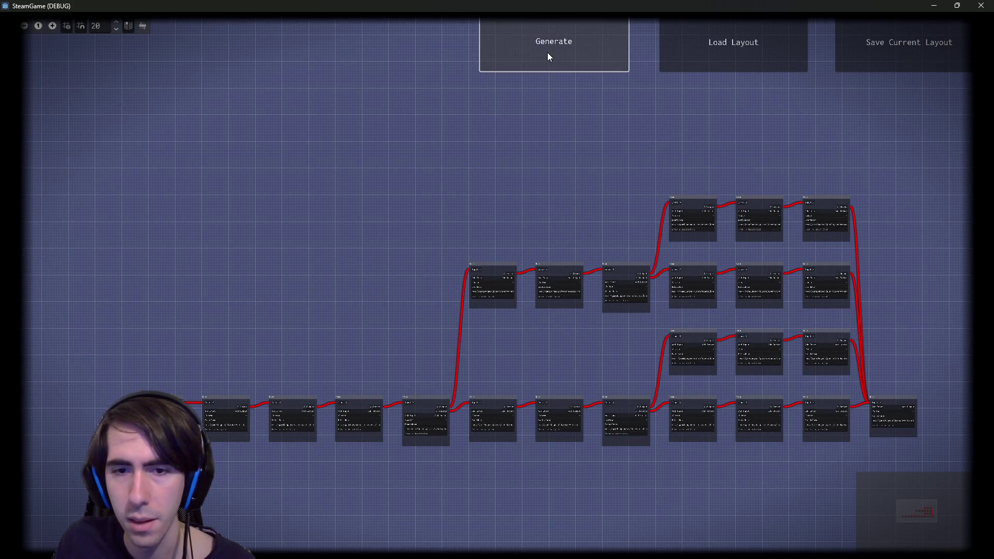
left_click(548, 51)
left_click(547, 51)
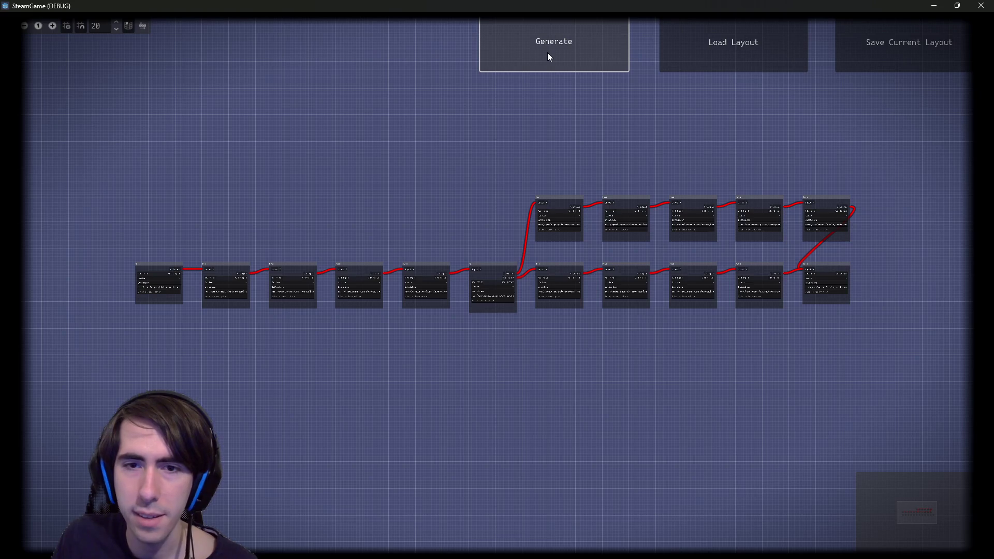
left_click(547, 52)
left_click(548, 51)
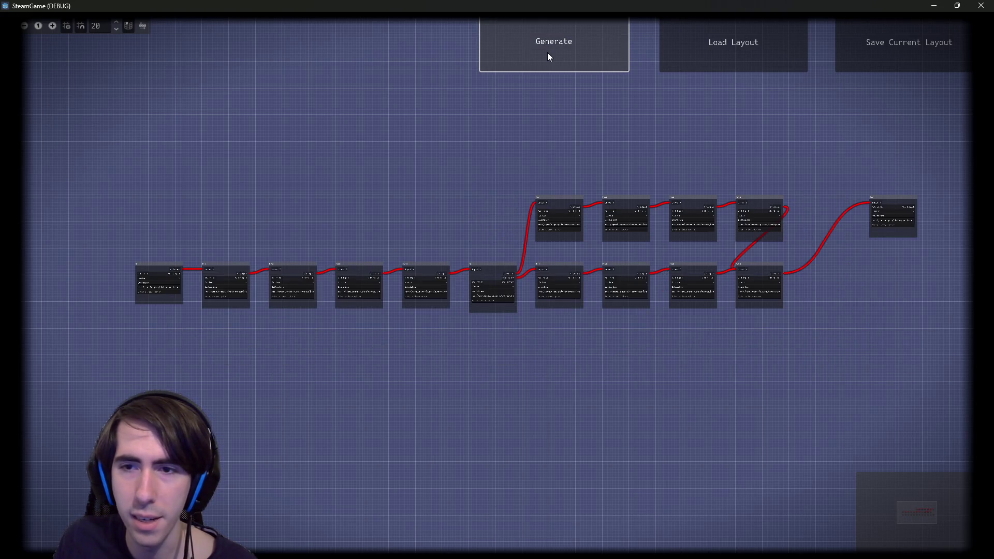
left_click_drag(816, 328, 509, 183)
scroll(932, 239, "up", 5)
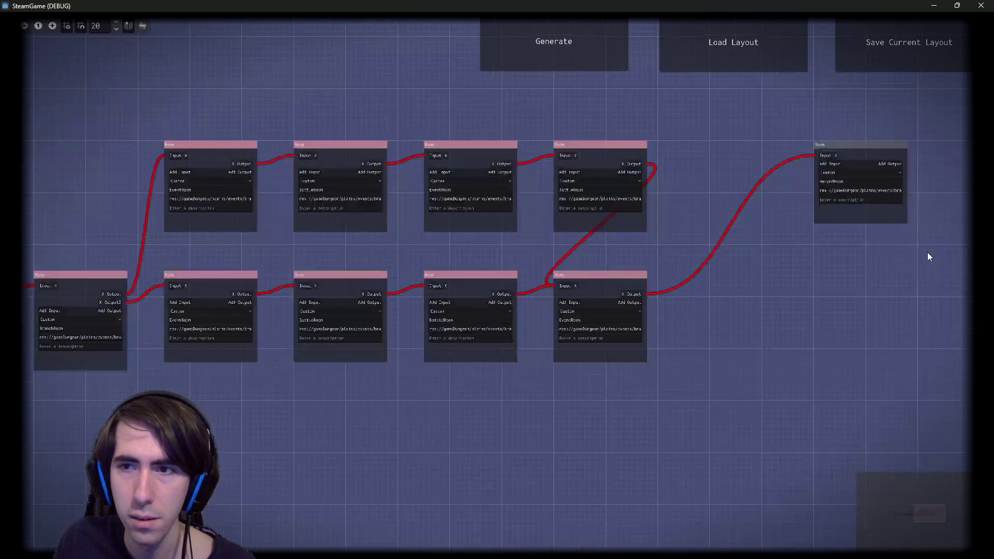
scroll(769, 227, "down", 5)
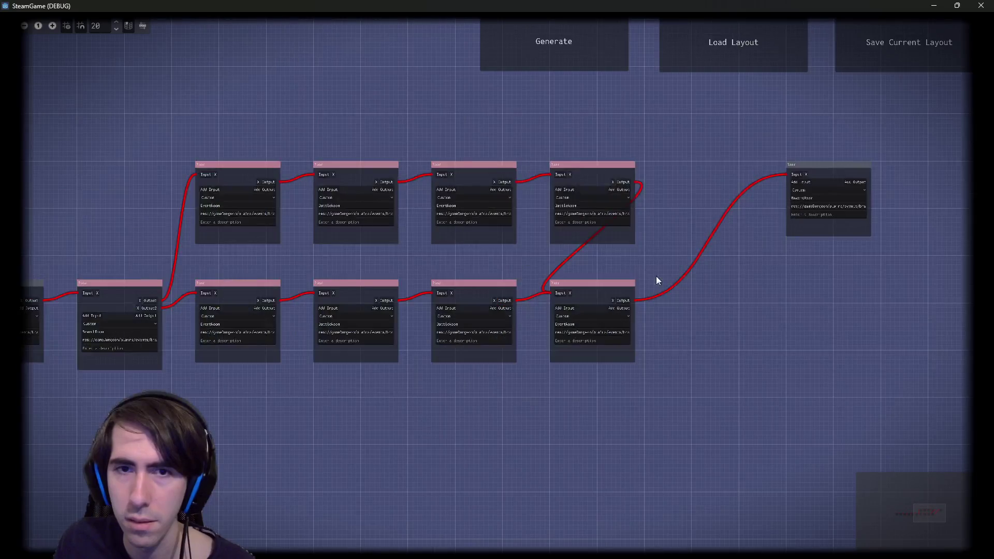
left_click_drag(364, 408, 588, 398)
scroll(588, 398, "down", 1)
Regenerate six more times, select the eight branch room nodes, then close the game window
left_click(601, 45)
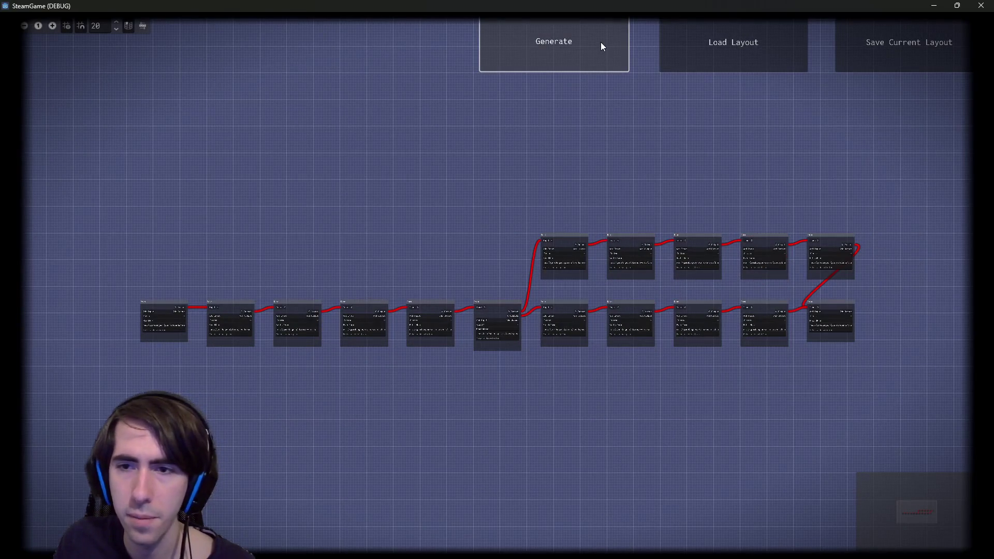
left_click(601, 44)
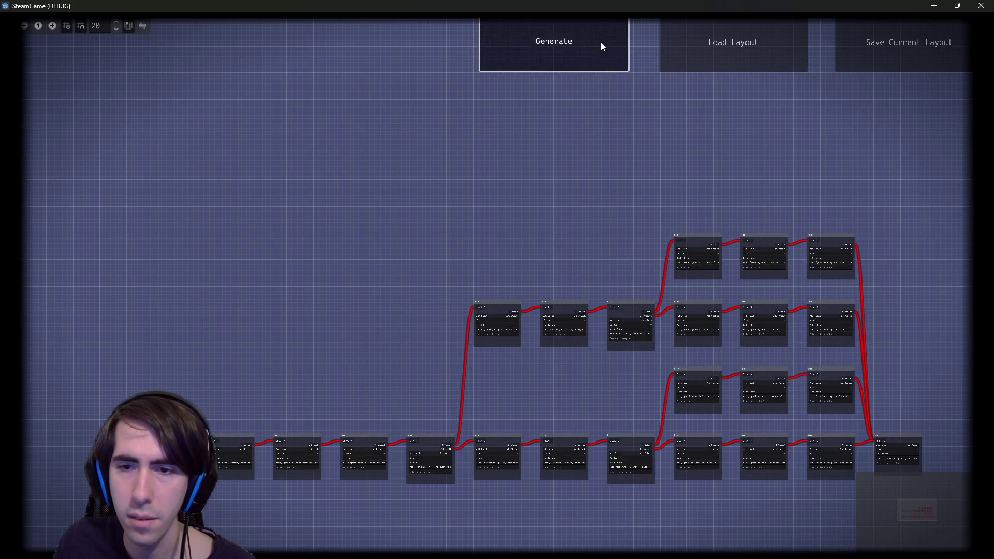
left_click(601, 44)
left_click(601, 44)
left_click(601, 43)
left_click(601, 43)
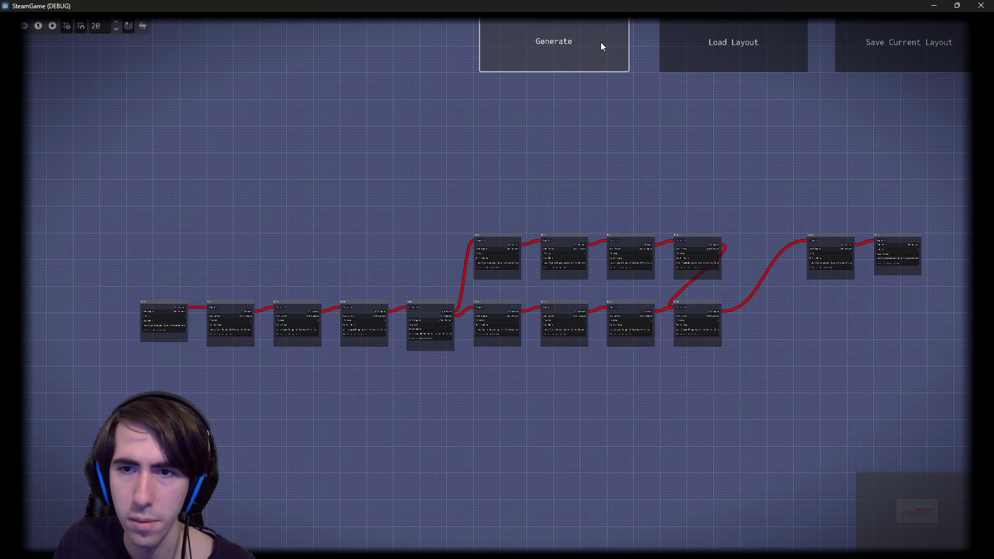
left_click_drag(474, 181, 728, 365)
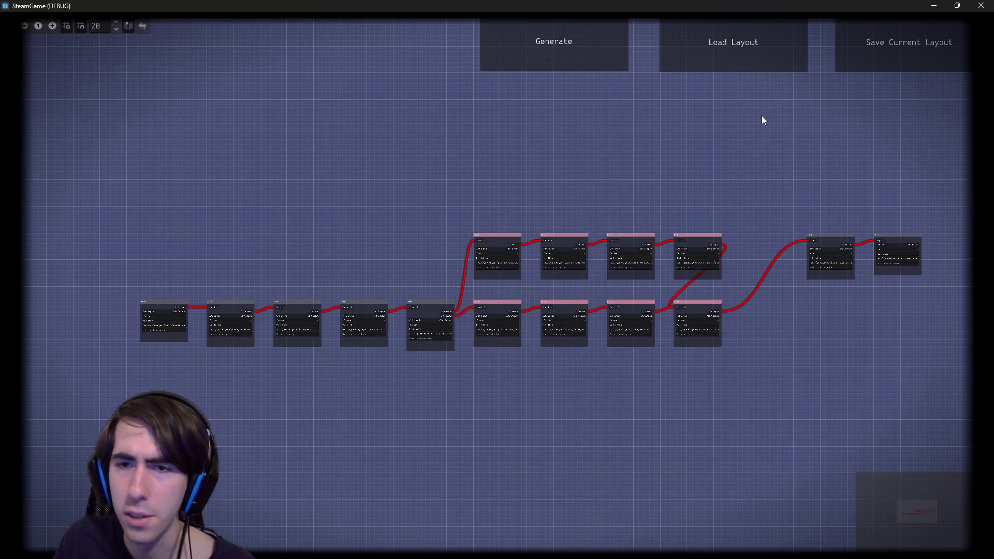
left_click(980, 6)
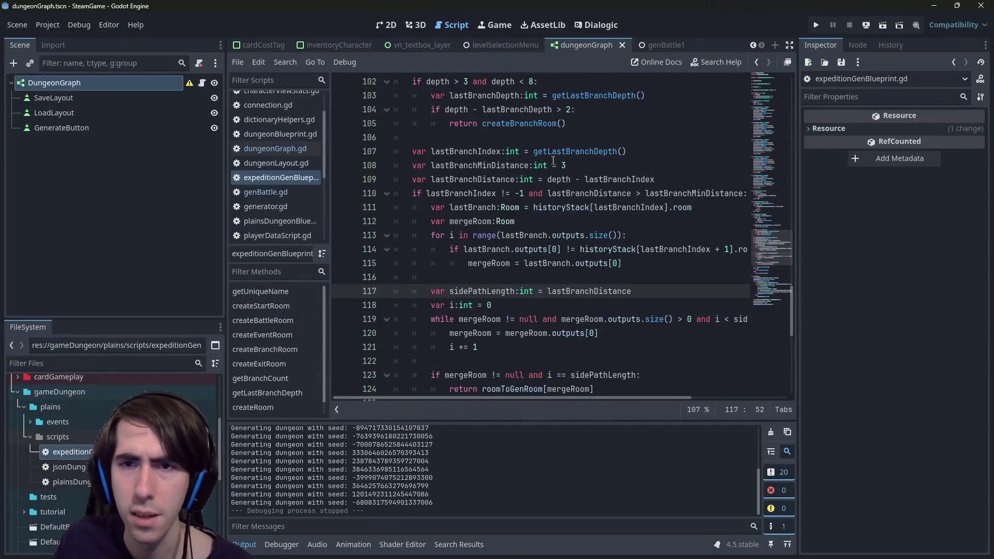
Change line 110's check to lastBranchDistance >= lastBranchMinDistance and relaunch the game
left_click(576, 163)
left_click(646, 195)
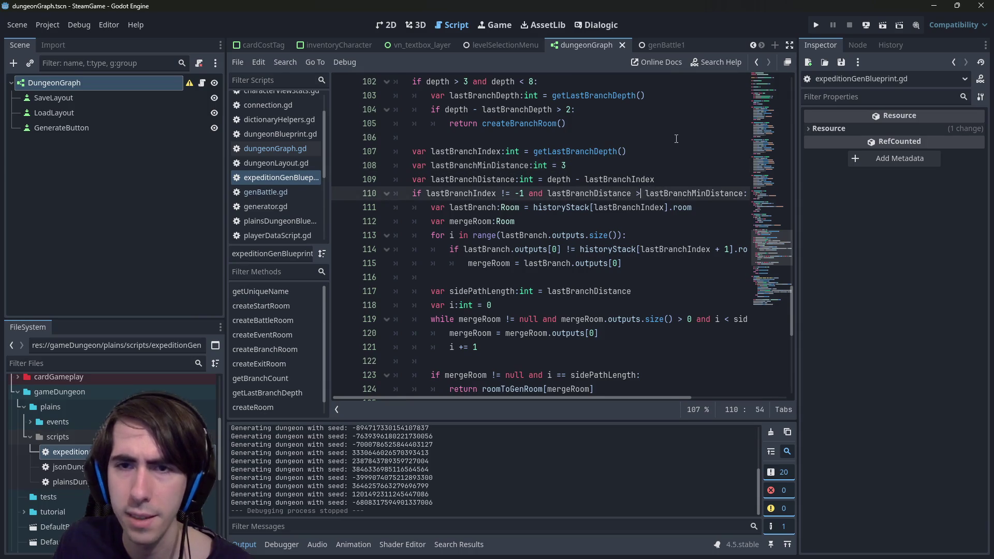
type("=")
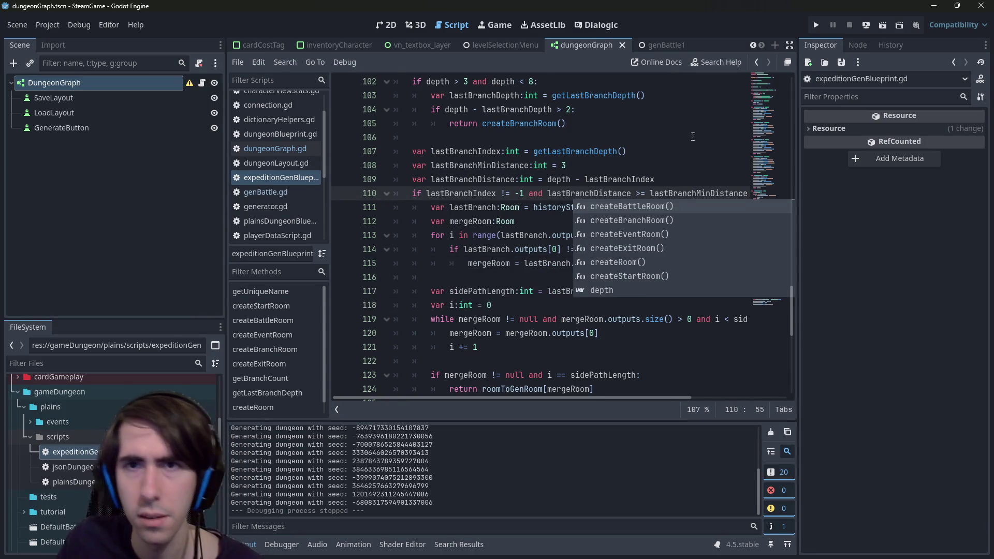
left_click(882, 25)
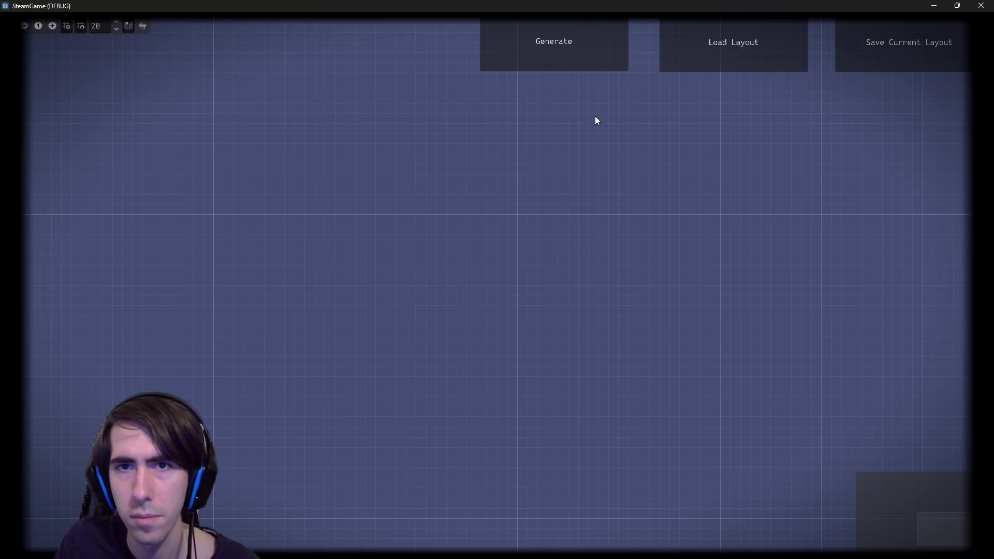
Generate a dungeon, pan across the room chain, and regenerate it five more times
left_click(595, 57)
left_click_drag(635, 194, 368, 215)
scroll(369, 216, "down", 4)
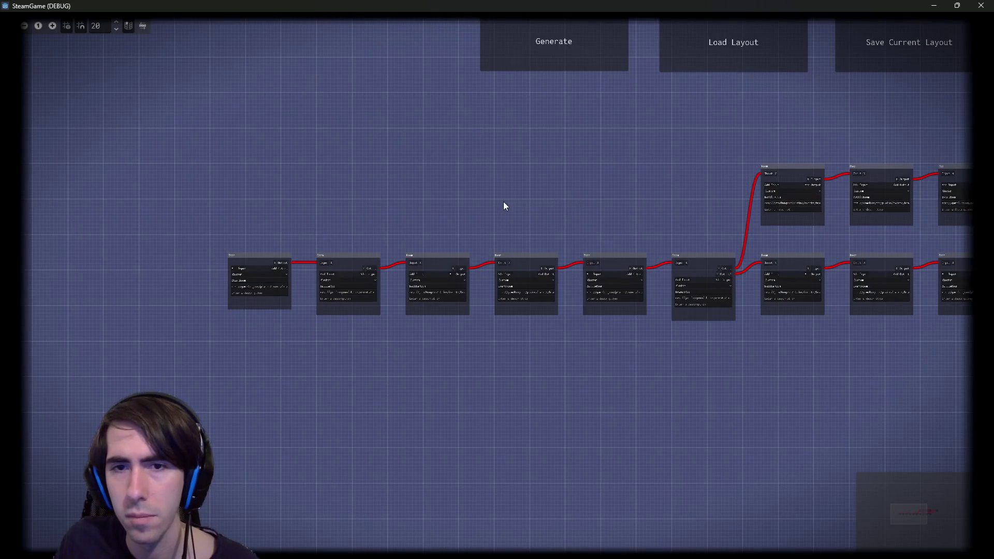
left_click_drag(545, 206, 349, 226)
scroll(341, 228, "down", 3)
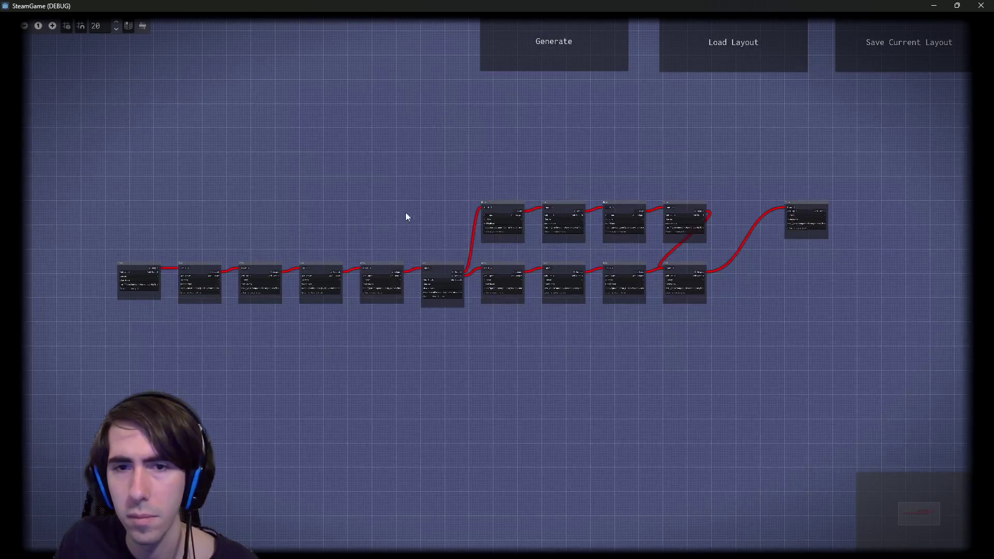
left_click(552, 54)
left_click(552, 52)
left_click(552, 51)
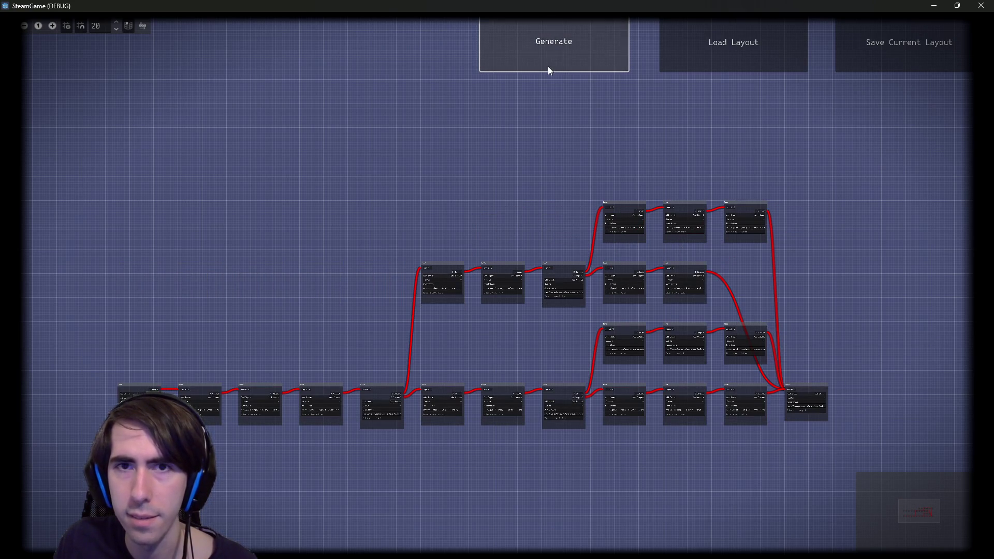
left_click(559, 56)
left_click(552, 26)
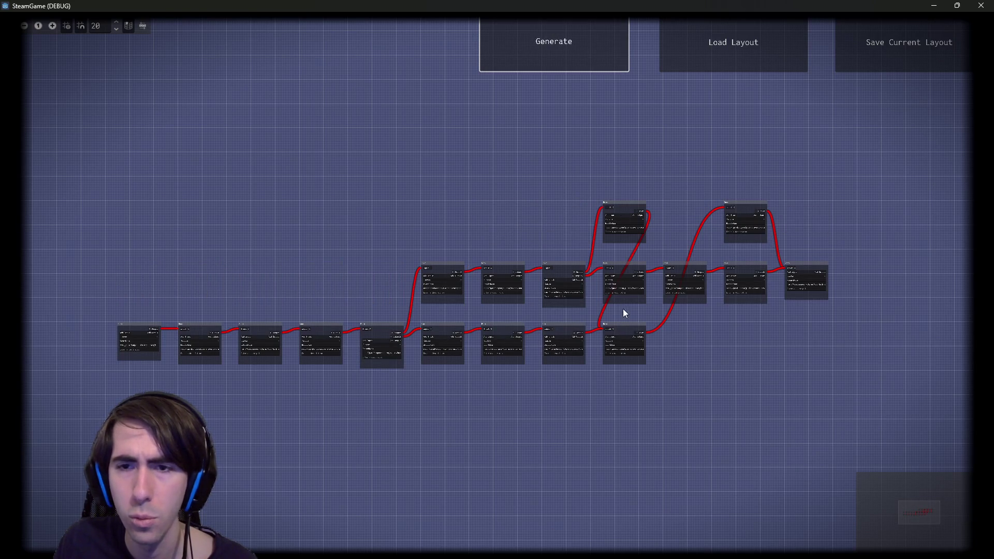
Move the top rooms below the middle row and box-select the top-right, top-middle and bottom-middle trios
scroll(619, 322, "up", 1)
left_click_drag(769, 183, 779, 351)
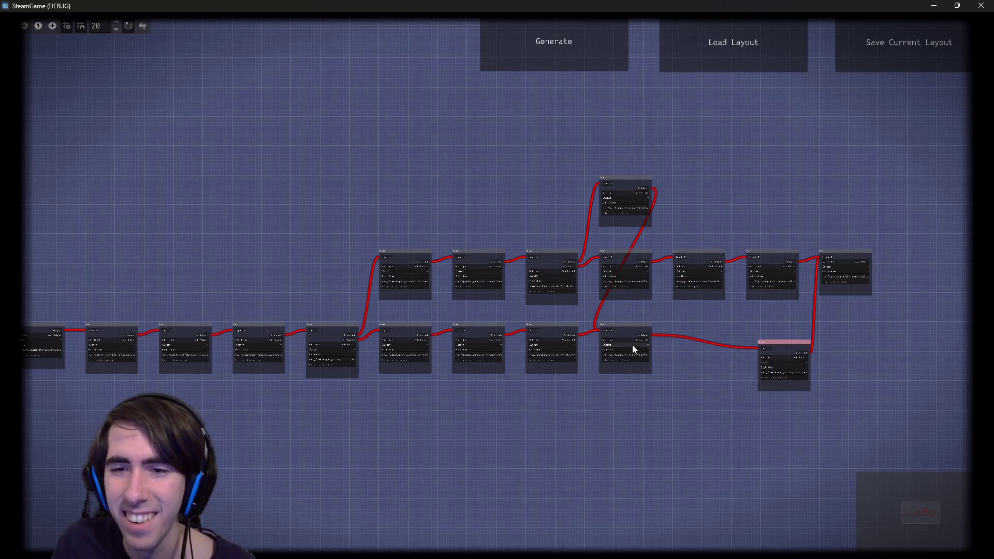
mouse_move(621, 337)
left_mouse_down()
mouse_move(721, 389)
mouse_move(721, 362)
left_mouse_up()
left_click_drag(627, 190, 647, 380)
left_click_drag(640, 339, 807, 429)
mouse_move(612, 204)
left_mouse_down()
mouse_move(800, 304)
mouse_move(785, 304)
left_mouse_up()
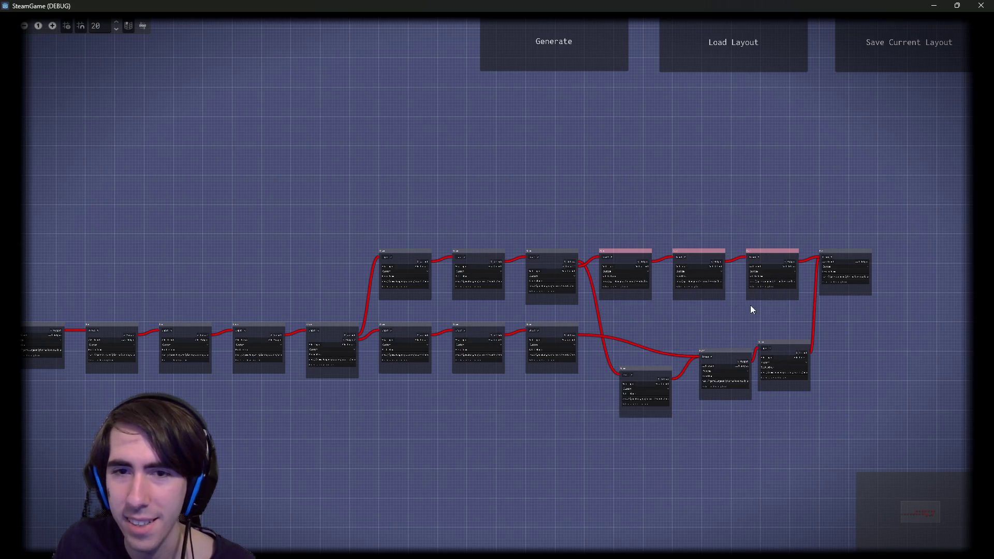
left_click_drag(362, 243, 550, 304)
left_click_drag(423, 313, 591, 360)
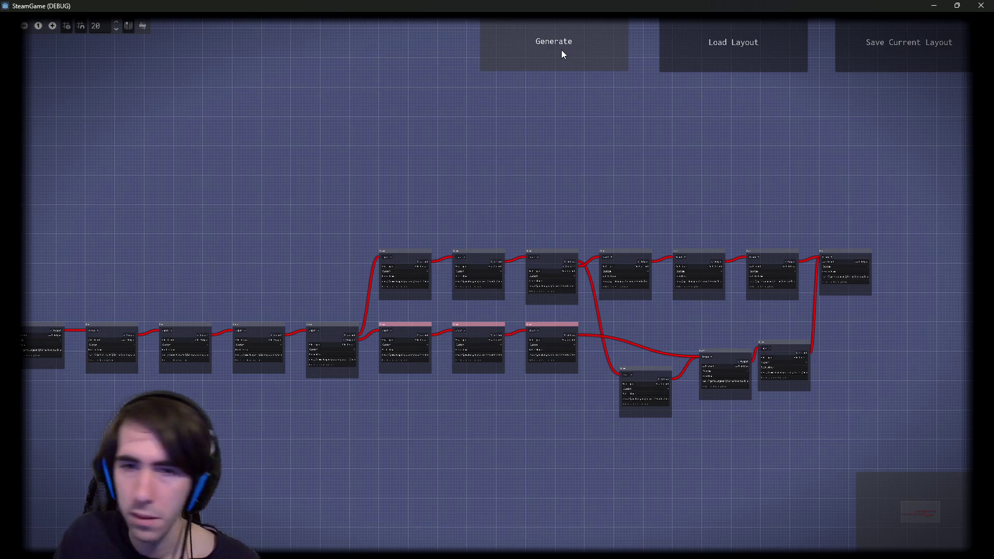
mouse_move(644, 371)
left_mouse_down()
mouse_move(654, 337)
mouse_move(633, 317)
left_mouse_up()
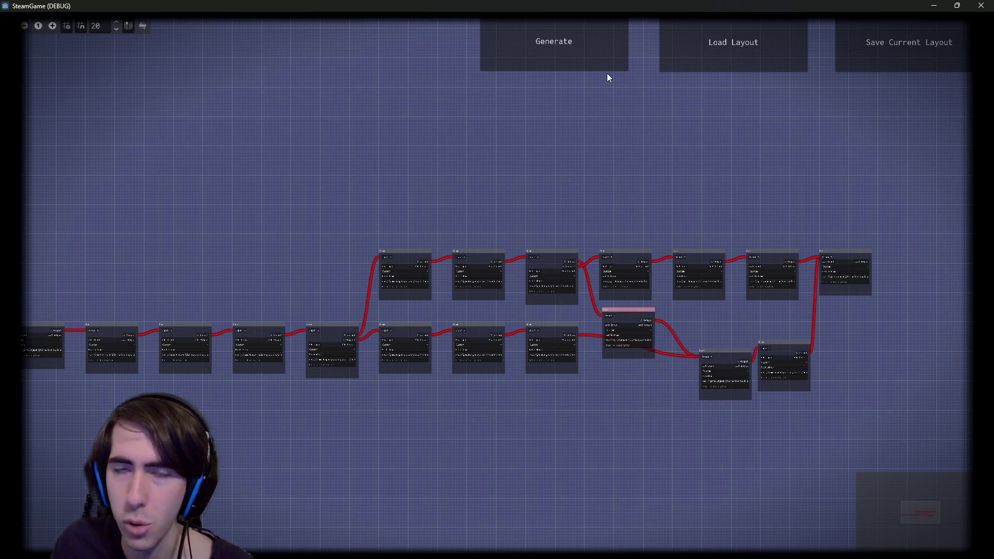
Regenerate three times and move the three upper rooms down into the lower row
left_click(580, 55)
mouse_move(458, 142)
left_mouse_down()
mouse_move(558, 189)
mouse_move(679, 325)
left_mouse_up()
left_click(563, 41)
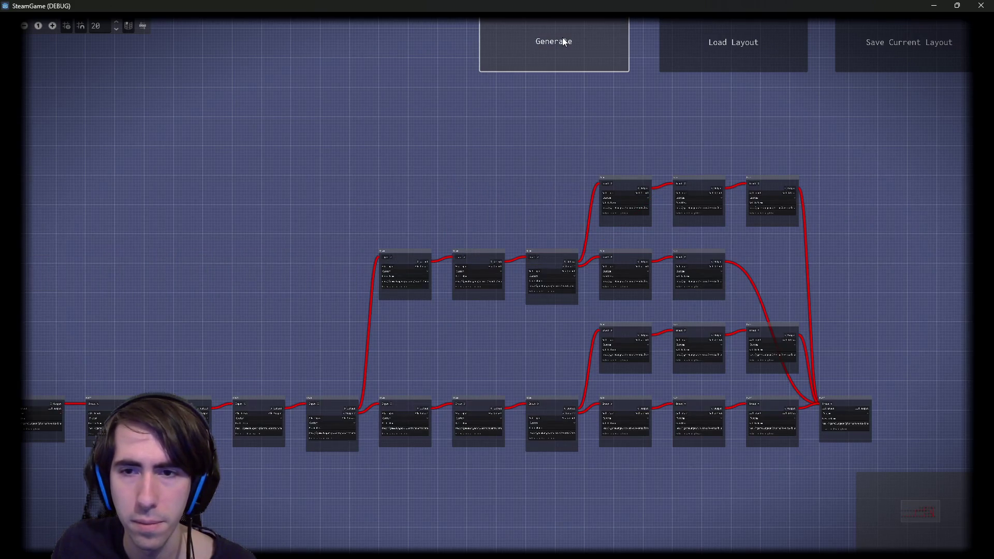
left_click(563, 40)
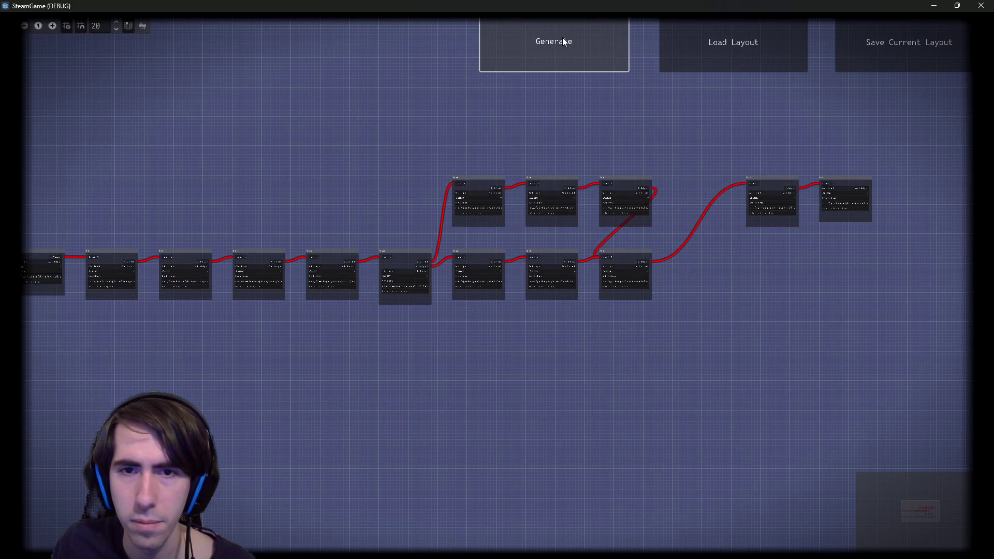
left_click_drag(455, 154, 645, 236)
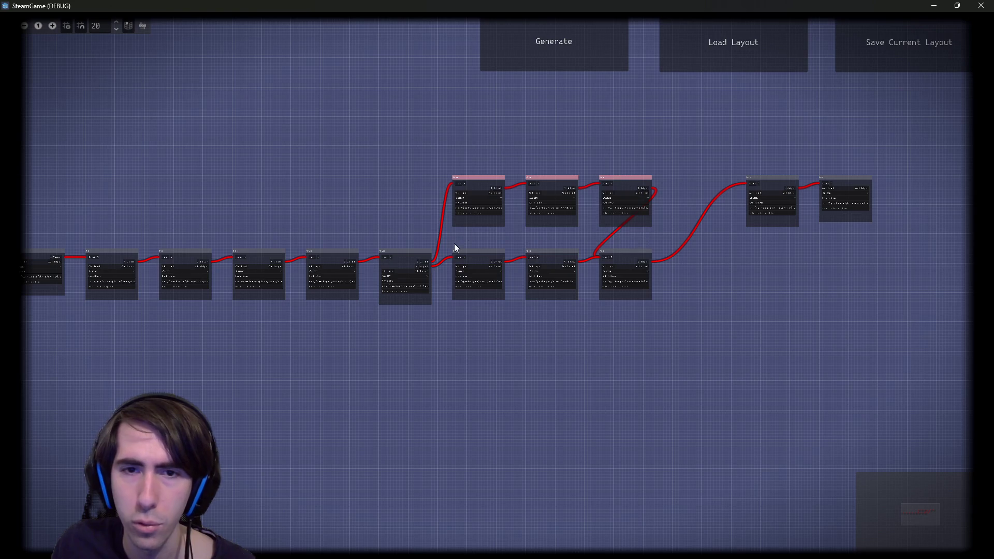
left_click_drag(454, 201, 652, 268)
left_click(559, 203)
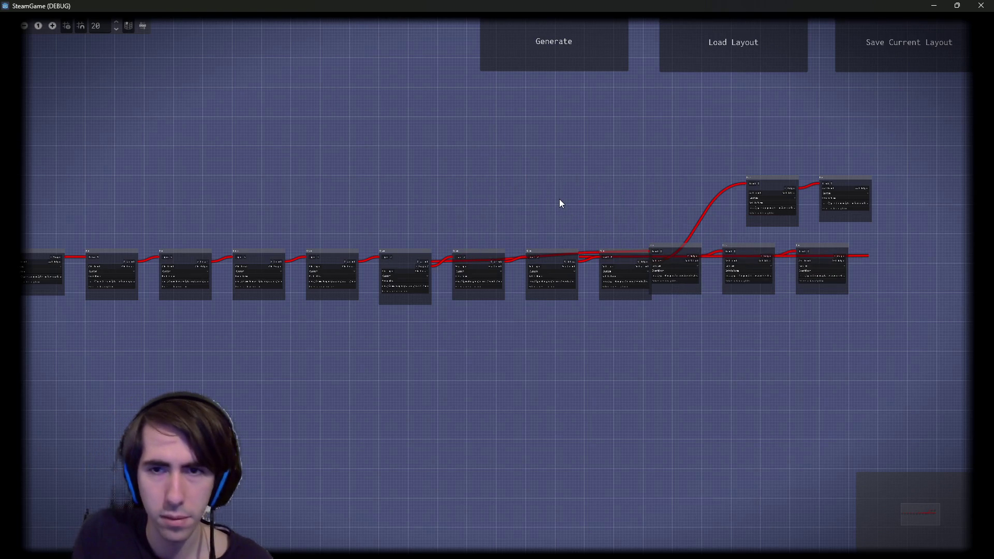
Generate a new layout, lift a lower room into the top row, and spread the middle rooms right
left_click(564, 36)
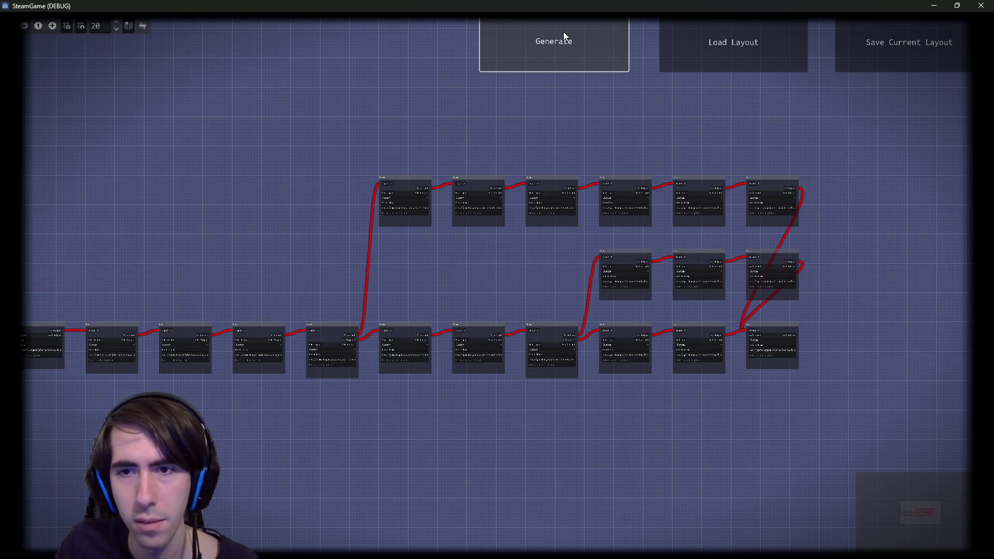
left_click(563, 32)
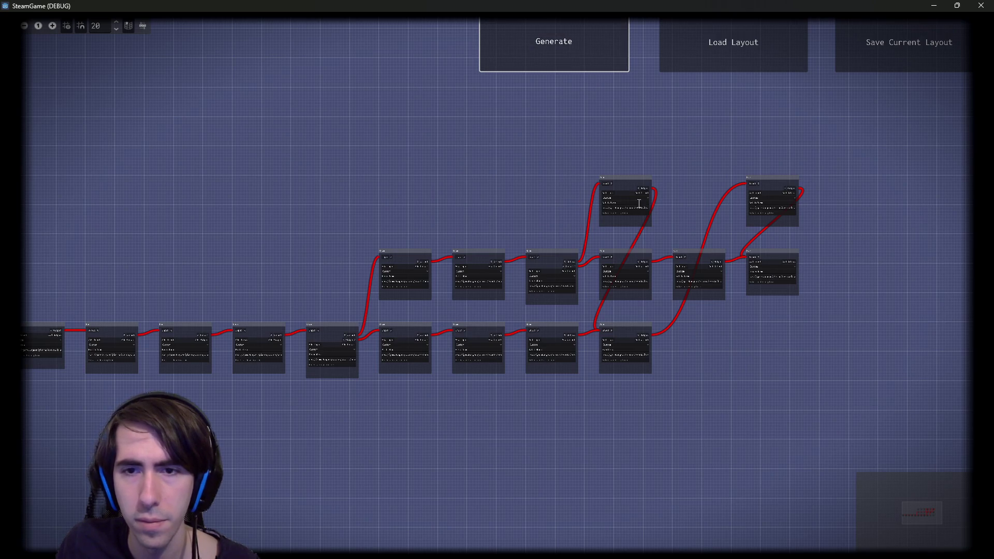
mouse_move(617, 334)
left_mouse_down()
mouse_move(723, 353)
mouse_move(699, 187)
left_mouse_up()
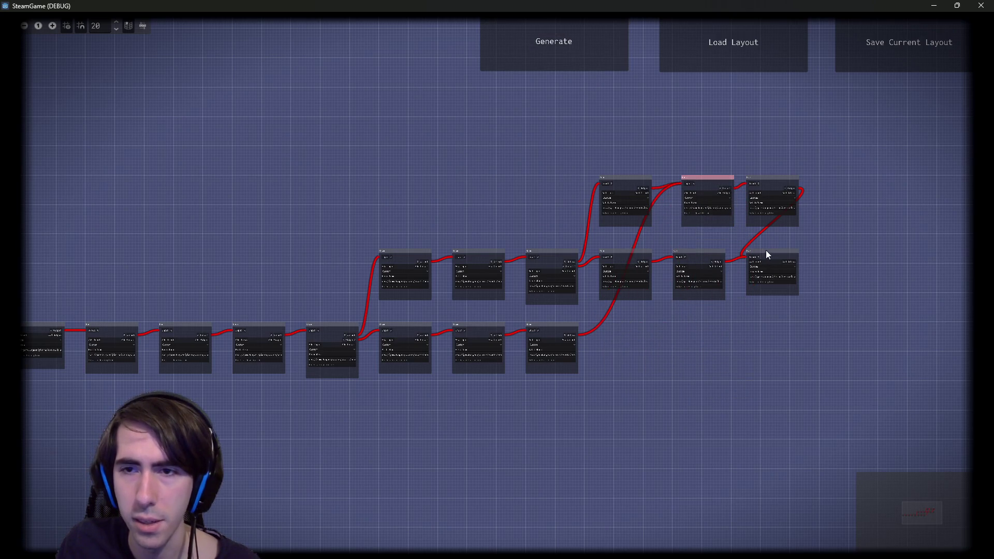
left_click_drag(763, 253, 884, 252)
left_click_drag(703, 258, 792, 276)
mouse_move(647, 258)
left_mouse_down()
mouse_move(683, 290)
mouse_move(705, 290)
mouse_move(692, 274)
left_mouse_up()
left_click_drag(783, 239, 618, 188)
left_click_drag(683, 239, 824, 318)
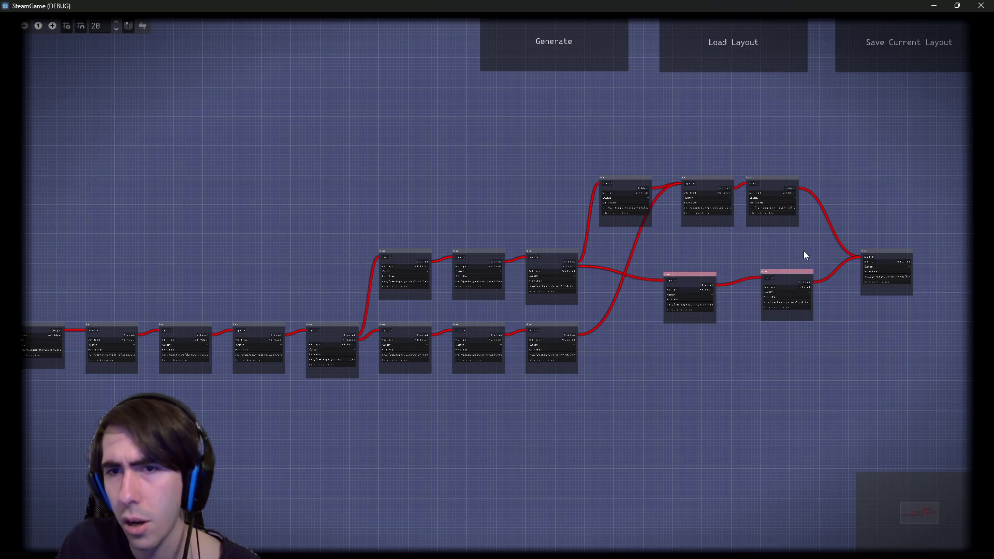
Shift the five right-hand rooms down-right and bring the top room down so the branches converge
mouse_move(629, 193)
left_mouse_down()
mouse_move(573, 148)
mouse_move(606, 197)
mouse_move(596, 177)
left_mouse_up()
left_click_drag(666, 157, 896, 340)
left_click_drag(786, 276, 812, 357)
left_click(625, 355)
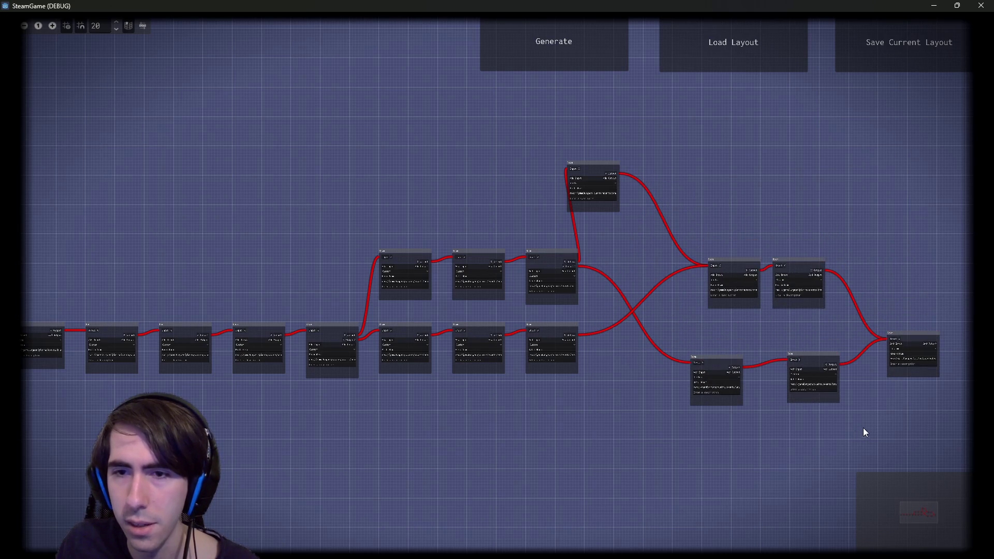
mouse_move(580, 352)
left_mouse_down()
mouse_move(594, 328)
mouse_move(592, 362)
mouse_move(582, 364)
mouse_move(585, 342)
mouse_move(561, 327)
left_mouse_up()
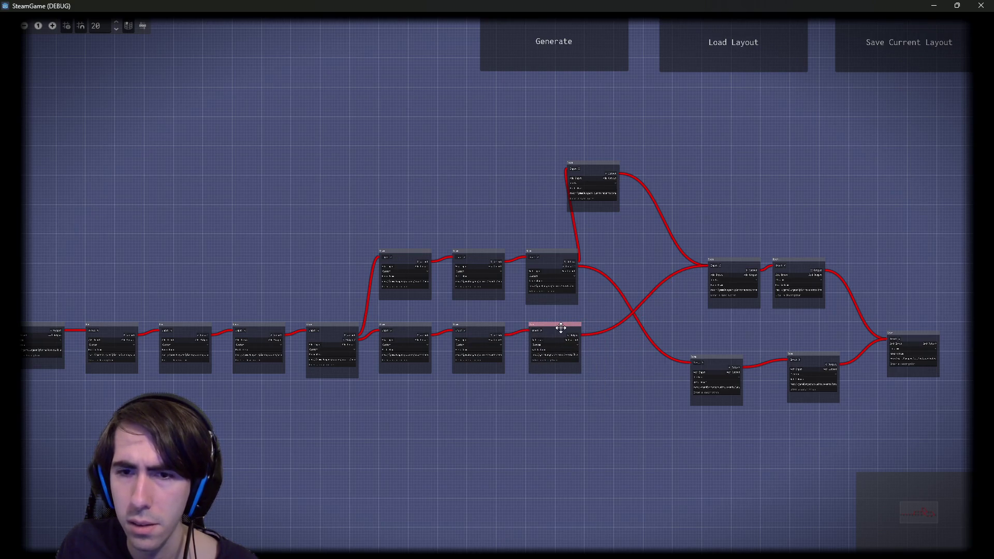
mouse_move(600, 176)
left_mouse_down()
mouse_move(657, 242)
mouse_move(646, 238)
left_mouse_up()
mouse_move(387, 207)
left_mouse_down()
mouse_move(539, 290)
mouse_move(810, 297)
mouse_move(723, 209)
left_mouse_up()
mouse_move(796, 420)
left_mouse_down()
mouse_move(477, 350)
mouse_move(619, 428)
left_mouse_up()
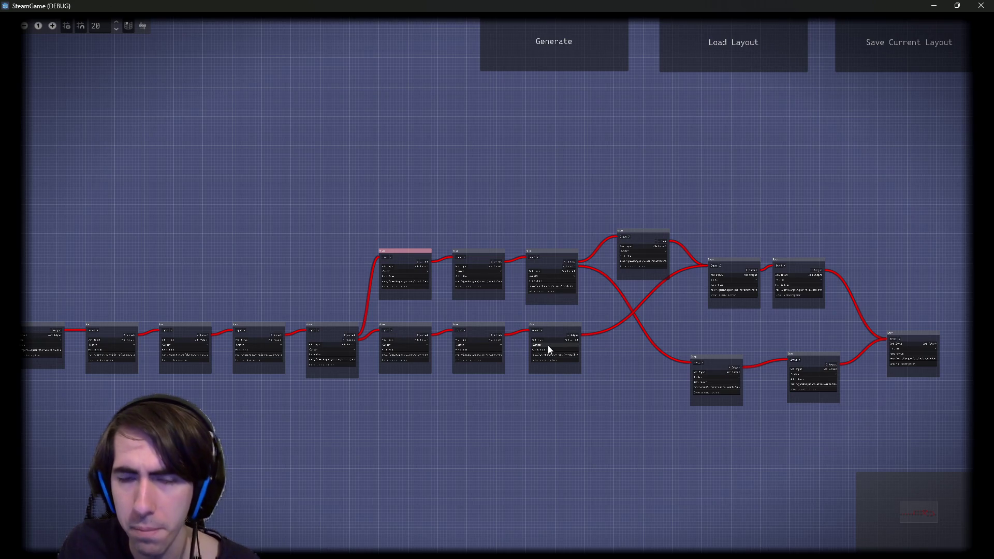
Select the upper-right branch room and the two lower branch rooms, zooming around the graph
left_click(729, 263)
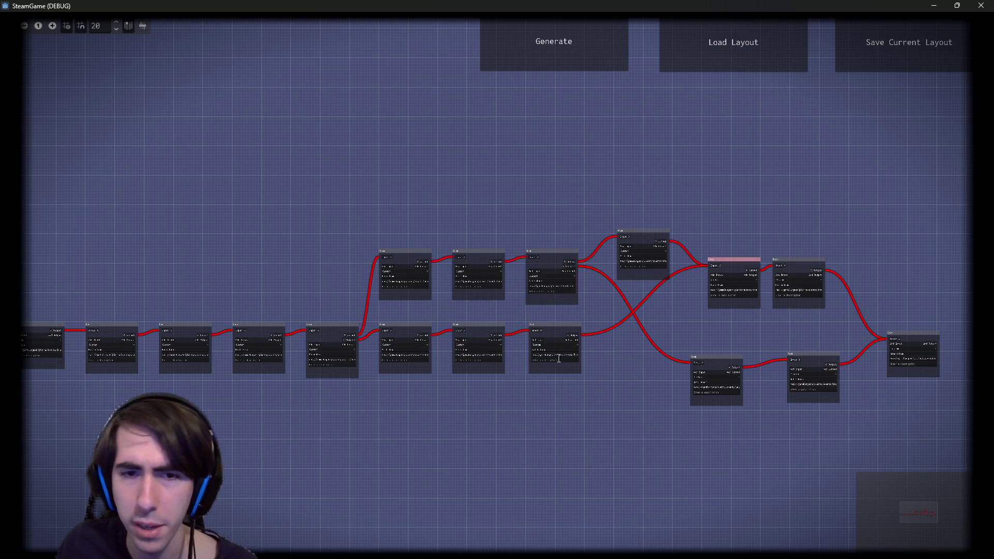
left_click_drag(629, 393, 446, 330)
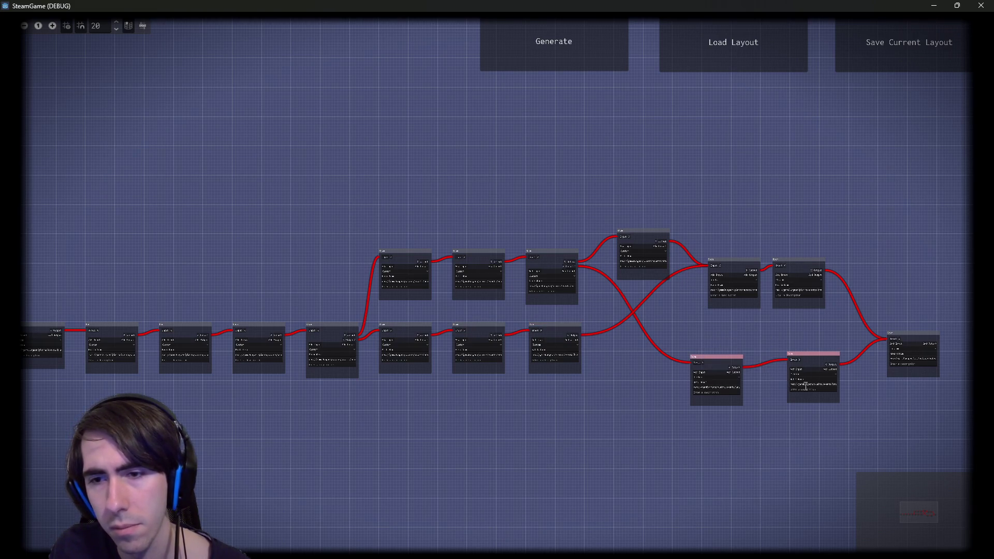
scroll(759, 365, "up", 1)
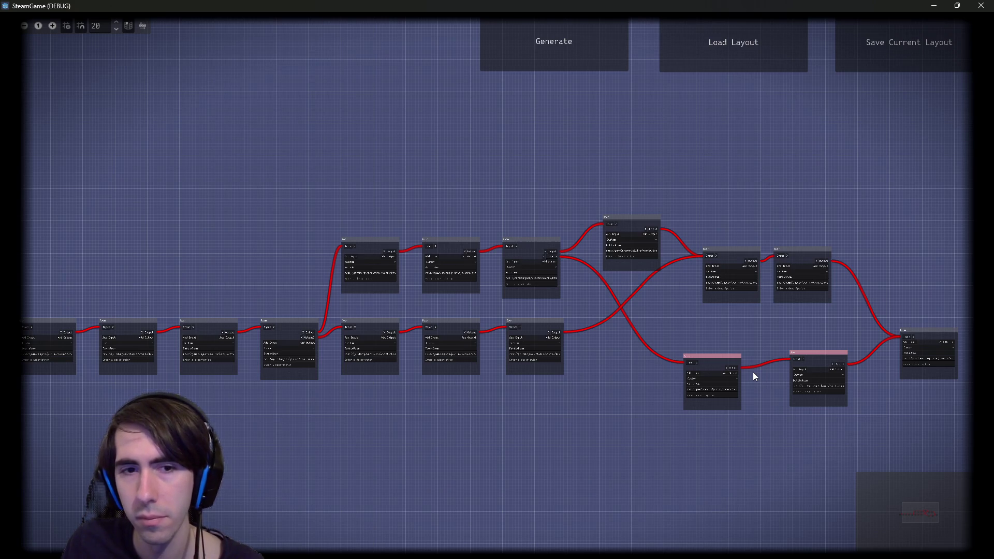
scroll(753, 371, "up", 3)
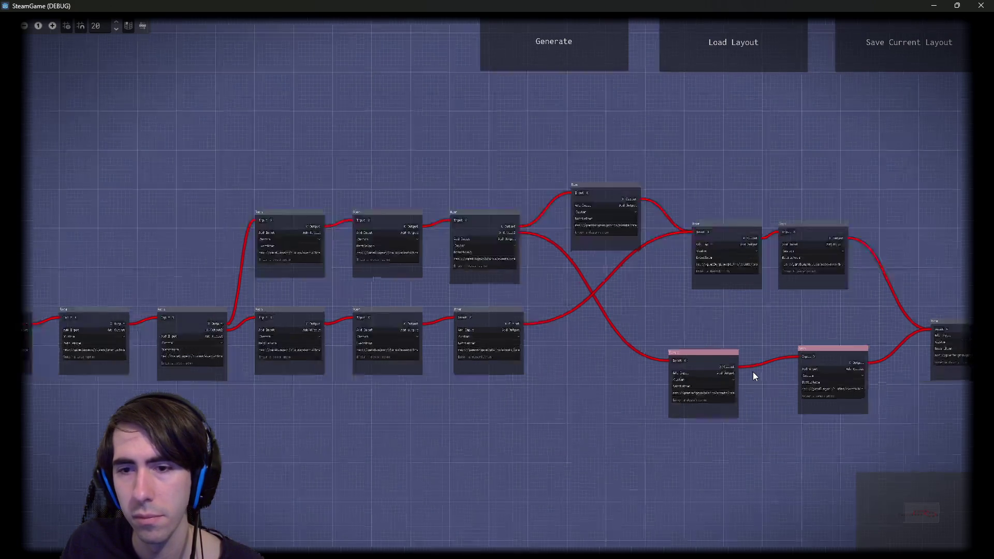
scroll(760, 388, "down", 3)
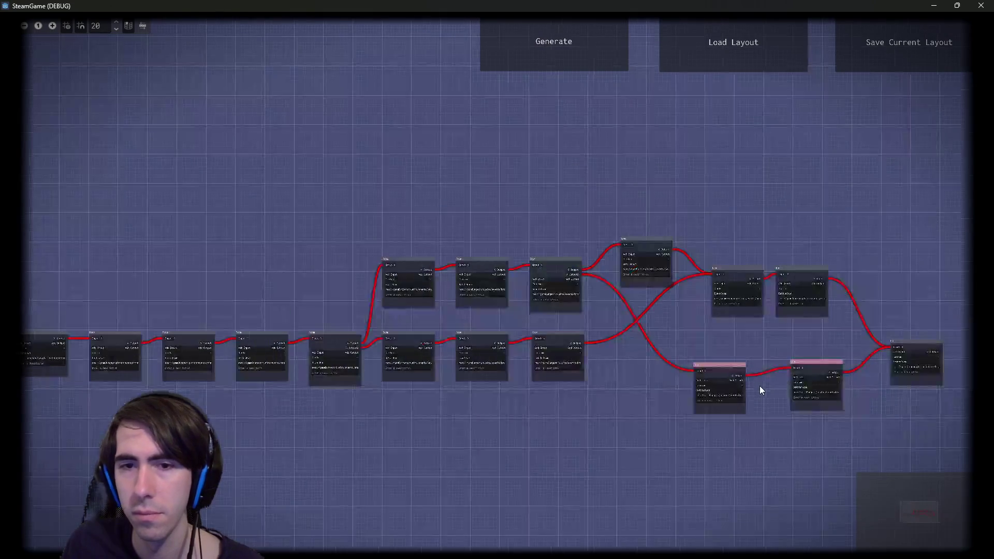
scroll(760, 388, "up", 2)
scroll(758, 390, "down", 1)
Box-select the three top-right and two bottom-right rooms, then close the SteamGame debug window
mouse_move(759, 387)
left_mouse_down()
mouse_move(738, 349)
mouse_move(743, 360)
left_mouse_up()
scroll(742, 358, "up", 2)
scroll(735, 365, "down", 3)
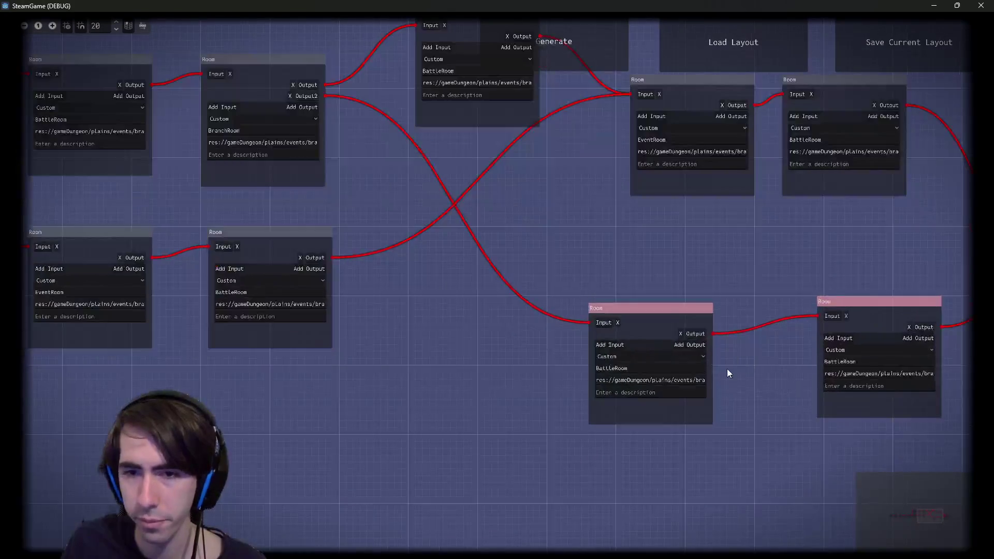
scroll(727, 368, "up", 2)
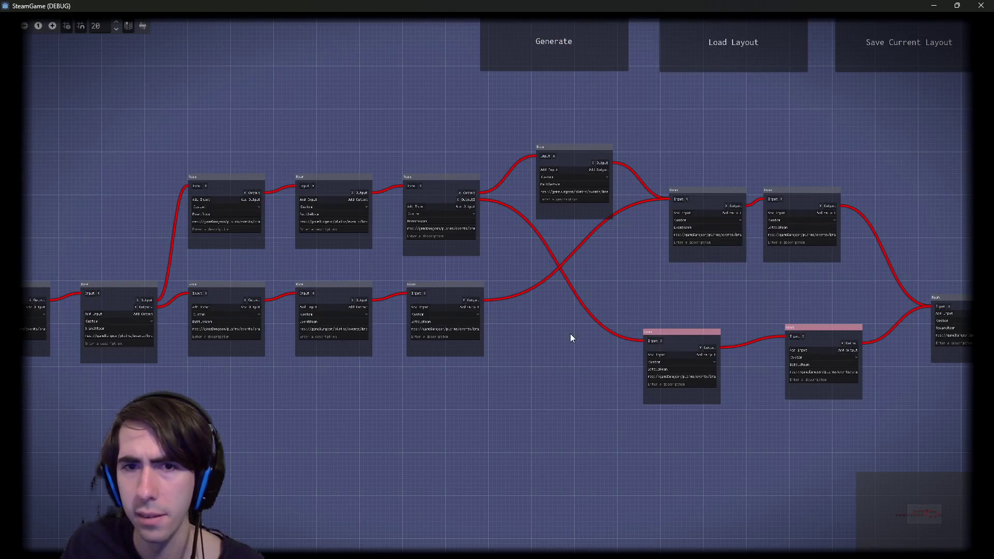
left_click_drag(523, 125, 863, 241)
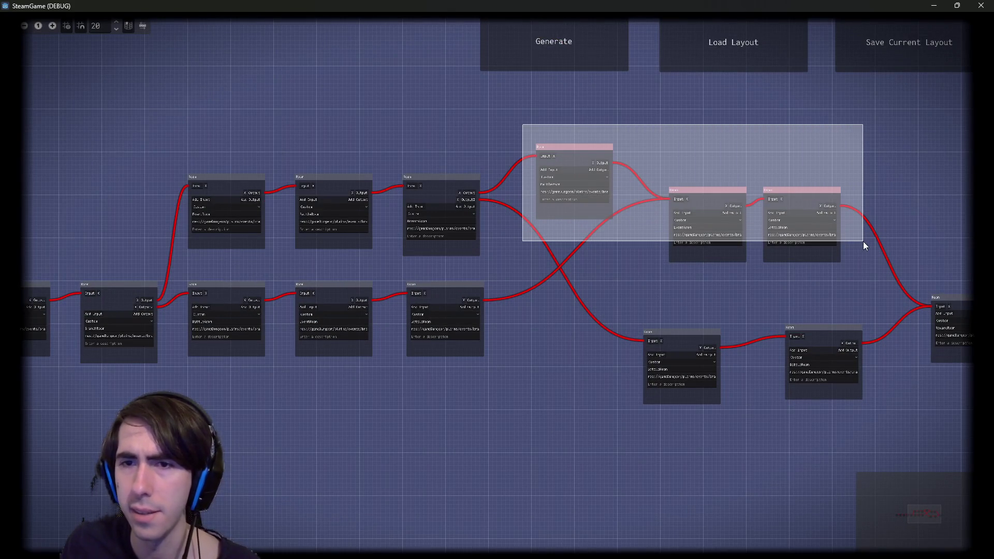
left_click_drag(594, 300, 807, 394)
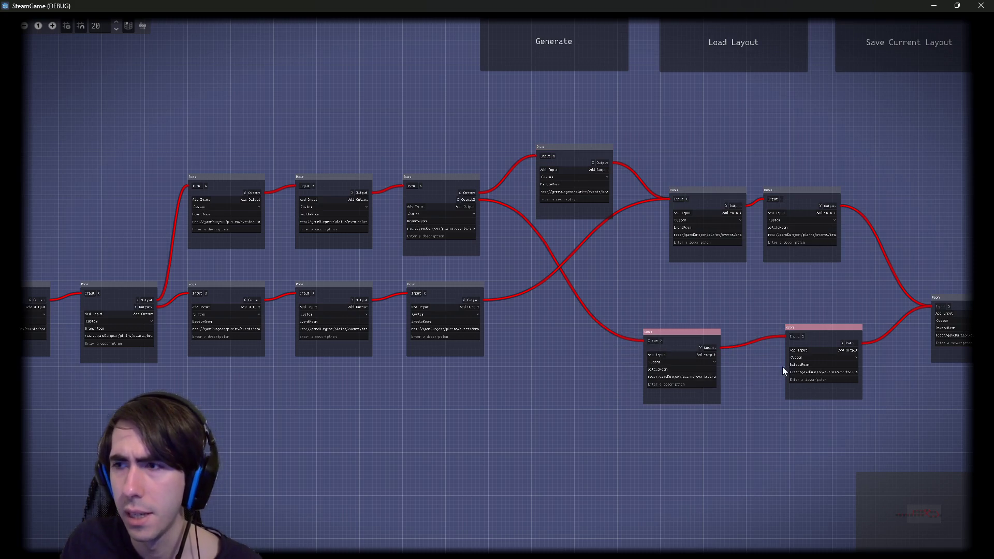
left_click(981, 6)
Change the line 110 branch-distance check from '>=' to a strict '>'
left_click(707, 168)
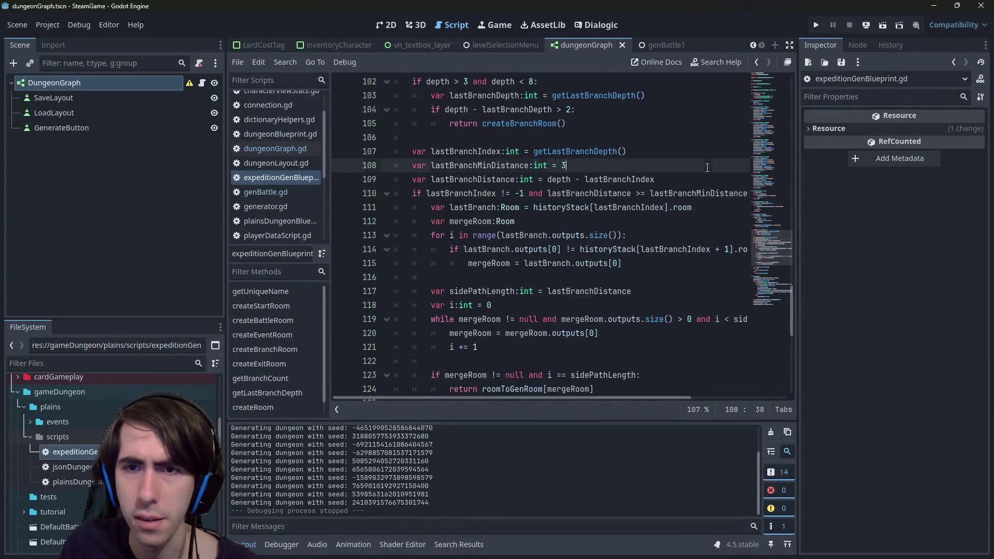
left_click(646, 192)
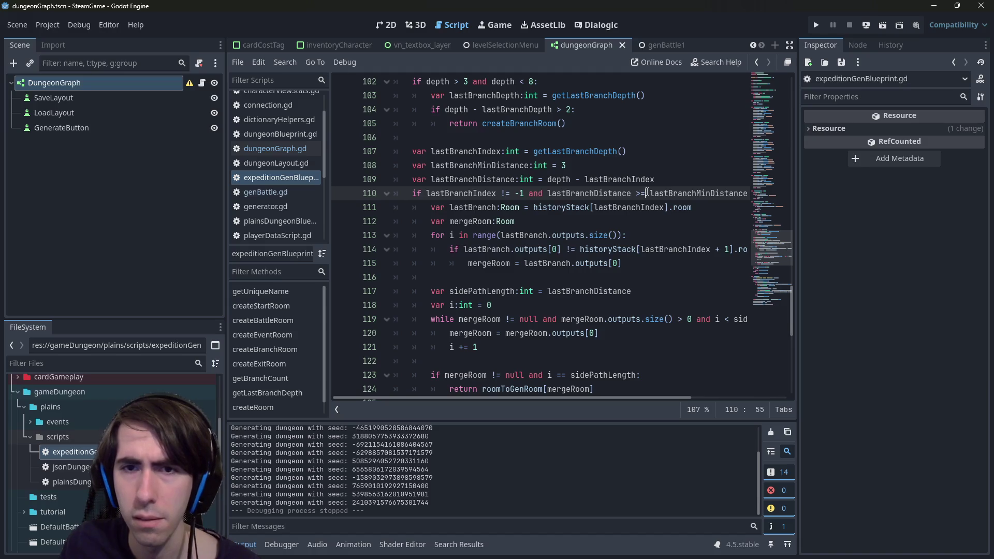
key("BackSpace")
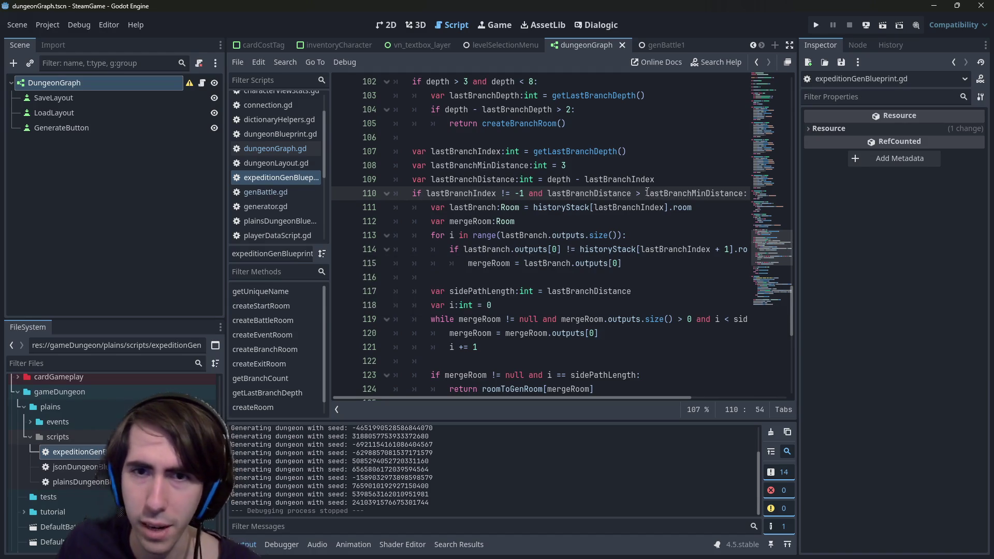
double_click(483, 179)
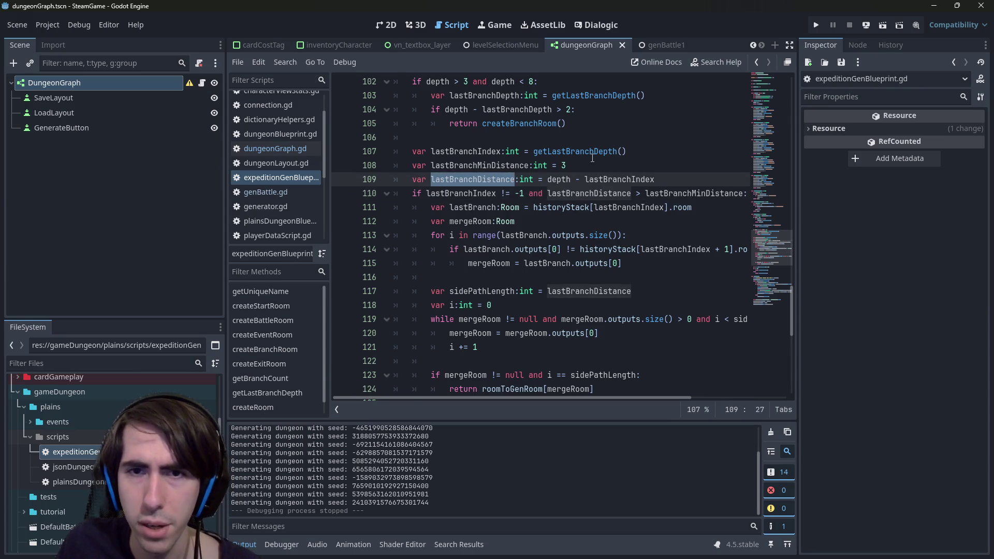
Set lastBranchMinDistance to 2 on line 108 and run the scene again
left_click(604, 165)
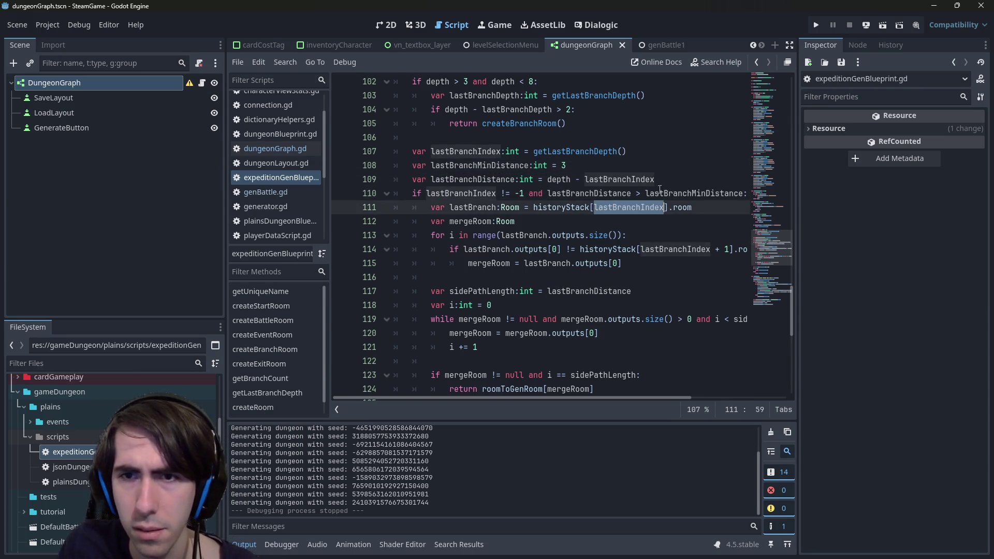
double_click(684, 193)
double_click(581, 193)
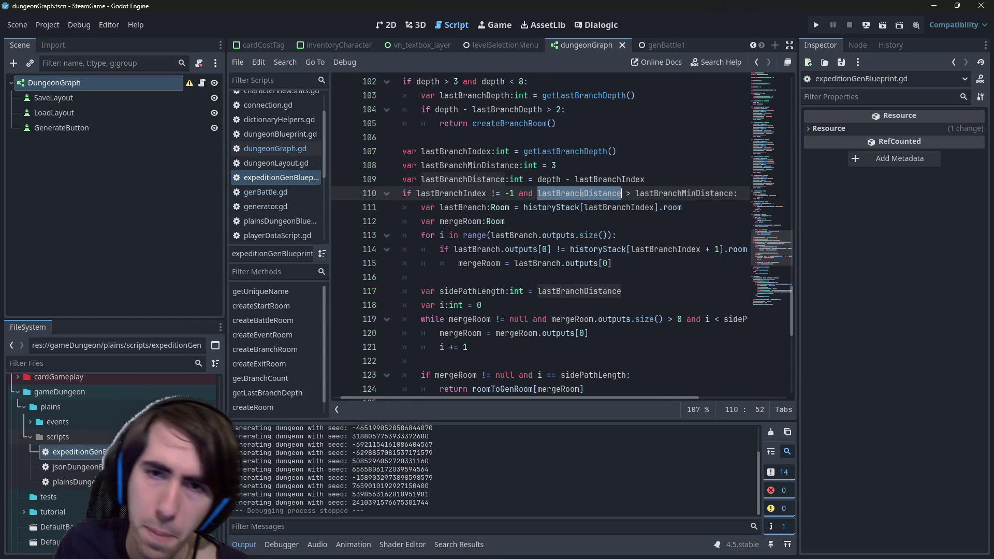
scroll(553, 254, "left", 1)
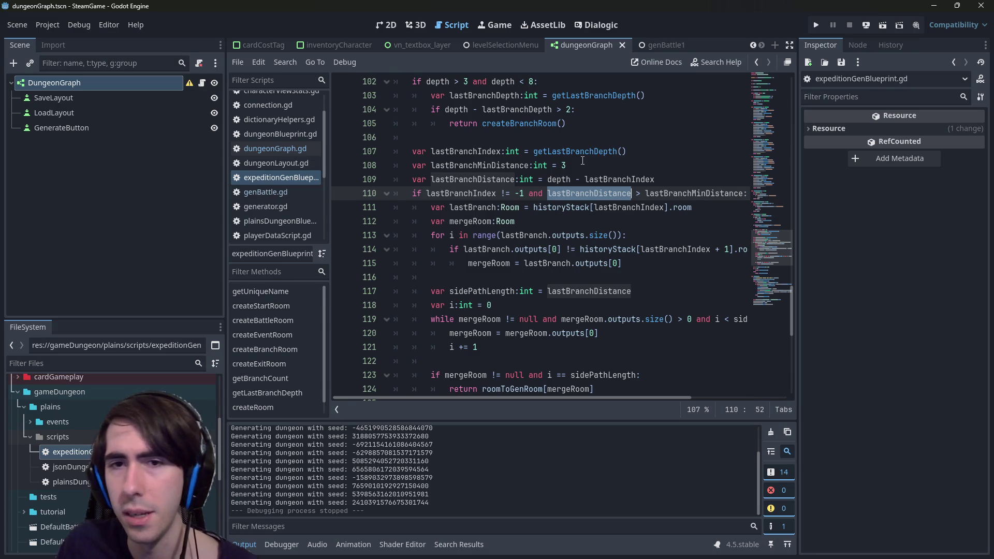
left_click(582, 161)
key("BackSpace")
type("2")
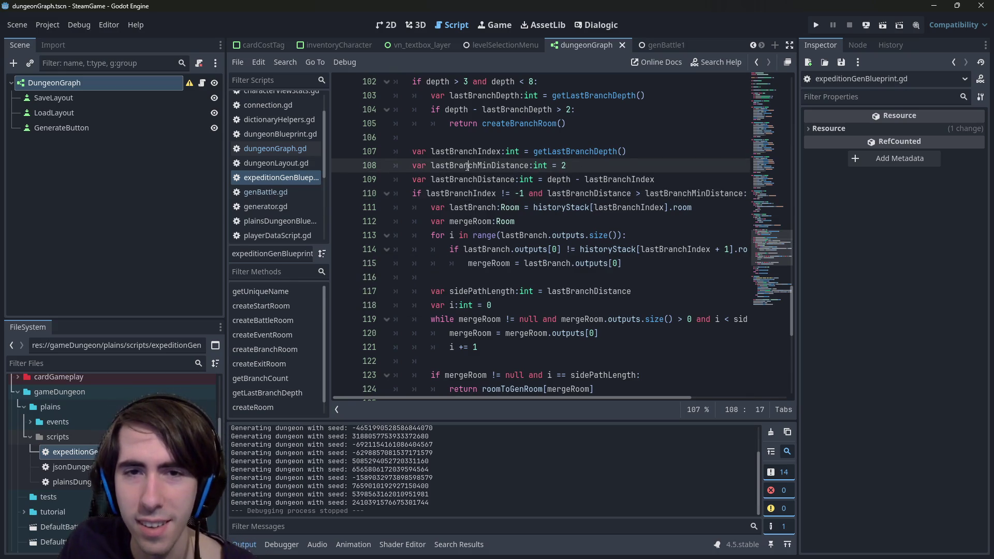
double_click(467, 166)
left_click(884, 29)
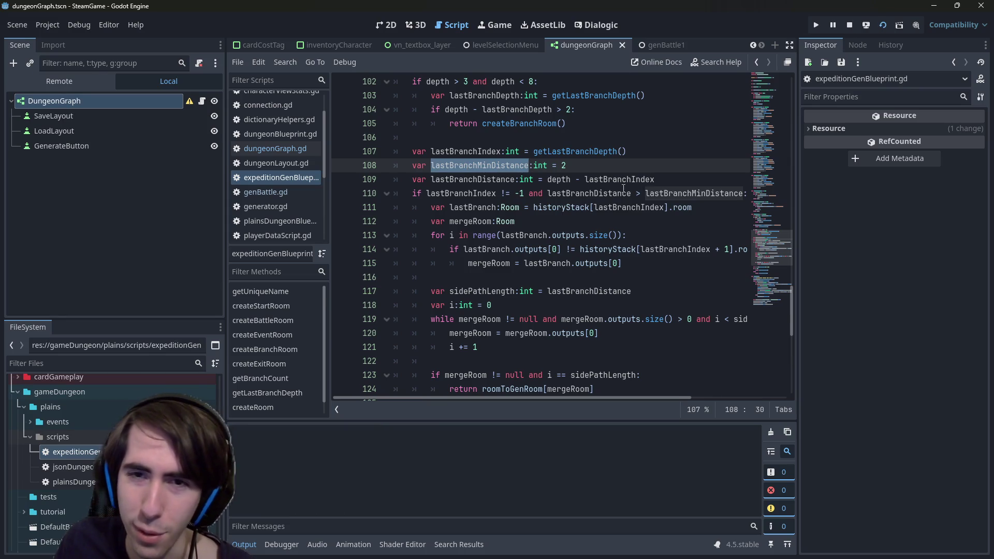
double_click(606, 193)
mouse_move(610, 188)
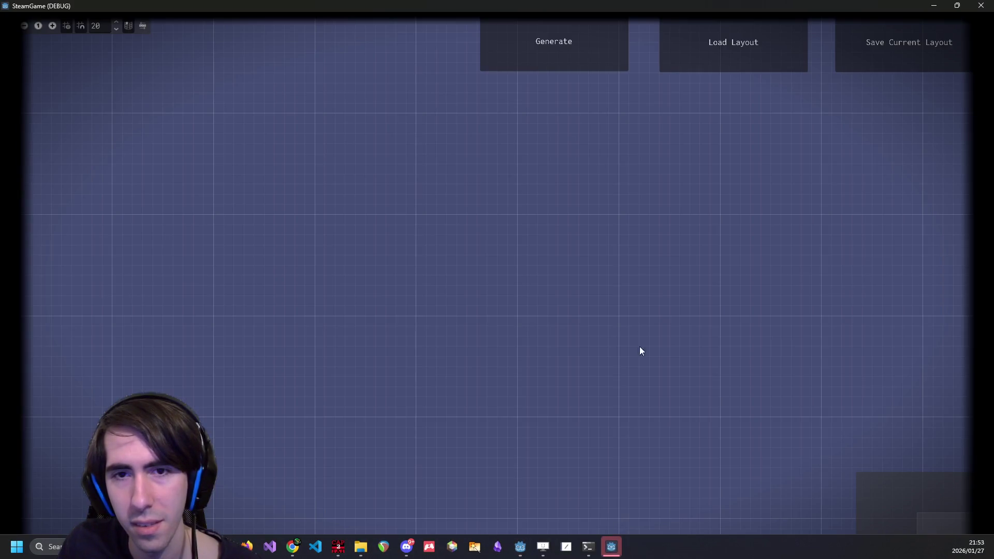
left_click(582, 57)
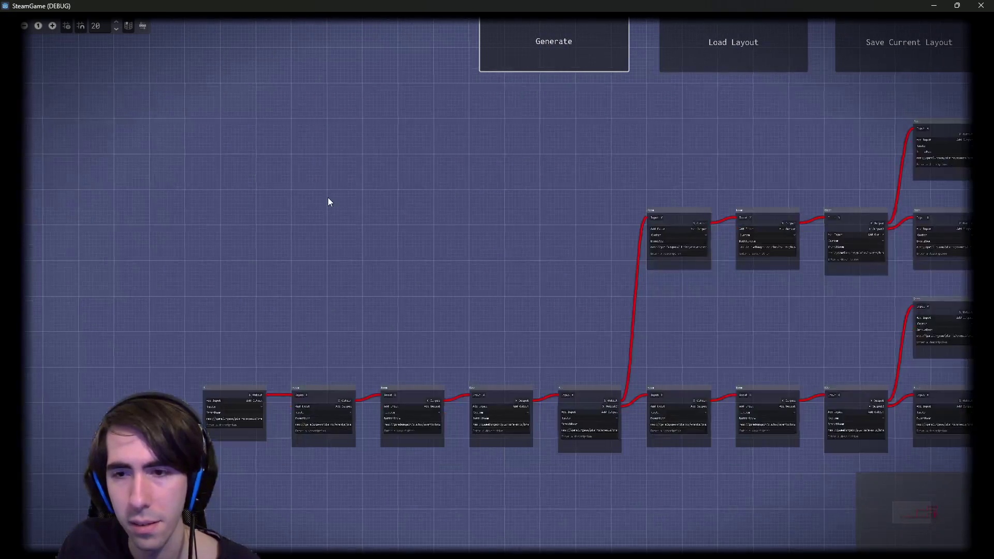
scroll(667, 311, "up", 4)
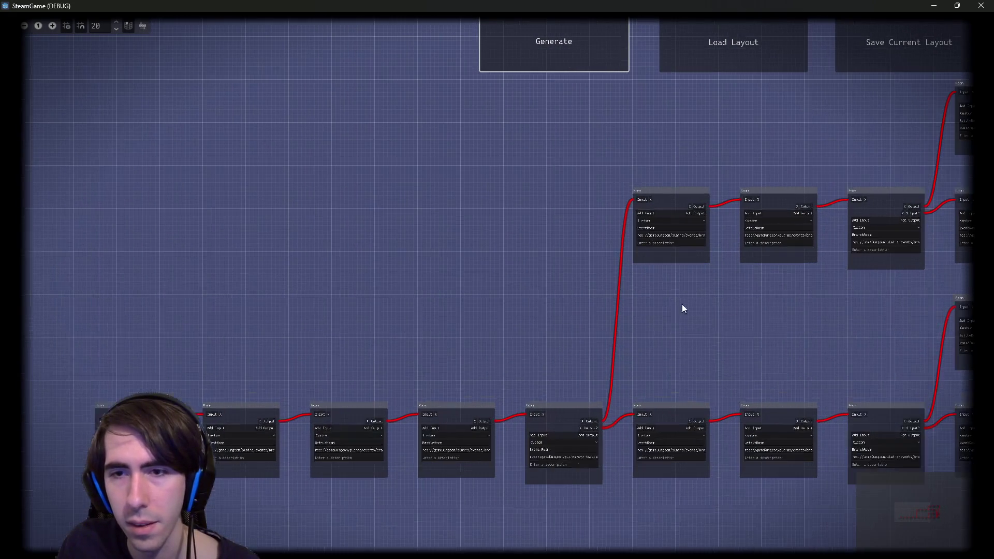
left_click_drag(721, 332, 426, 316)
scroll(425, 316, "down", 1)
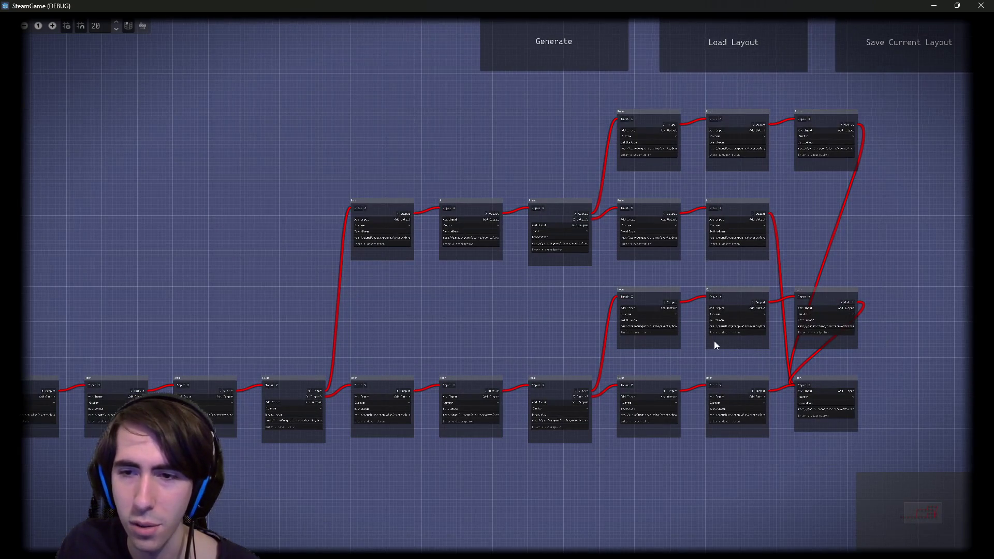
mouse_move(789, 377)
left_mouse_down()
mouse_move(936, 334)
mouse_move(936, 357)
left_mouse_up()
left_click(557, 381)
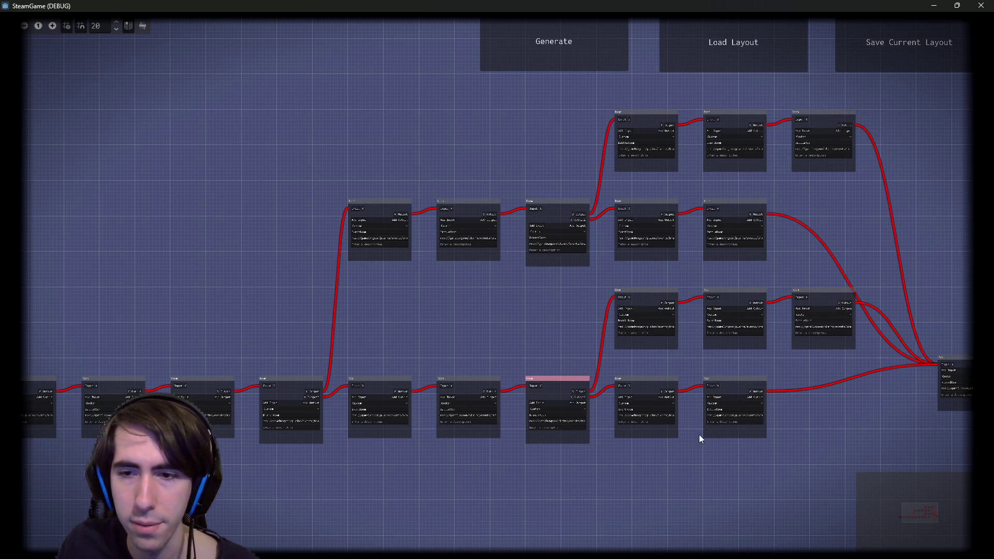
left_click_drag(517, 378, 645, 426)
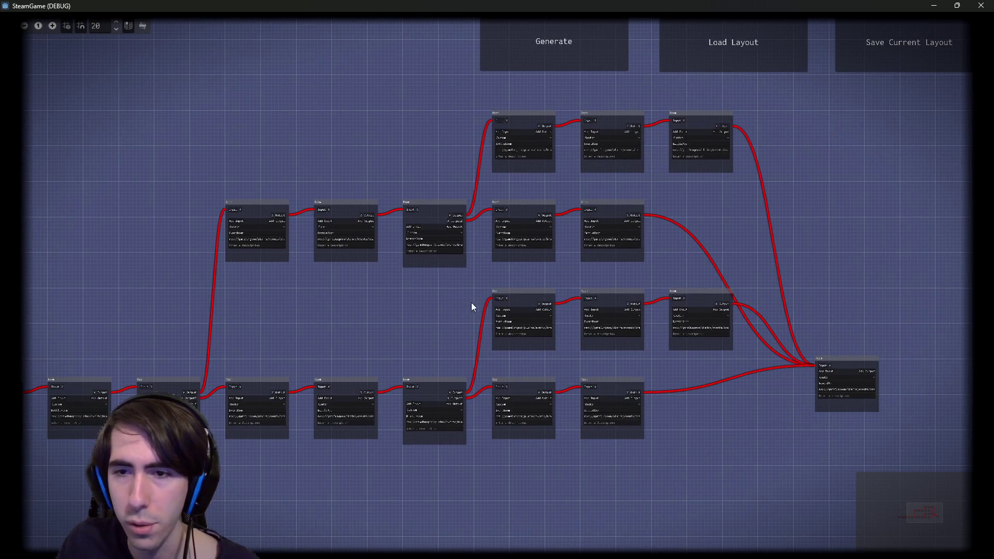
left_click_drag(467, 301, 716, 321)
left_click_drag(432, 355, 478, 371)
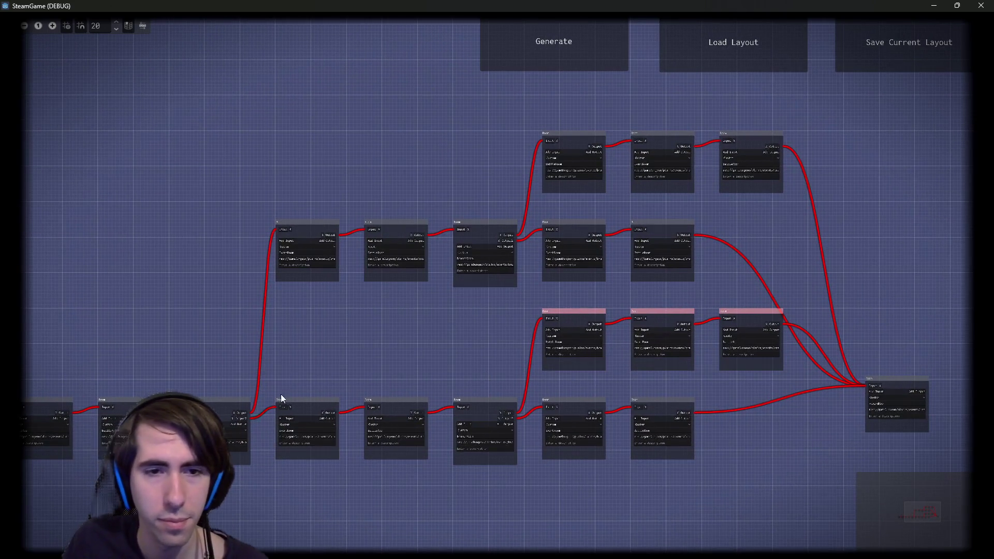
mouse_move(264, 199)
left_mouse_down()
mouse_move(389, 234)
mouse_move(494, 230)
left_mouse_up()
left_click_drag(477, 85, 822, 161)
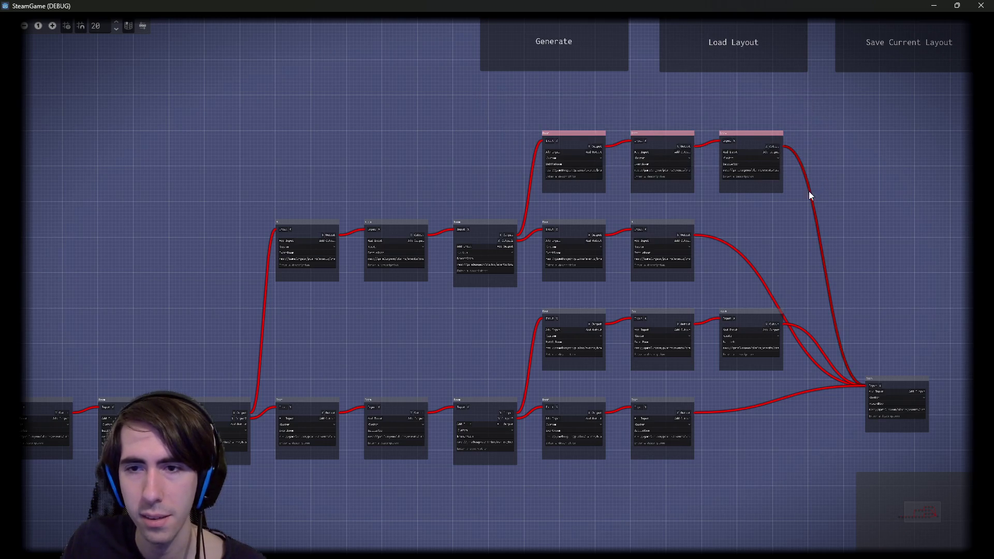
left_click_drag(213, 232, 690, 264)
left_click_drag(843, 208, 555, 138)
left_click_drag(727, 237, 509, 221)
left_click_drag(579, 199, 729, 293)
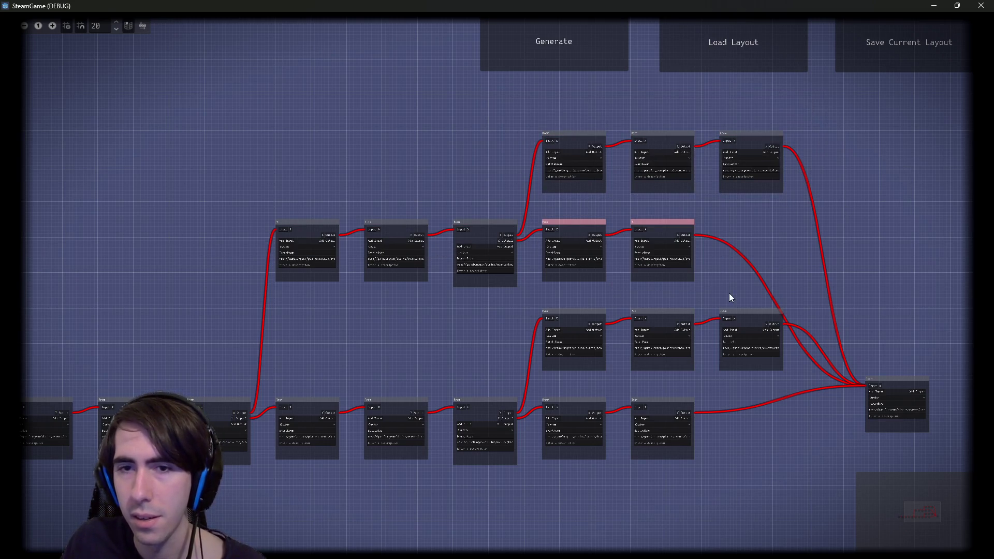
left_click_drag(541, 310, 724, 332)
left_click_drag(707, 418, 556, 411)
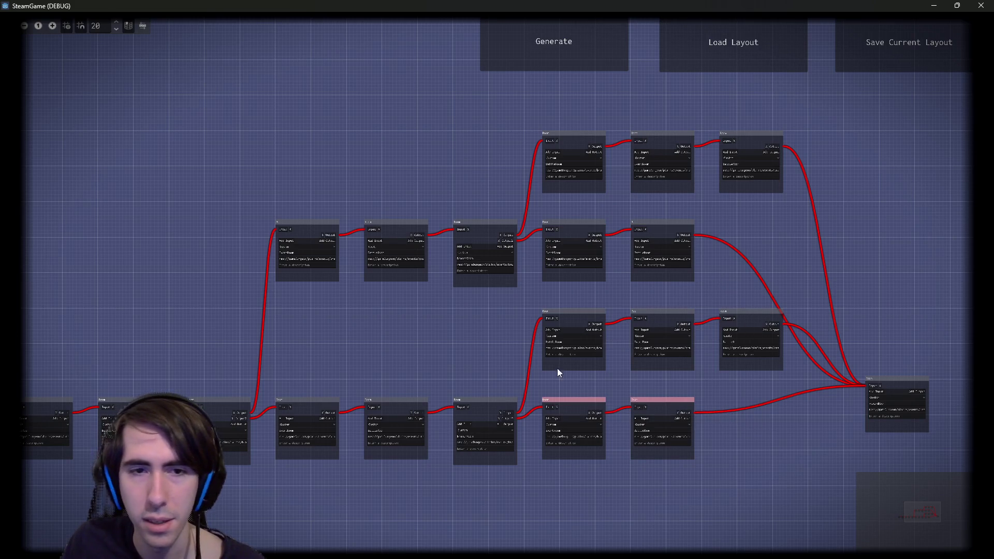
left_click(977, 6)
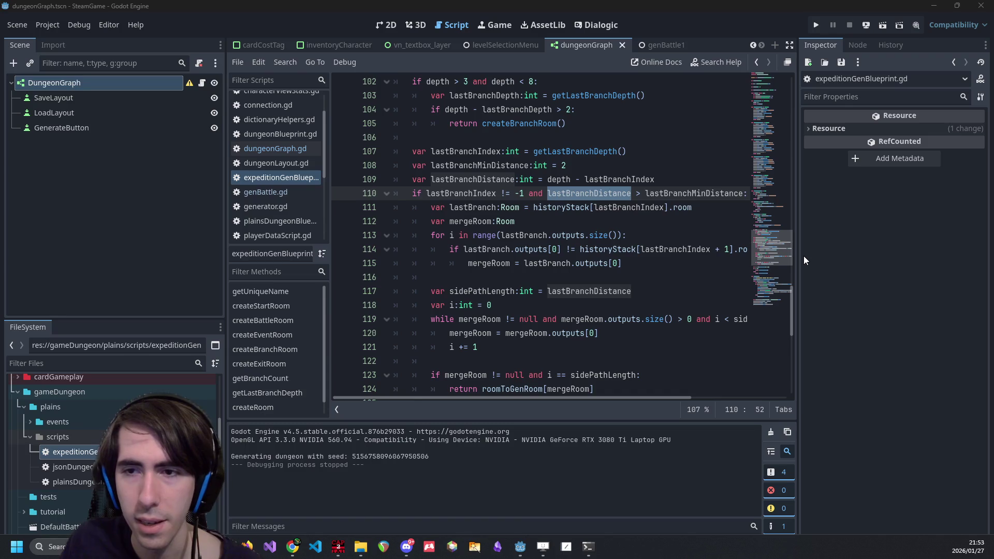
Widen the code area and review the sidePathLength merge loop body
left_click_drag(804, 259, 882, 259)
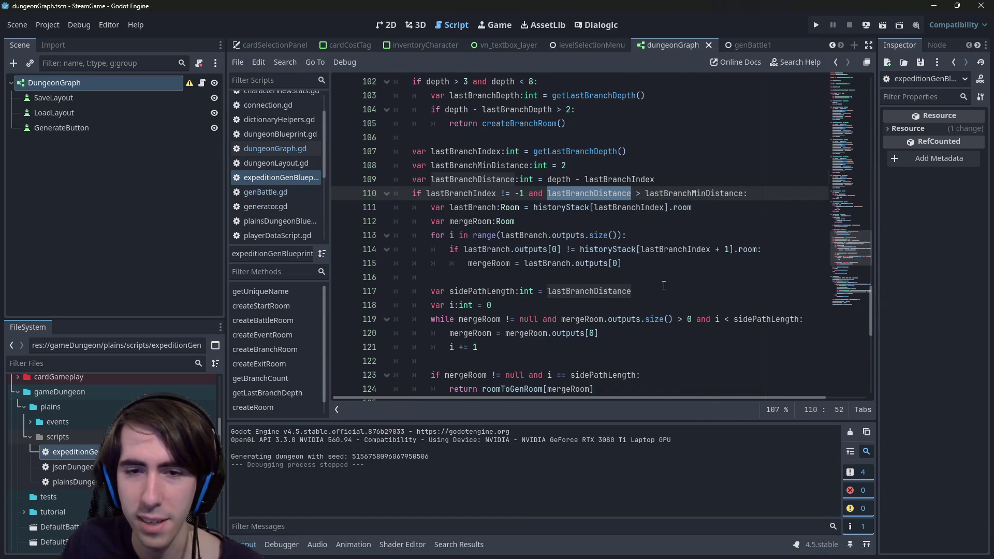
scroll(664, 286, "down", 1)
left_click(502, 301)
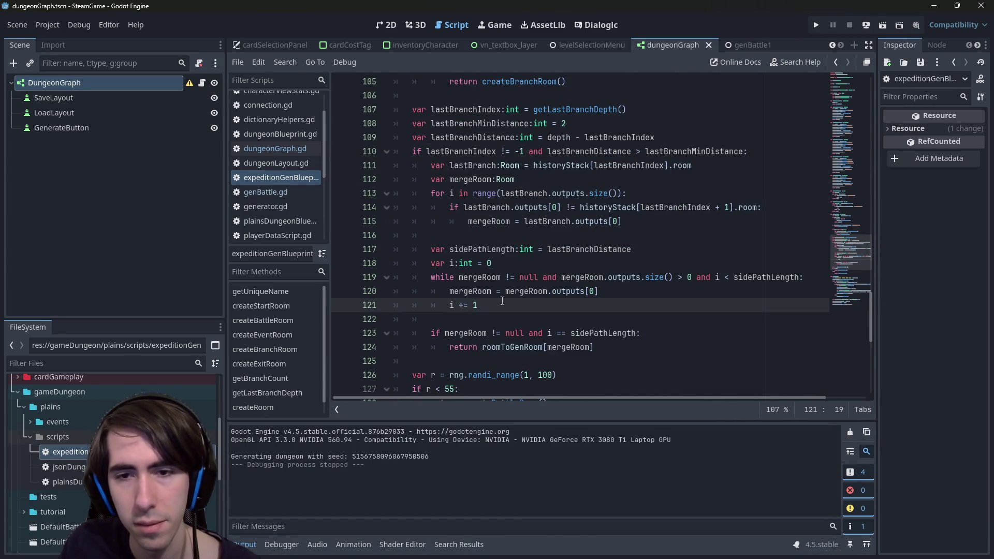
left_click(552, 331)
double_click(595, 333)
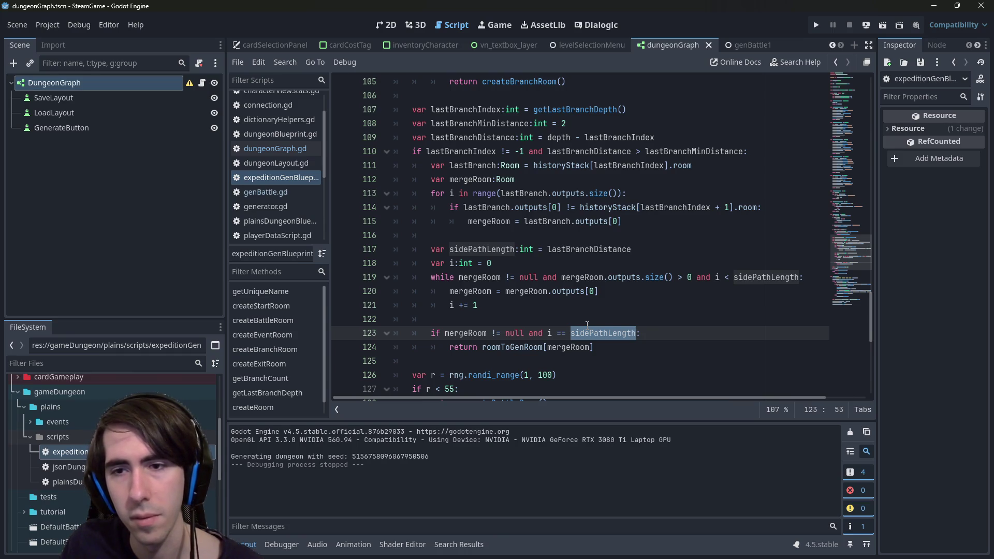
mouse_move(480, 306)
left_mouse_down()
mouse_move(398, 305)
mouse_move(369, 286)
left_mouse_up()
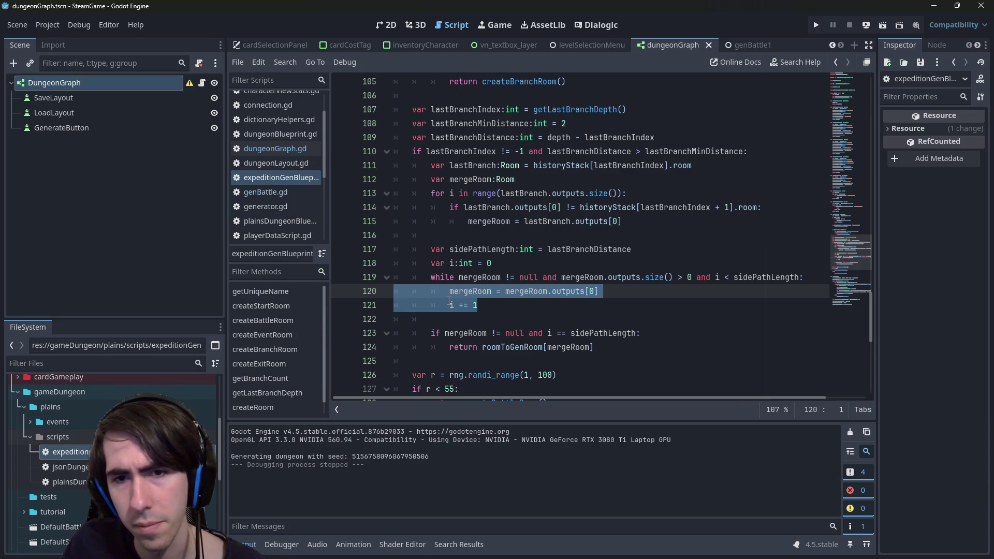
mouse_move(581, 278)
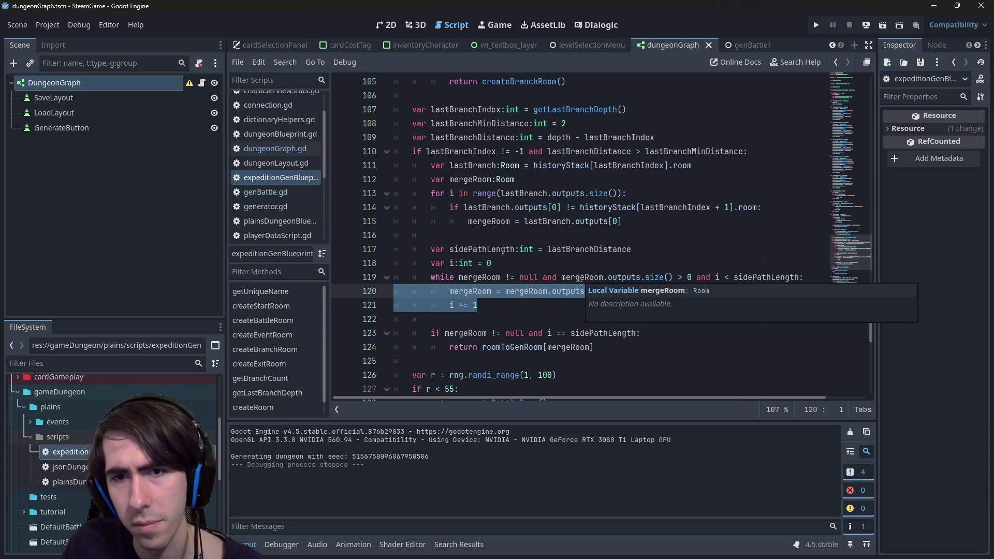
scroll(582, 278, "up", 1)
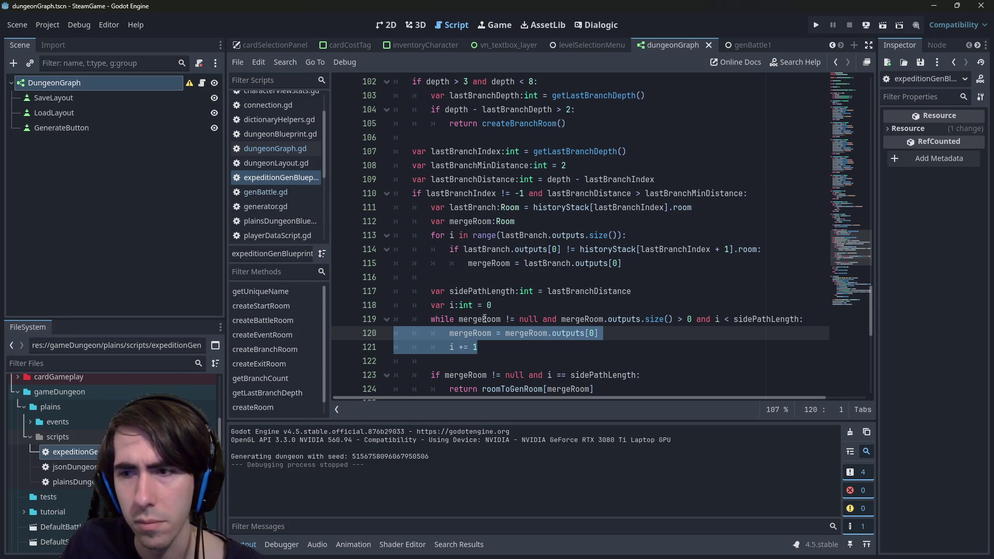
left_click(485, 319)
double_click(502, 292)
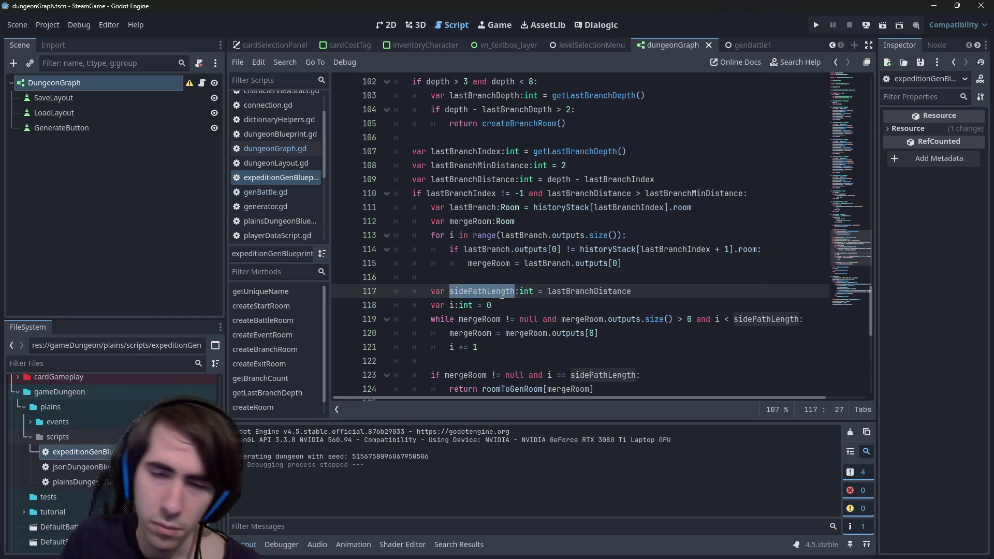
scroll(502, 295, "down", 1)
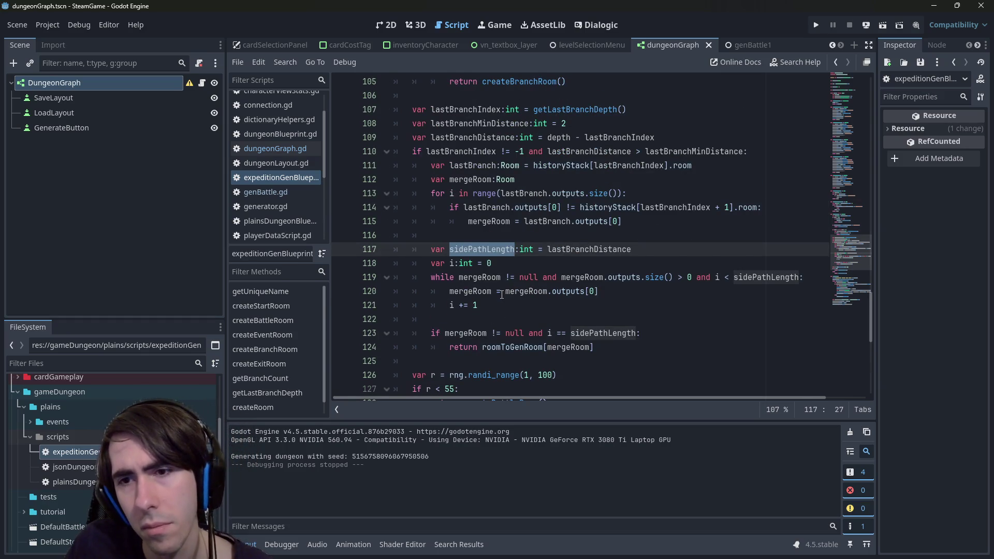
double_click(518, 292)
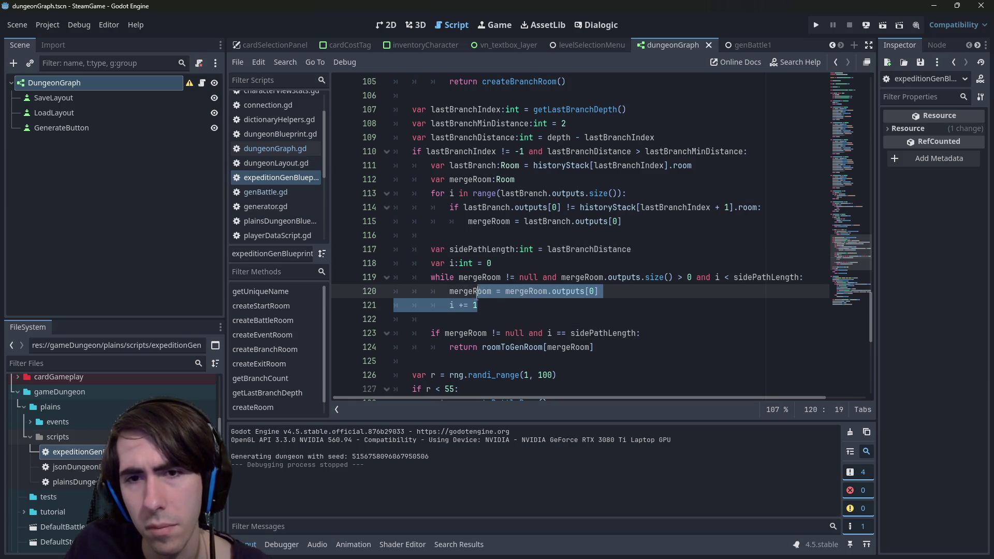
Trial-delete .outputs[0] from the line 115 mergeRoom assignment, then undo it
left_click(591, 222)
double_click(559, 221)
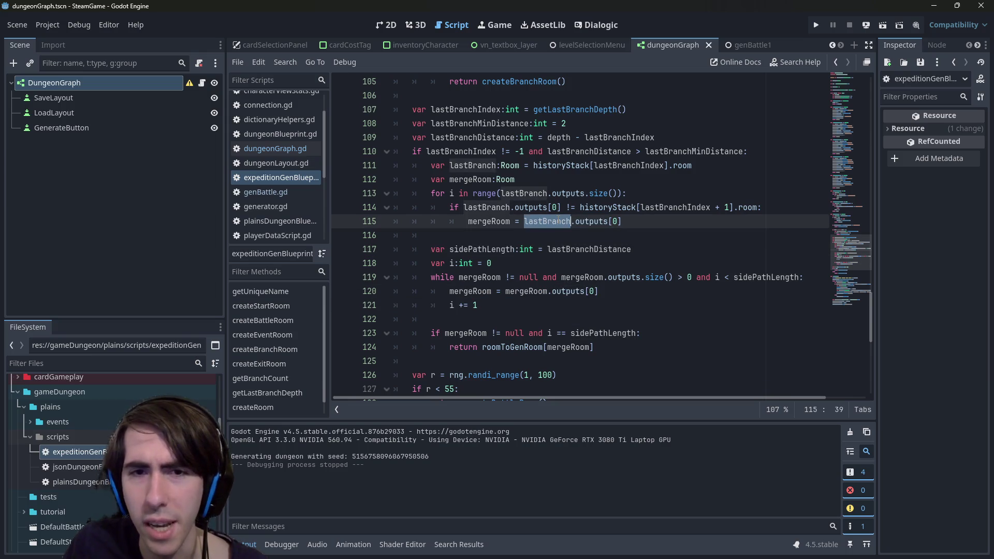
left_click_drag(622, 221, 573, 221)
key("BackSpace")
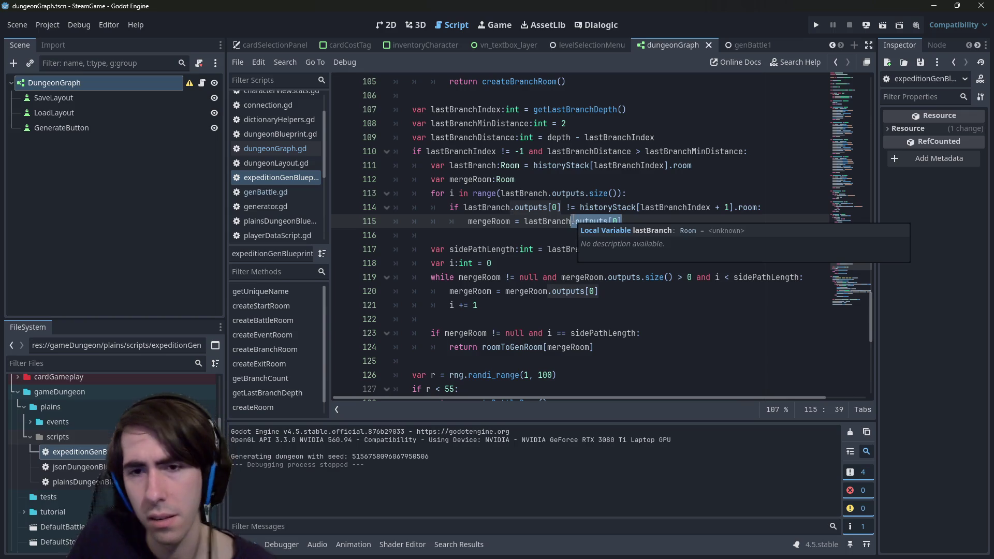
key("BackSpace")
key("ctrl+z")
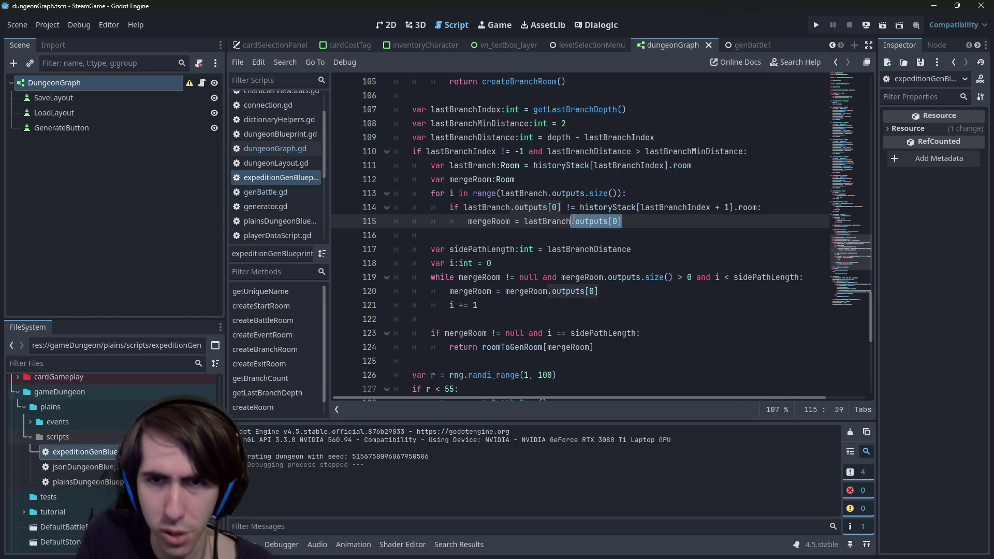
key("BackSpace")
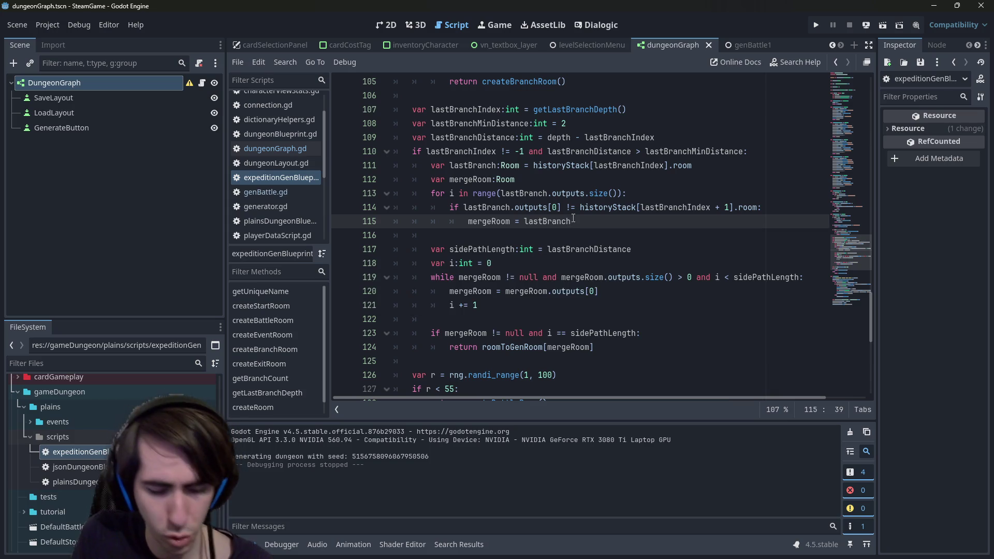
key("ctrl+z")
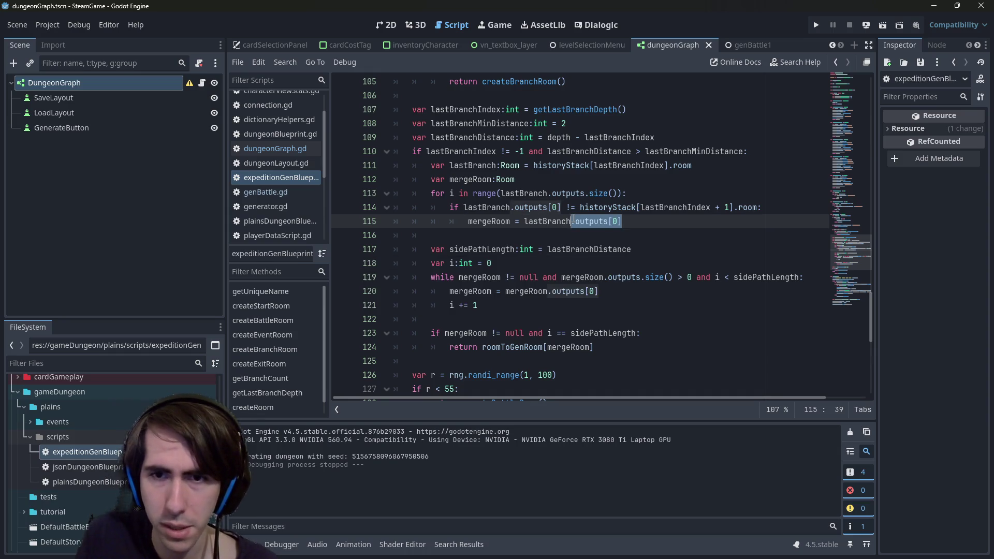
double_click(766, 277)
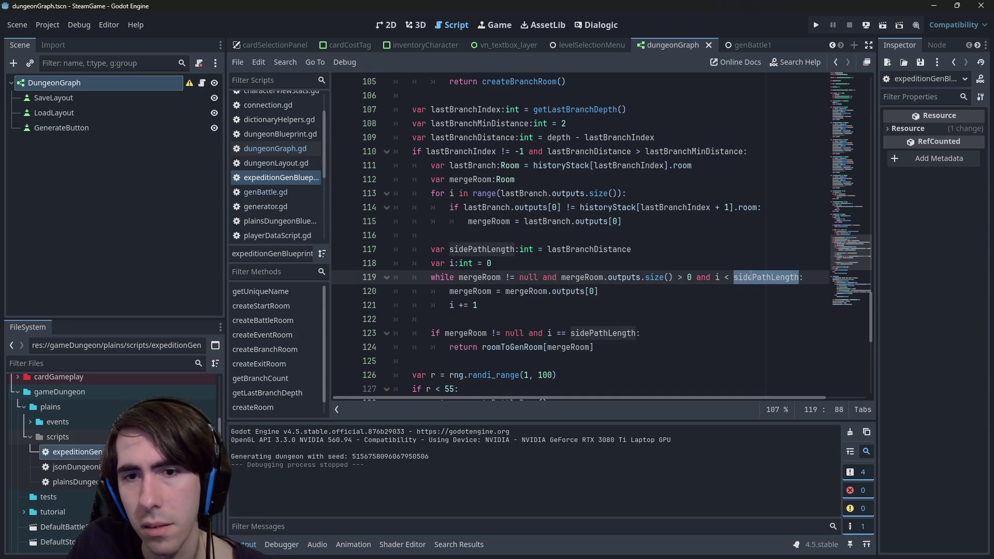
left_click(709, 262)
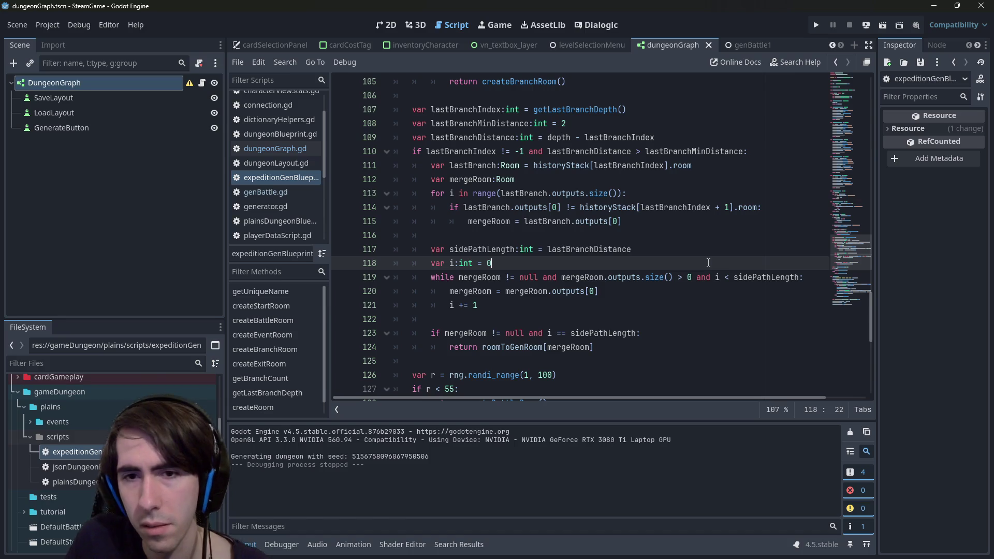
Change line 118 to 'var i:int = 1' and relaunch the scene
key("BackSpace")
type("2")
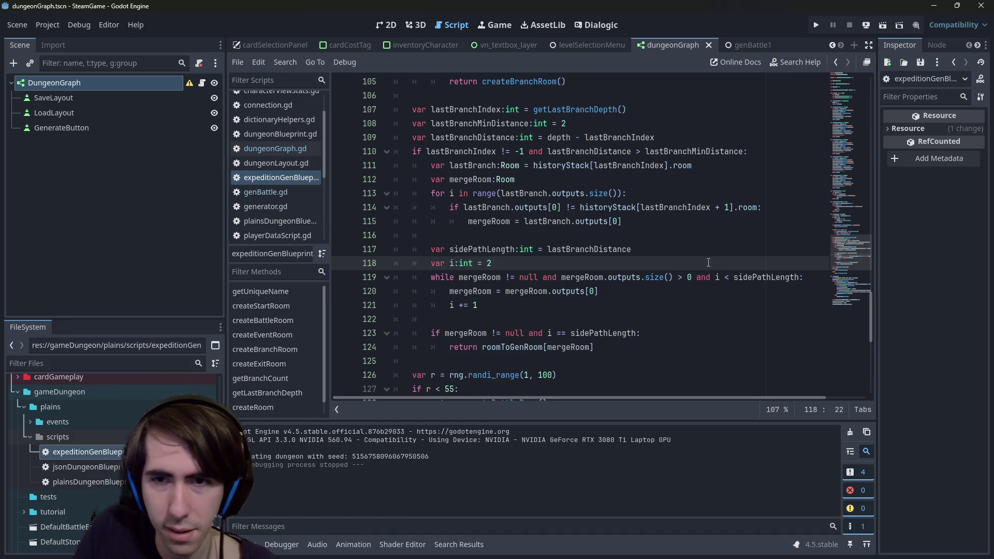
key("BackSpace")
type("1")
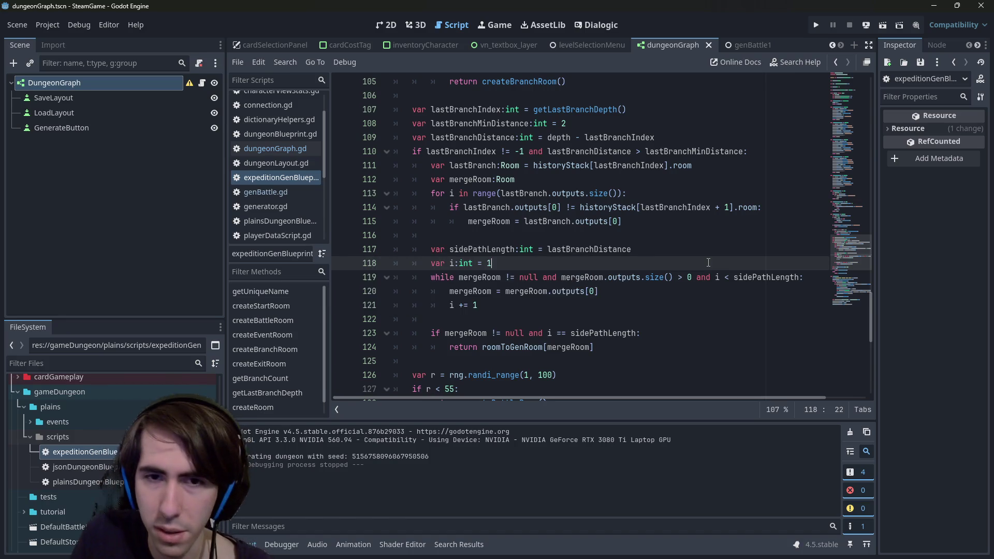
left_click_drag(621, 221, 399, 226)
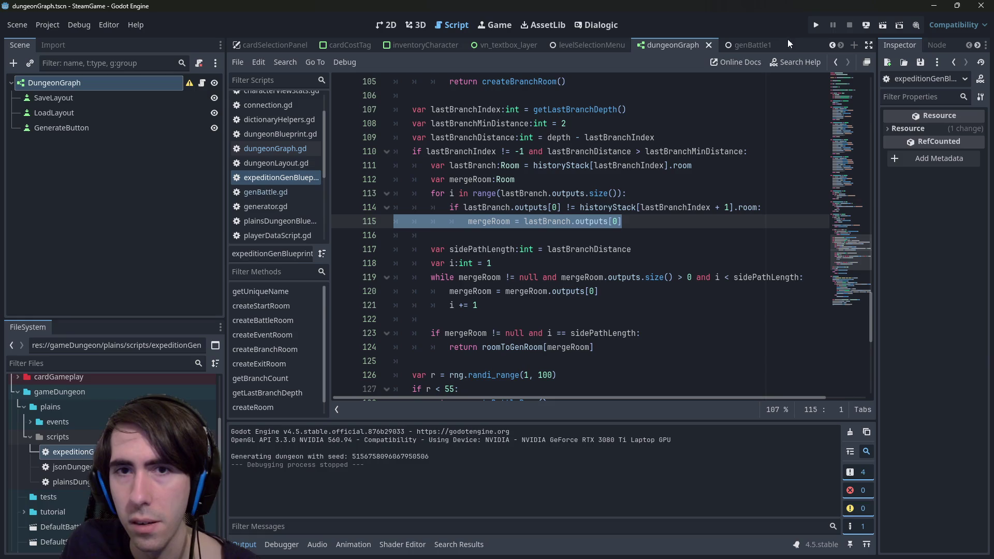
left_click(883, 26)
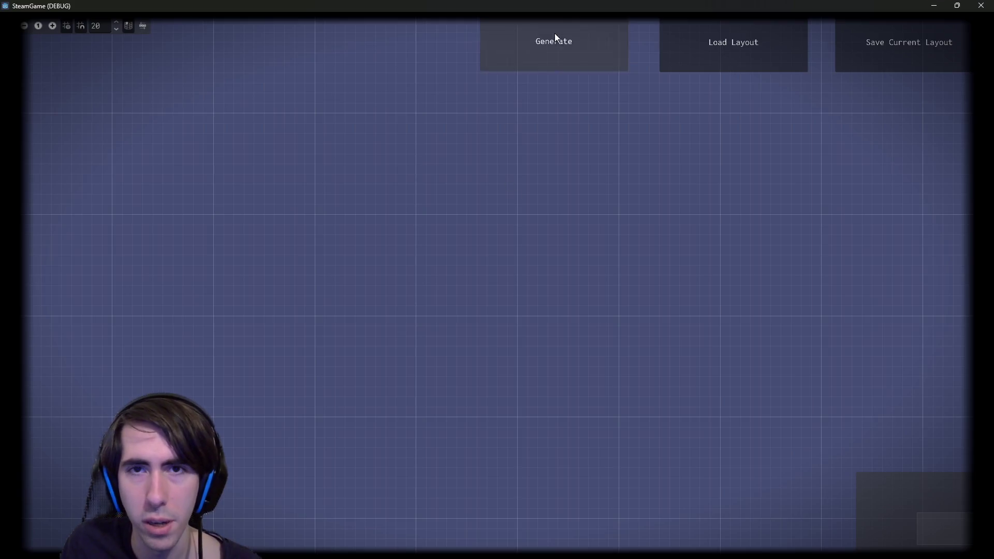
left_click(555, 35)
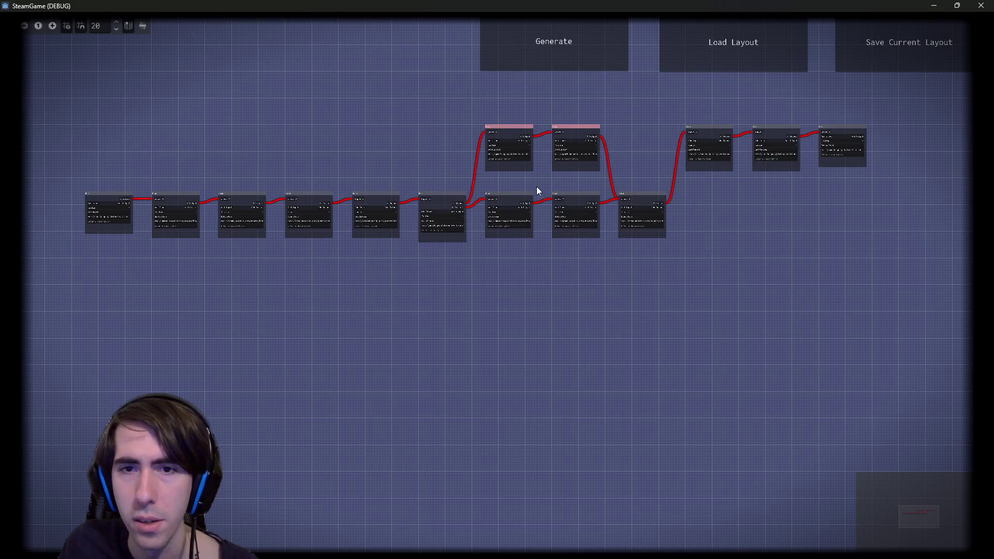
left_click(565, 56)
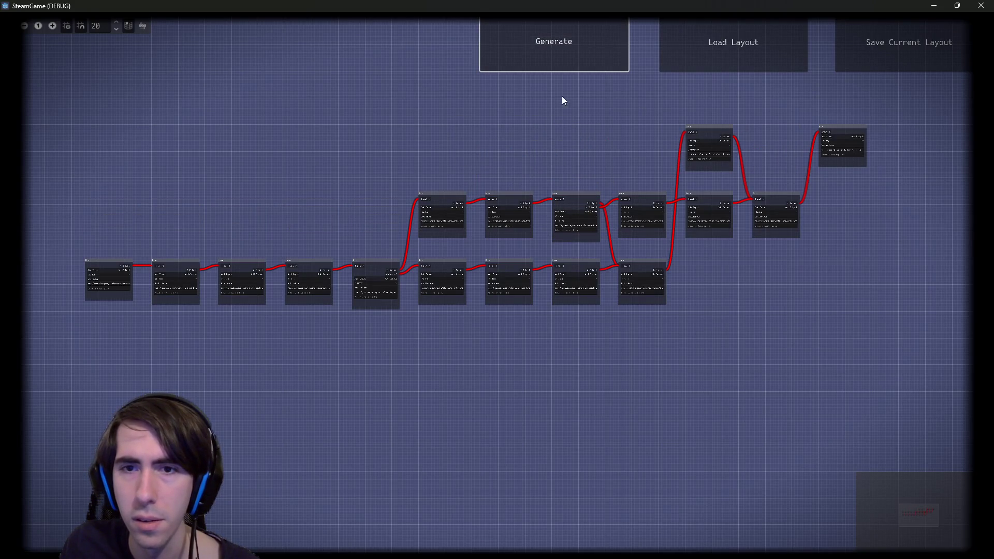
scroll(750, 335, "up", 2)
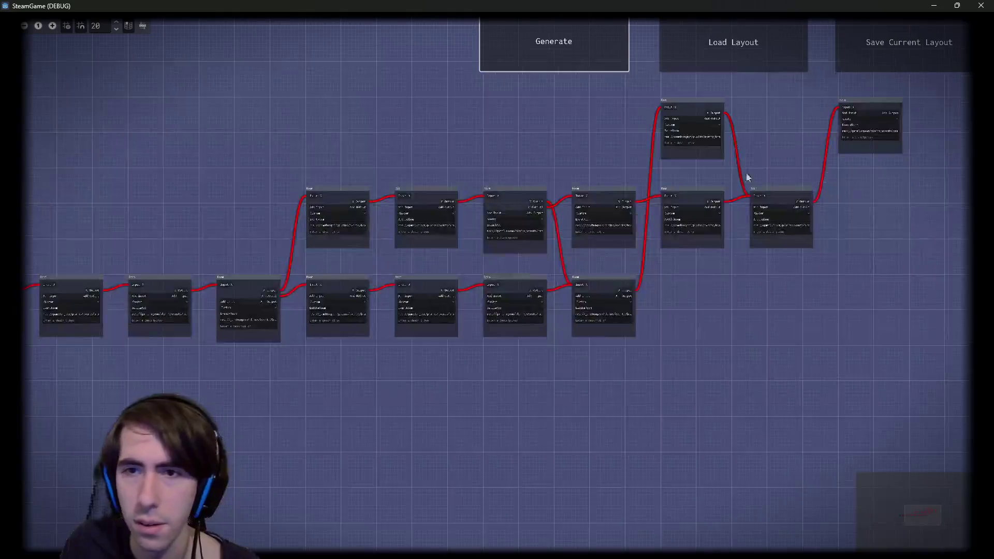
left_click_drag(691, 109, 696, 289)
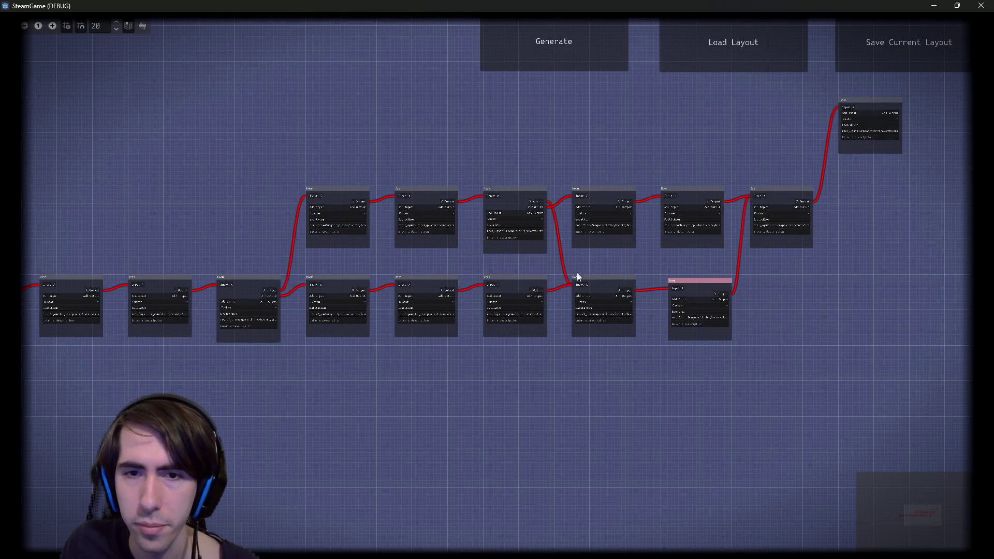
left_click_drag(298, 149, 506, 223)
left_click_drag(338, 264, 520, 317)
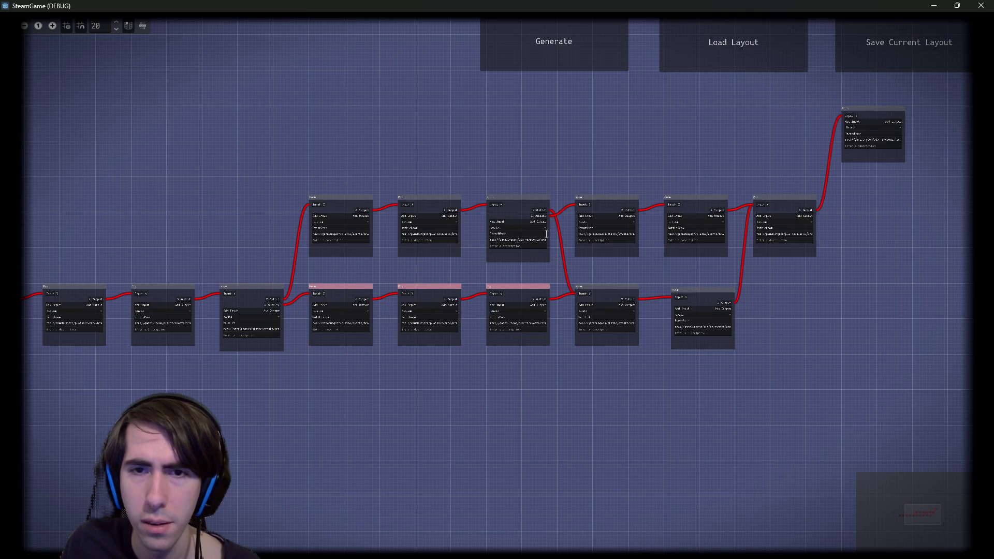
left_click(605, 285)
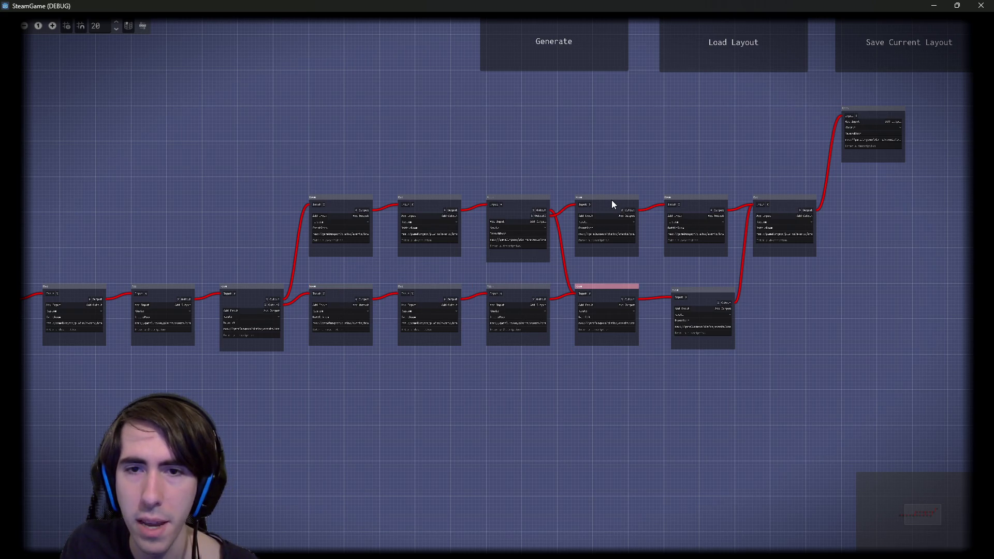
left_click(517, 209)
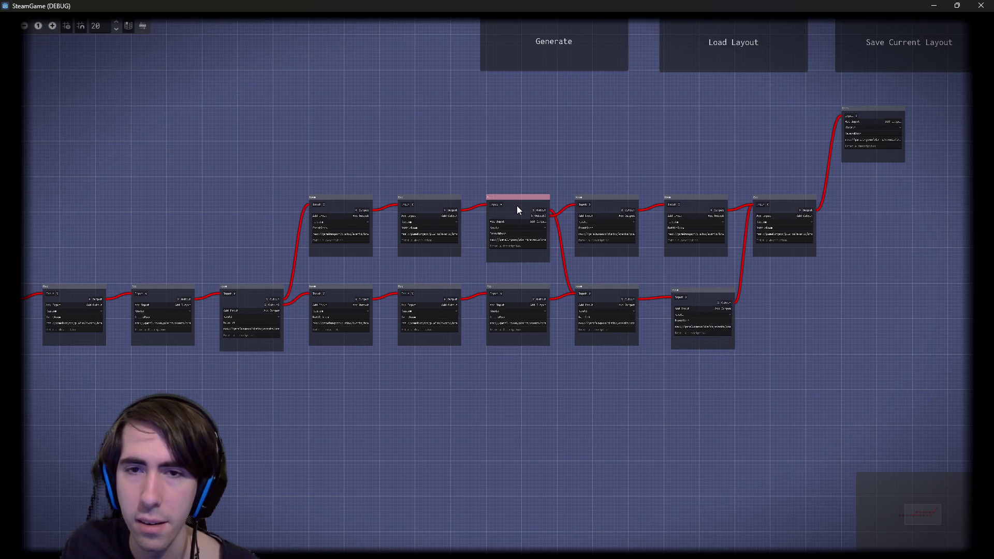
left_click_drag(583, 174, 700, 219)
left_click_drag(581, 253, 730, 327)
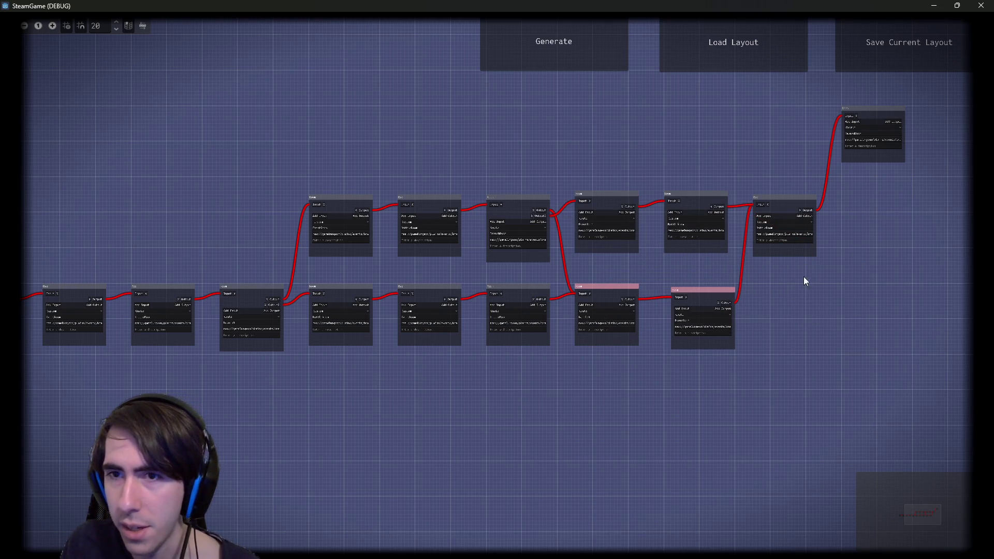
left_click(788, 203)
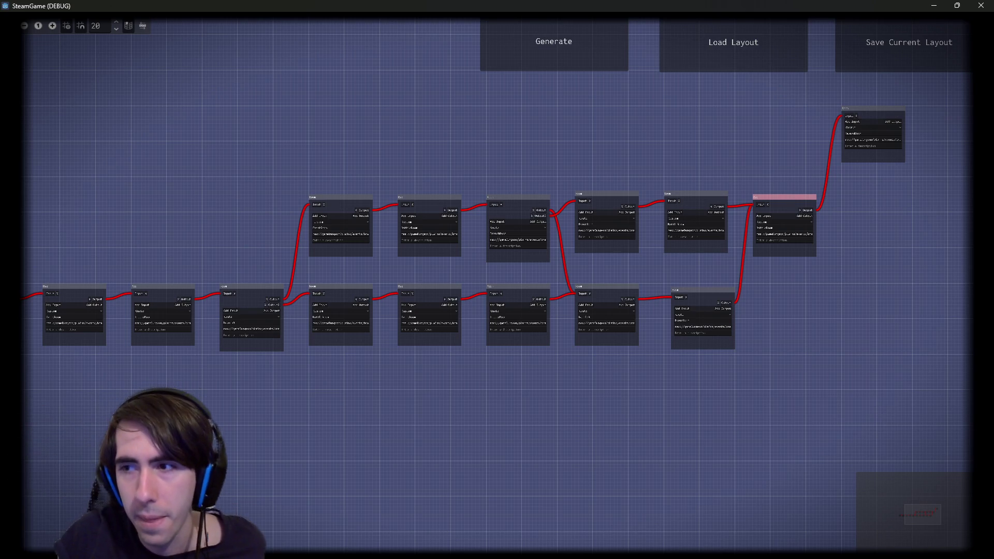
scroll(713, 278, "up", 1)
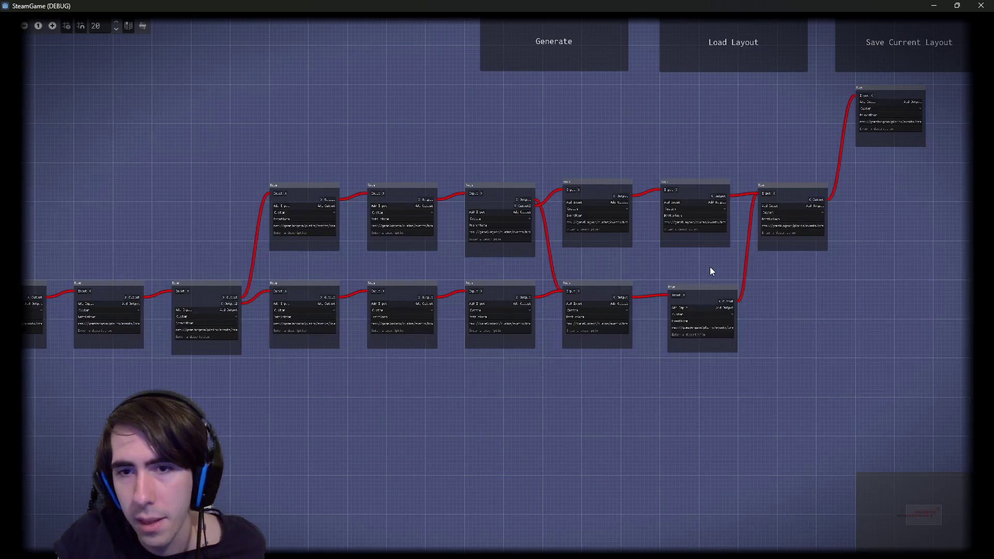
scroll(709, 266, "up", 1)
scroll(710, 267, "down", 2)
left_click_drag(306, 156, 530, 262)
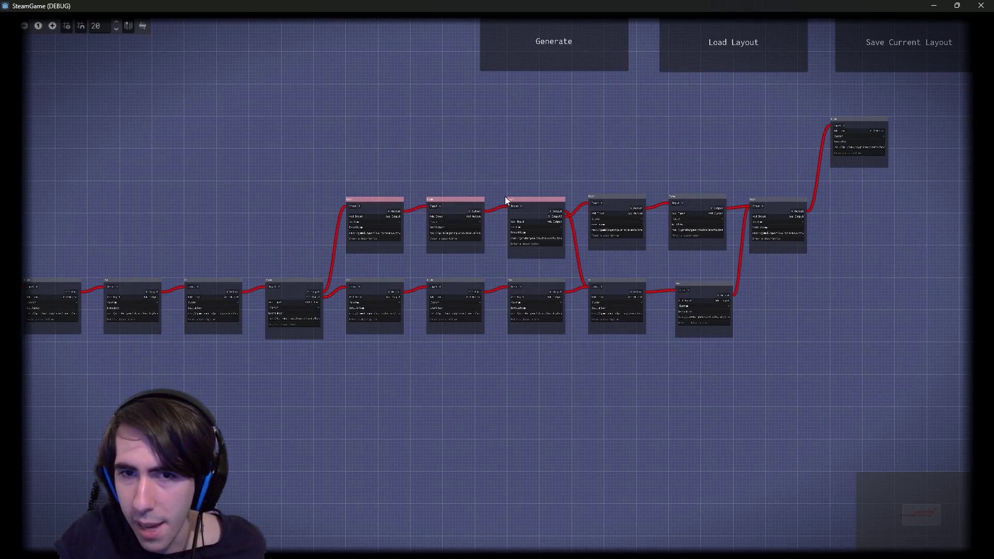
left_click_drag(386, 273, 554, 312)
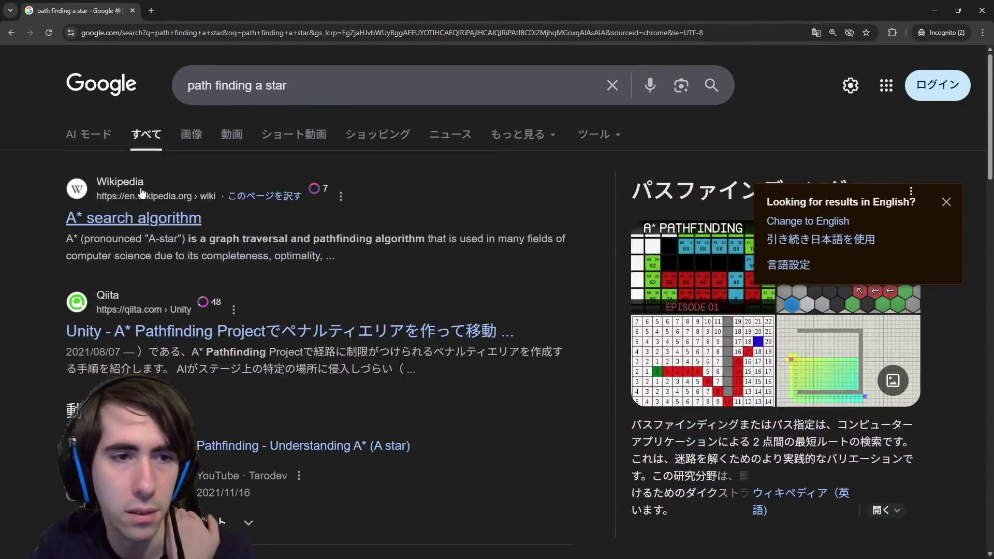
Open the Wikipedia A* search algorithm article and find 'heuristi' in it
left_click(129, 219)
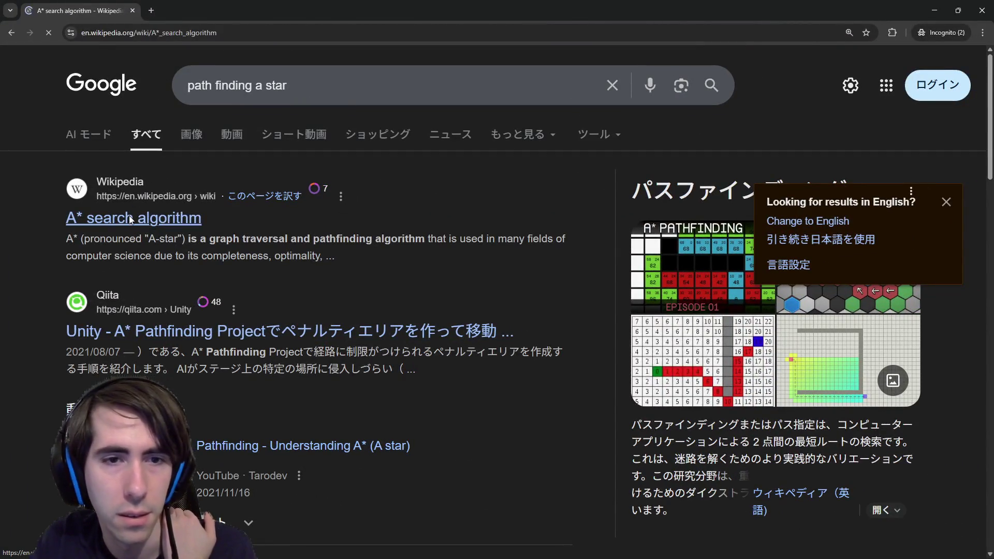
key("ctrl+f")
type("heuristi")
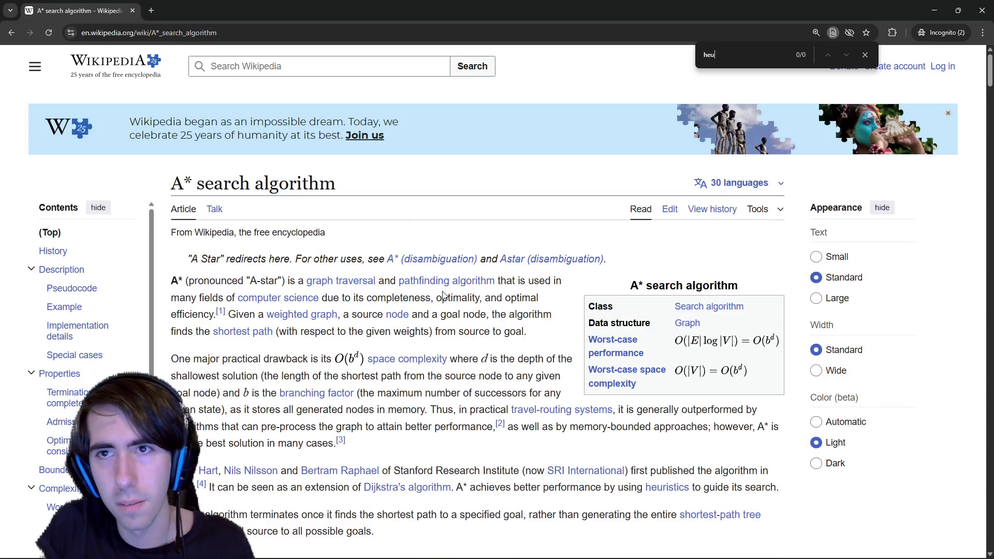
scroll(442, 297, "down", 3)
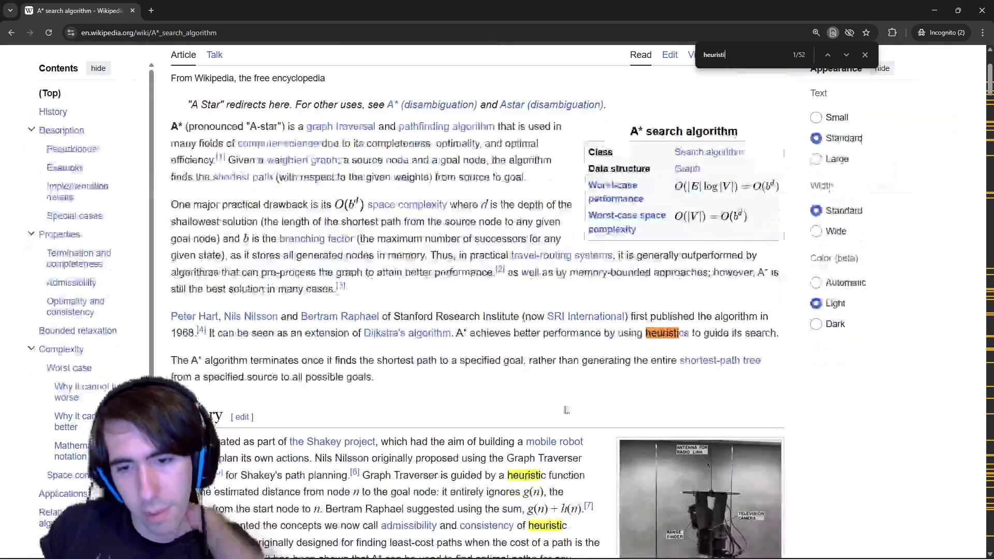
Open the Heuristic (computer science) article in a new tab and read it
middle_click(673, 334)
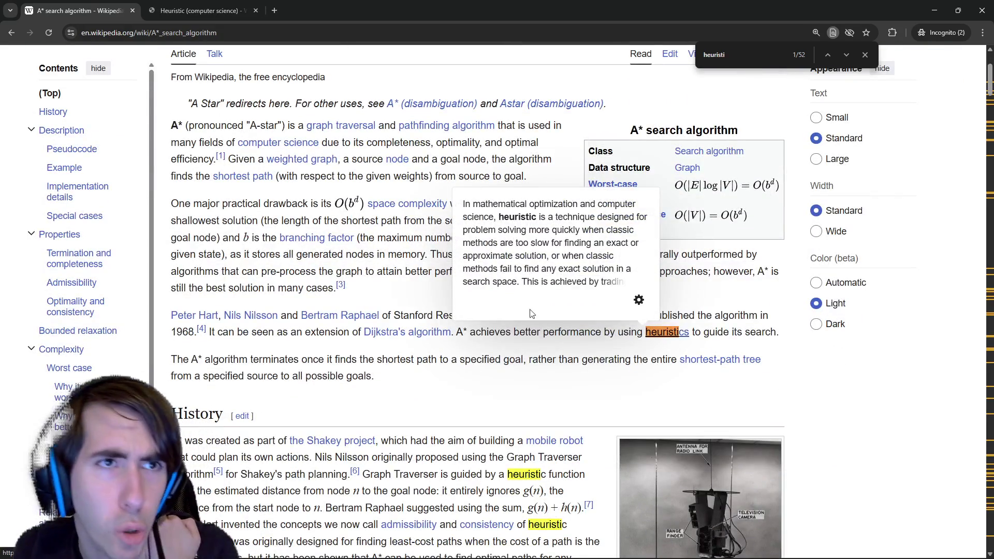
left_click(223, 11)
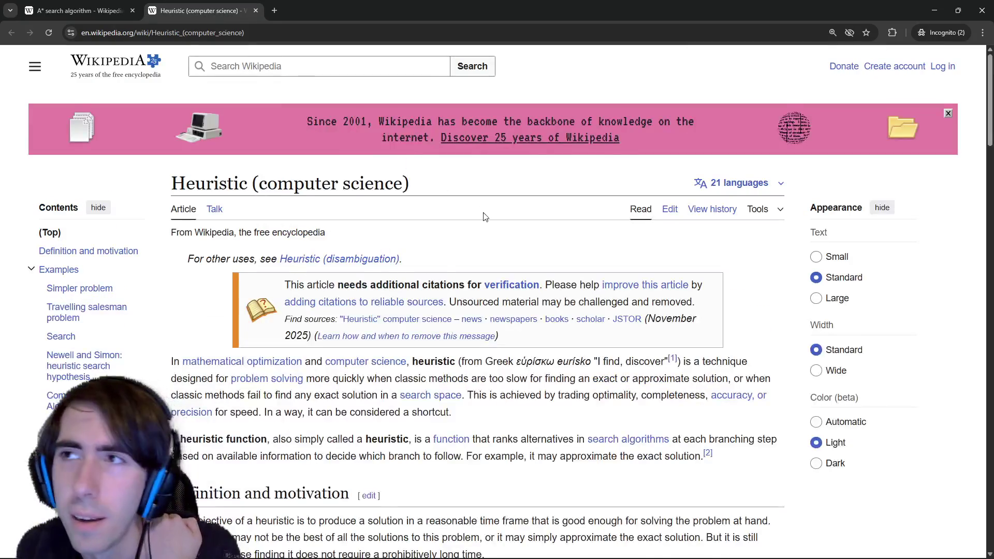
scroll(485, 217, "down", 2)
scroll(486, 207, "up", 1)
scroll(488, 201, "down", 2)
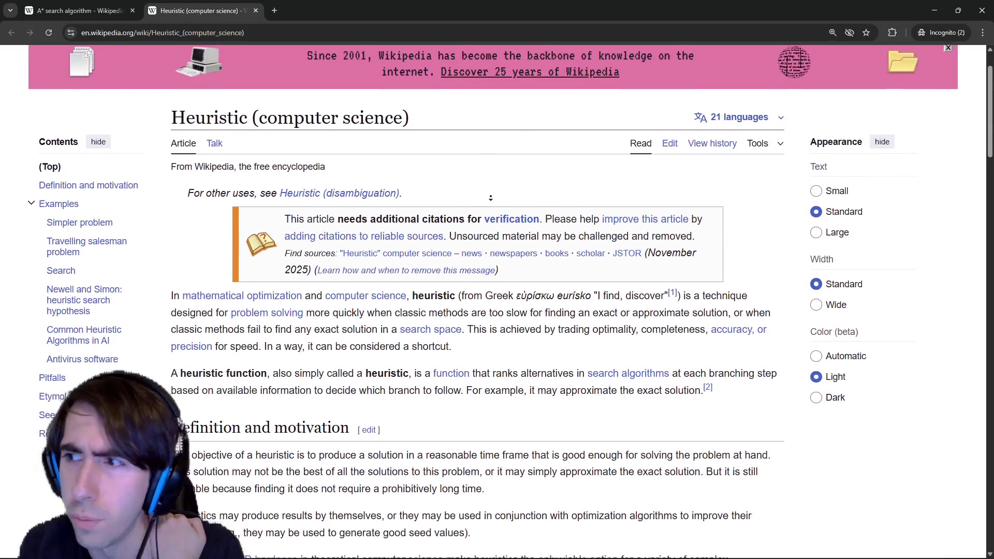
scroll(487, 205, "down", 2)
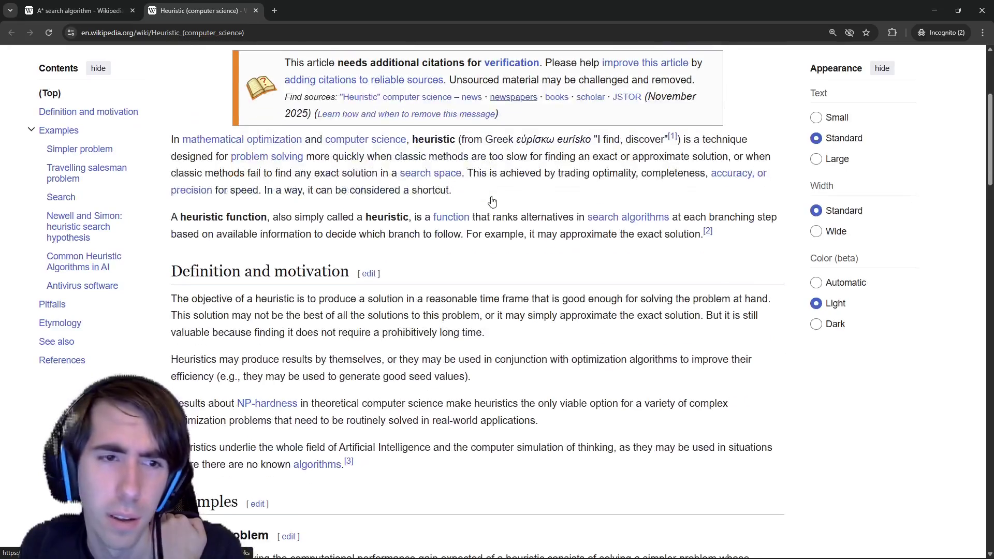
scroll(477, 207, "up", 2)
Return to the A* article tab and read its opening text
left_click(111, 2)
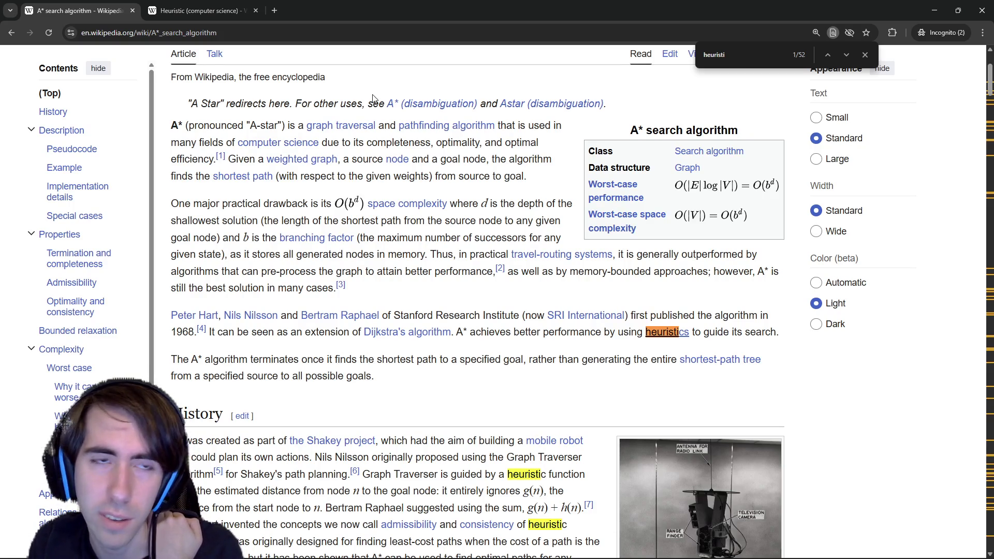
mouse_move(331, 75)
left_mouse_down()
mouse_move(171, 77)
mouse_move(210, 105)
mouse_move(218, 91)
left_mouse_up()
double_click(176, 77)
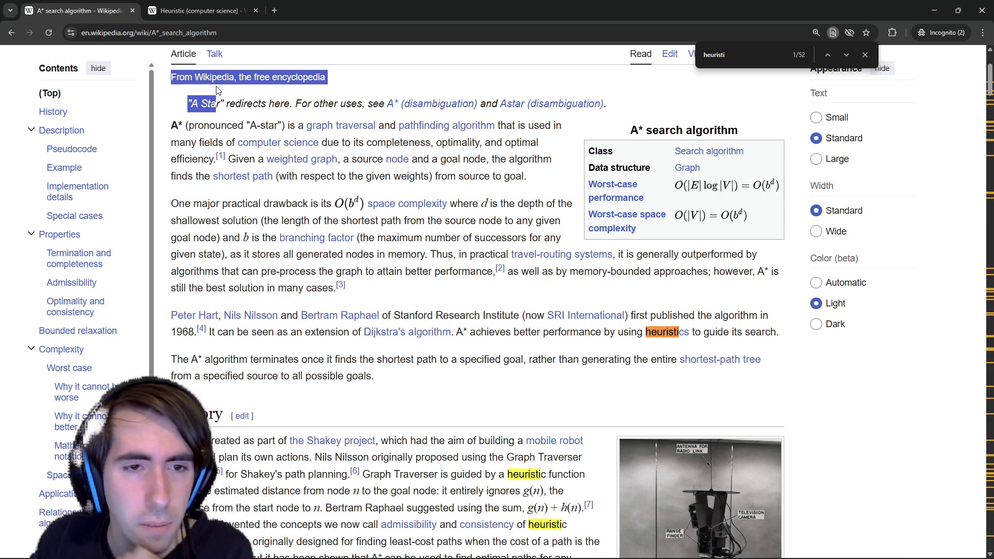
scroll(487, 216, "down", 1)
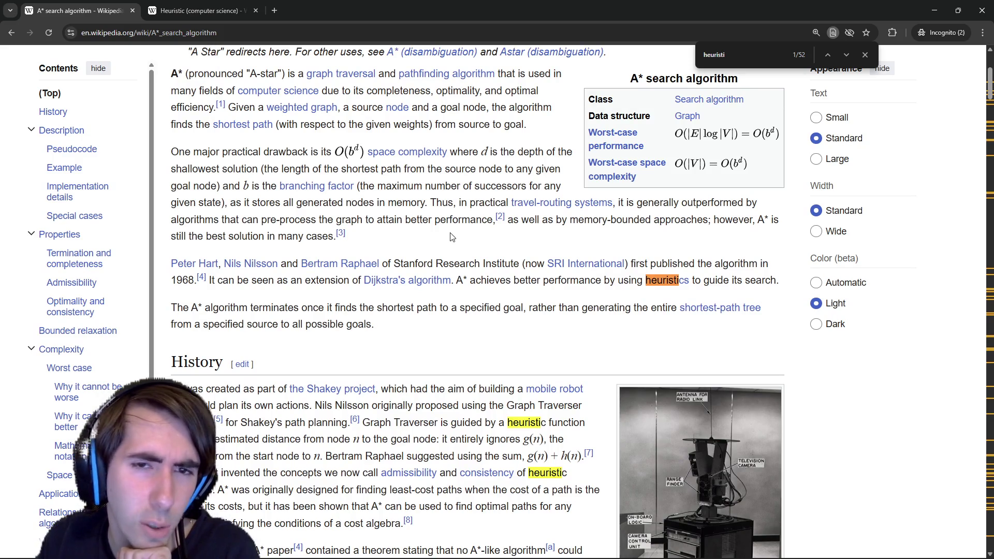
scroll(443, 176, "up", 1)
scroll(442, 177, "up", 3)
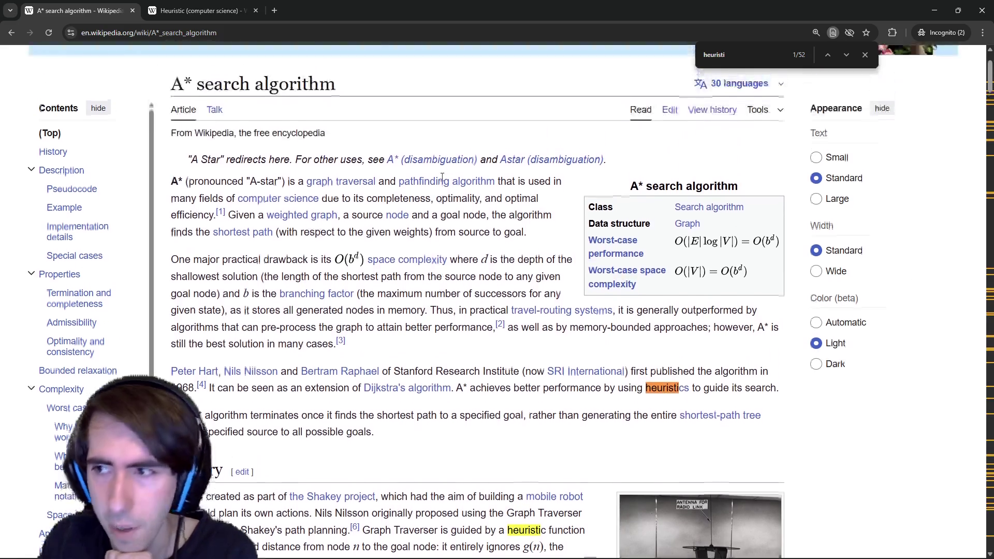
scroll(443, 181, "down", 1)
mouse_move(443, 182)
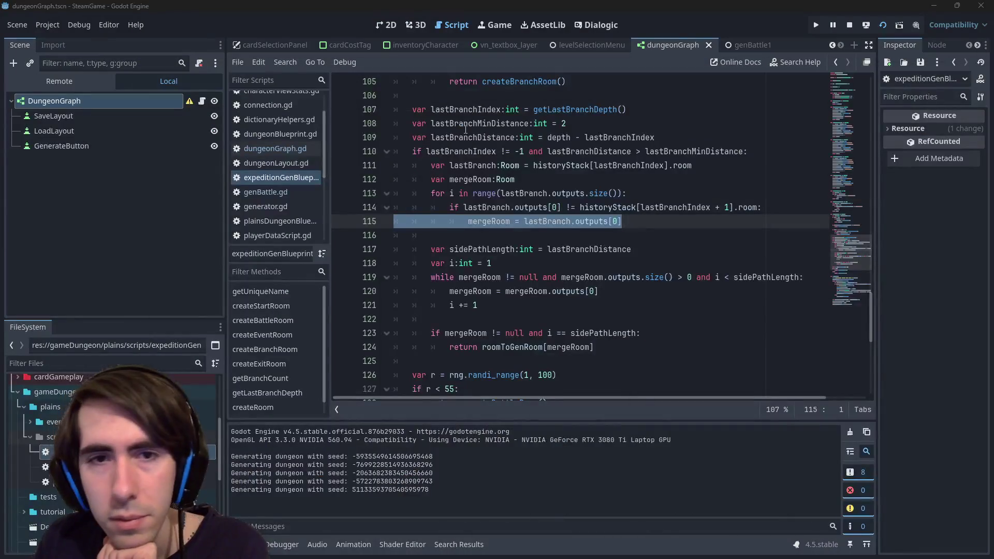
Bring the merge code into view and place the caret on blank line 106
scroll(524, 138, "up", 1)
left_click(524, 138)
scroll(524, 138, "down", 2)
scroll(529, 141, "up", 1)
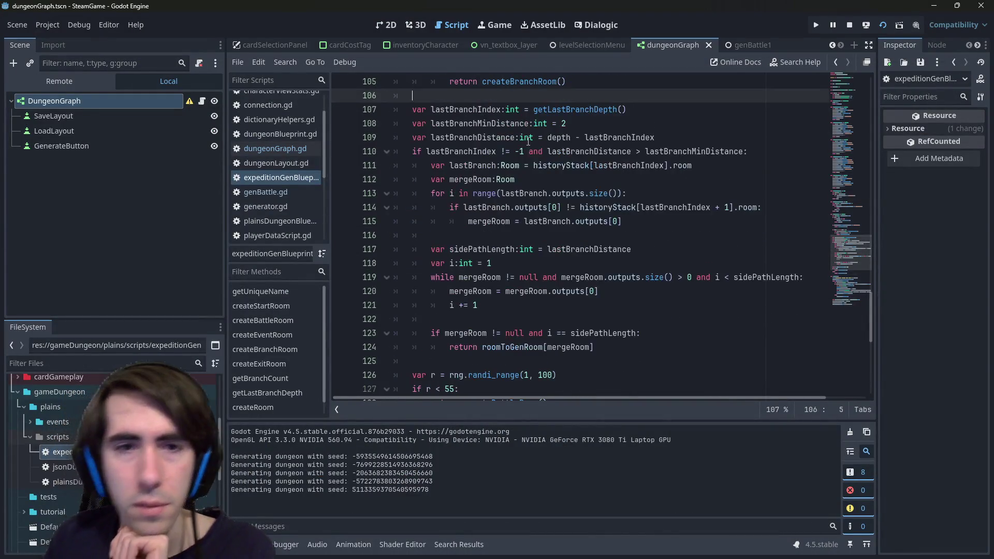
Add '# Converge' and a TODO line: instead of each path having the same amount of nodes
key("Return")
key("BackSpace")
type("#")
key("BackSpace")
key("Tab")
type("# Converge")
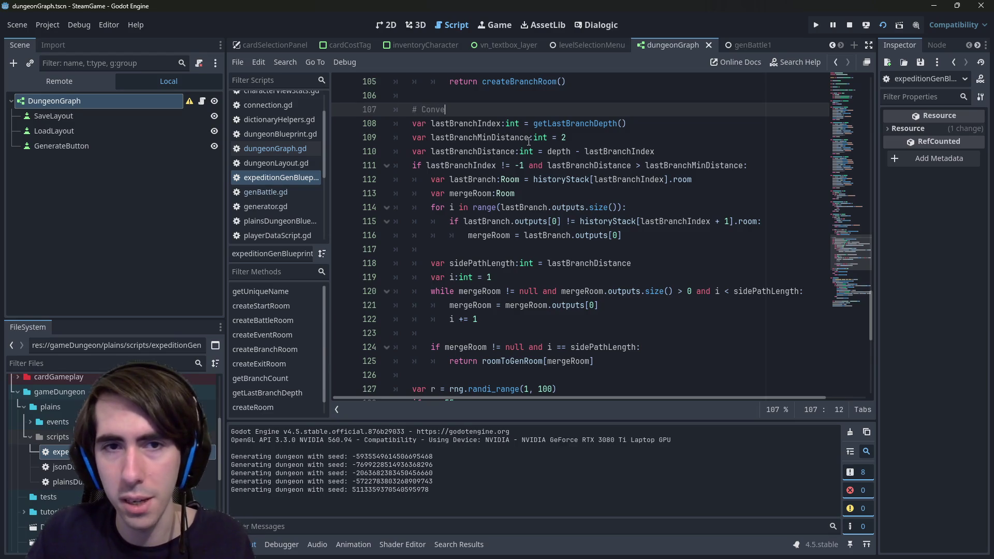
key("Return")
type("/")
type(" TODO")
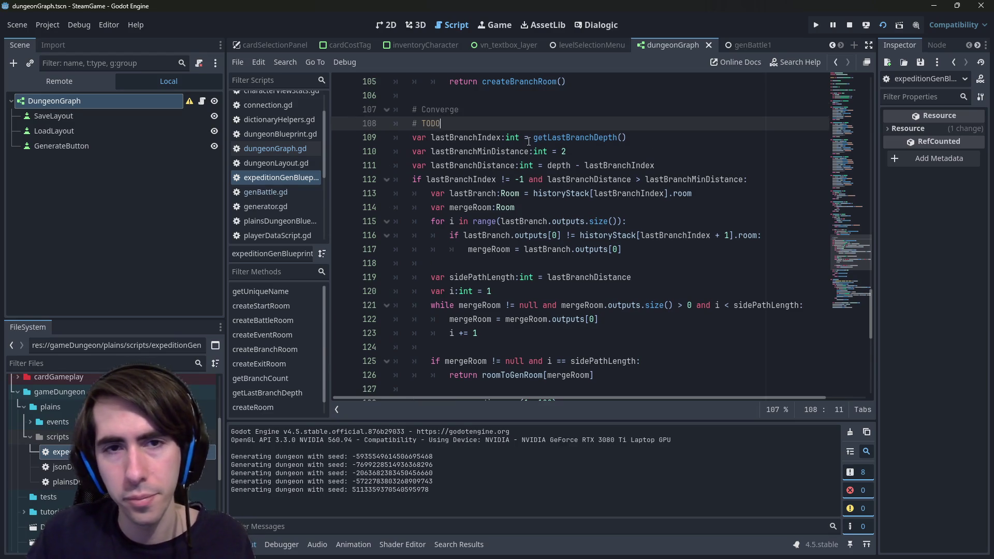
type("instead of")
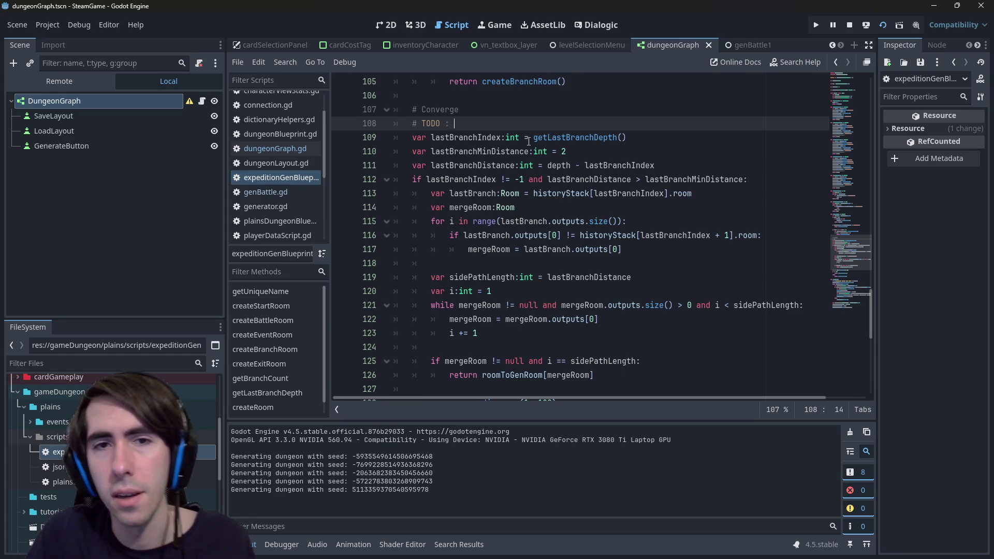
type(" having each path ")
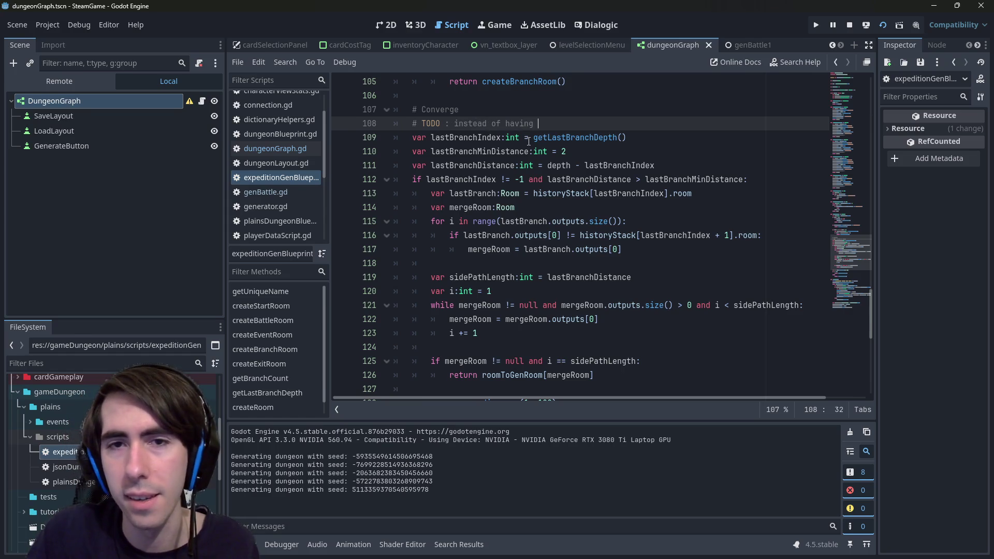
type("be t")
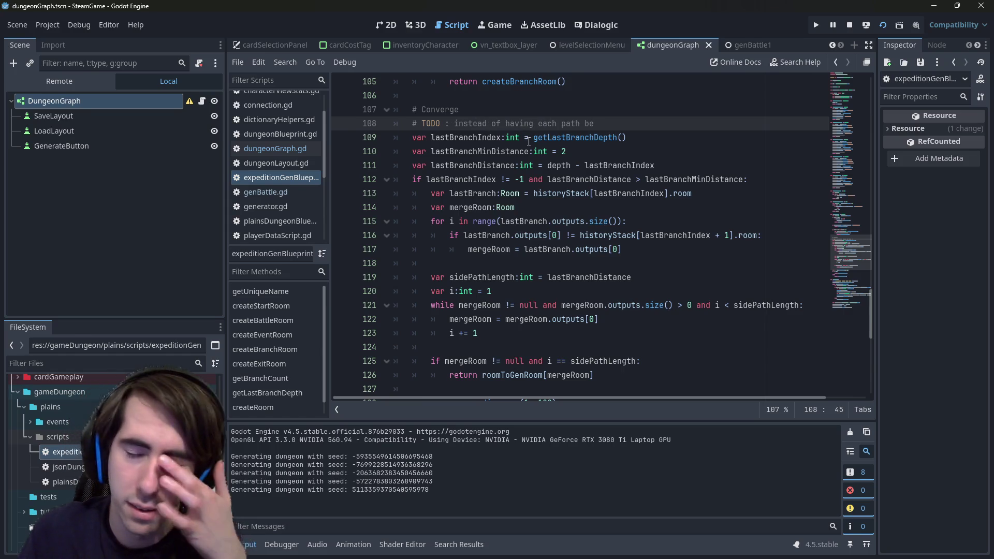
type("he same")
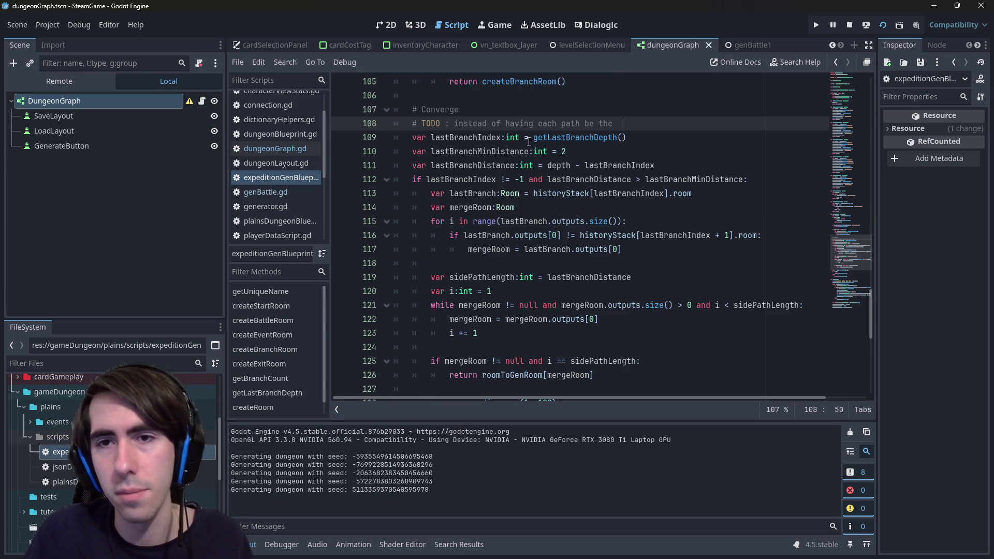
type("amount of nodes,")
Continue the TODO: same difficulty instead, via a room-type heuristic; stop the game
key("Return")
type("# make it so th")
key("BackSpace")
key("BackSpace")
type("it is the same difficulty ins")
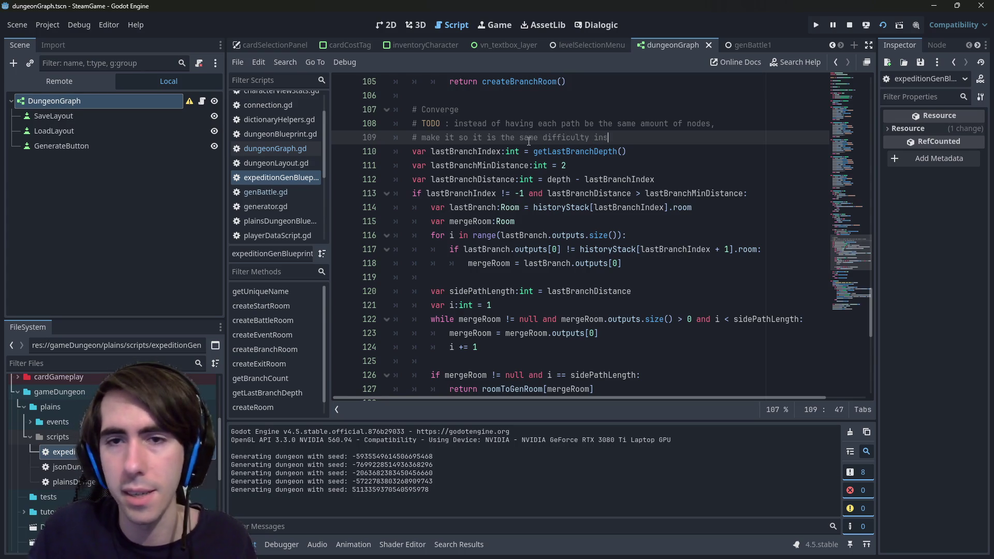
type("tead,")
key("Return")
type("# using a heuristic")
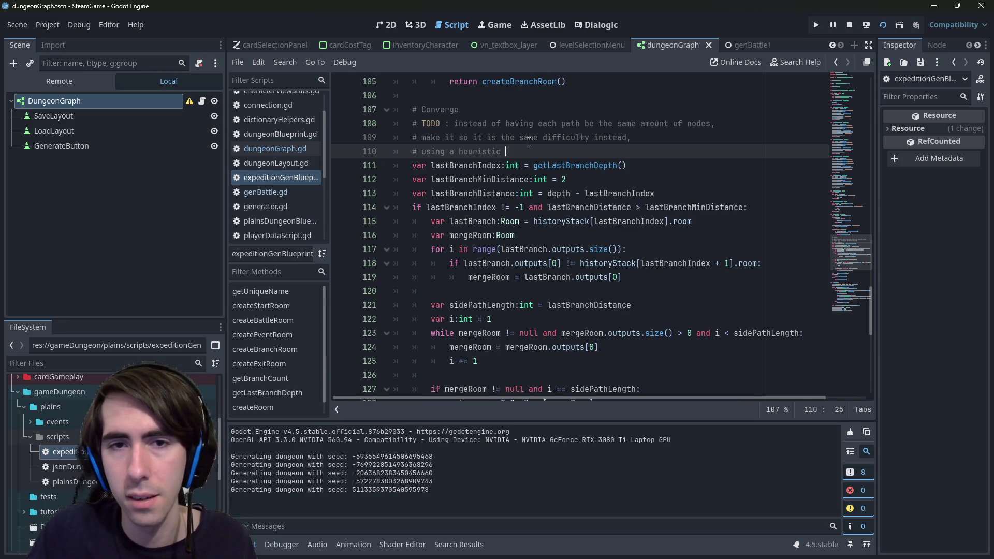
type("mputed from th")
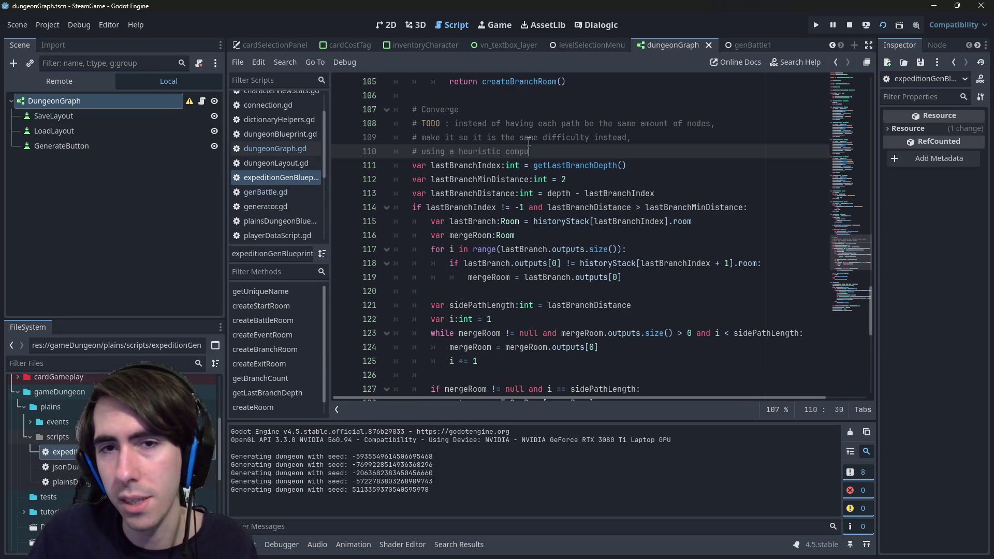
type("e type of room")
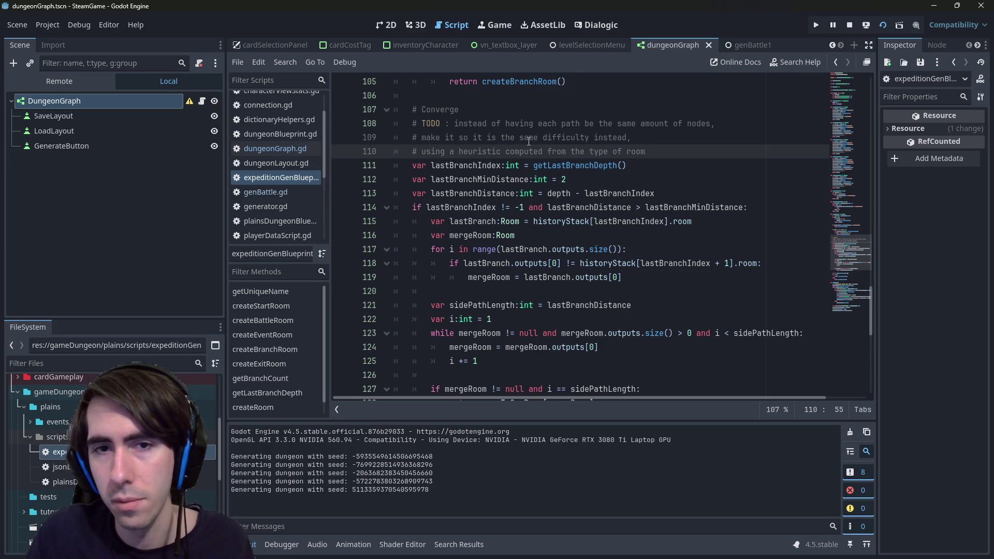
key("Escape")
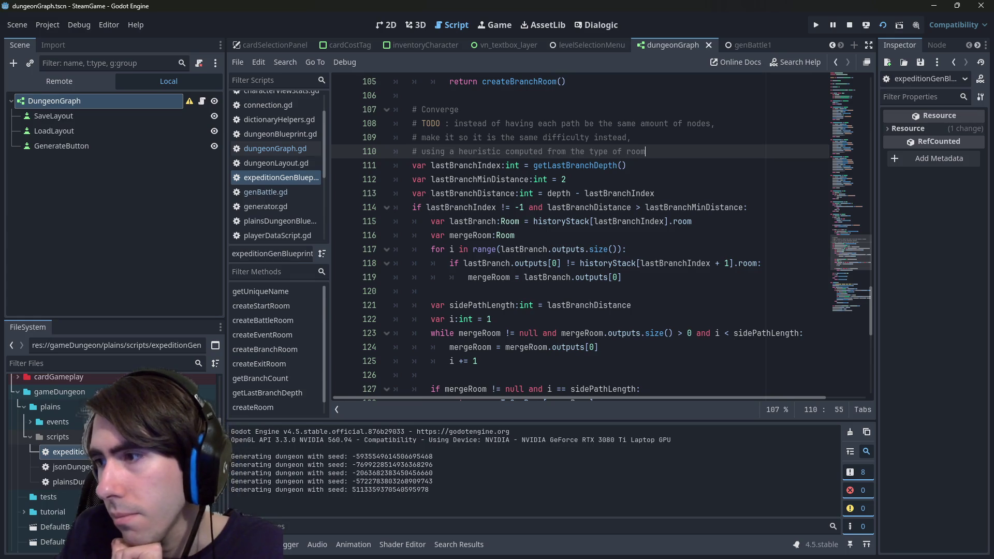
key("F8")
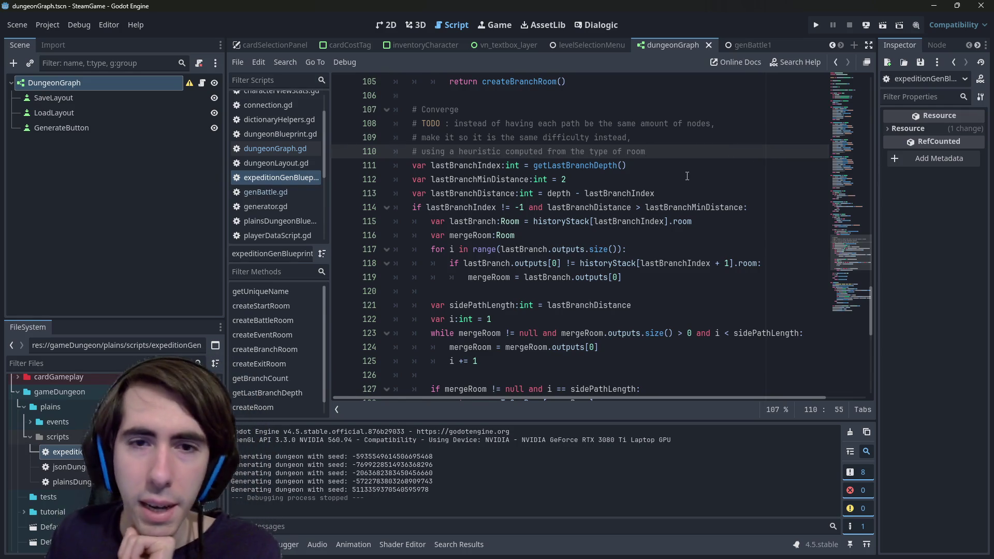
Add a comment line below line 110: 'same for the total depth; make it'
scroll(687, 176, "up", 6)
left_click(496, 179)
key("shift+Home")
key("shift+Home")
scroll(532, 201, "down", 1)
left_click(679, 360)
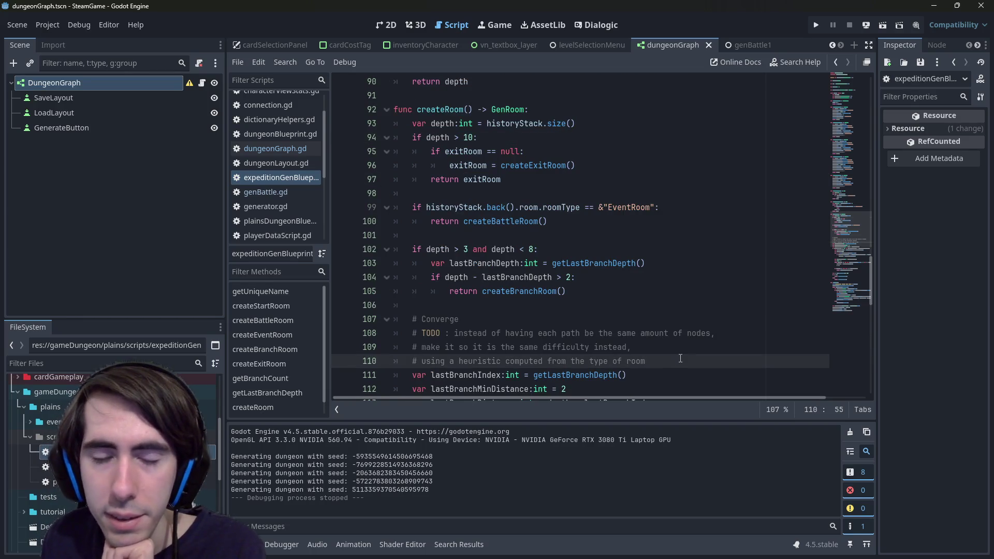
key("Return")
type("# same f")
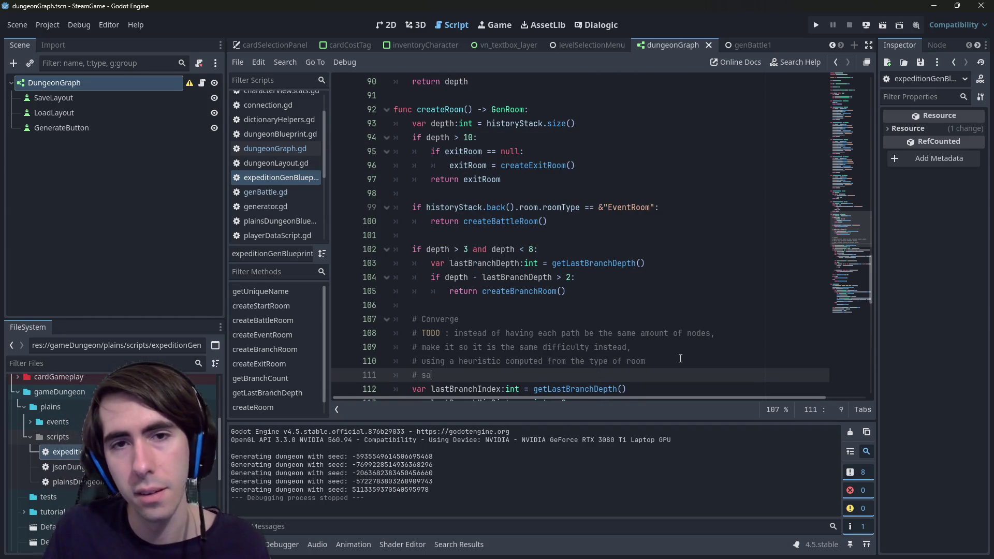
type("or the total depth")
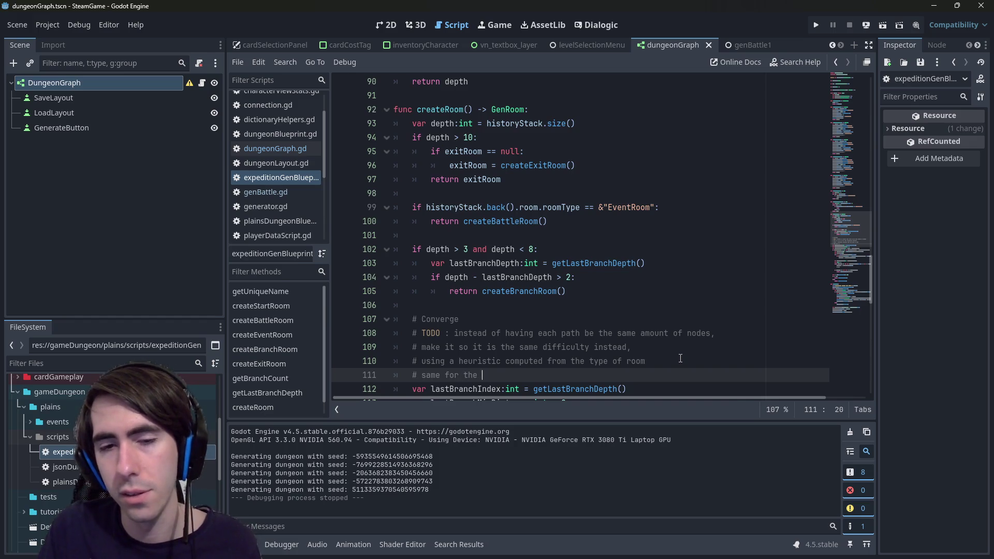
type("; ")
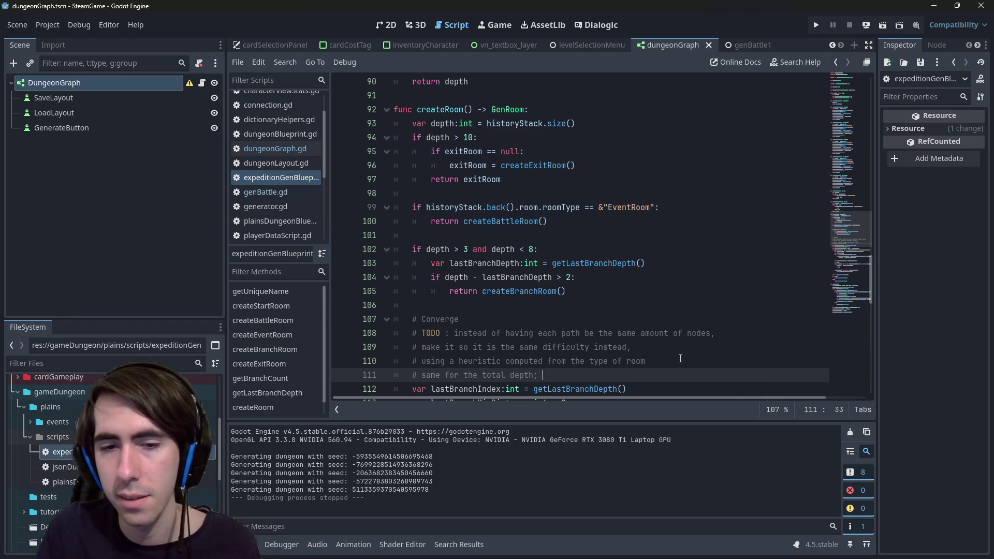
type("make it  based")
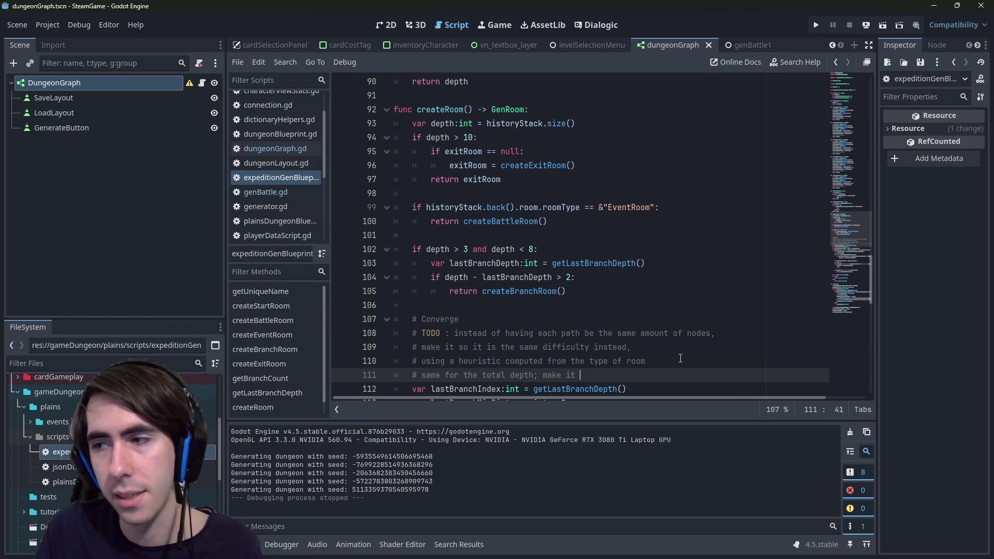
key("ctrl+BackSpace")
key("BackSpace")
type("b")
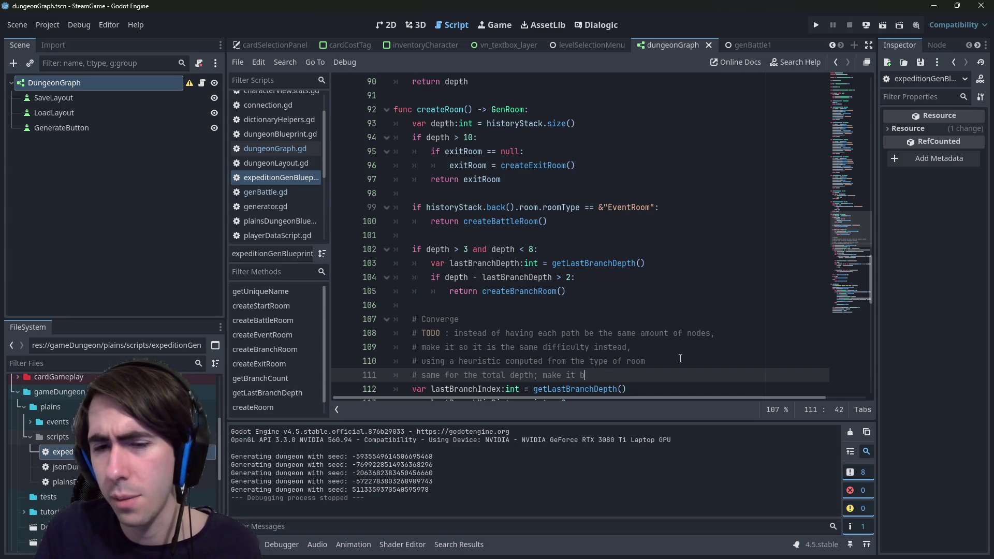
key("ctrl+shift+Left")
key("ctrl+shift+Left")
key("ctrl+shift+Left")
key("ctrl+shift+Left")
key("ctrl+shift+Left")
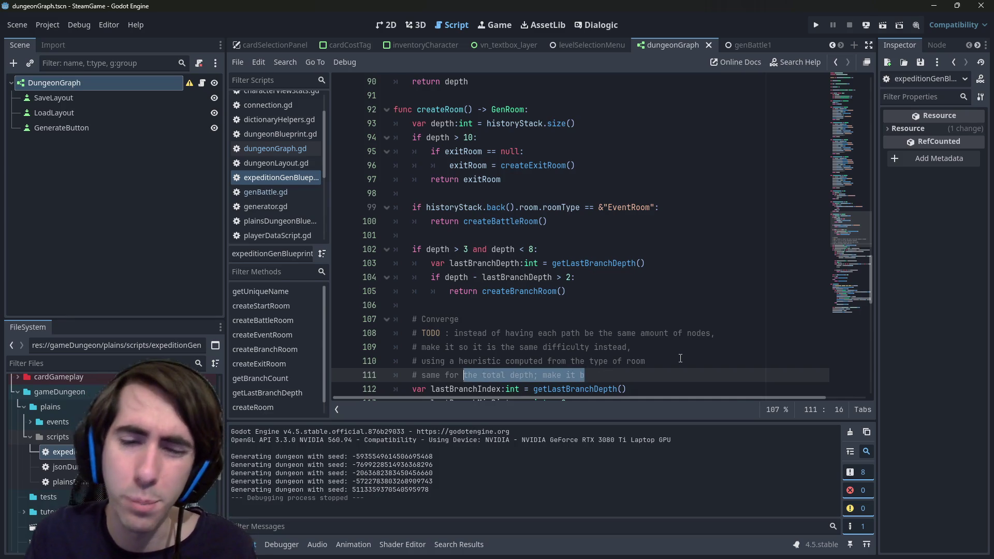
key("BackSpace")
key("BackSpace")
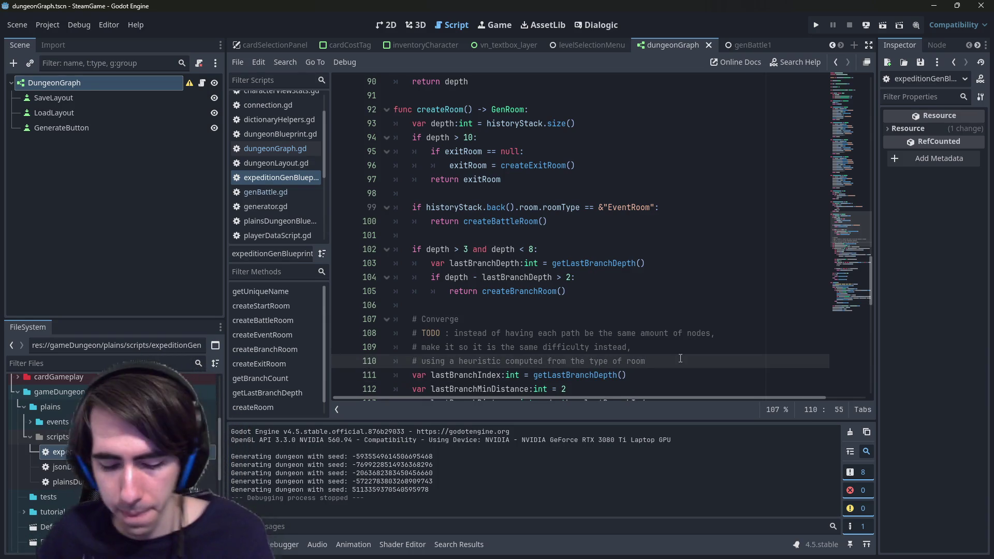
key("ctrl+z")
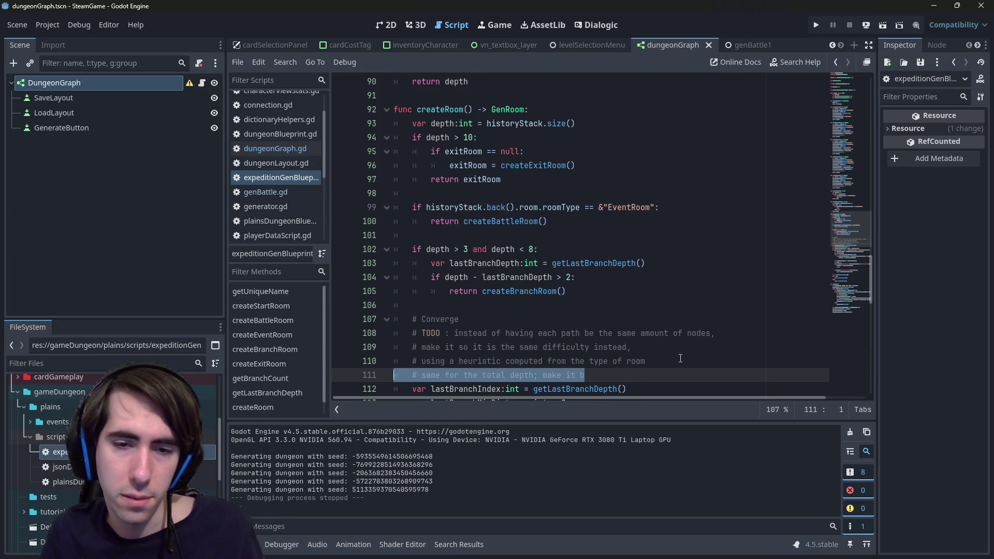
key("ctrl+z")
Reword it to 'TODO: same for the total depth? make it be the same difficulty instead?'
key("ctrl+Left")
type("TODO:")
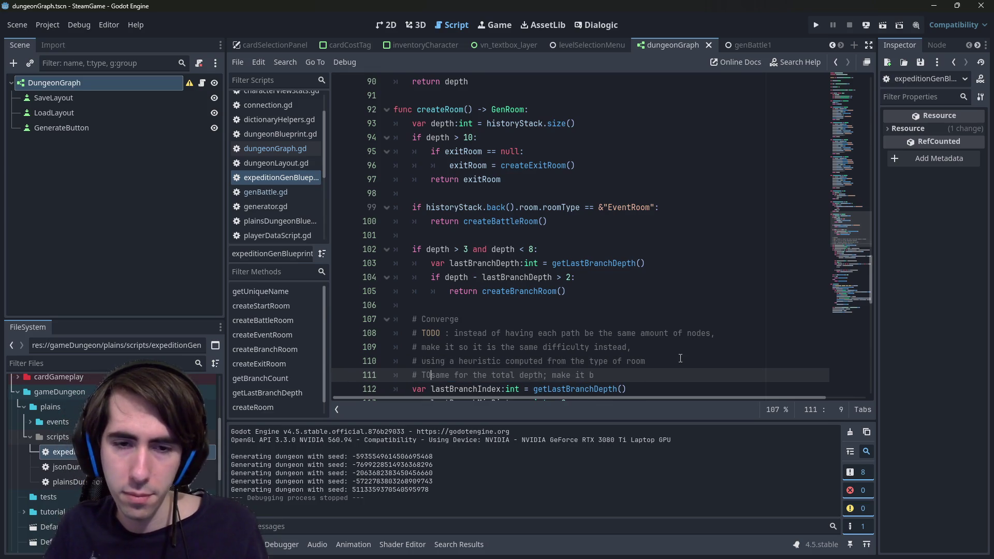
key("ctrl+Right")
key("Delete")
type("?")
key("BackSpace")
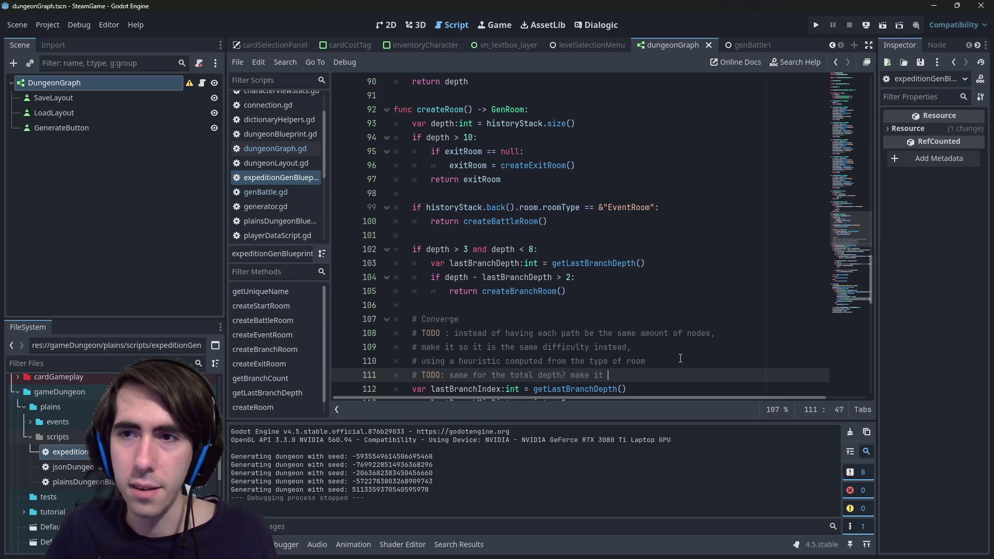
type("be the same diffic")
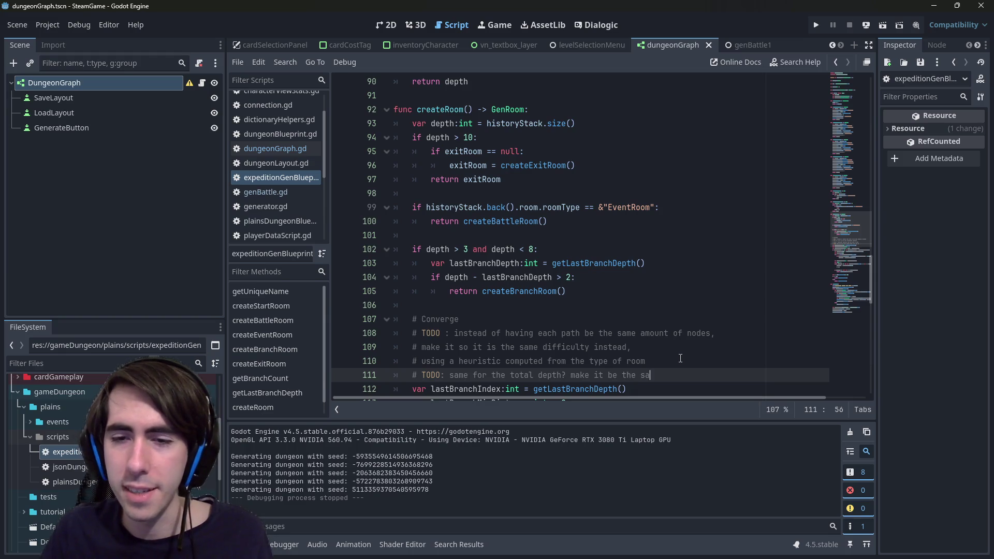
type("ulty instead?")
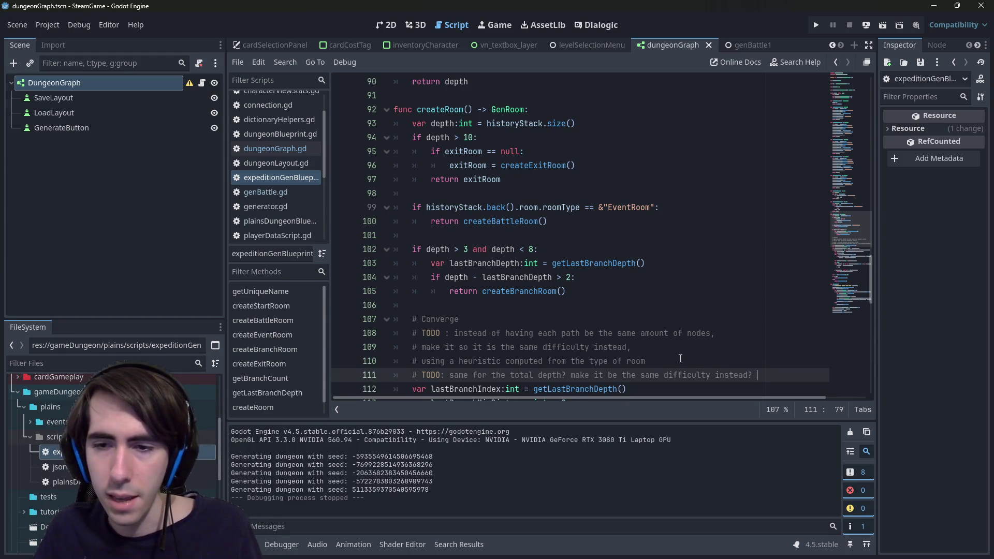
Add a '# take time into account?' comment line beneath it
key("Return")
type("# take time ")
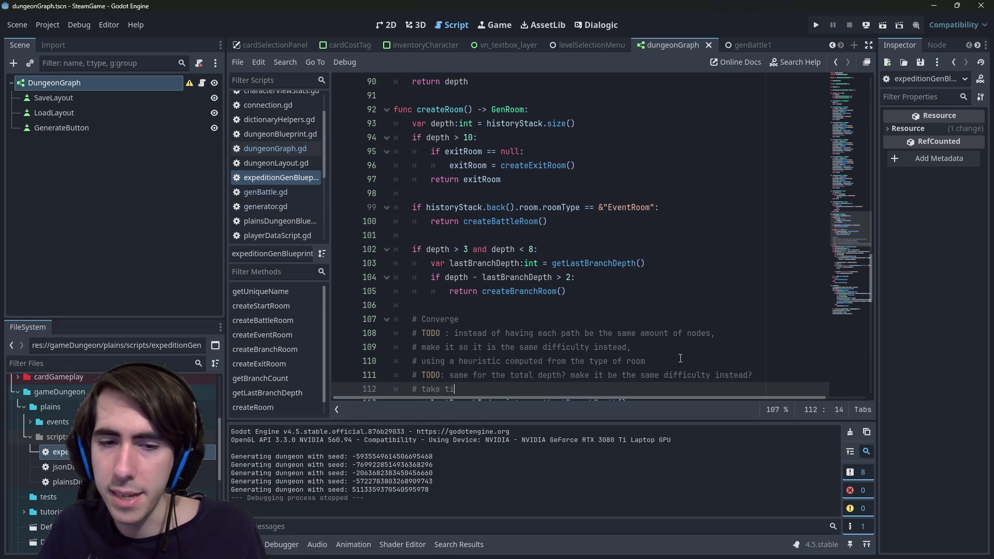
type("into account?")
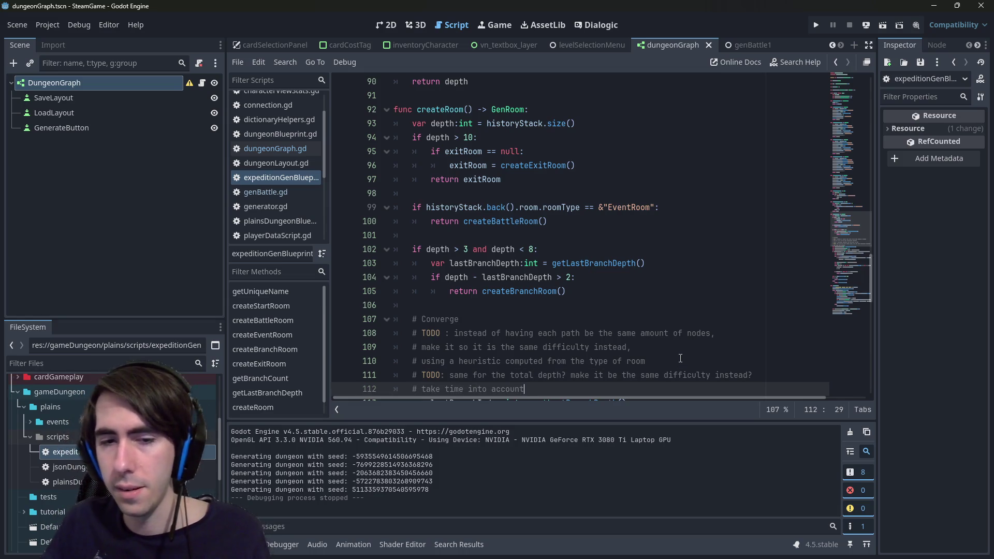
key("ctrl+Left")
Make line 112 read 'take play time into account?' ending with '(to not have 100 events)'
type("play")
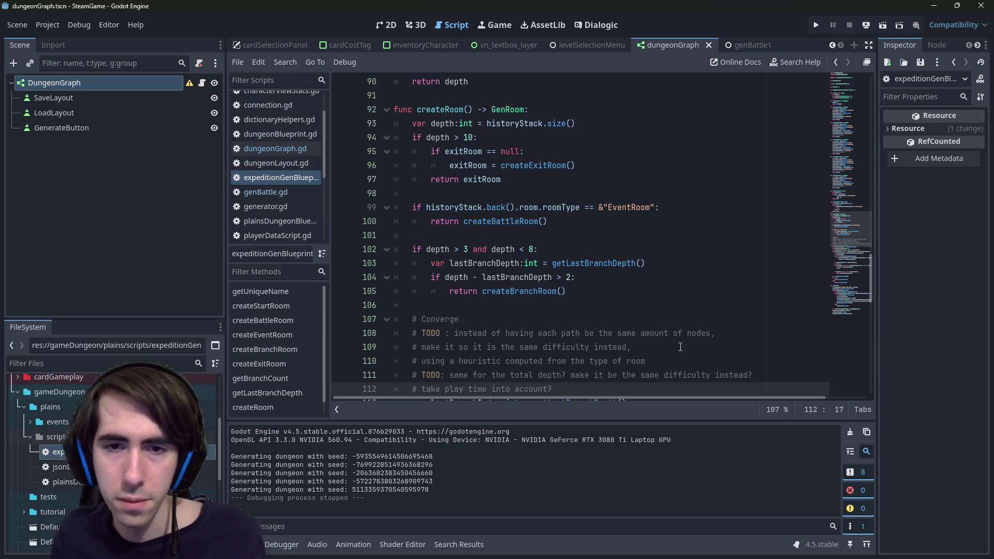
scroll(681, 346, "down", 3)
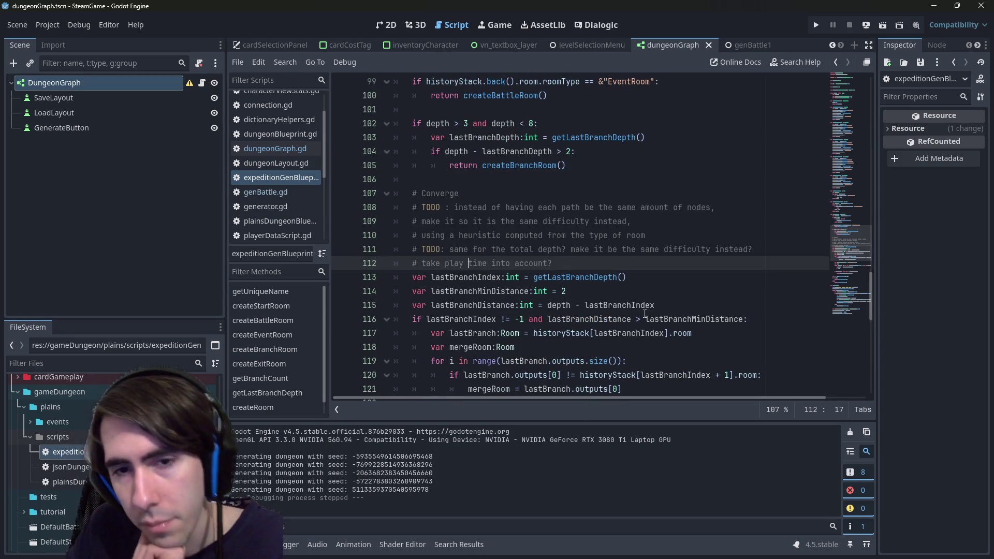
double_click(454, 263)
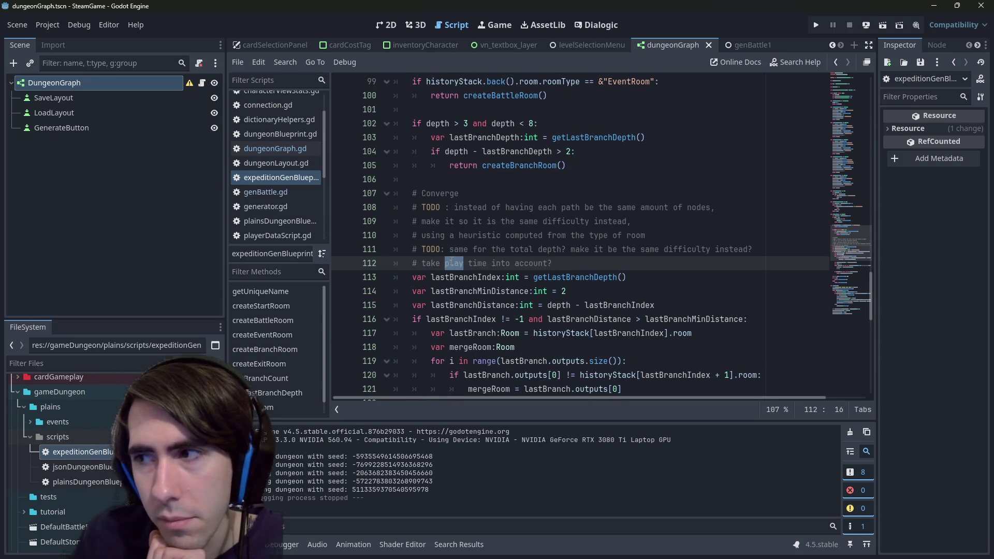
left_click(563, 268)
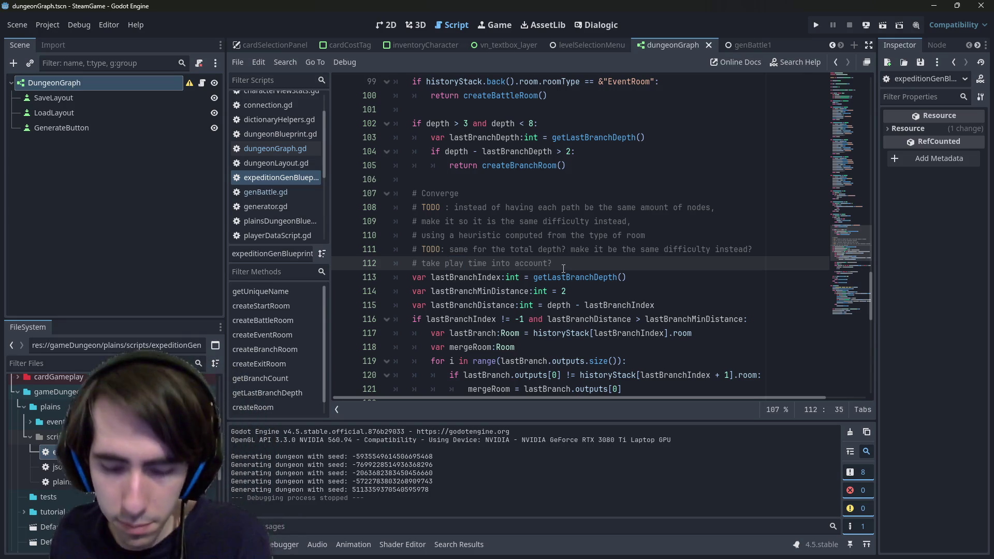
type("to not have 100 ")
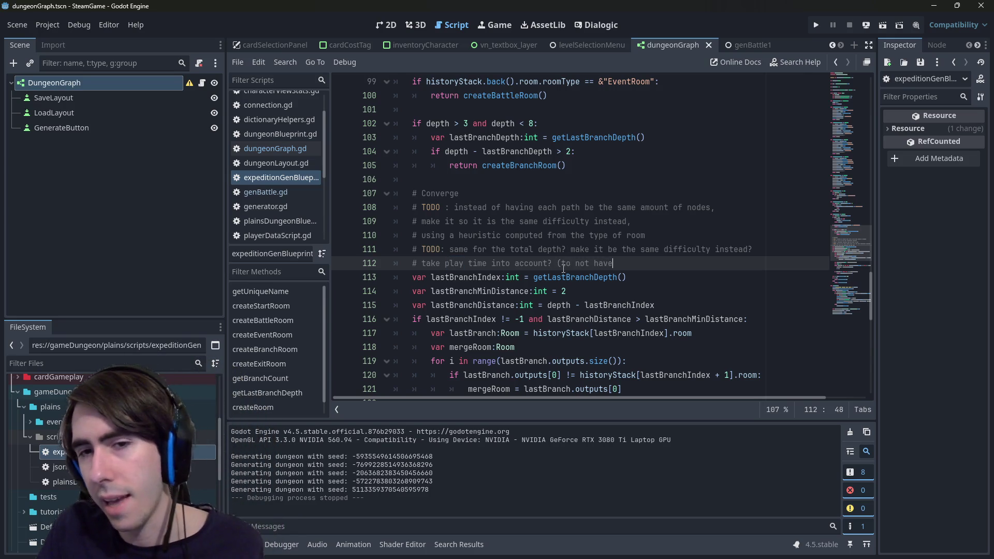
type("events)")
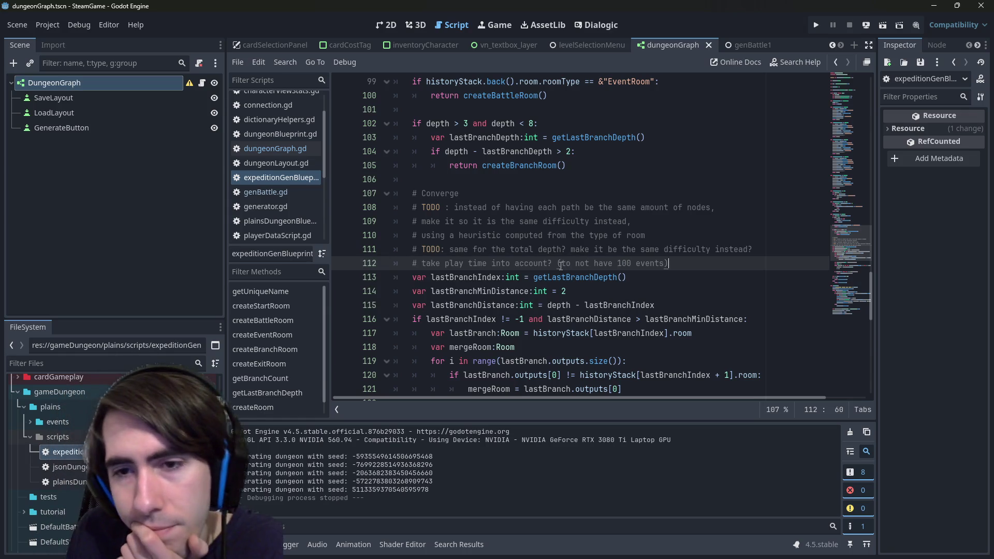
scroll(596, 269, "down", 2)
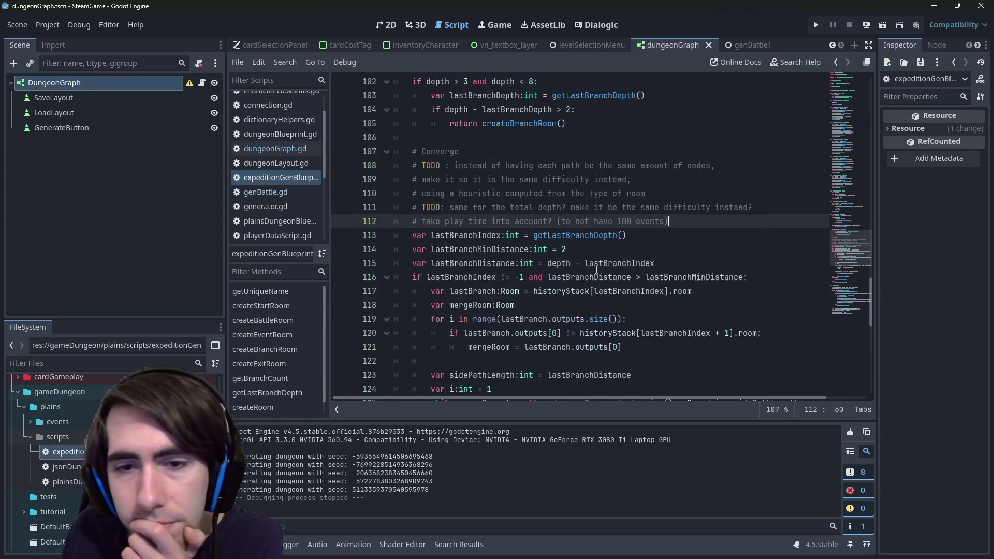
scroll(596, 270, "down", 1)
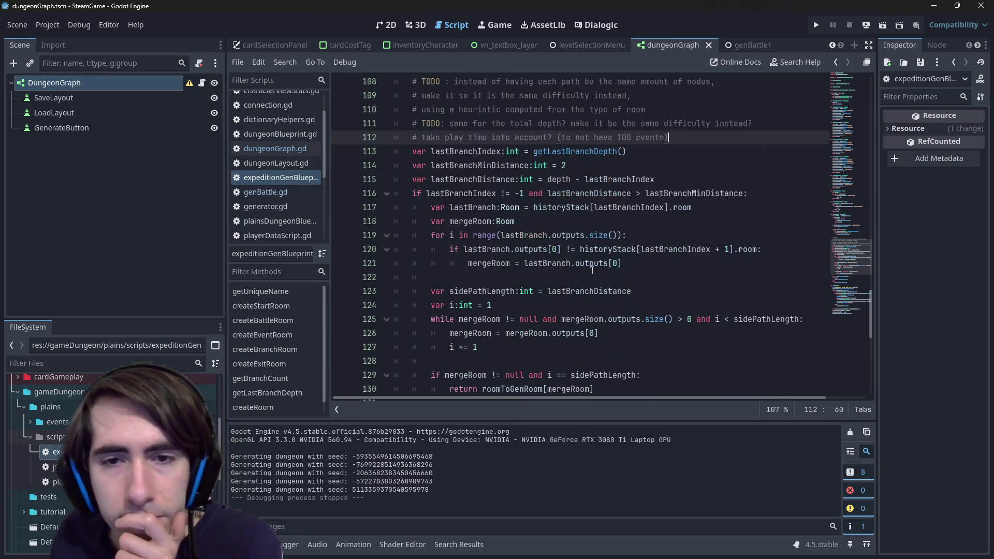
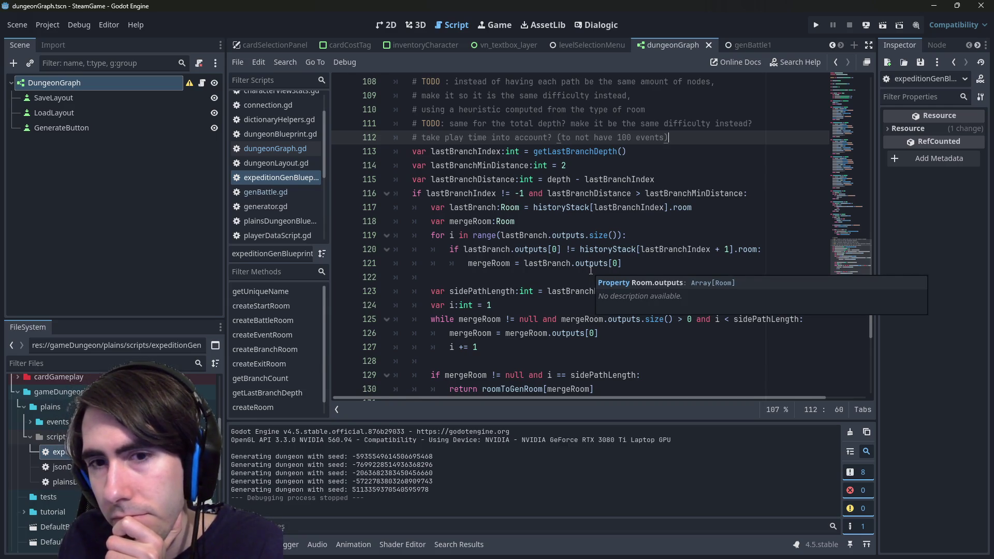
Review the branch-merging code in createRoom and launch the dungeonGraph scene with F6
scroll(590, 270, "up", 1)
scroll(606, 264, "up", 1)
scroll(607, 263, "down", 1)
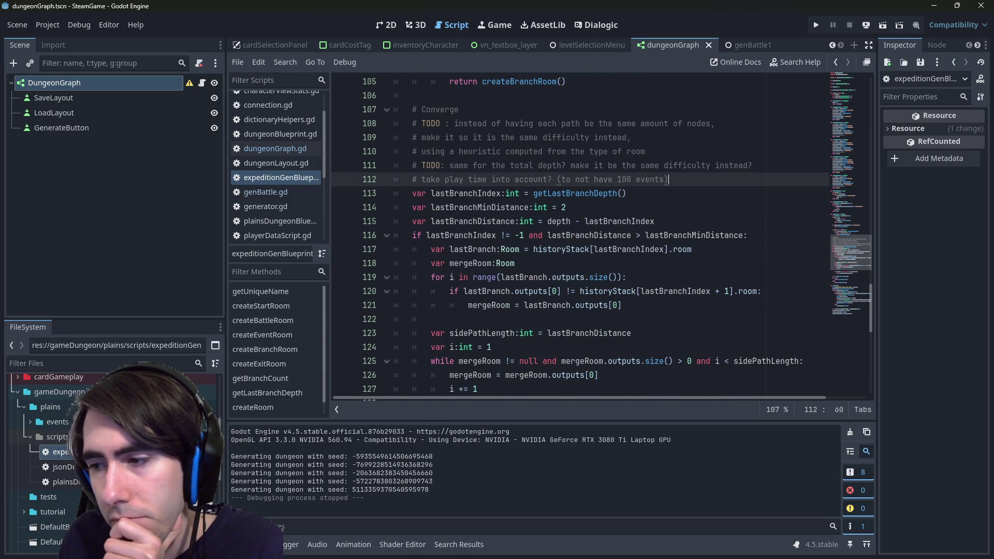
left_click(882, 25)
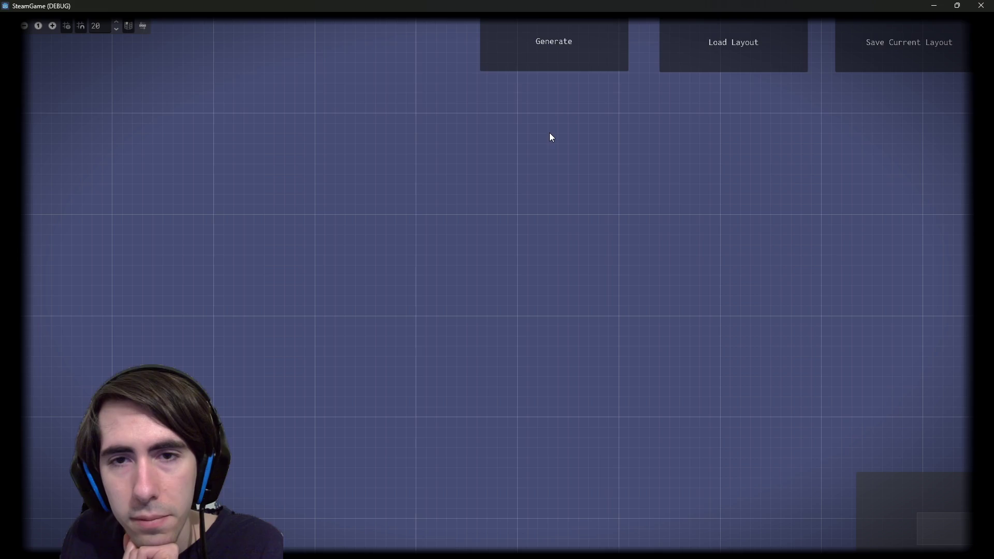
Generate several dungeon layouts, zooming and panning the node graph to inspect the branches
left_click(563, 42)
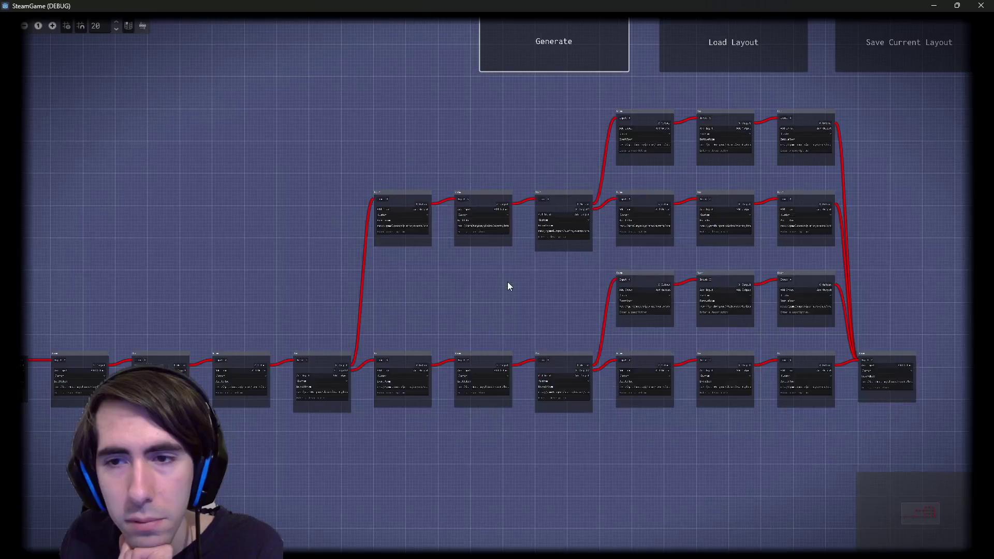
left_click(567, 39)
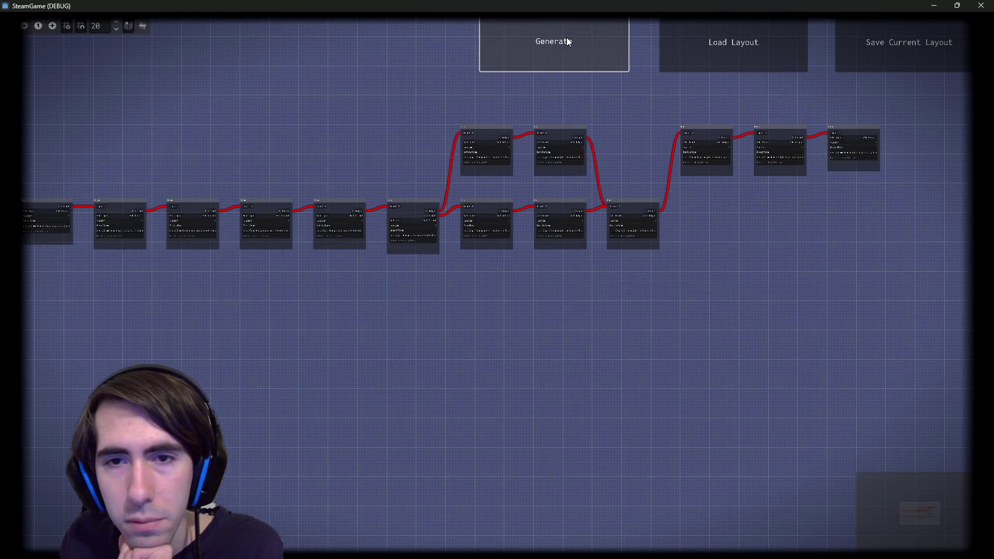
left_click(566, 37)
left_click(567, 37)
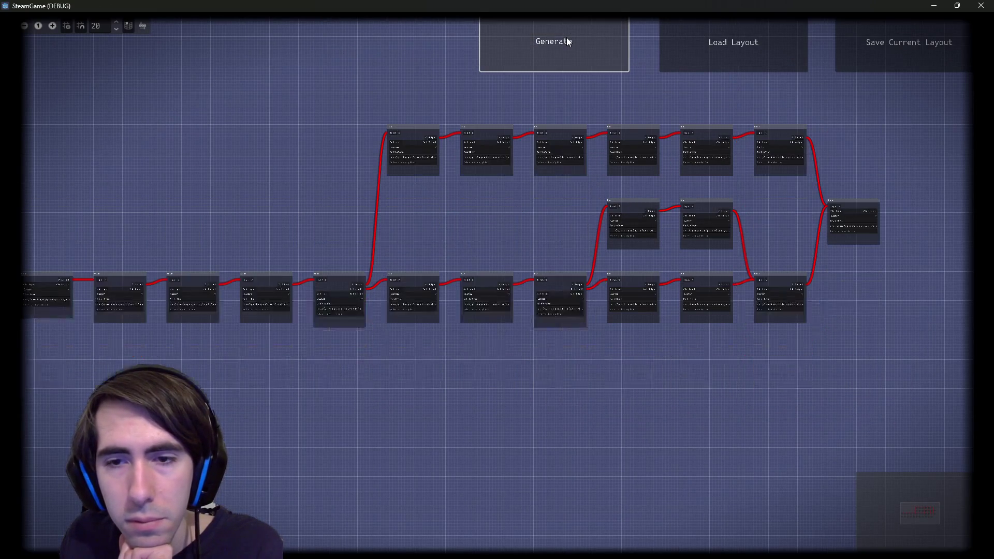
scroll(716, 275, "up", 2)
scroll(625, 249, "up", 3)
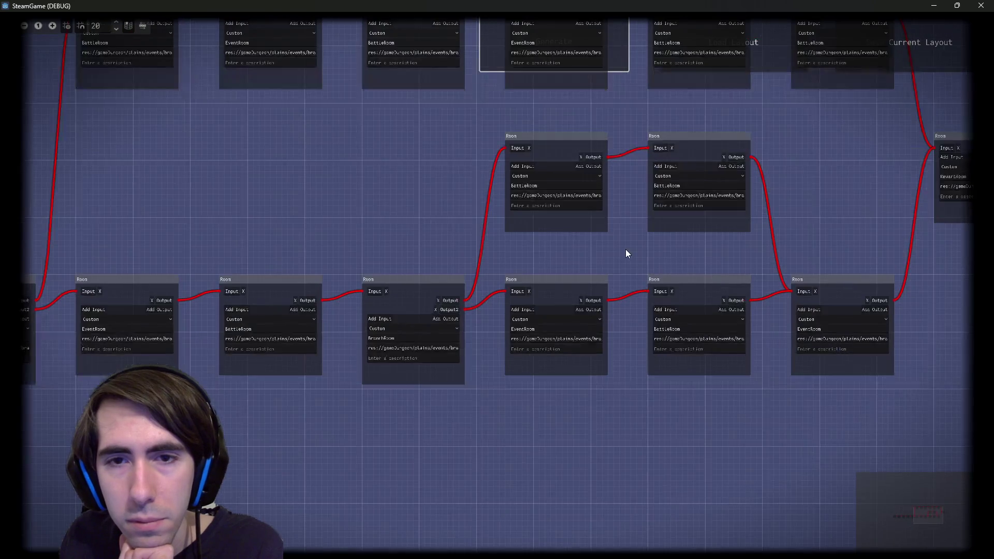
scroll(626, 254, "down", 5)
scroll(593, 262, "up", 5)
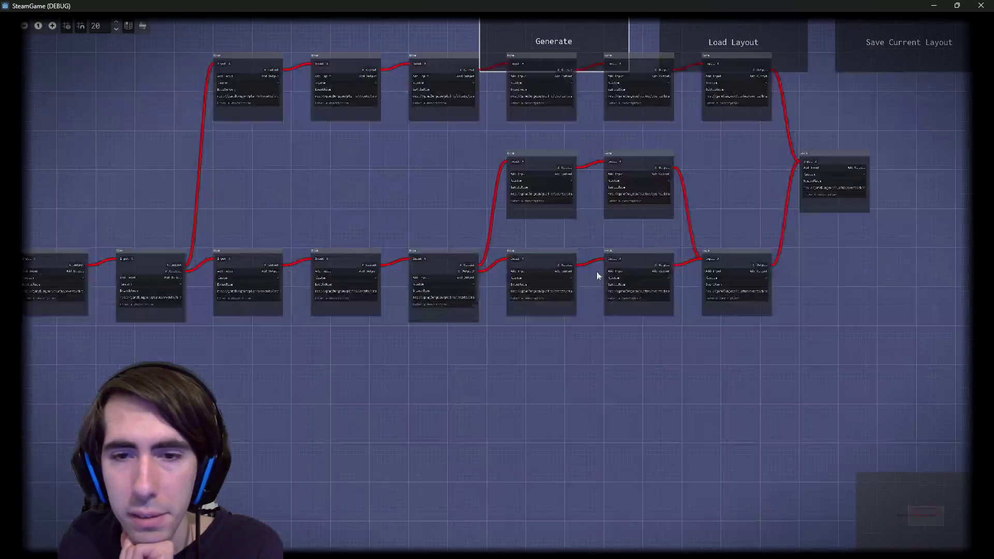
scroll(616, 296, "down", 6)
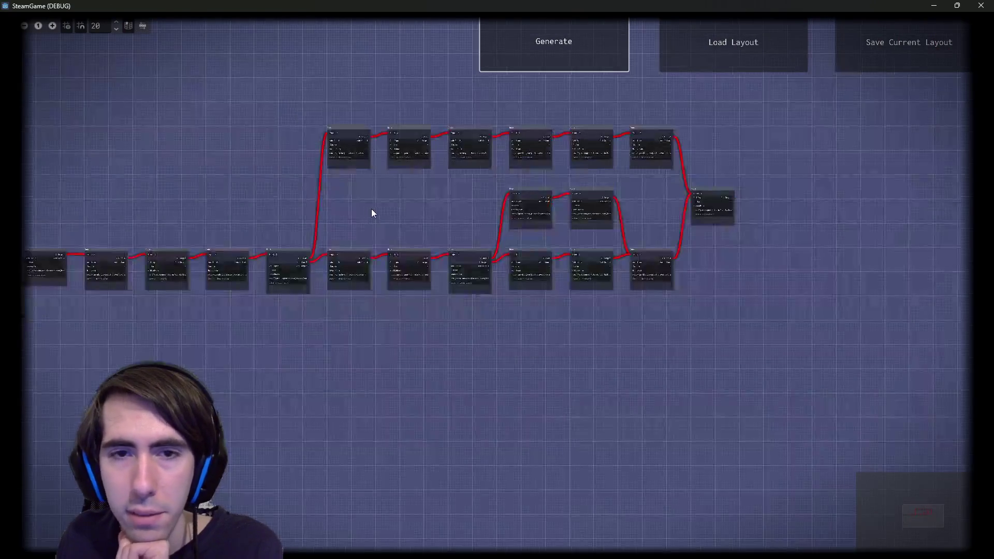
left_click_drag(371, 209, 504, 268)
Regenerate about ten more dungeon layouts to compare how the branches rejoin
left_click(547, 42)
left_click(548, 42)
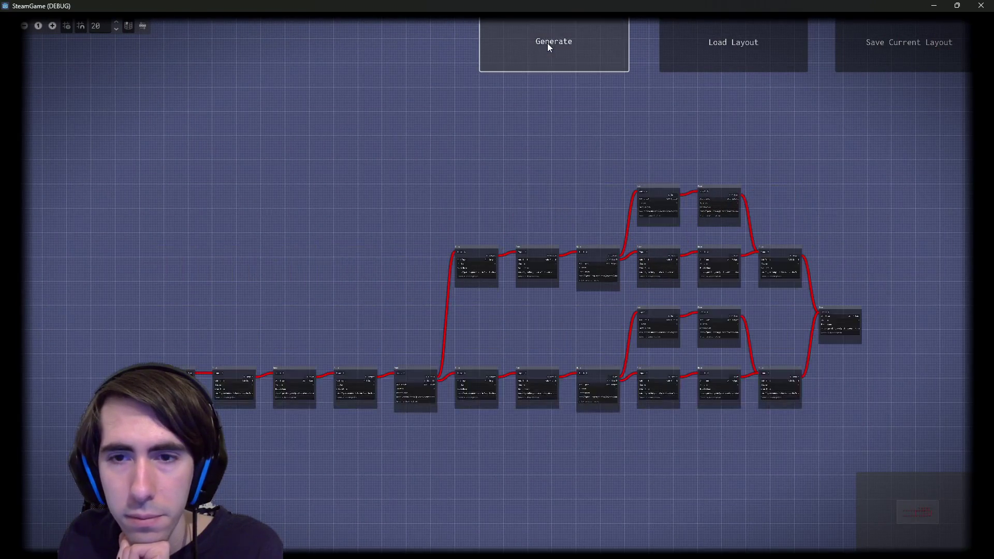
left_click(548, 43)
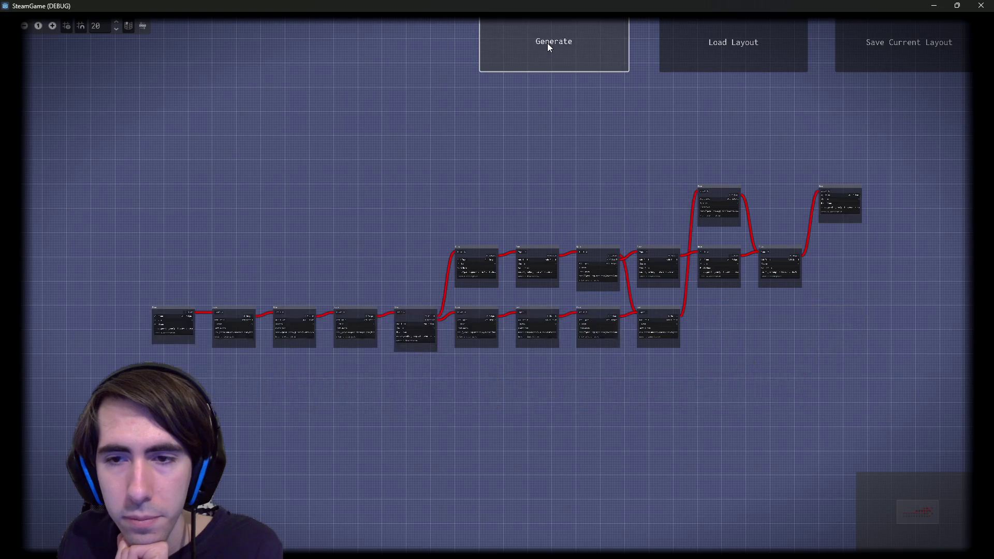
left_click(548, 42)
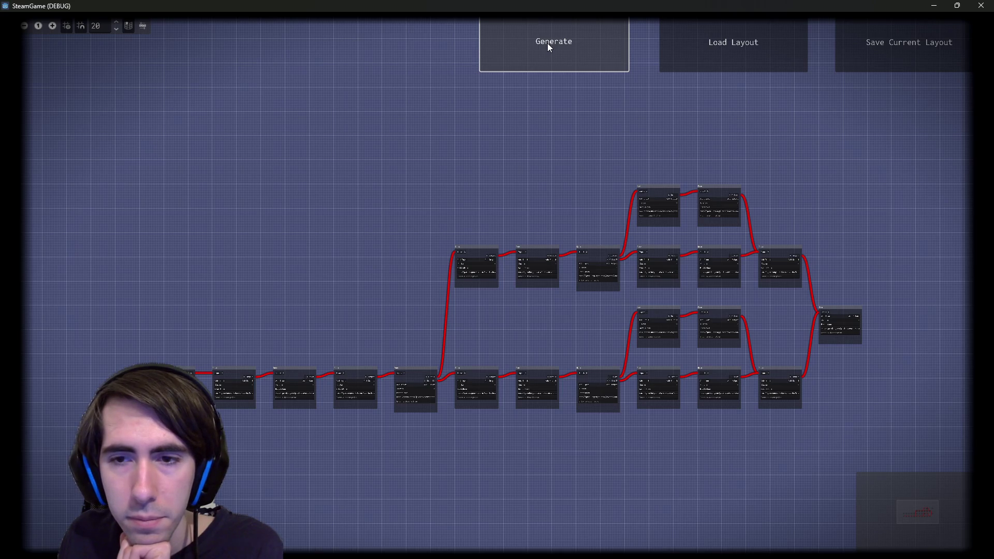
left_click(548, 43)
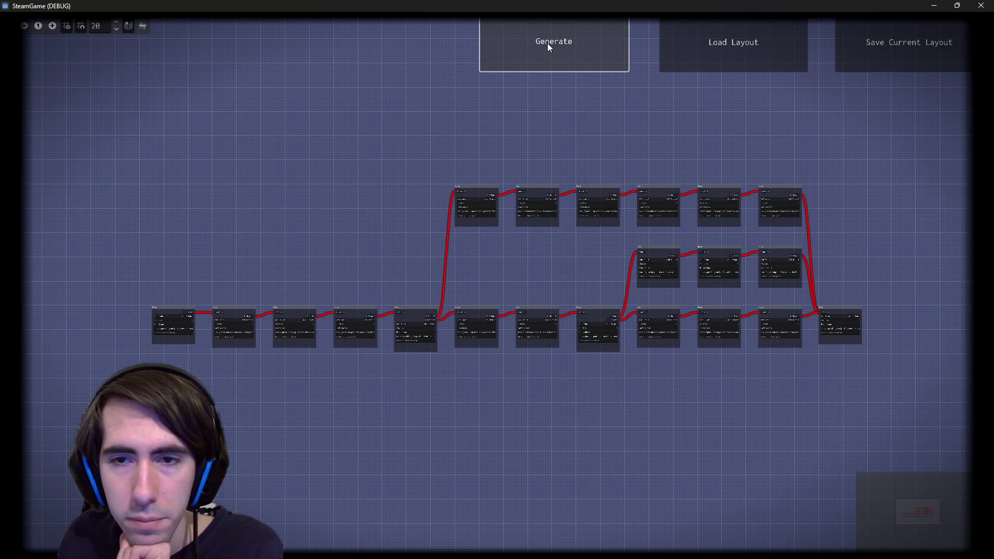
left_click(548, 42)
left_click(548, 42)
left_click(548, 42)
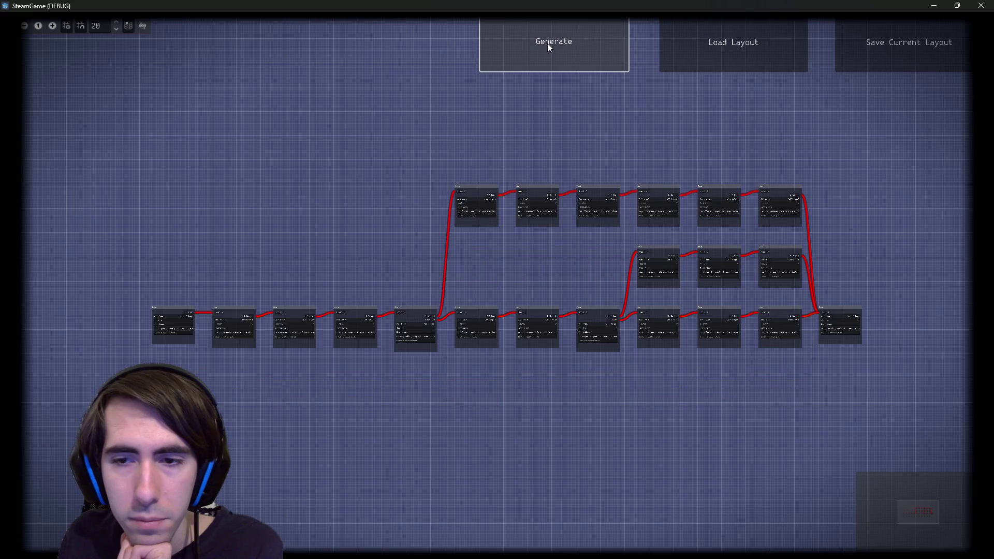
left_click(548, 42)
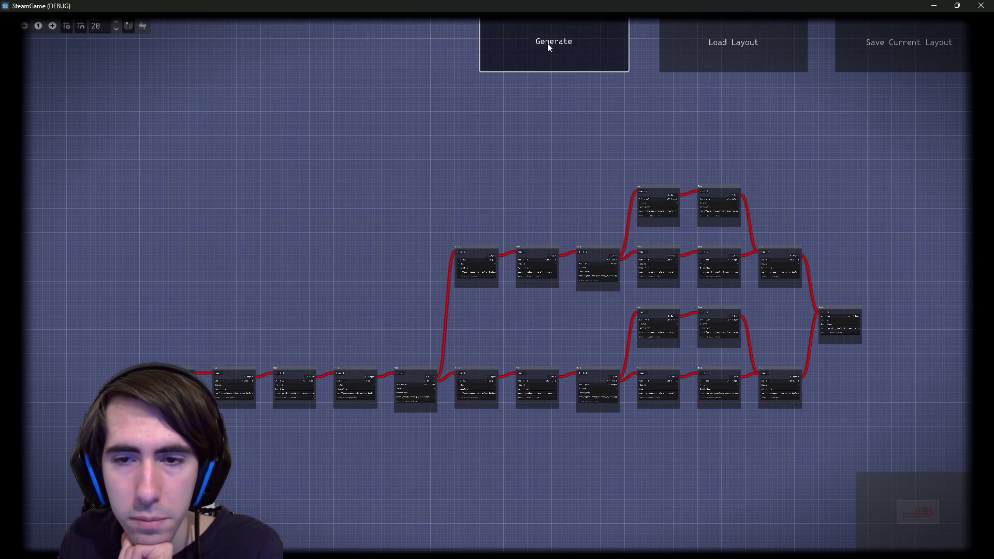
left_click(548, 42)
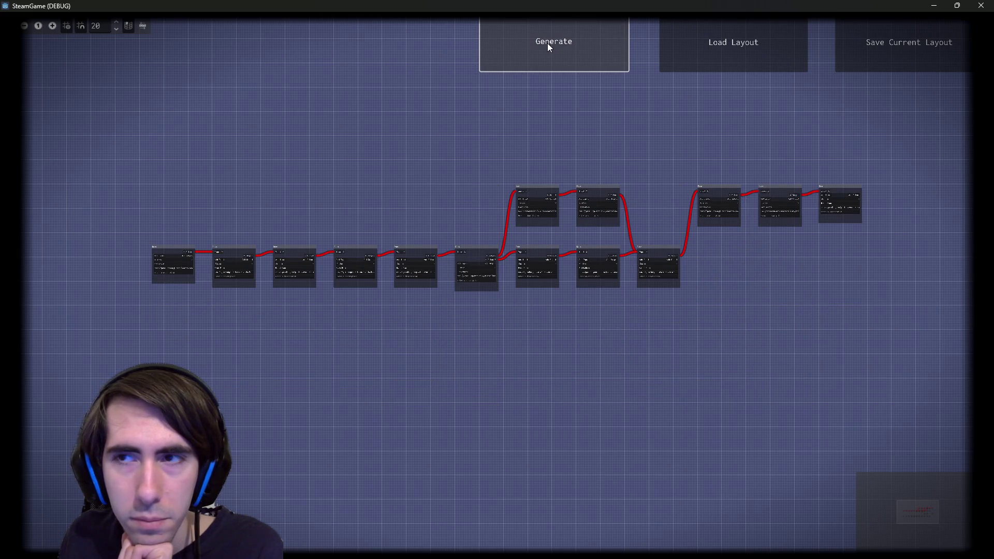
Close the game window and scroll back through the expeditionGenBlueprint script
left_click(981, 5)
scroll(578, 226, "down", 1)
scroll(577, 227, "up", 2)
mouse_move(624, 347)
left_mouse_down()
mouse_move(394, 235)
mouse_move(339, 151)
left_mouse_up()
scroll(564, 226, "up", 3)
scroll(637, 254, "up", 2)
scroll(623, 256, "down", 2)
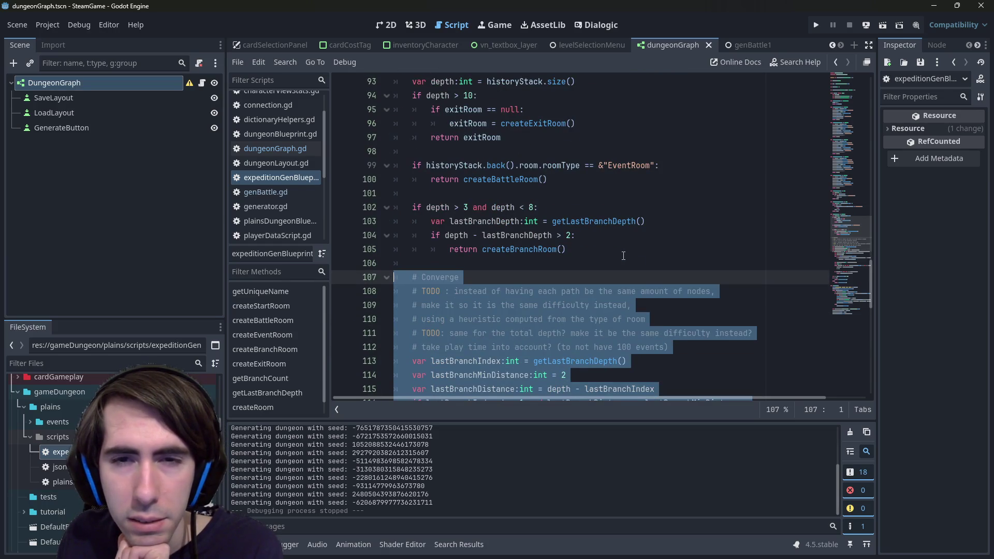
Cut the EventRoom battle-room check (lines 99–100) out of createRoom
left_click_drag(622, 173, 364, 171)
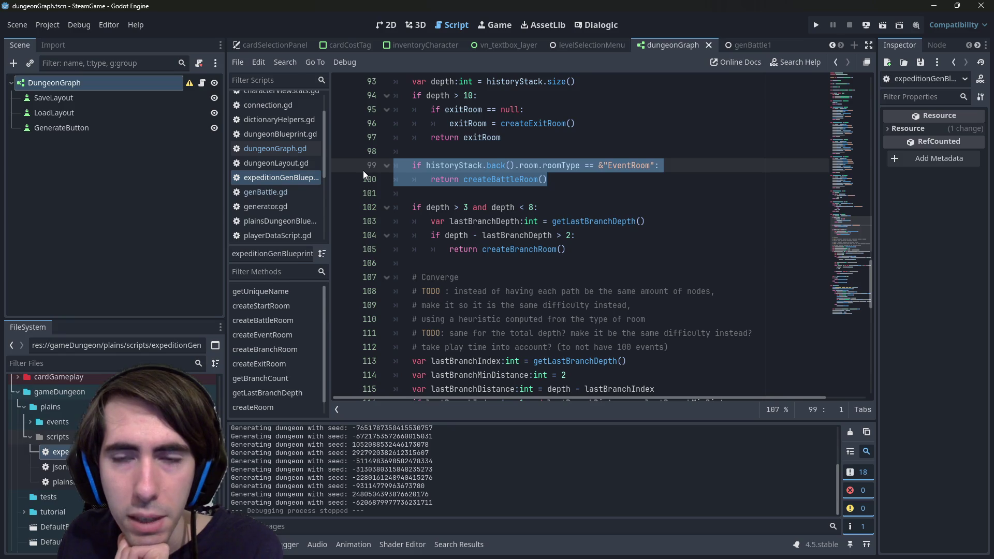
scroll(466, 233, "up", 2)
left_click(587, 264)
left_click_drag(586, 264, 313, 249)
key("ctrl+c")
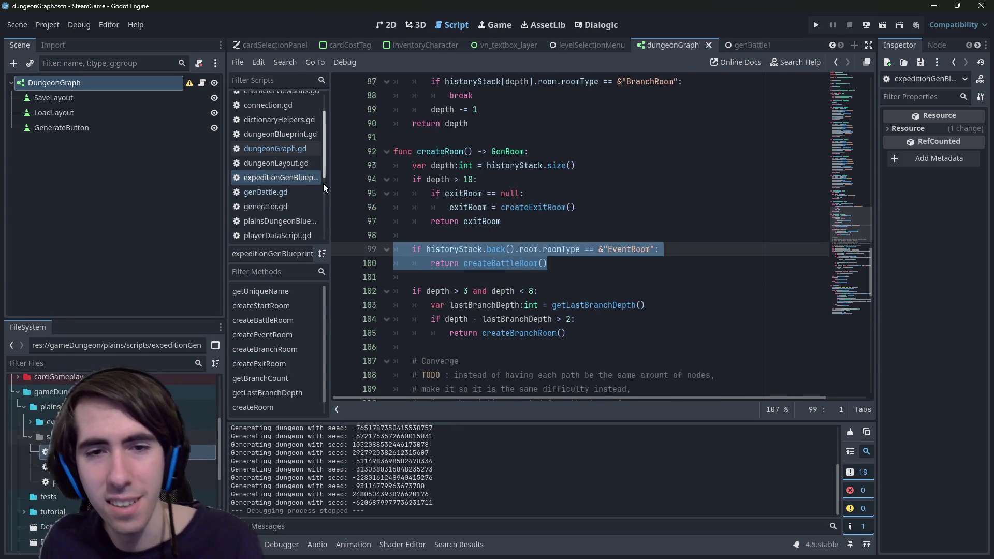
key("BackSpace")
key("BackSpace")
key("BackSpace")
Paste the EventRoom check above `var r = rng.randi_range(1, 100)` and fix its indentation
scroll(496, 243, "down", 2)
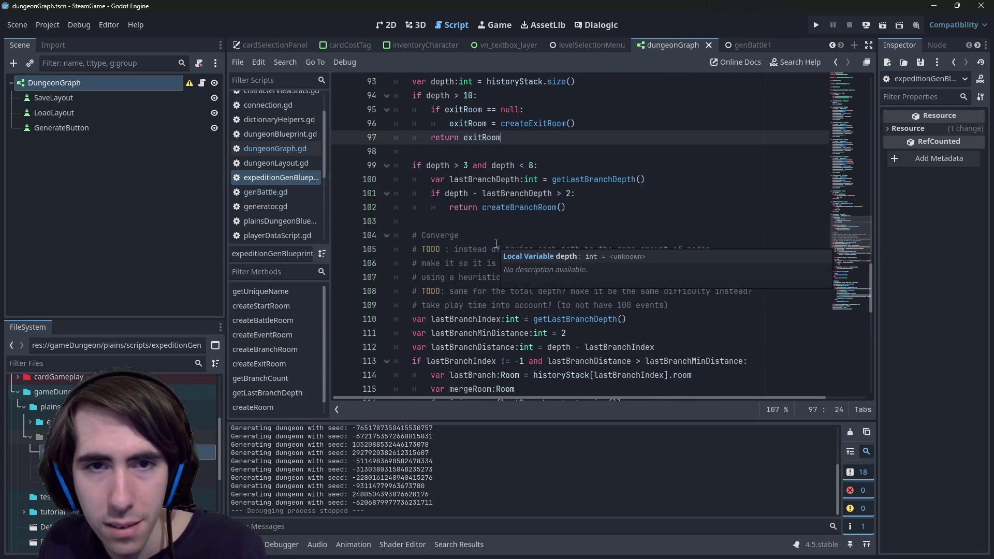
scroll(496, 243, "down", 8)
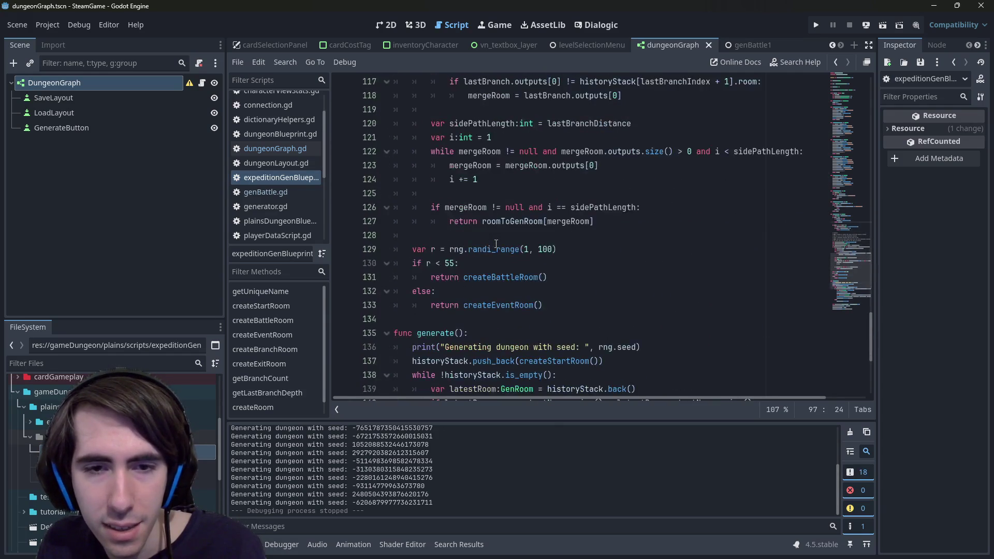
left_click(482, 249)
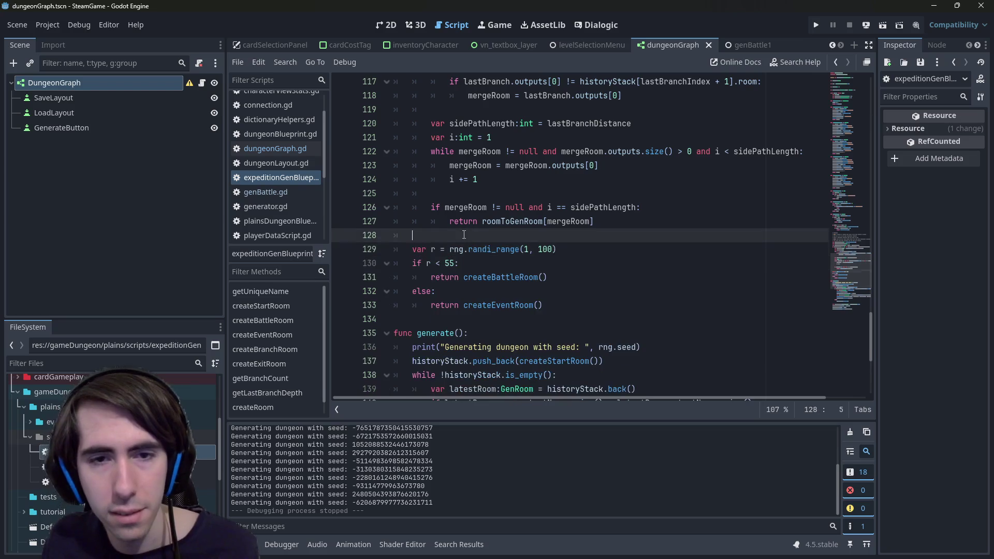
left_click(464, 235)
key("Return")
key("ctrl+v")
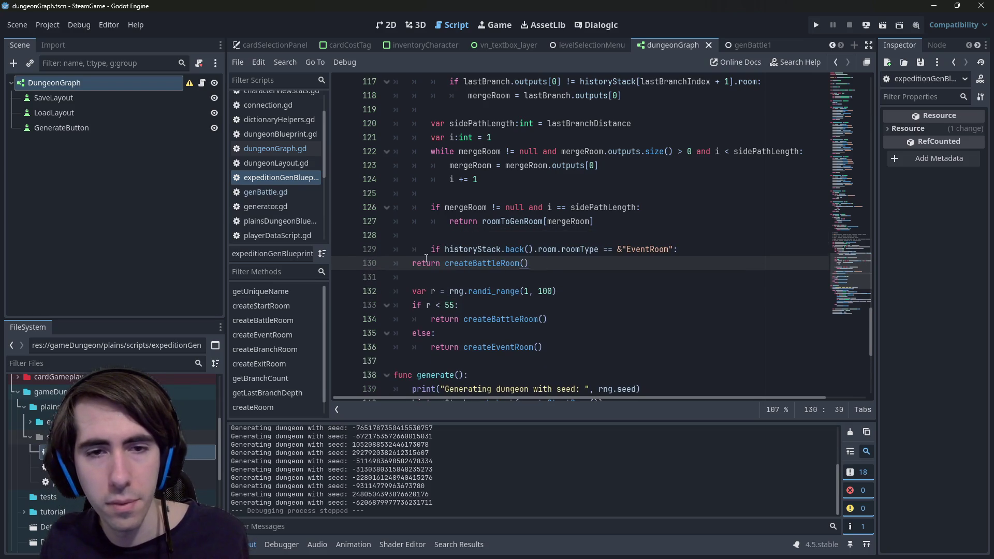
key("Home")
key("Tab")
key("Up")
key("shift+Tab")
Save the script and rerun the dungeonGraph scene
key("Up")
key("ctrl+s")
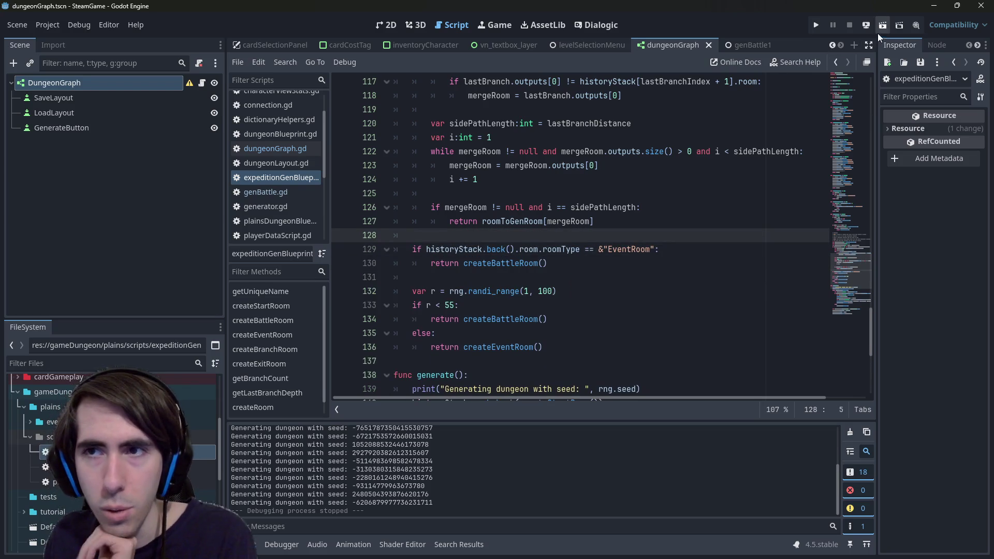
left_click(882, 27)
scroll(613, 222, "up", 6)
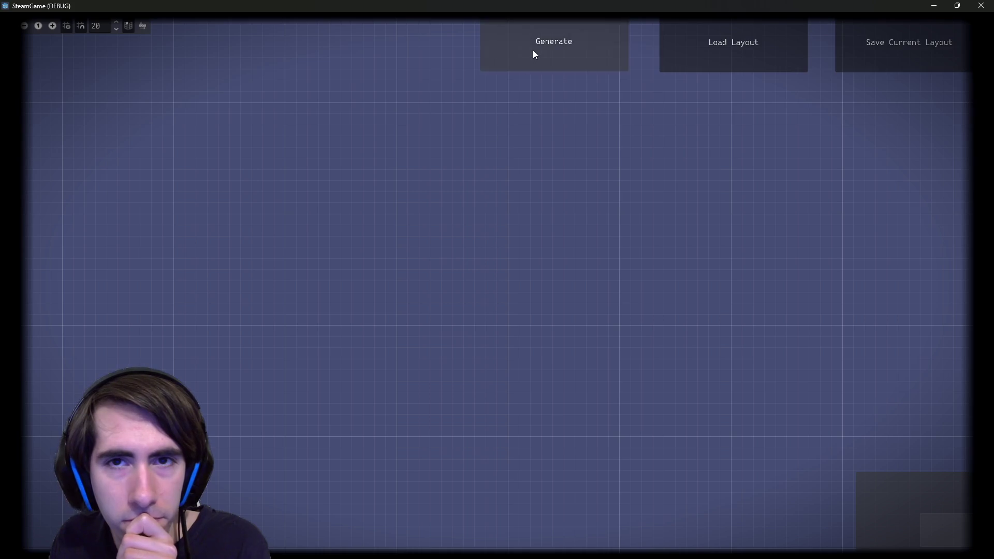
Generate several dungeon layouts to check that EventRooms are followed by BattleRooms
left_click(535, 54)
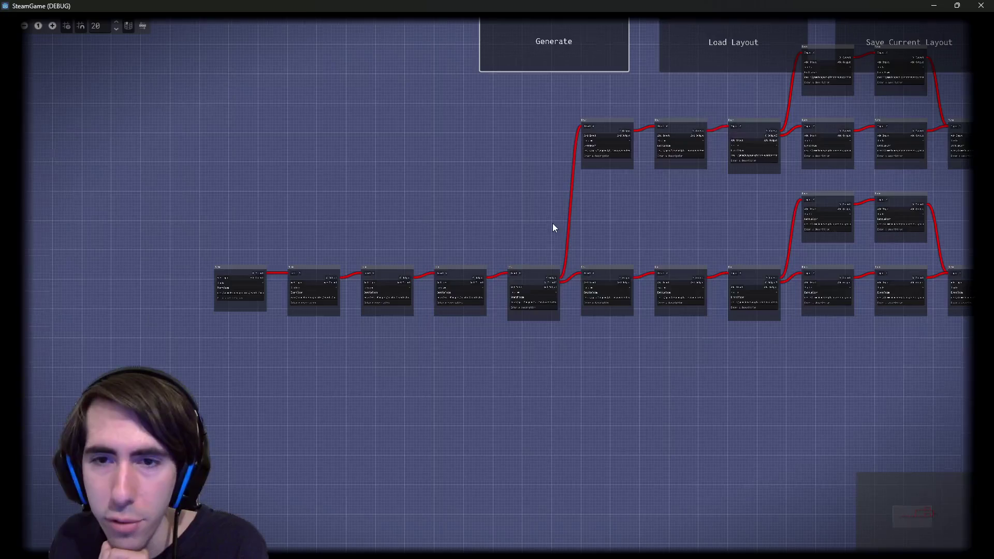
scroll(649, 240, "up", 1)
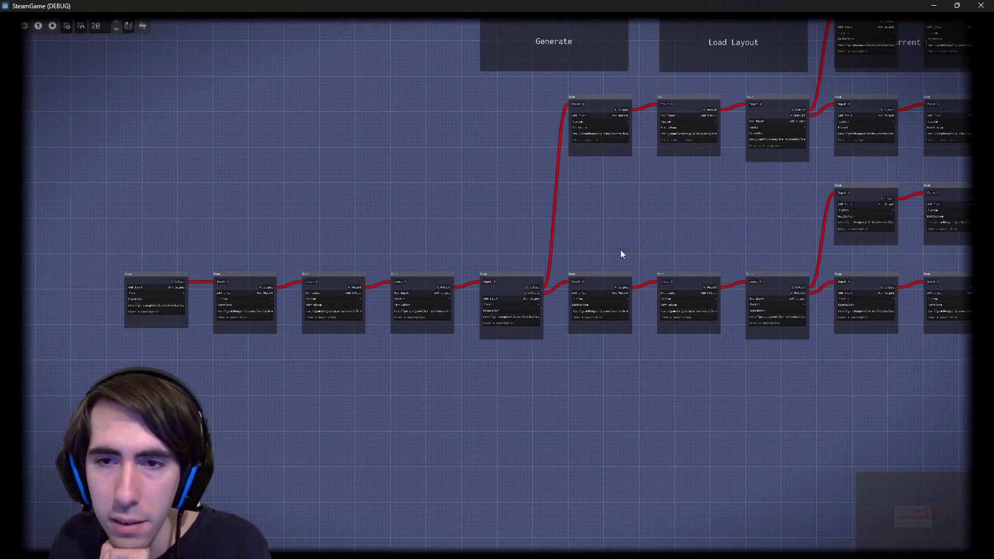
scroll(619, 247, "down", 3)
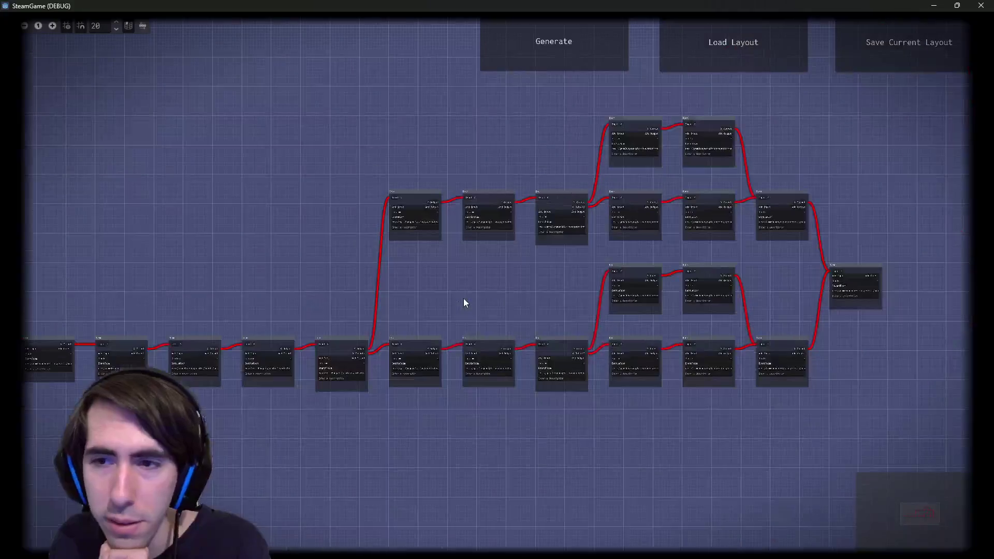
left_click(544, 54)
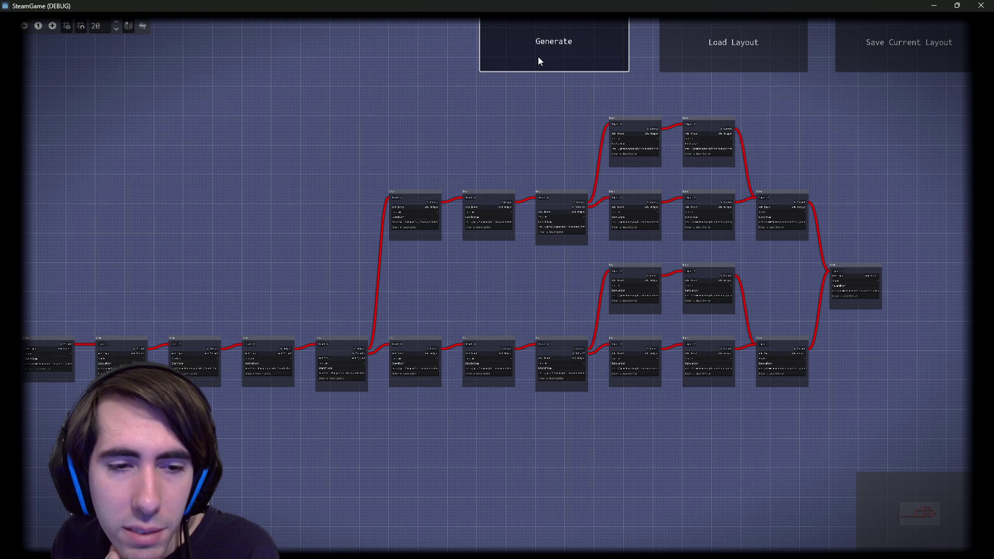
left_click(538, 57)
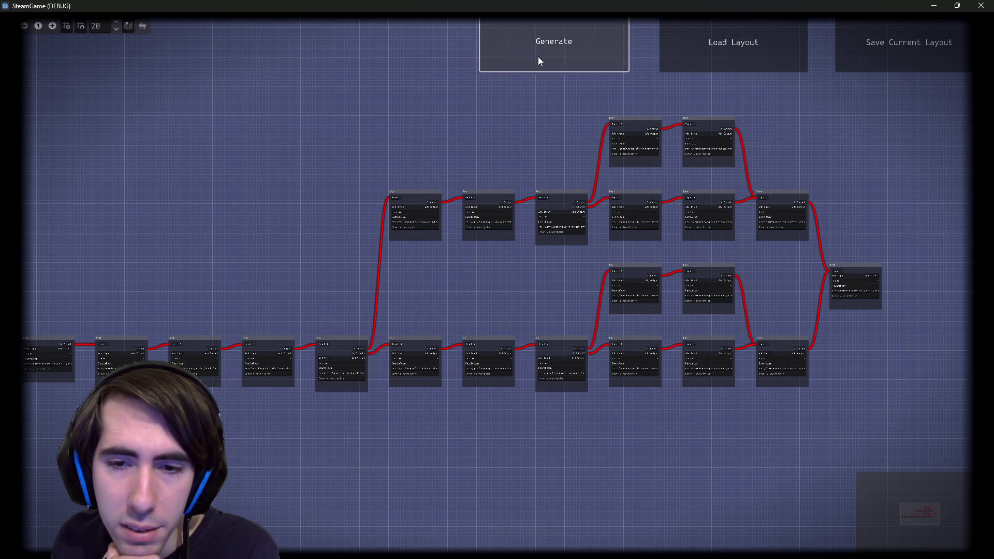
left_click(539, 60)
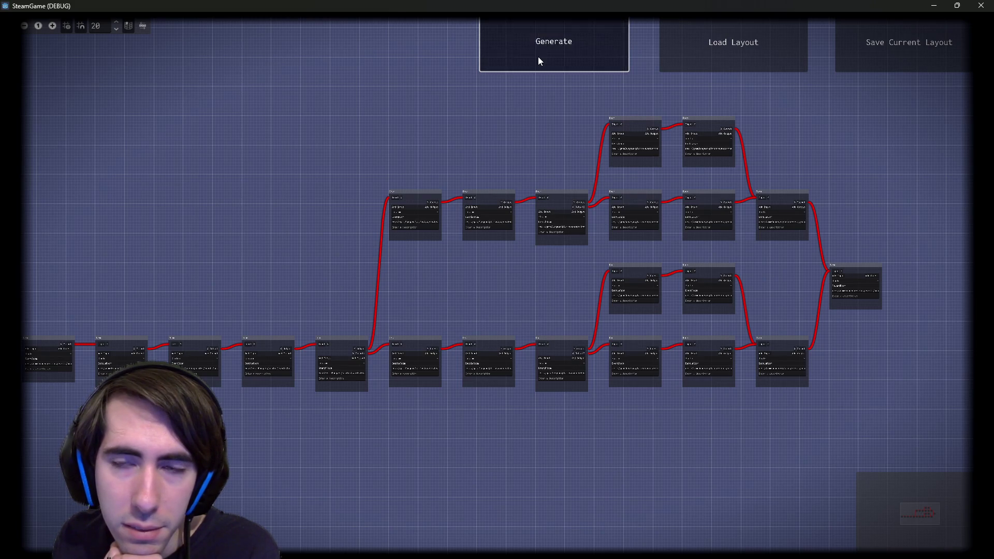
left_click(538, 61)
left_click(538, 60)
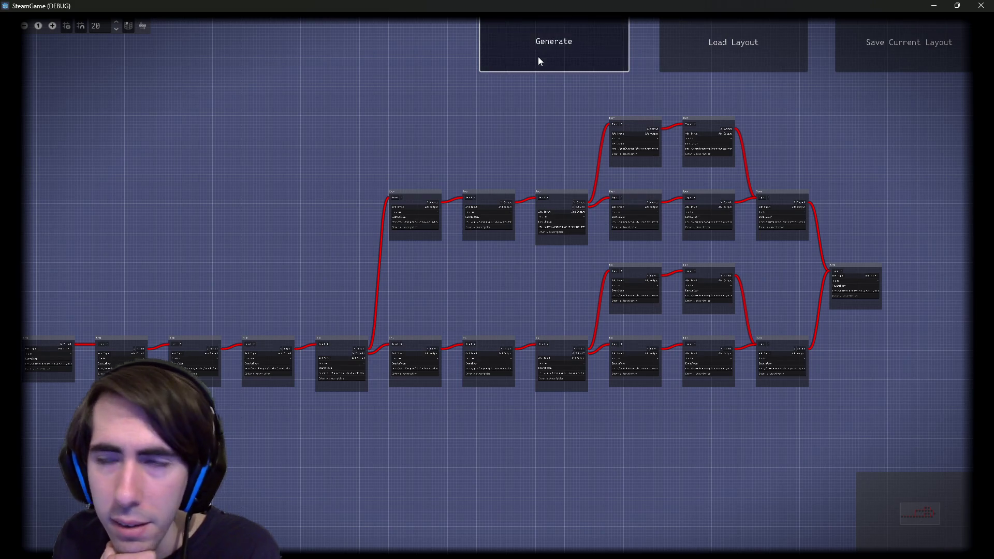
left_click(539, 61)
Zoom around the latest graph, then close the SteamGame debug window
scroll(515, 183, "up", 1)
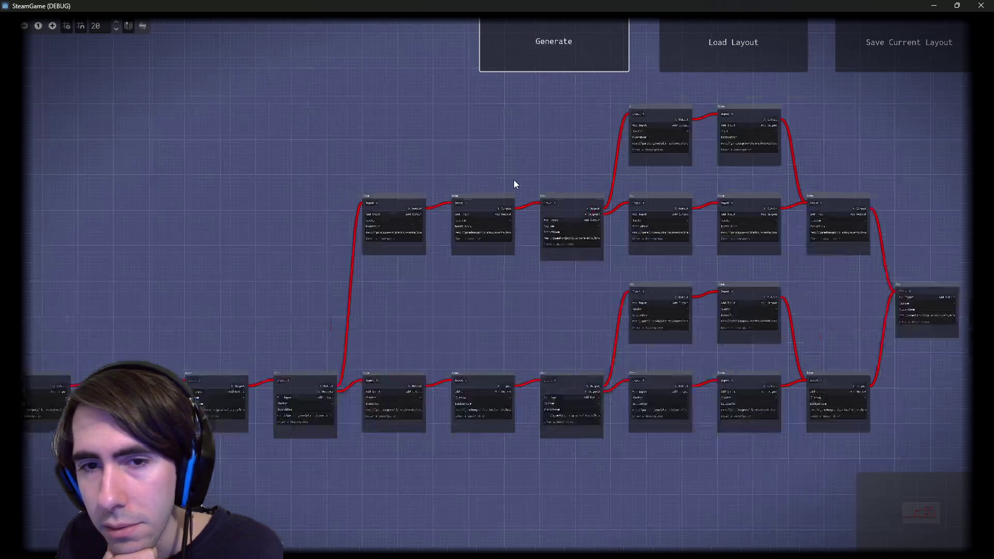
scroll(515, 182, "up", 5)
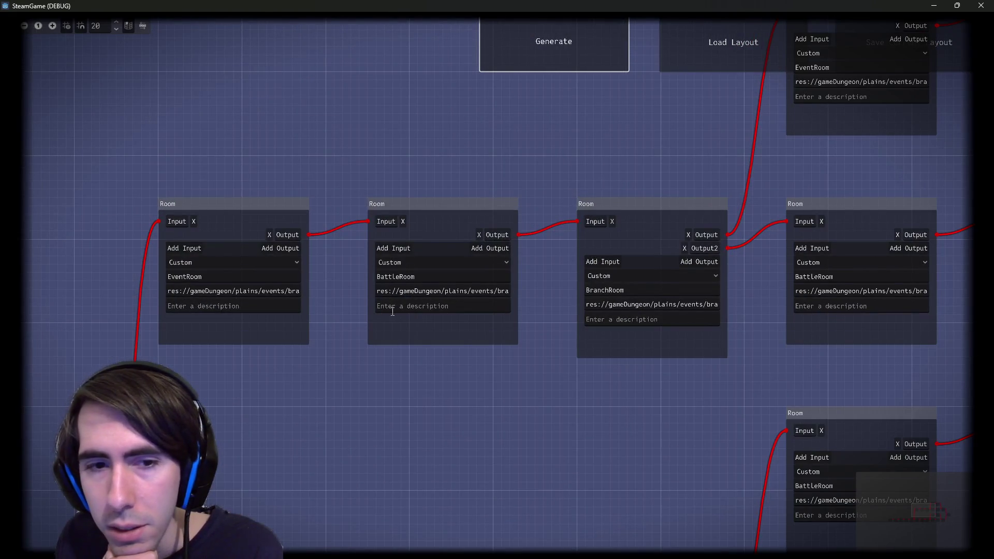
scroll(456, 372, "down", 1)
scroll(456, 371, "down", 3)
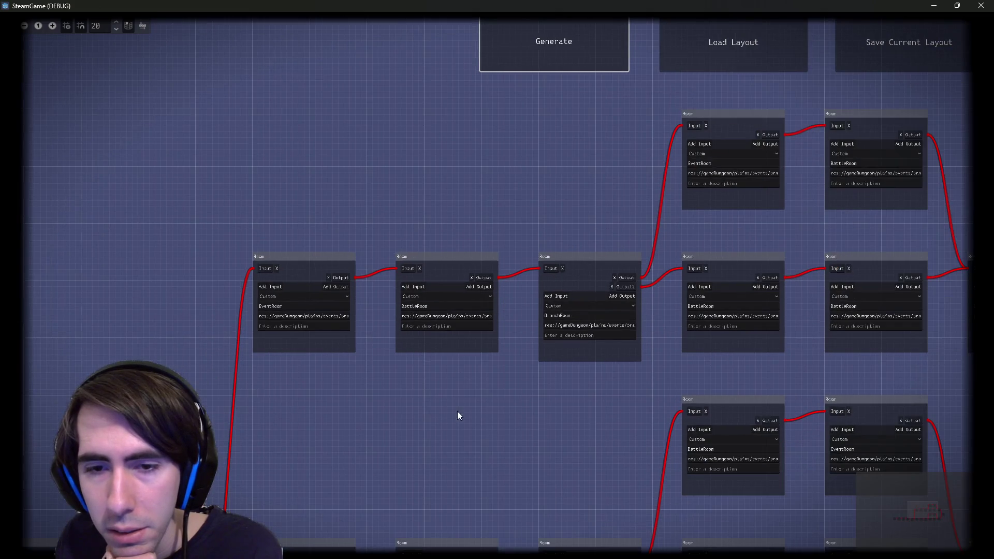
scroll(448, 318, "up", 1)
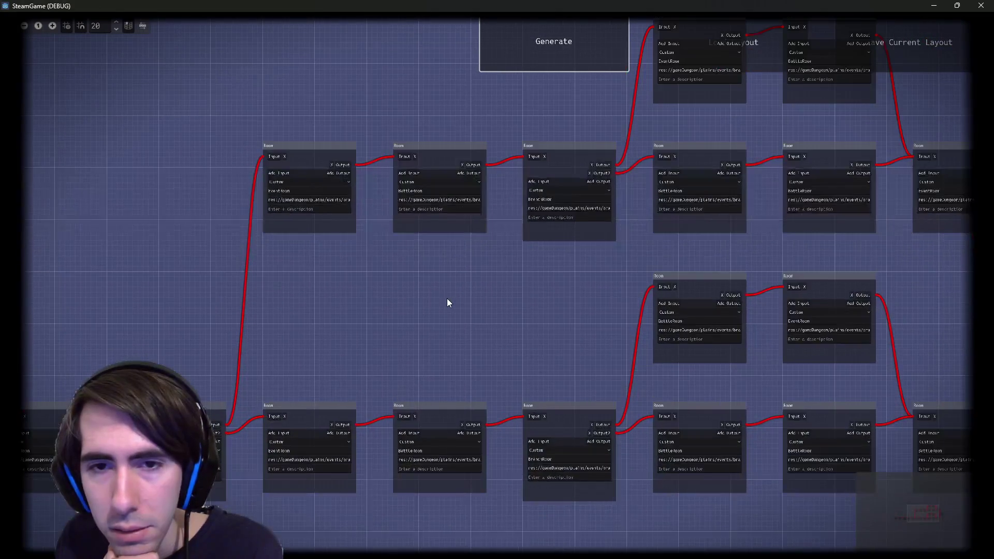
left_click(979, 5)
scroll(537, 231, "up", 2)
scroll(538, 231, "down", 4)
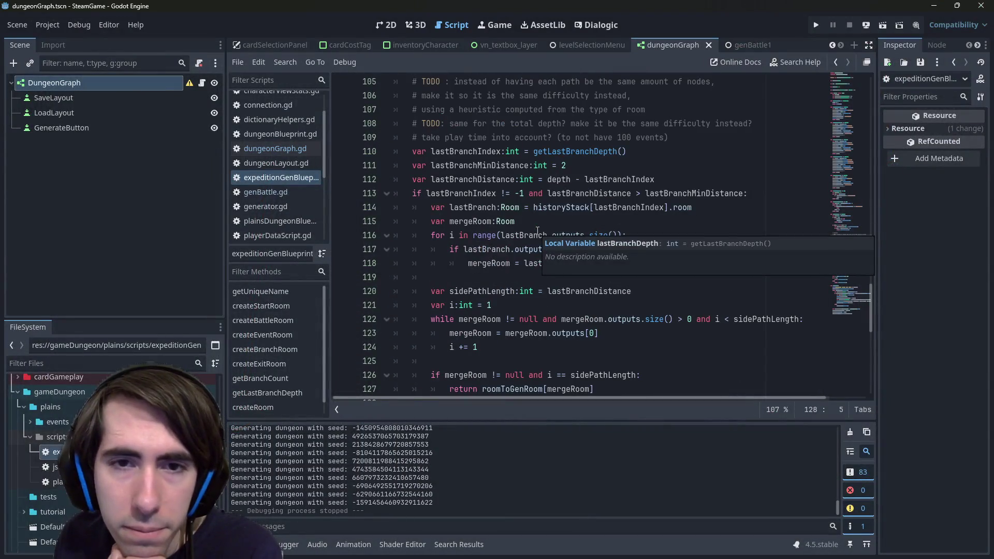
Cut the depth 3–8 branch-room check (lines 99–102) out of createRoom
scroll(537, 231, "down", 2)
scroll(537, 231, "up", 2)
scroll(537, 231, "up", 5)
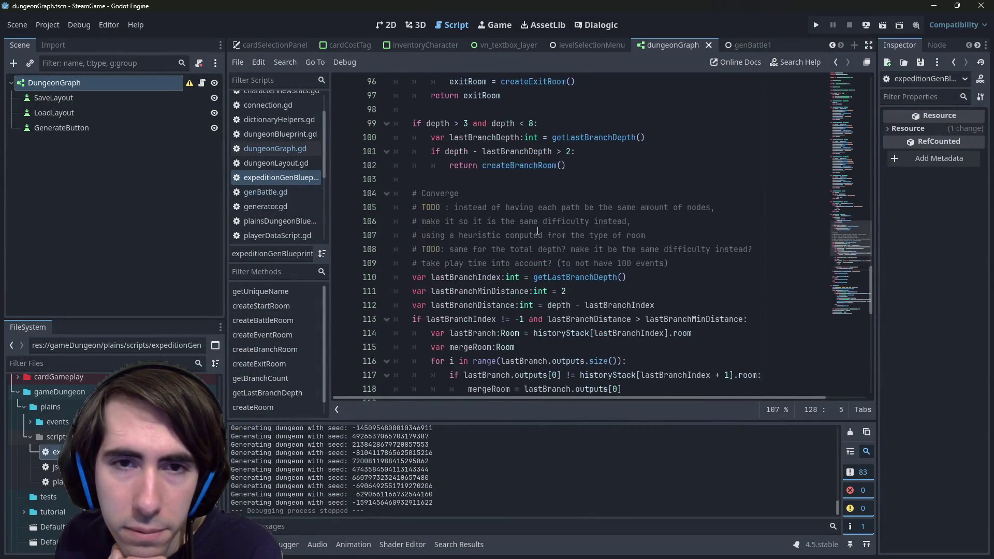
left_click_drag(552, 207, 415, 207)
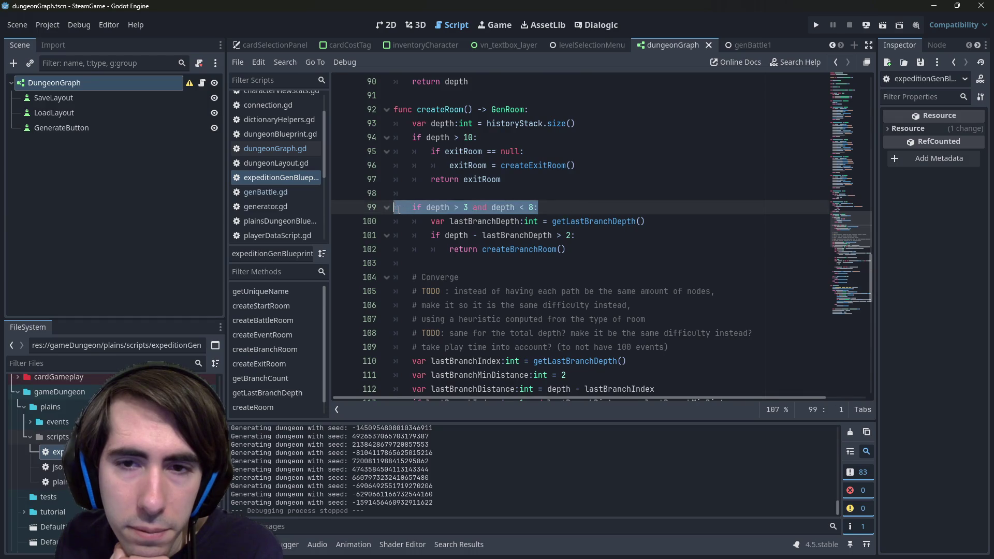
left_click(621, 235)
scroll(618, 262, "down", 8)
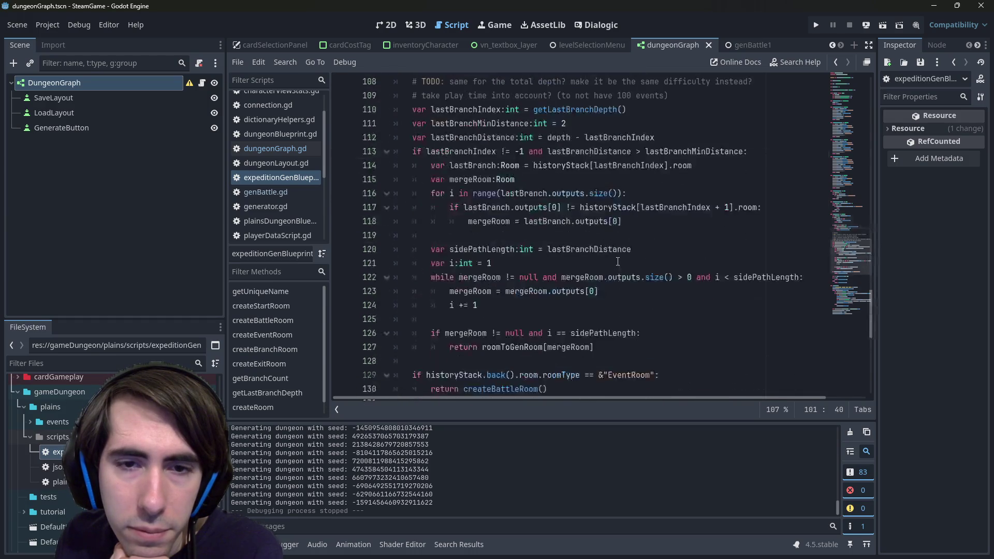
scroll(618, 262, "up", 1)
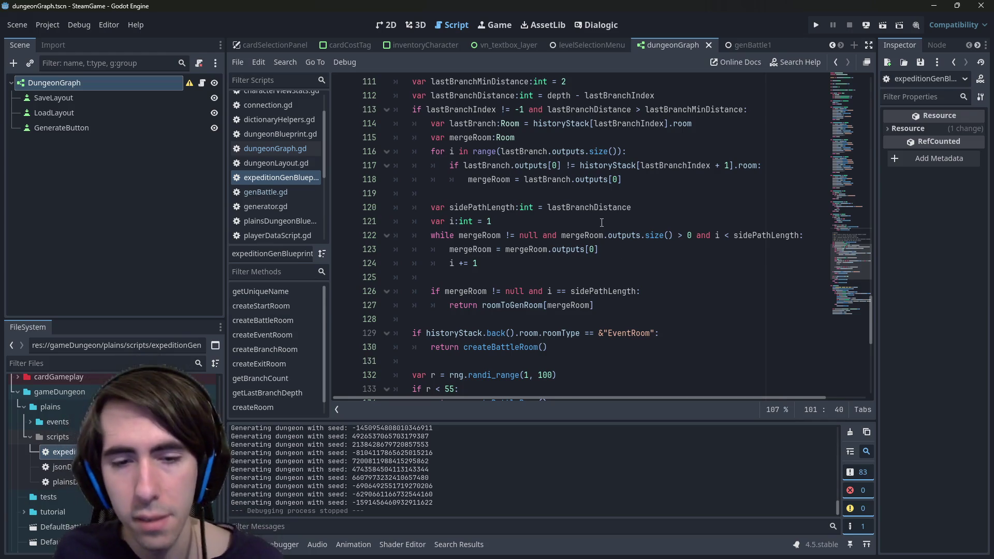
scroll(602, 222, "up", 7)
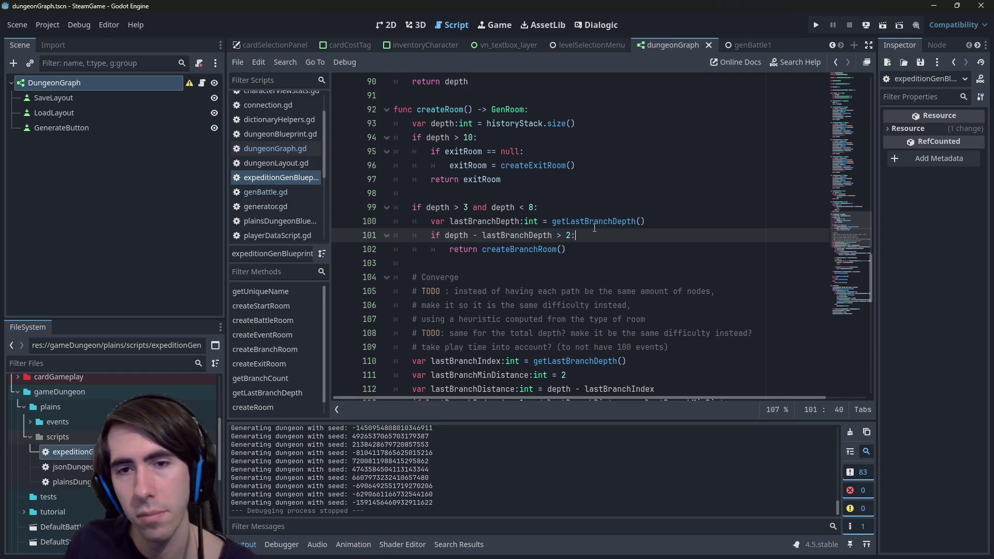
mouse_move(601, 250)
left_mouse_down()
mouse_move(396, 236)
mouse_move(357, 210)
left_mouse_up()
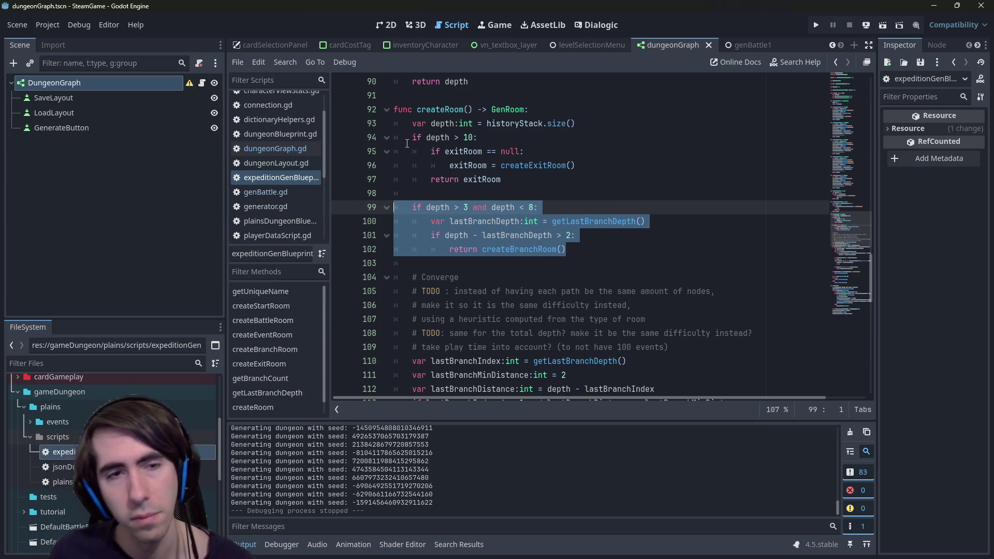
mouse_move(566, 250)
left_mouse_down()
mouse_move(403, 236)
mouse_move(366, 204)
left_mouse_up()
key("ctrl+c")
key("BackSpace")
key("BackSpace")
key("BackSpace")
Paste the branch-room check below the merge-room logic and run the current scene
scroll(558, 219, "down", 3)
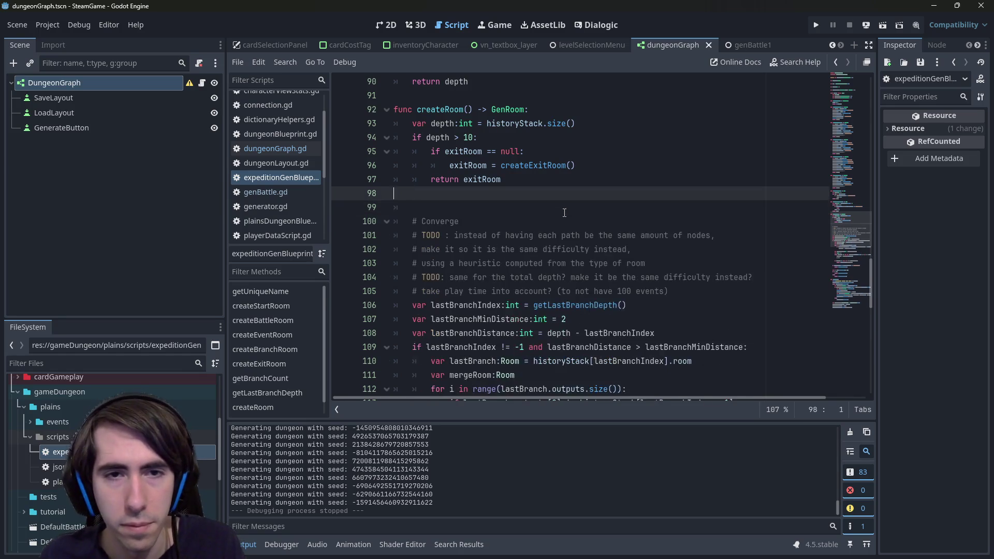
left_click(481, 336)
key("Return")
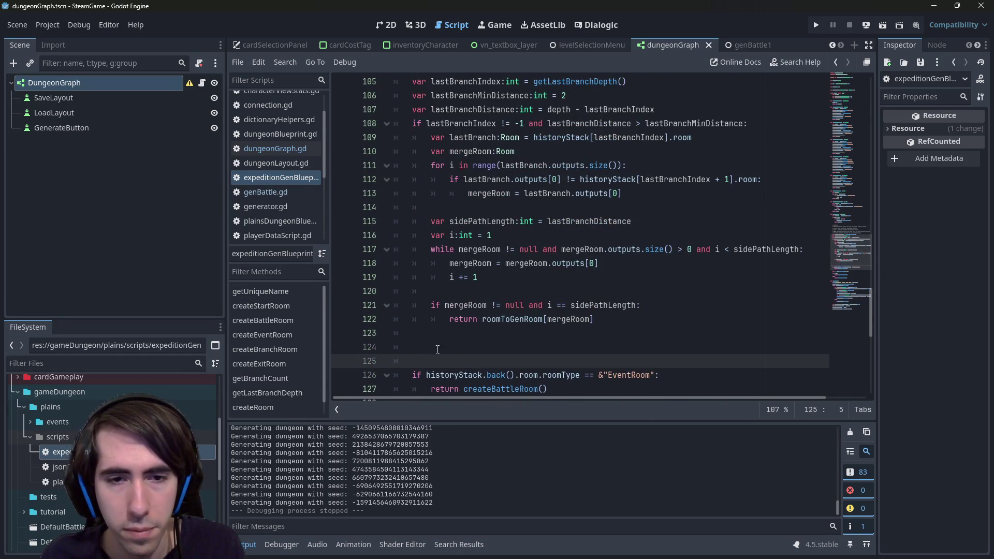
key("ctrl+v")
left_click(883, 24)
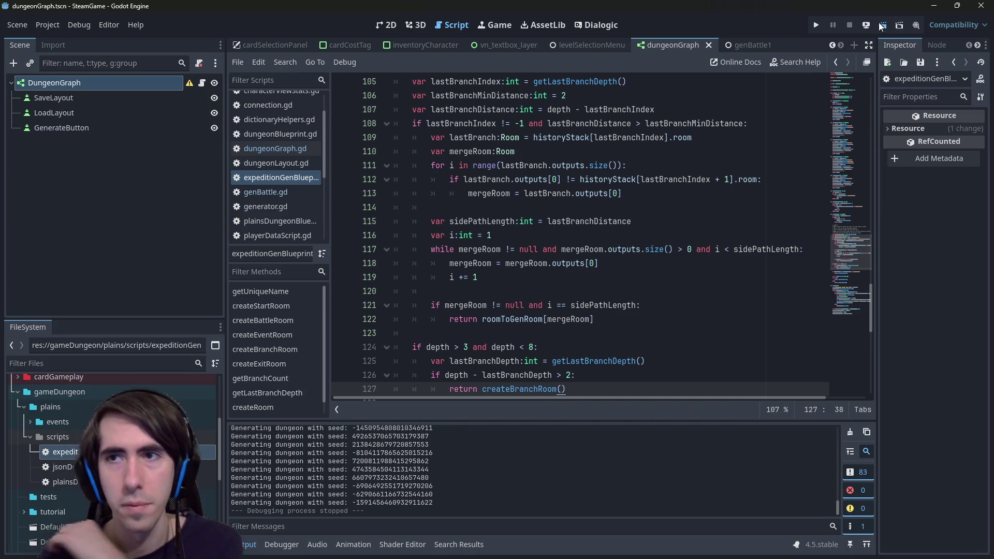
scroll(537, 193, "down", 1)
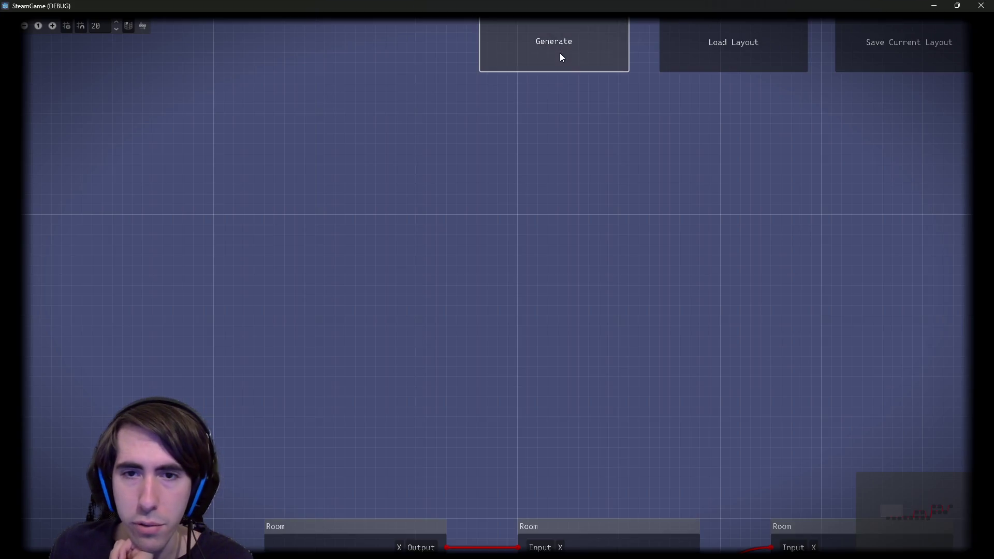
Generate four dungeon layouts, zoom out to view the whole graph, and close the game window
left_click(561, 53)
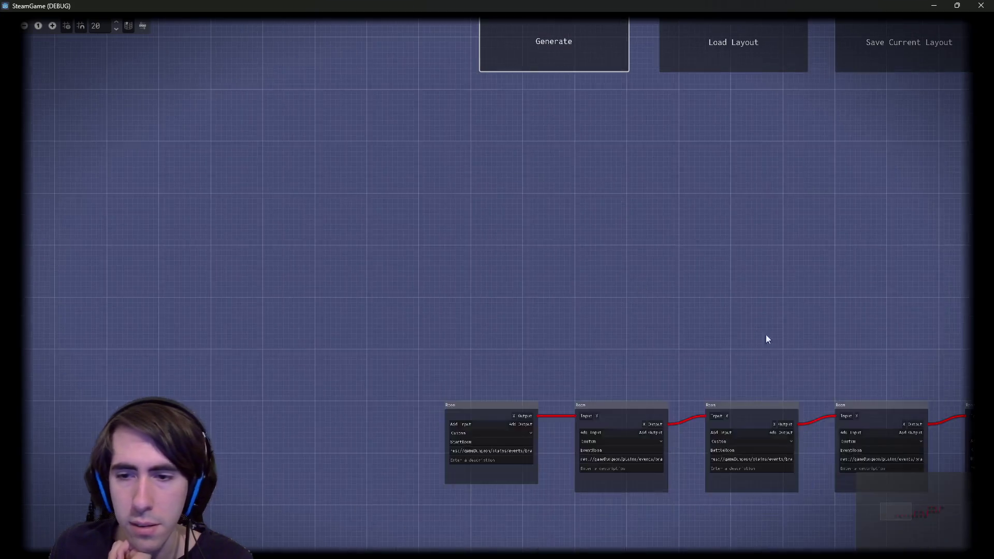
scroll(622, 158, "down", 2)
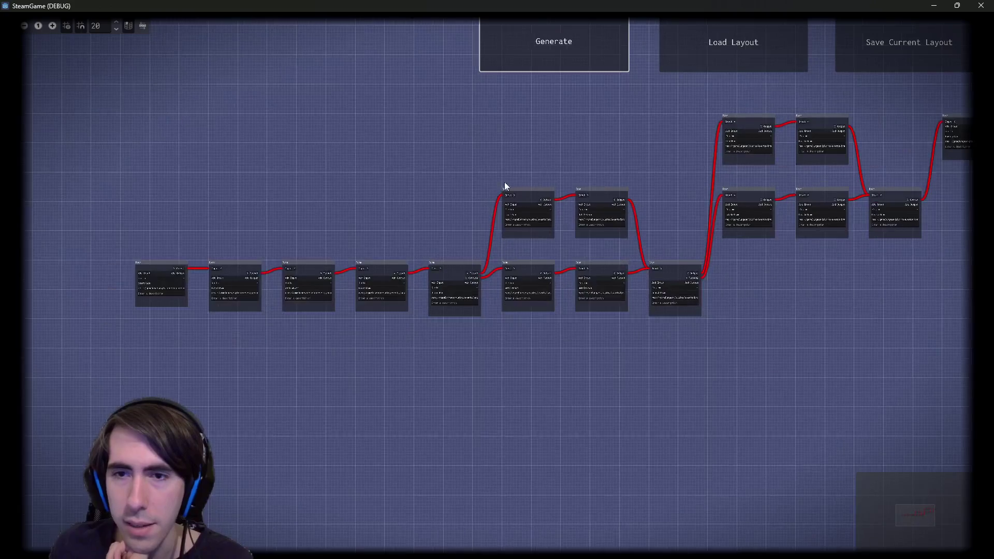
scroll(596, 163, "down", 1)
left_click(583, 50)
left_click(583, 50)
left_click(583, 50)
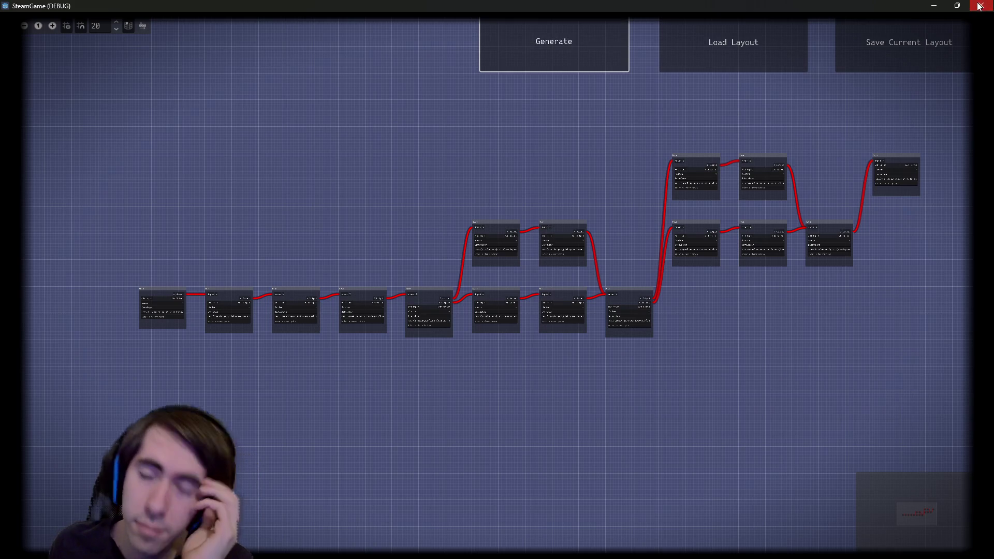
left_click(981, 5)
left_click(558, 293)
scroll(558, 310, "down", 3)
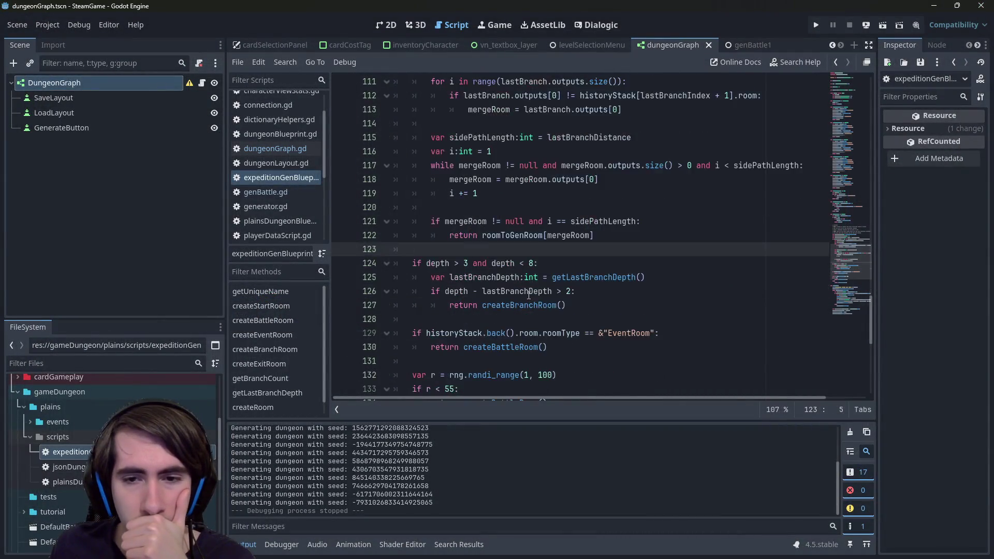
Move the random-roll line from line 132 up to line 99, above the Converge comment
scroll(557, 329, "up", 1)
left_click_drag(557, 333, 344, 333)
key("ctrl+c")
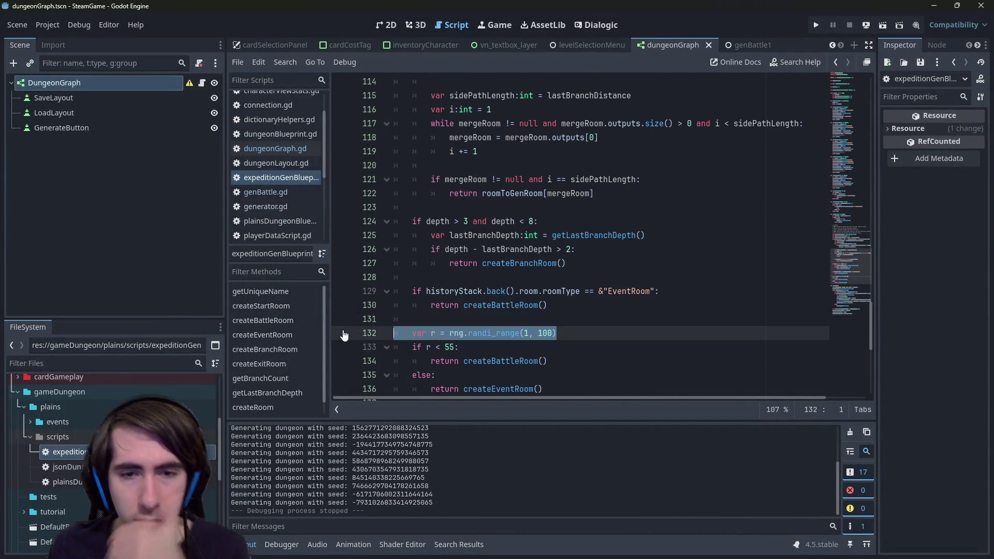
key("BackSpace")
key("BackSpace")
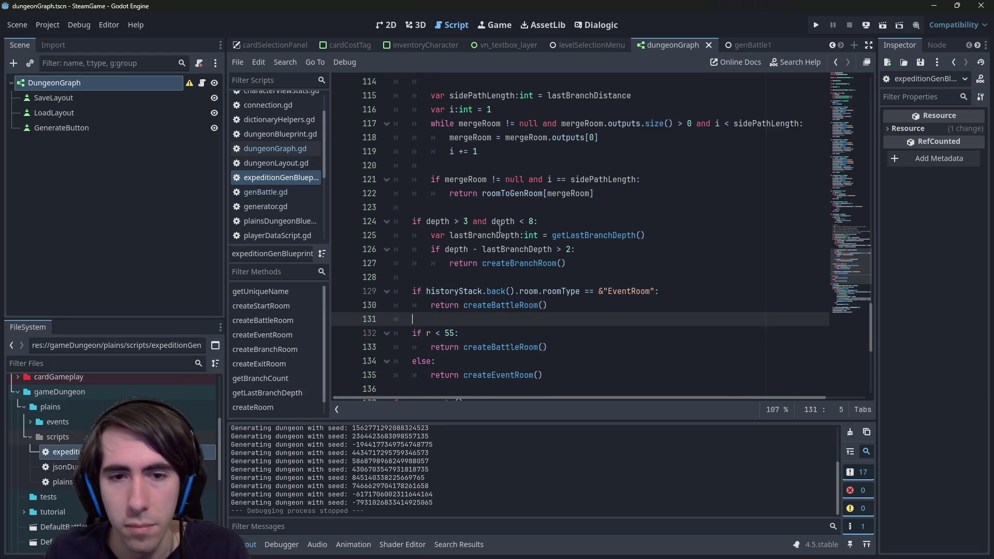
scroll(502, 228, "up", 5)
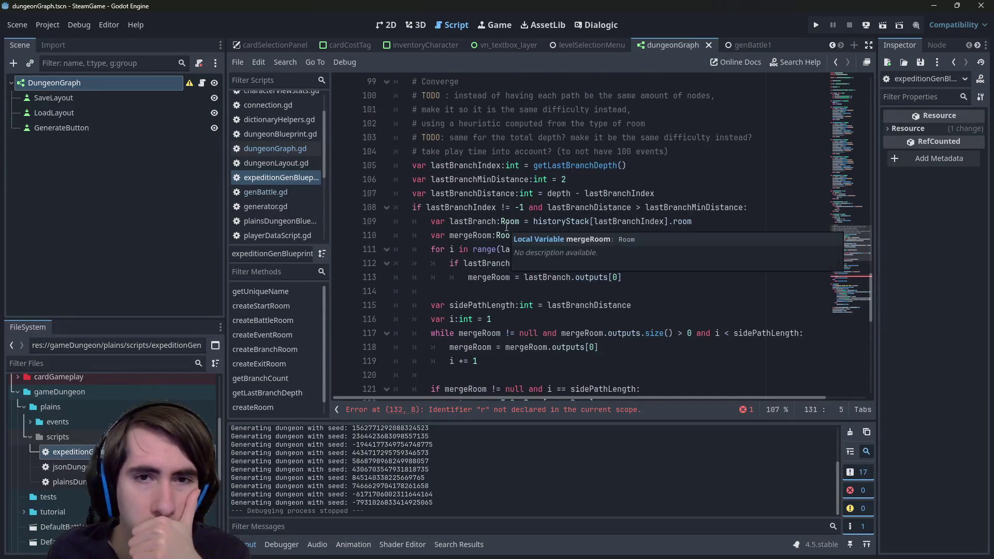
scroll(506, 226, "up", 3)
left_click(533, 180)
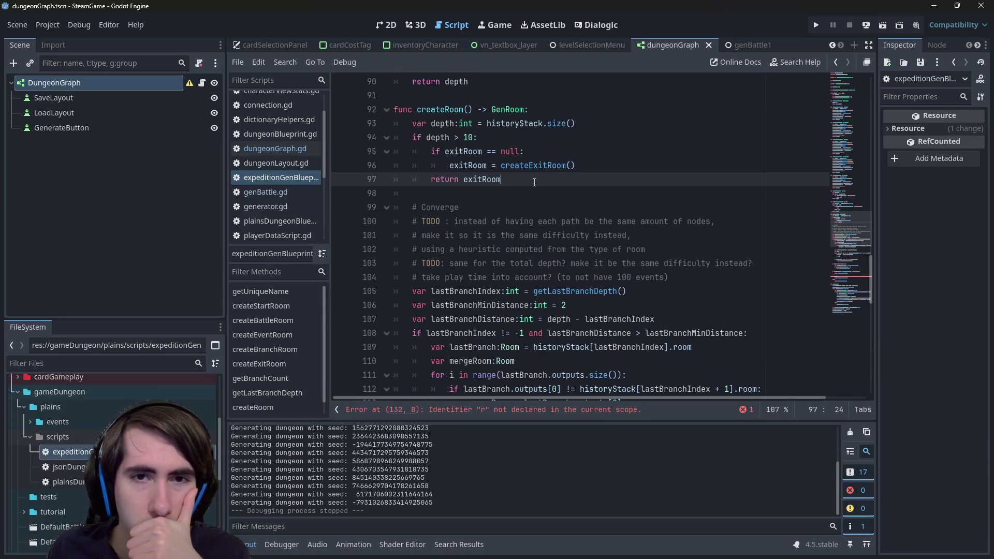
left_click(515, 189)
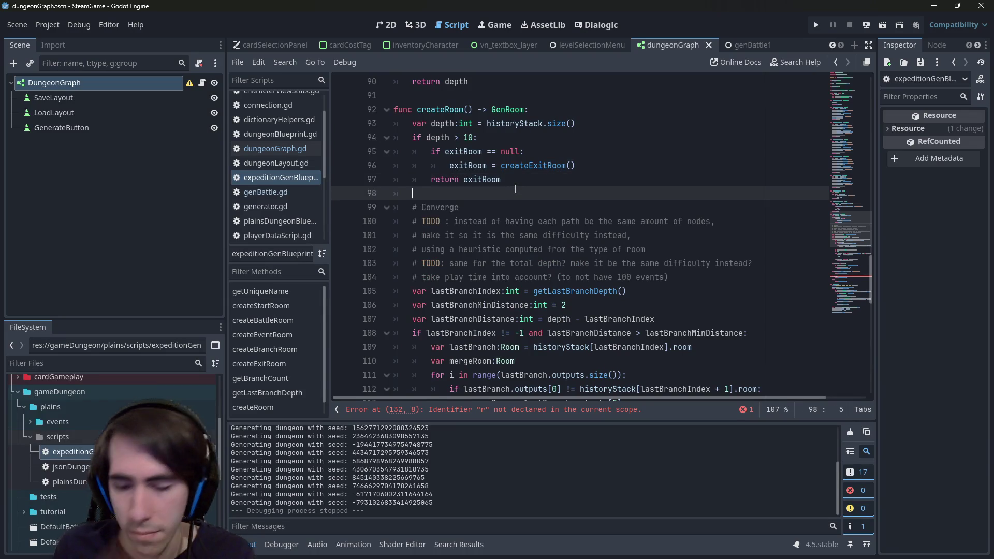
key("Return")
key("Return")
key("Up")
key("ctrl+v")
left_click(434, 208)
key("BackSpace")
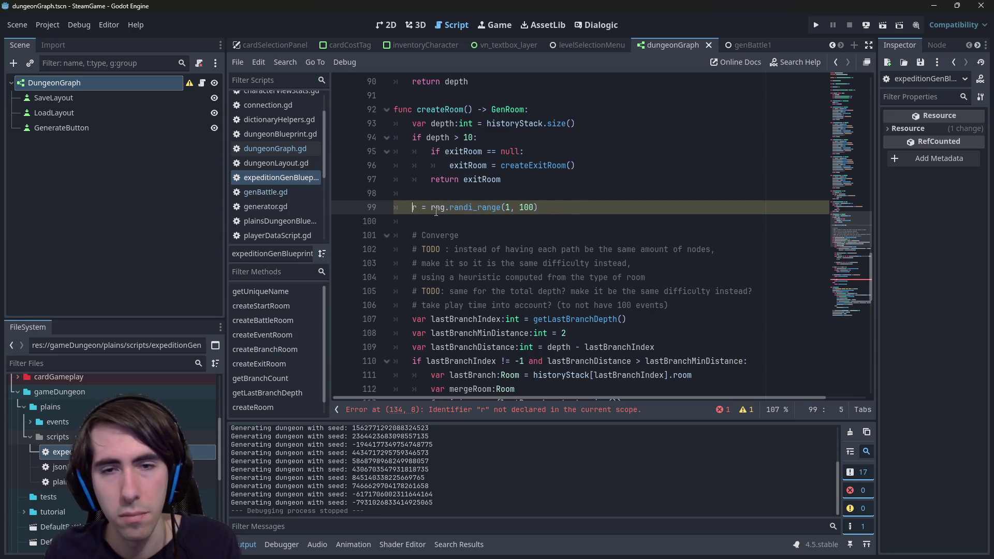
type("var")
key("Right")
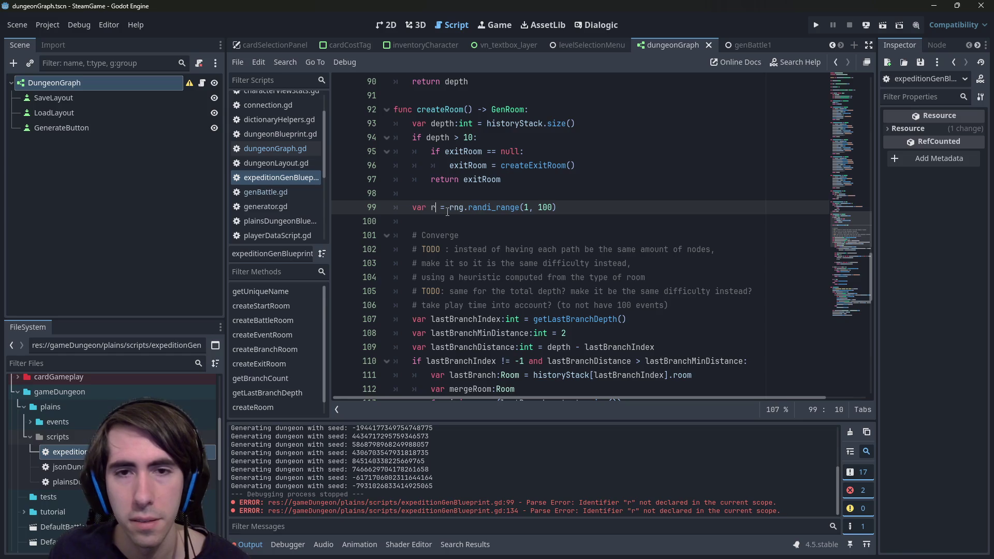
Start an `if r <` check after the comment on line 106, then erase it and save
scroll(469, 226, "down", 2)
scroll(517, 225, "up", 1)
scroll(570, 224, "down", 1)
left_click(688, 222)
scroll(688, 222, "up", 1)
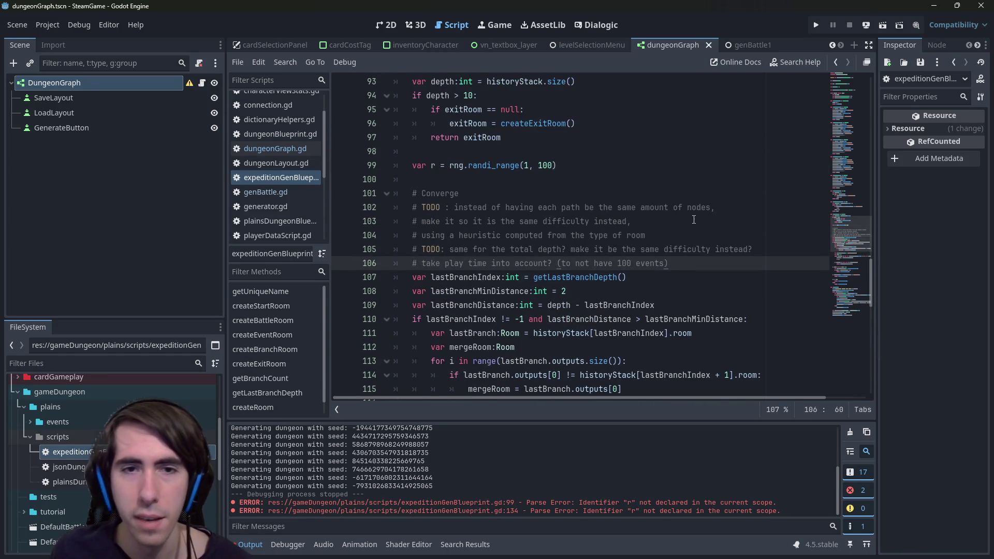
key("Return")
type("if i")
key("BackSpace")
type("r <")
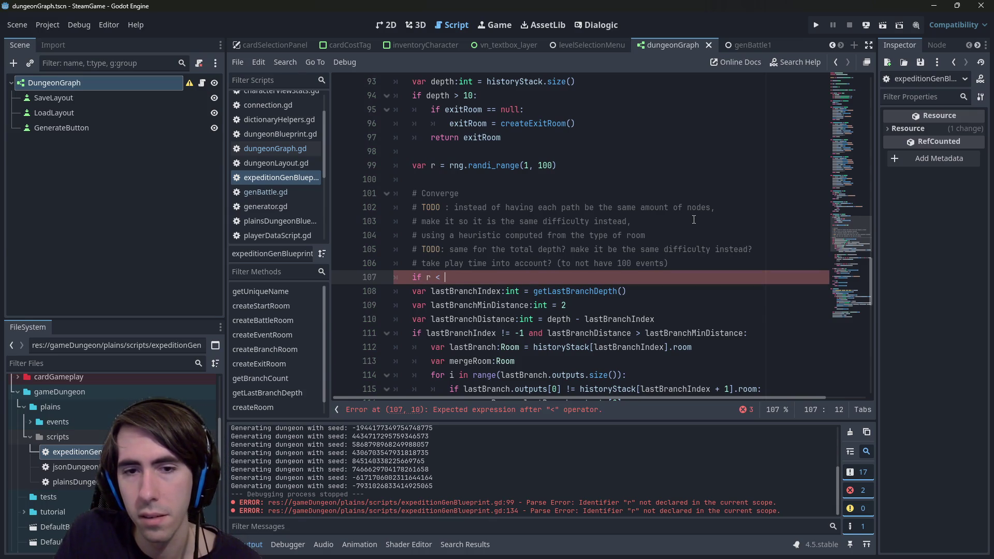
key("BackSpace")
key("BackSpace")
key("BackSpace")
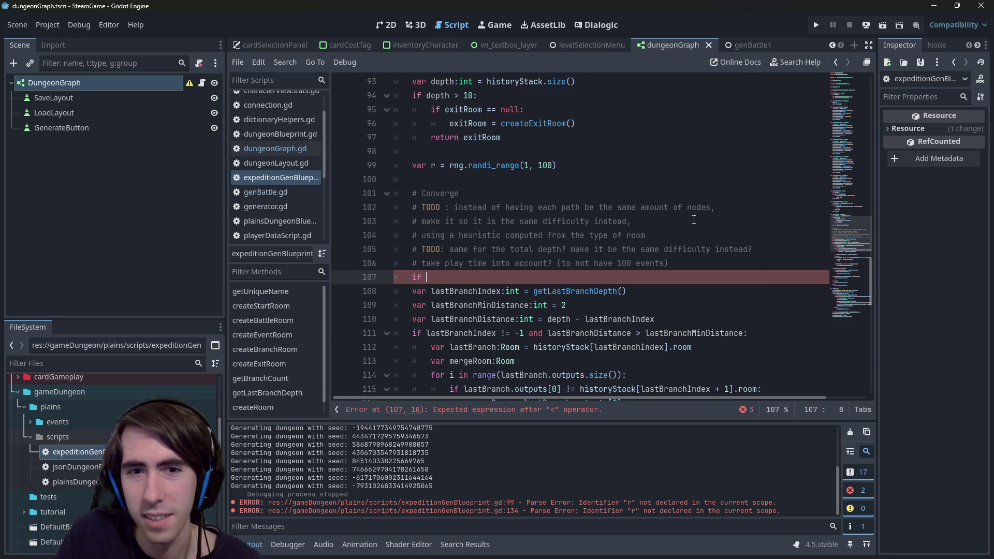
key("ctrl+s")
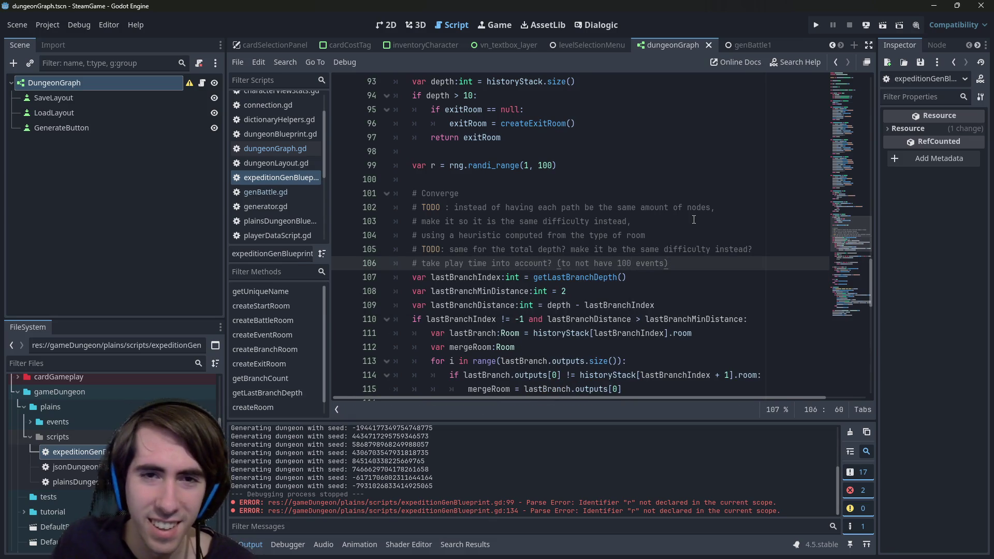
Remove `var r = rng.randi_range(1, 100)` from line 99 along with its empty line
key("ctrl+z")
key("ctrl+z")
key("ctrl+z")
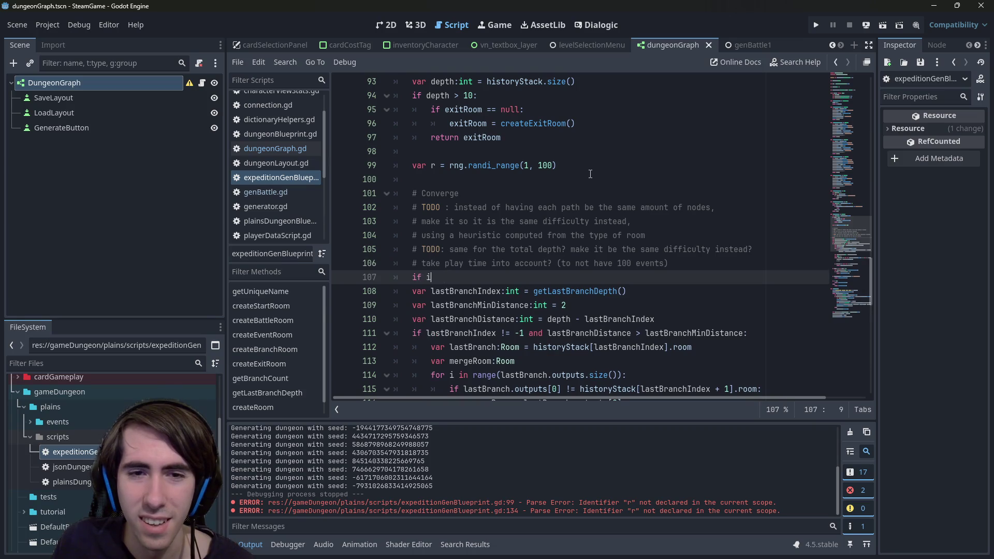
key("BackSpace")
key("BackSpace")
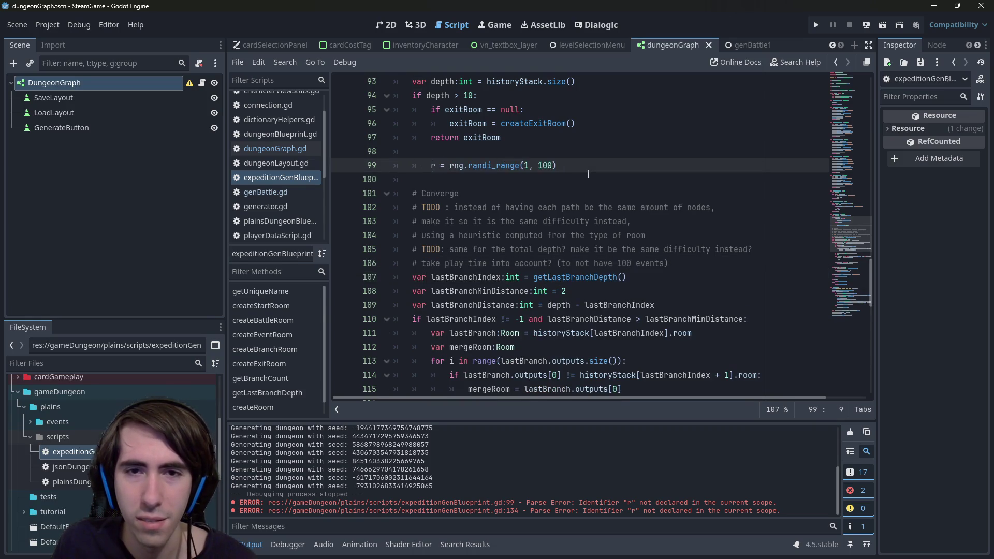
scroll(470, 232, "down", 5)
scroll(481, 207, "up", 5)
left_click(432, 125, "shift")
key("BackSpace")
double_click(434, 133)
key("Up")
key("shift+End")
key("BackSpace")
key("BackSpace")
key("BackSpace")
key("BackSpace")
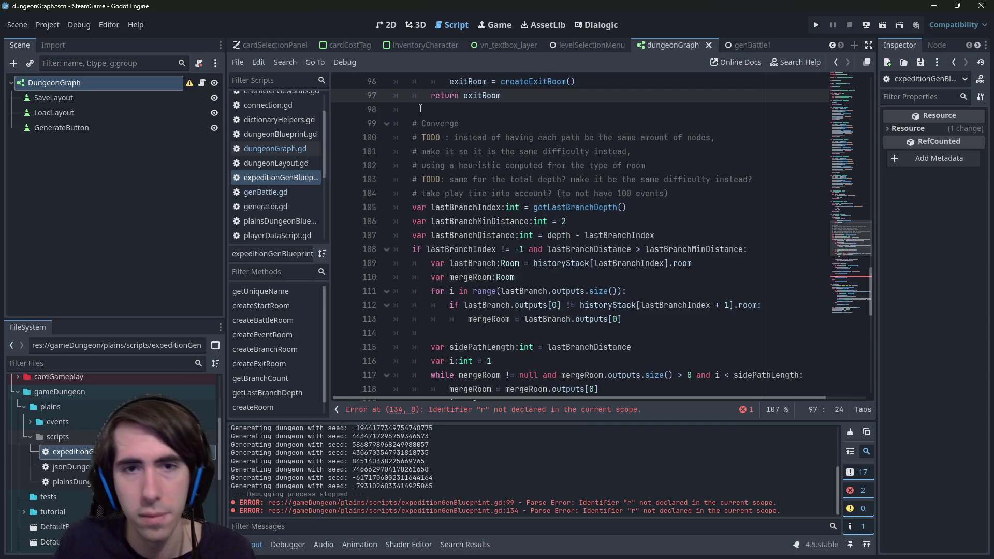
Append 'and rng.randi_range(1, 100) < 60' to the merge condition on line 121
left_click(688, 179)
left_click(718, 194)
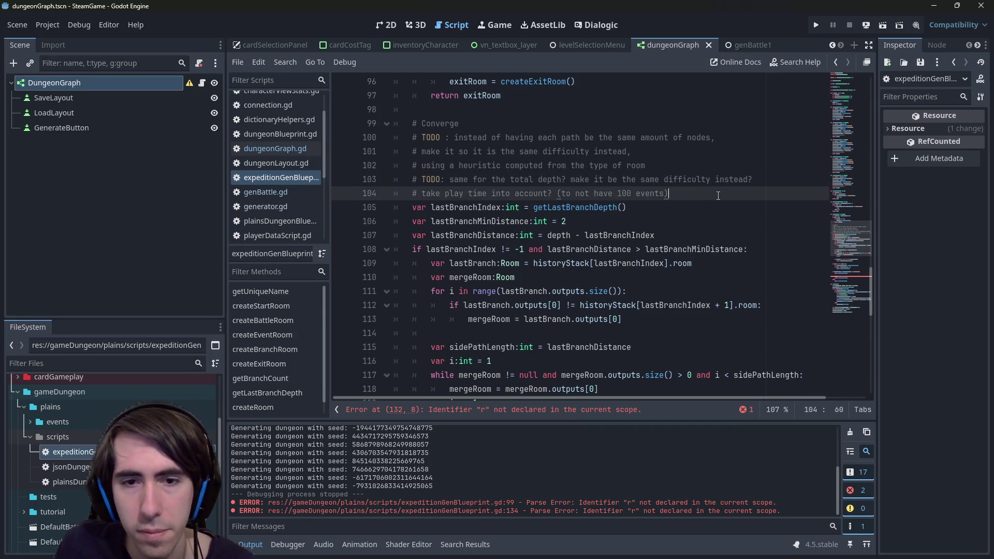
scroll(718, 195, "down", 1)
scroll(705, 192, "down", 1)
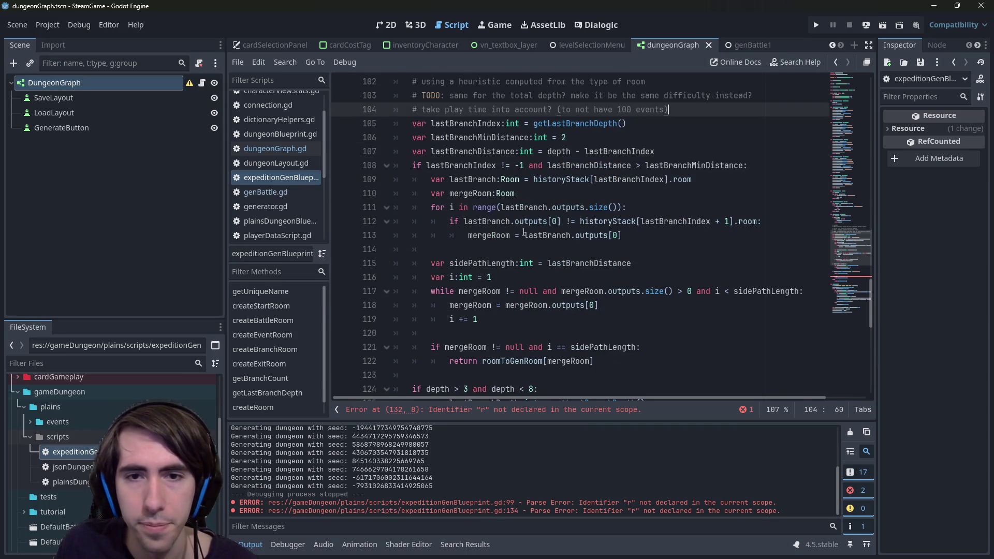
scroll(524, 233, "down", 1)
left_click(477, 310)
left_click(521, 319)
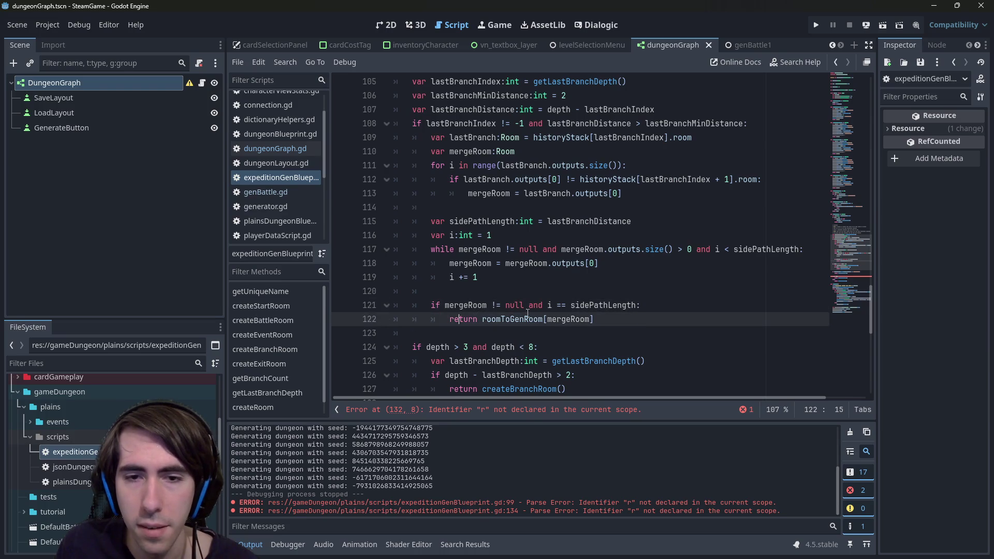
left_click(642, 305)
type("and rng.randi_range(1, 100) < ")
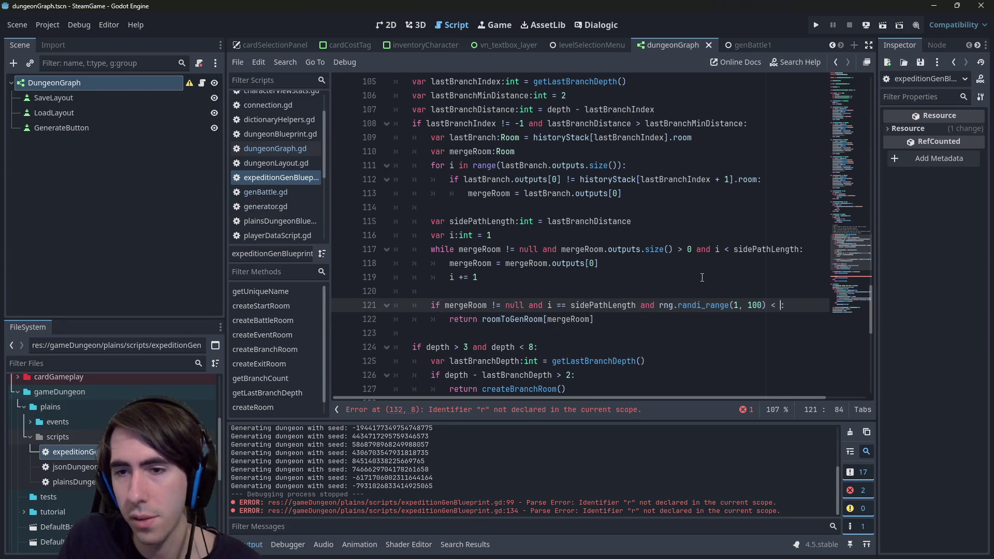
type("60")
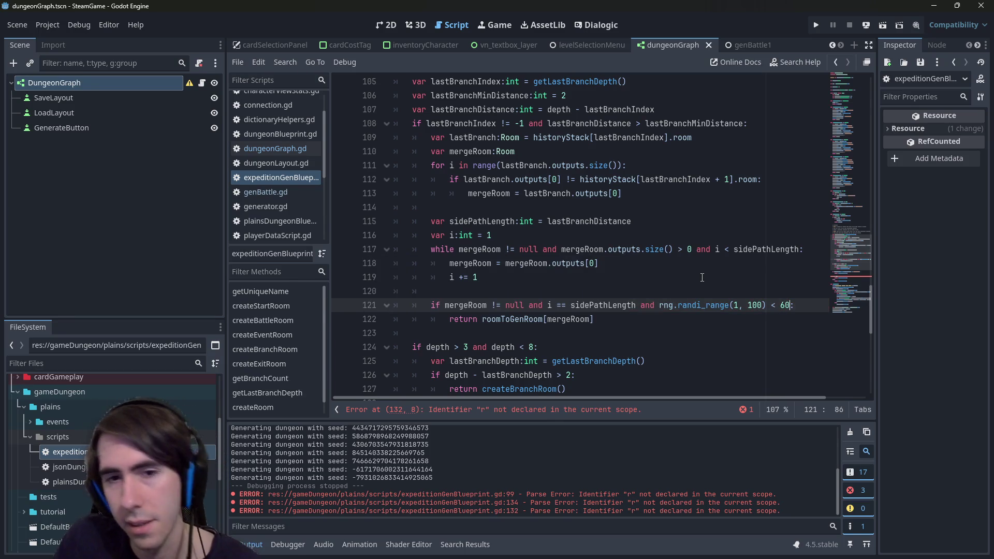
Add a random roll to the depth condition on line 124, settling on '< 70', and save
scroll(702, 278, "down", 3)
scroll(601, 268, "up", 1)
left_click(601, 263)
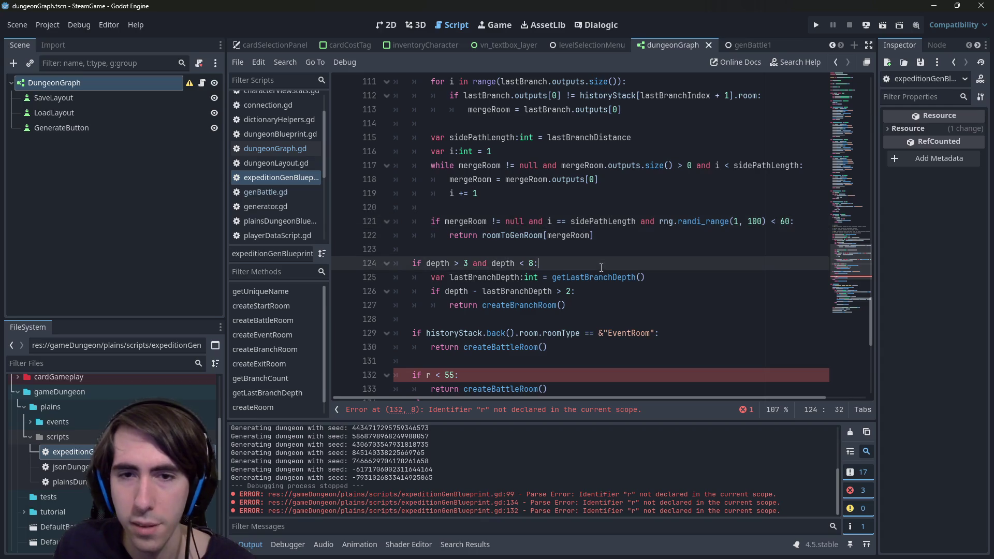
type("and rng.randi_range(1, 100)")
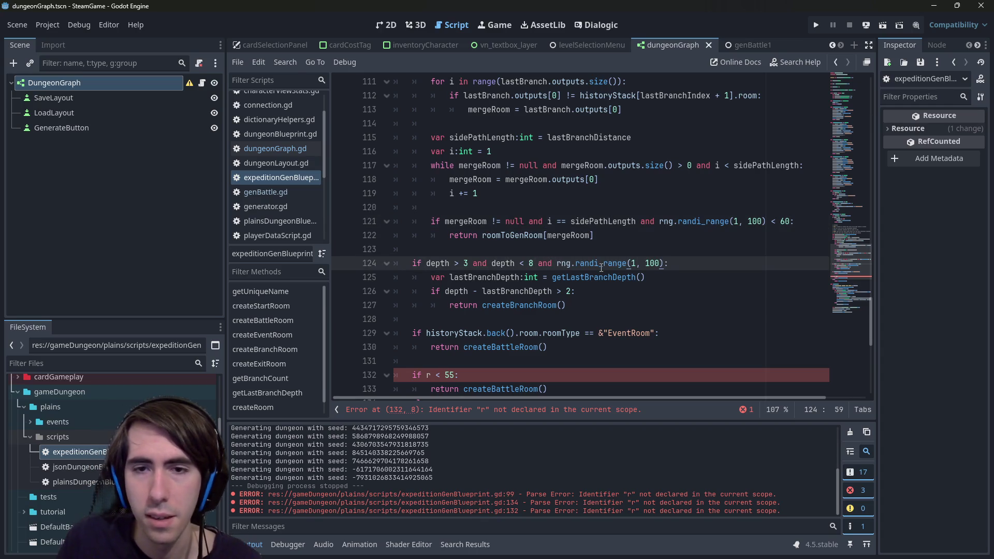
type(" < ")
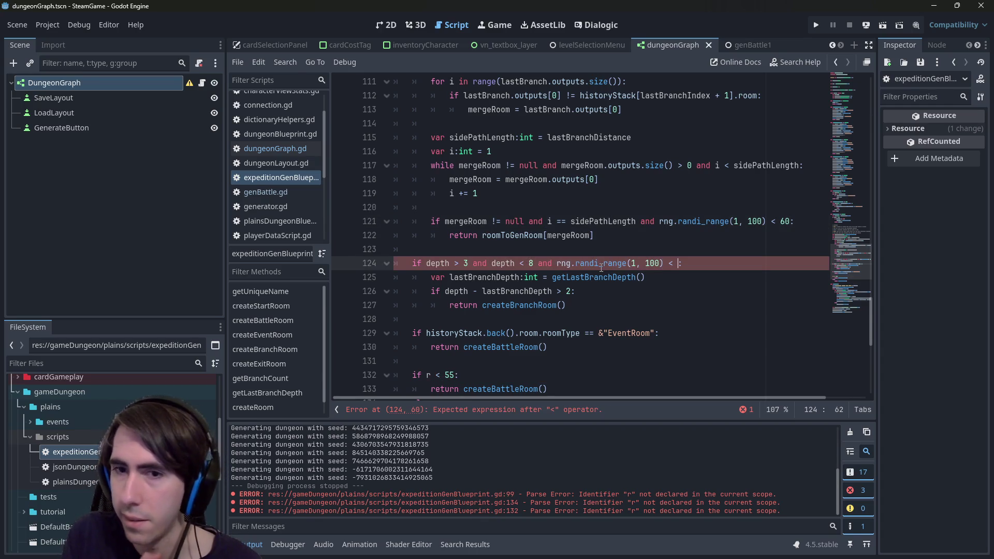
type("30")
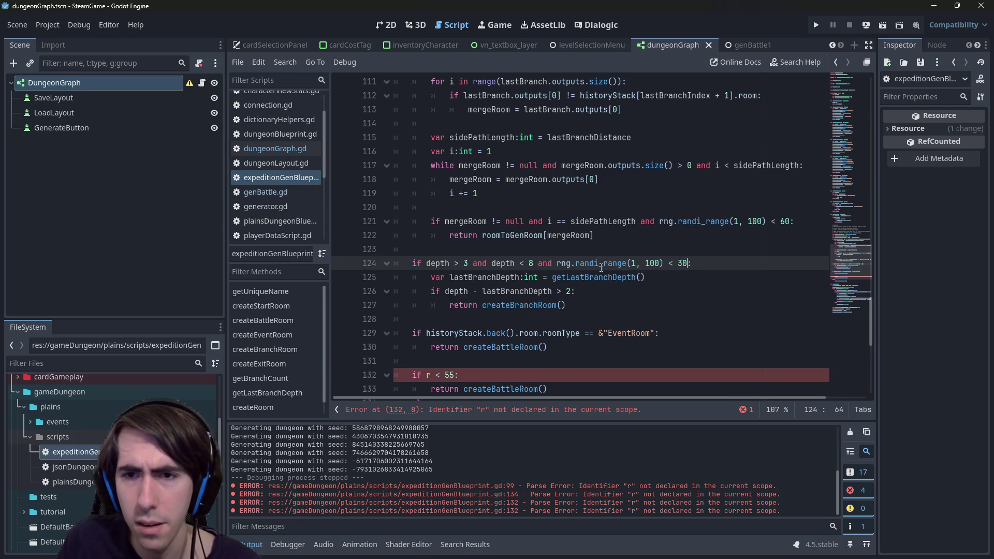
key("BackSpace")
key("BackSpace")
type("80")
key("ctrl+s")
scroll(601, 267, "down", 1)
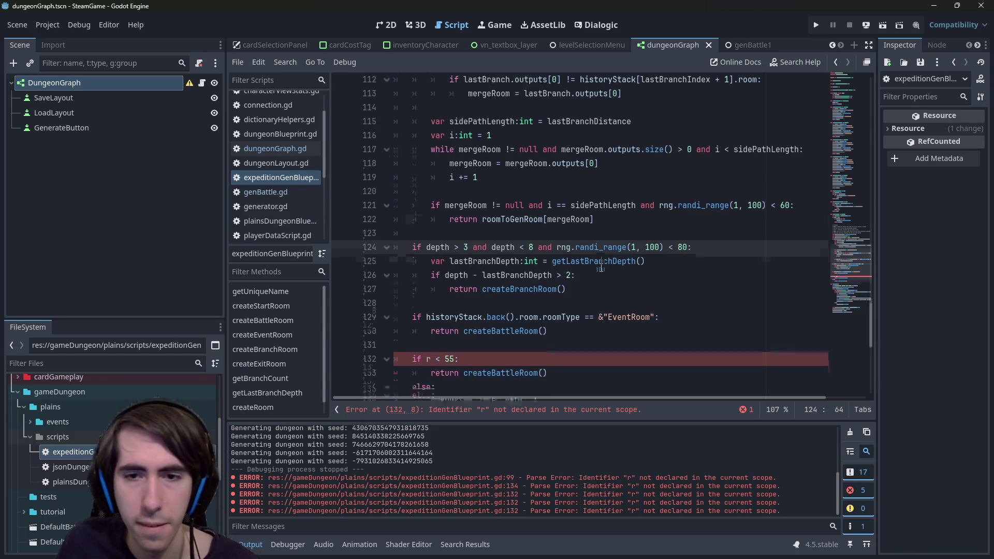
key("BackSpace")
key("BackSpace")
type("70")
key("ctrl+s")
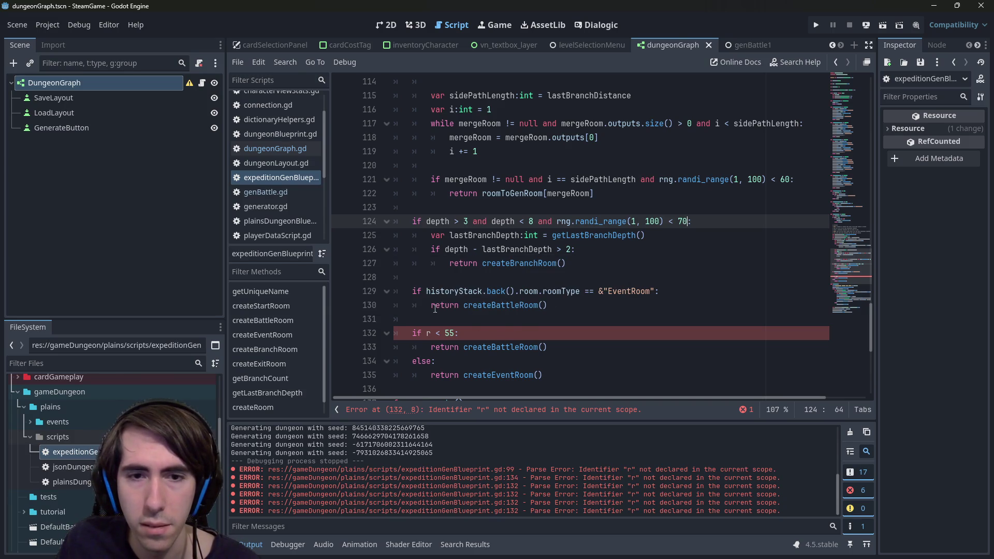
Declare 'var r = rng.randi_range(1, 100)' above 'if r < 55', then run and generate a dungeon
scroll(457, 312, "up", 4)
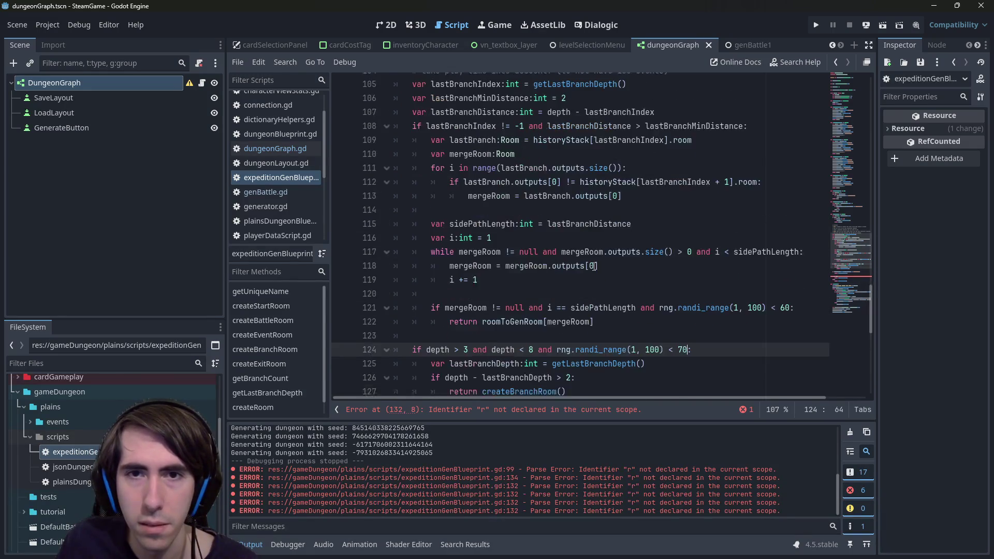
scroll(594, 265, "down", 5)
left_click(500, 274)
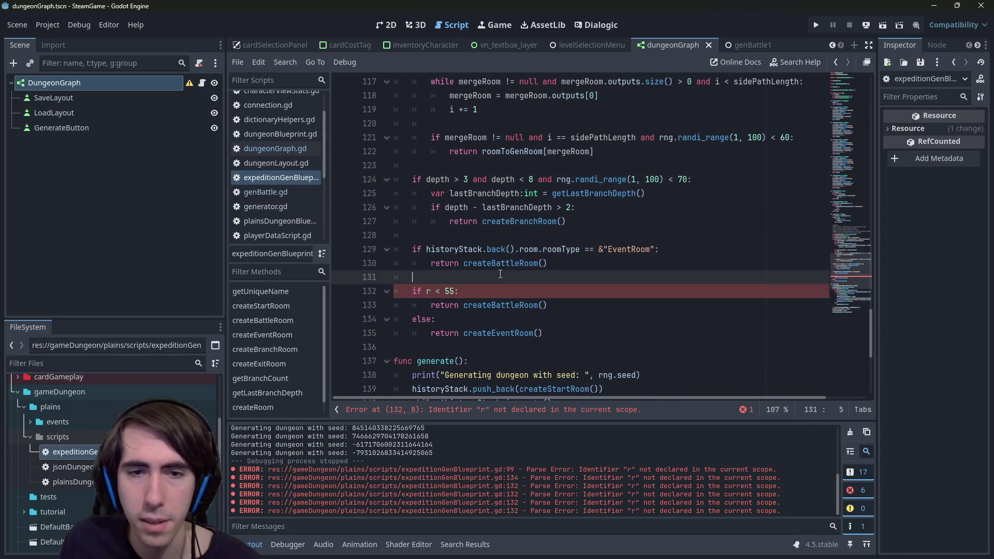
key("Return")
type("var r = rng.randi_range(1, 100)")
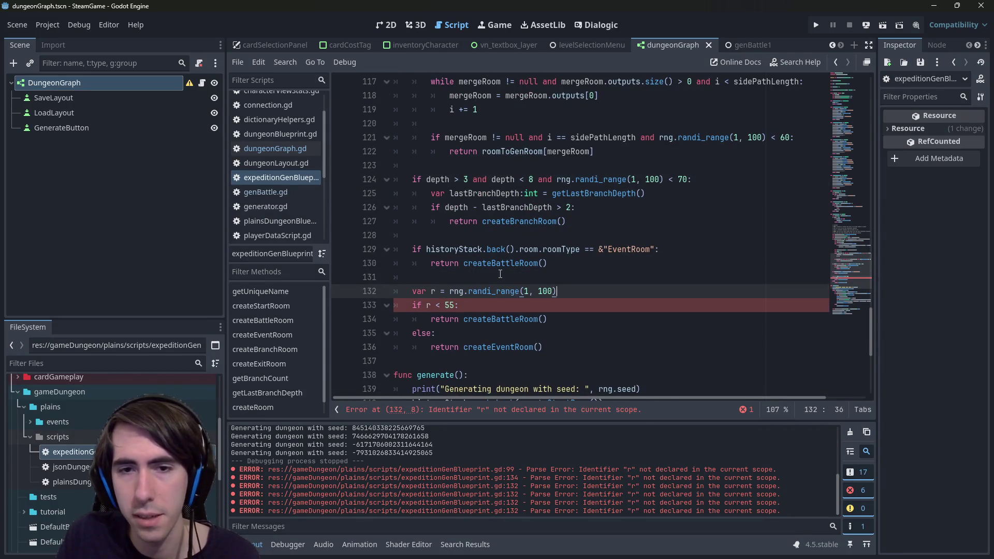
scroll(492, 259, "up", 3)
left_click(882, 23)
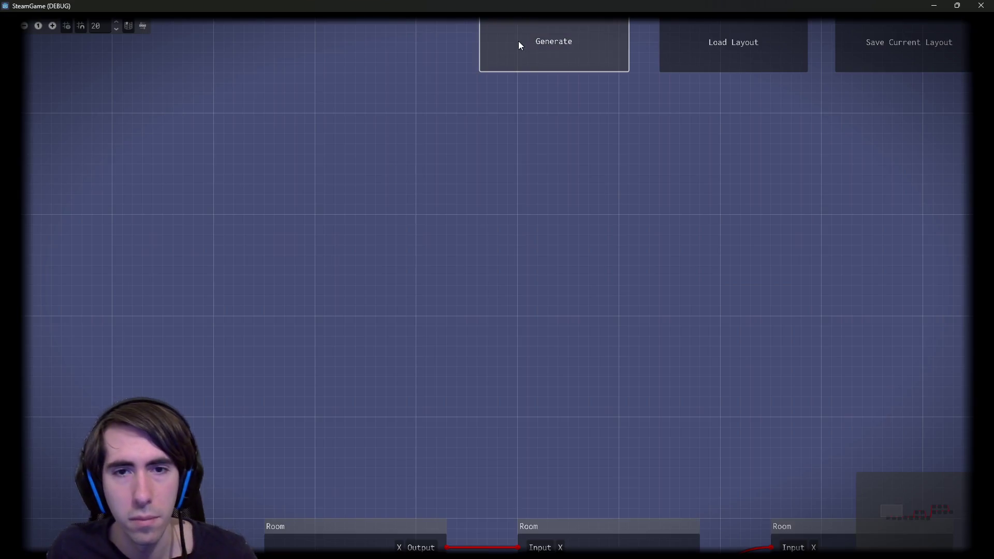
left_click(520, 44)
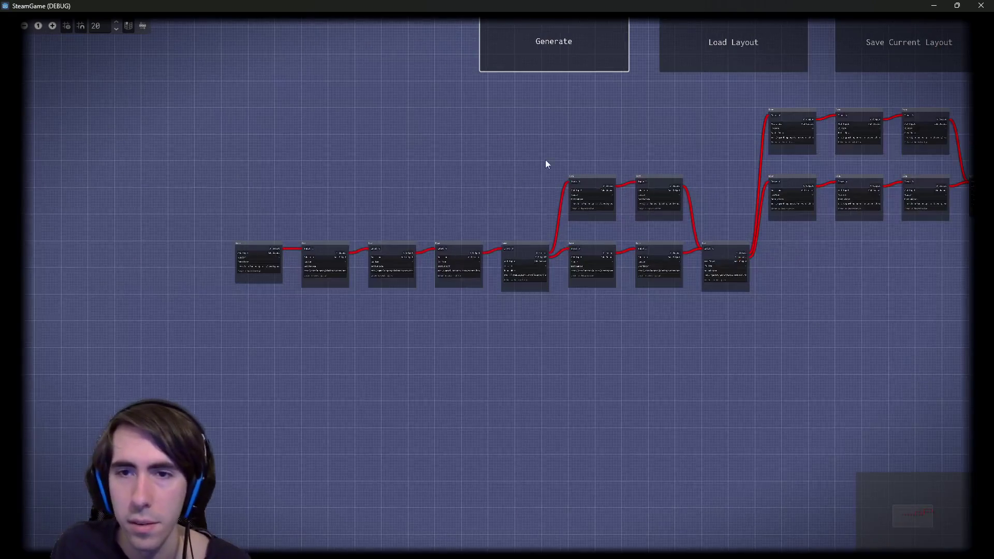
Regenerate the dungeon graph about sixteen times to check its branching and rejoining paths
left_click(585, 62)
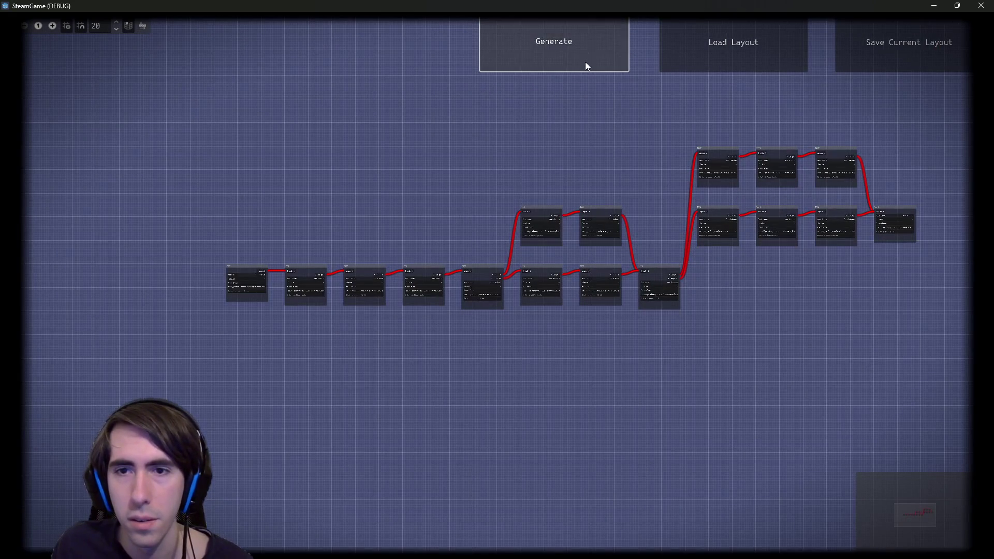
left_click(585, 61)
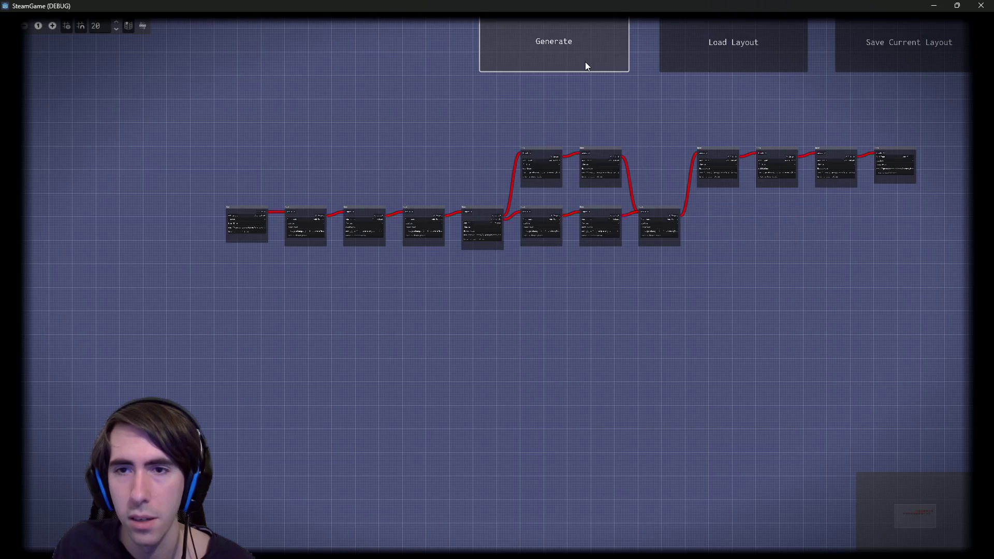
left_click(585, 61)
left_click(585, 61)
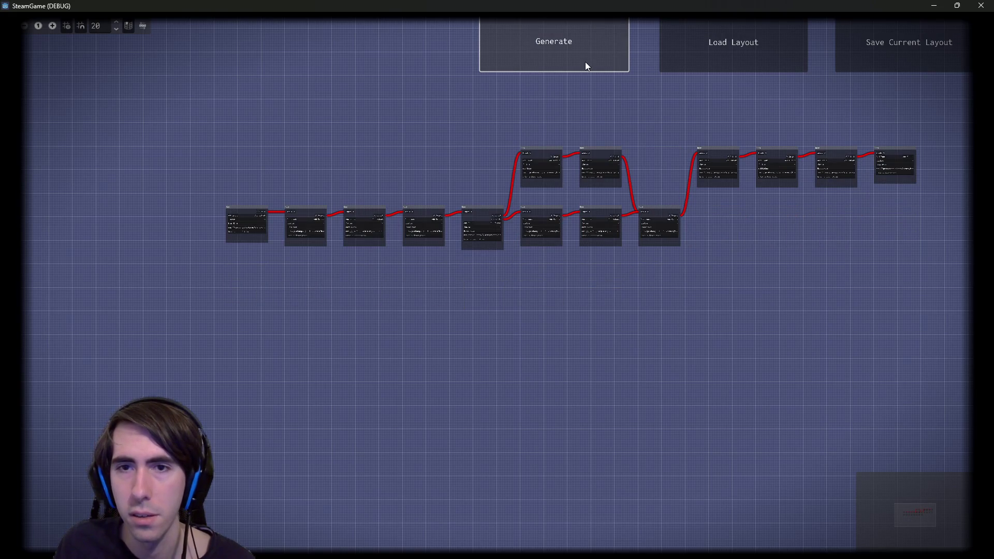
left_click(585, 61)
left_click(585, 62)
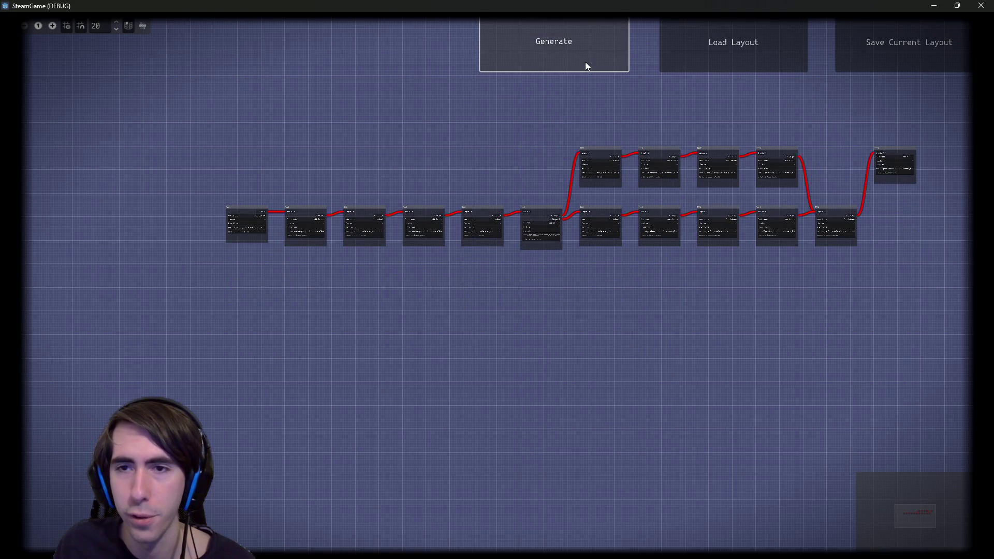
left_click(585, 62)
left_click(585, 61)
left_click(585, 61)
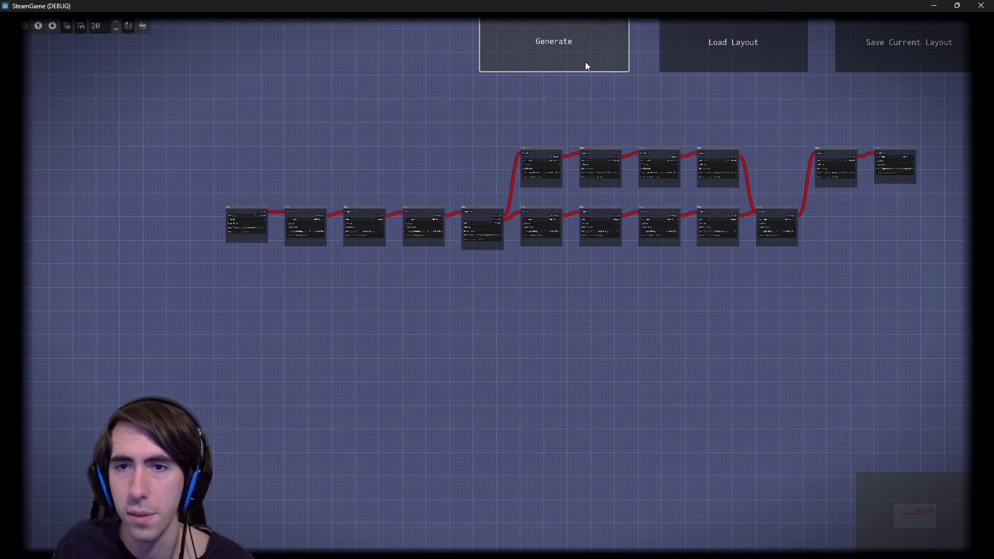
left_click(585, 61)
left_click(585, 61)
left_click(585, 61)
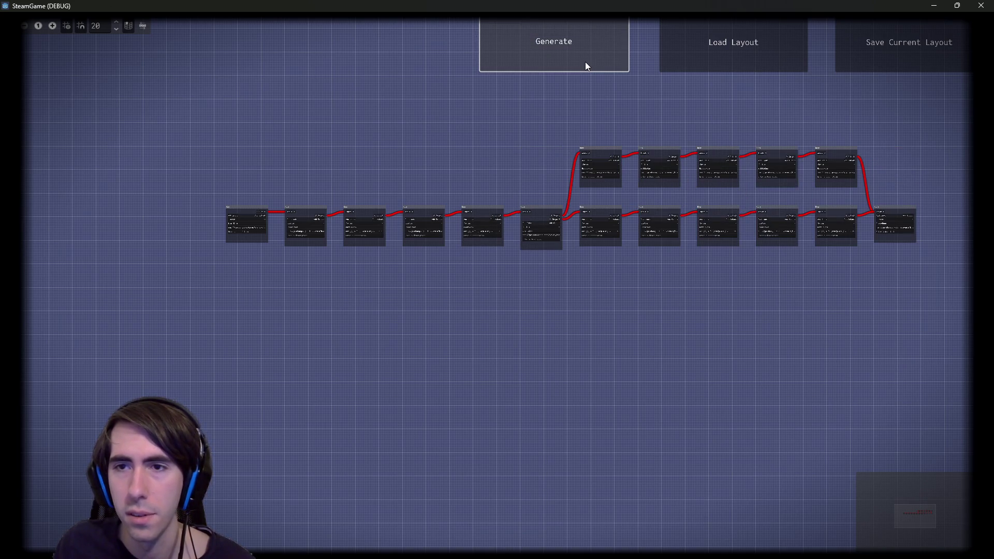
left_click(585, 61)
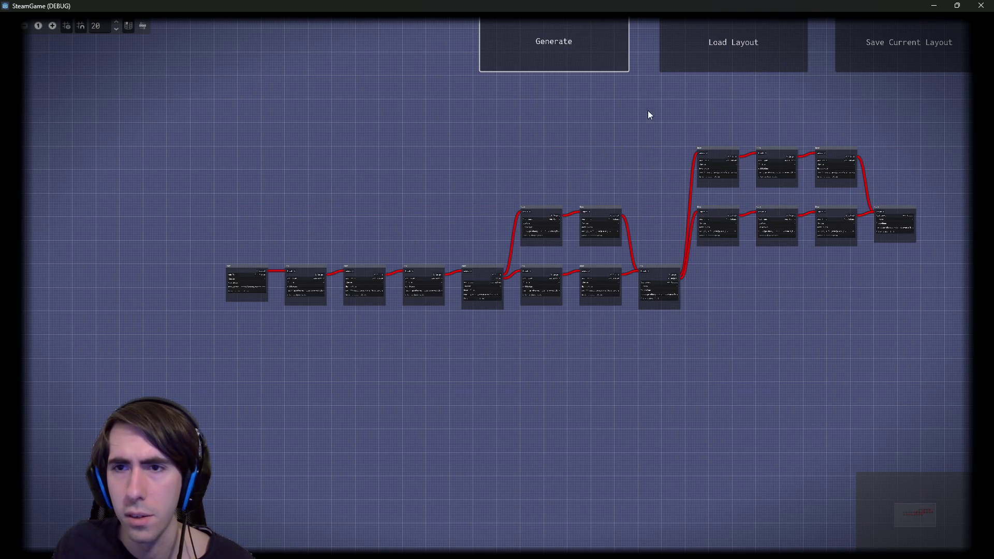
left_click(583, 59)
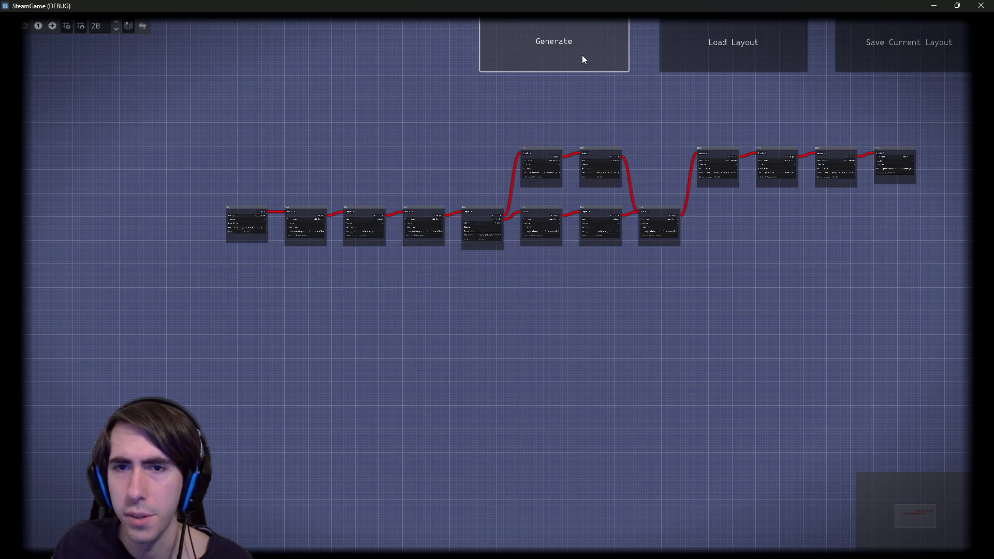
left_click(582, 55)
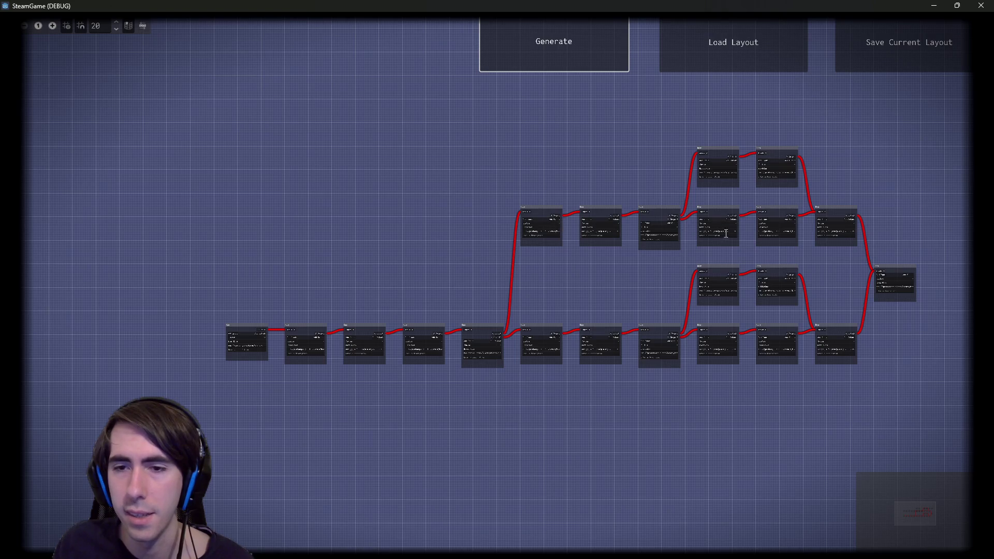
left_click(552, 55)
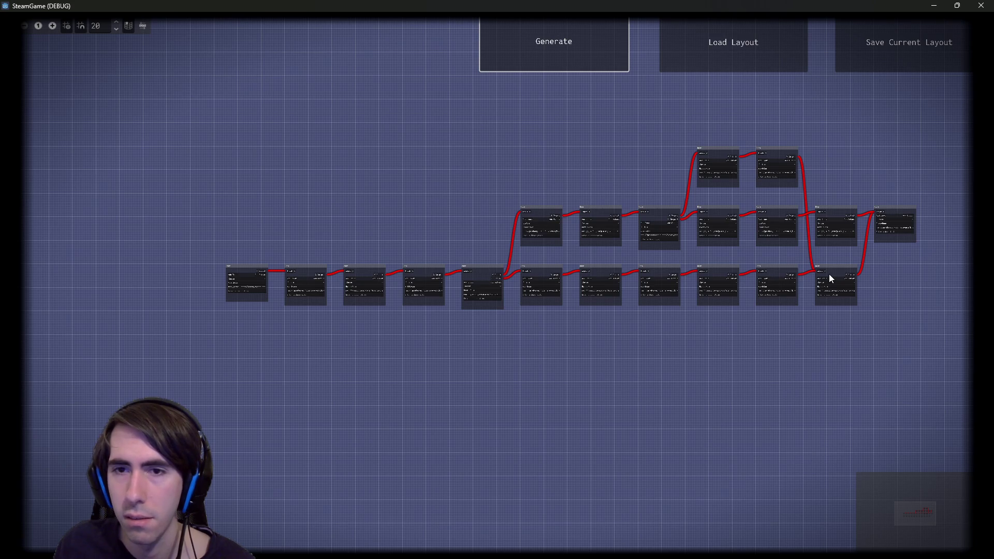
Drag the right-side room nodes into a separate upper row of three that rejoins the final room
mouse_move(830, 277)
left_mouse_down()
mouse_move(838, 145)
mouse_move(829, 299)
mouse_move(828, 279)
left_mouse_up()
mouse_move(438, 146)
left_mouse_down()
mouse_move(909, 290)
mouse_move(900, 310)
left_mouse_up()
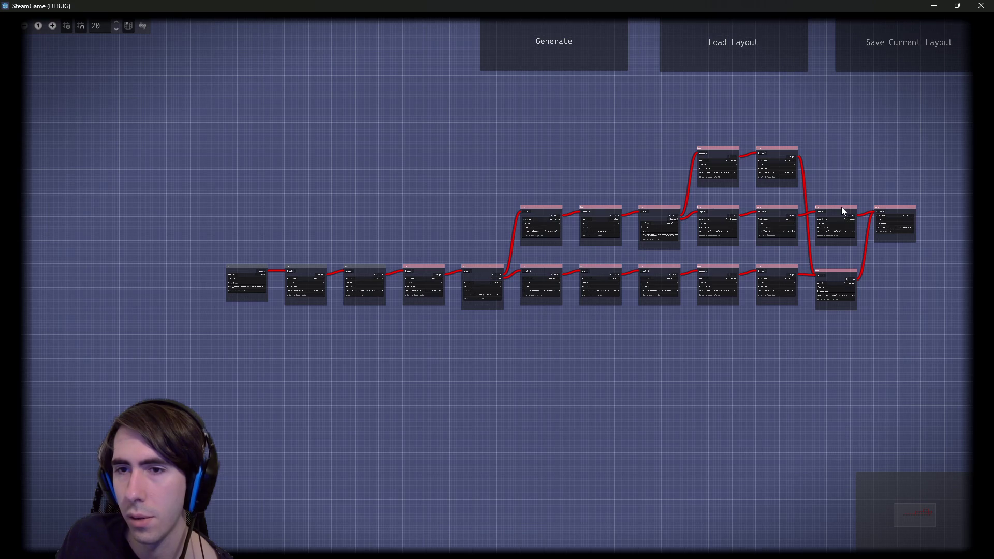
mouse_move(726, 183)
left_mouse_down()
mouse_move(753, 205)
mouse_move(695, 198)
mouse_move(725, 186)
mouse_move(723, 195)
left_mouse_up()
left_click_drag(835, 220, 828, 119)
mouse_move(818, 202)
left_mouse_down()
mouse_move(698, 152)
mouse_move(729, 216)
left_mouse_up()
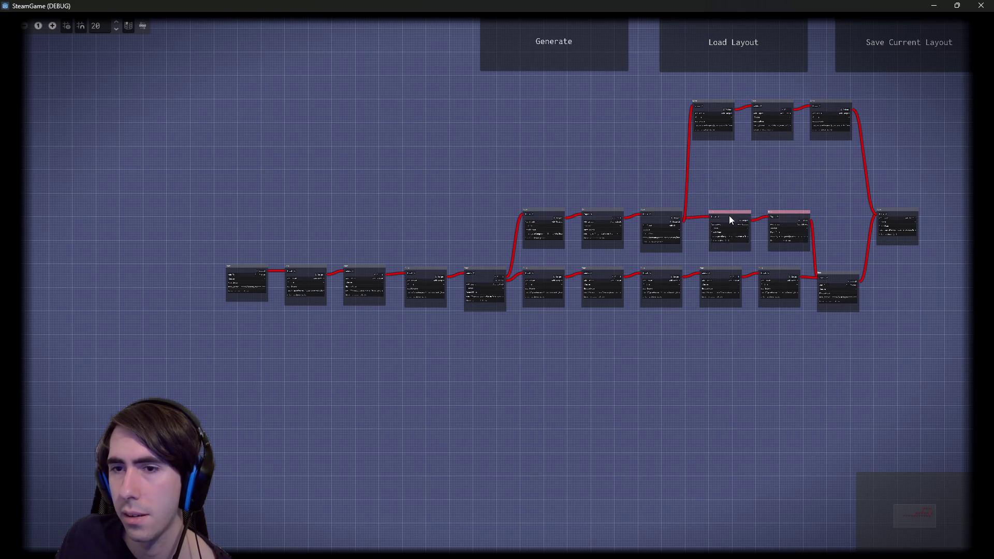
left_click_drag(833, 279, 840, 259)
left_click_drag(682, 102, 858, 141)
left_click_drag(827, 108, 834, 153)
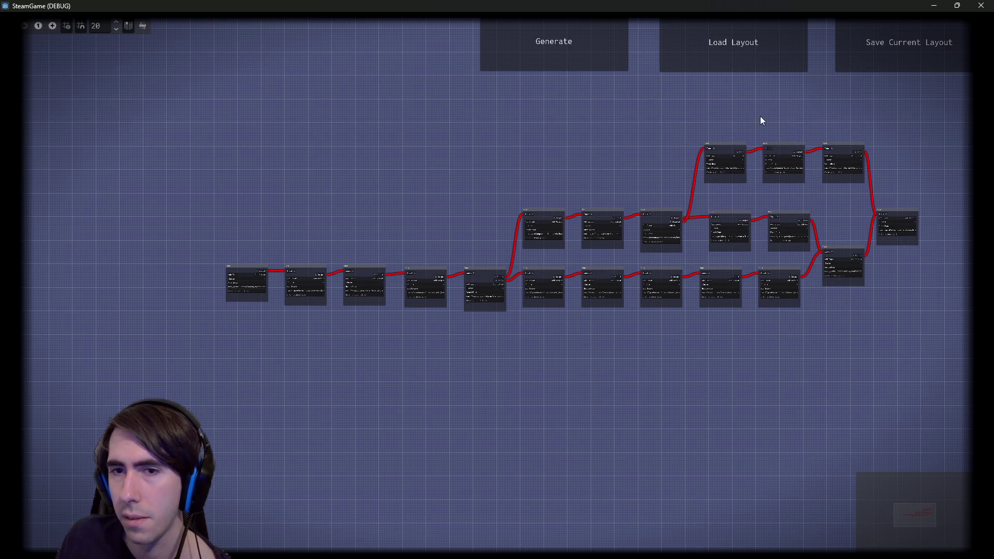
left_click(601, 54)
Generate about seventeen more random dungeon layouts, then close the game window
left_click(601, 54)
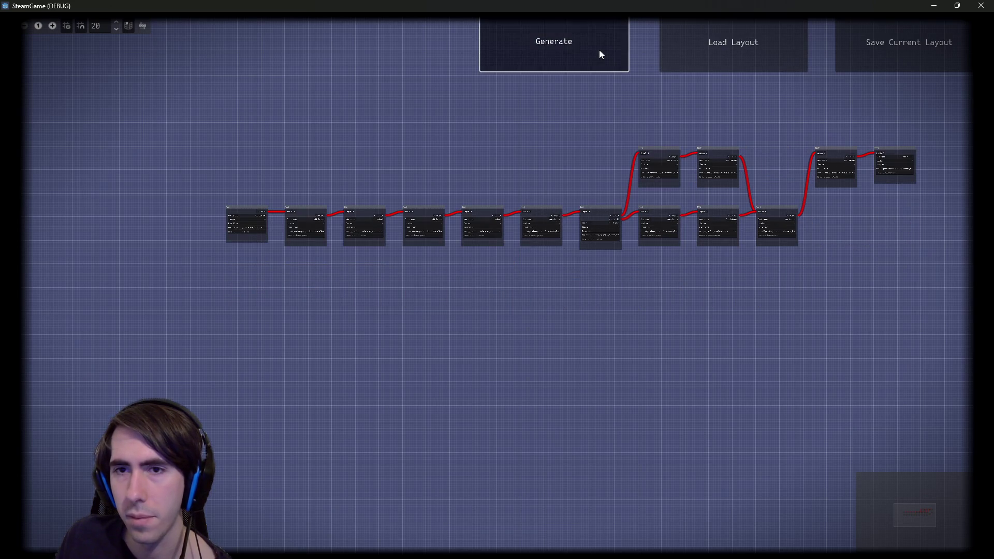
left_click(600, 54)
left_click(600, 50)
left_click(599, 51)
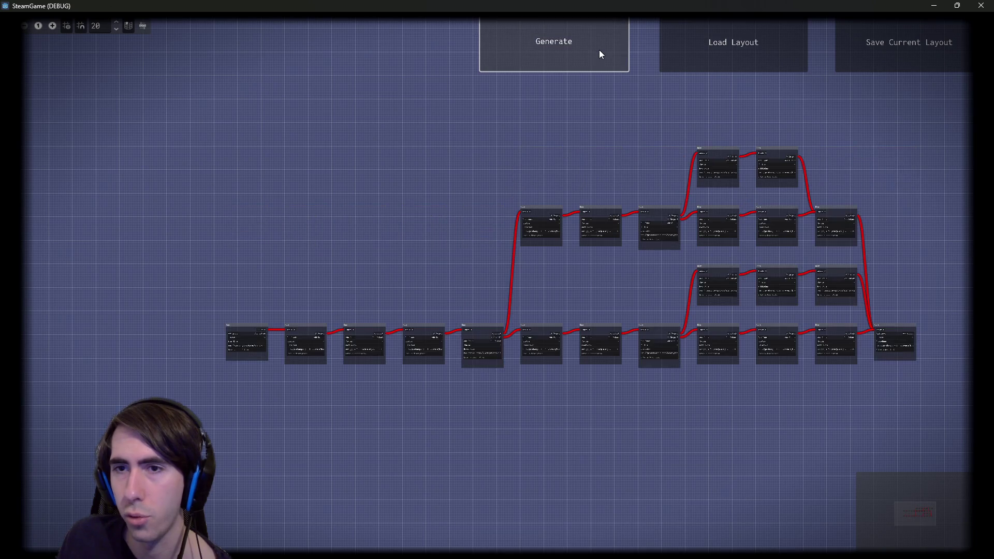
left_click(599, 50)
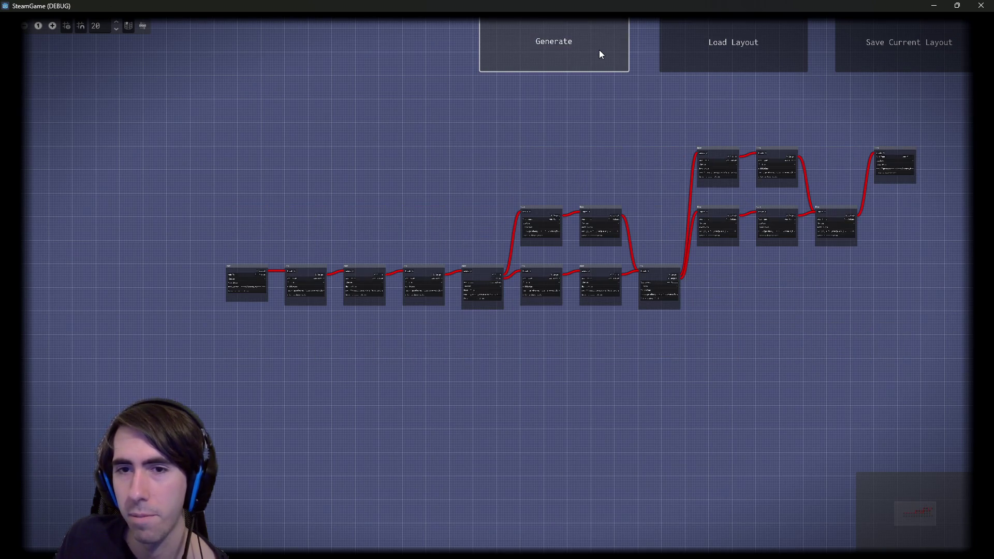
left_click(599, 51)
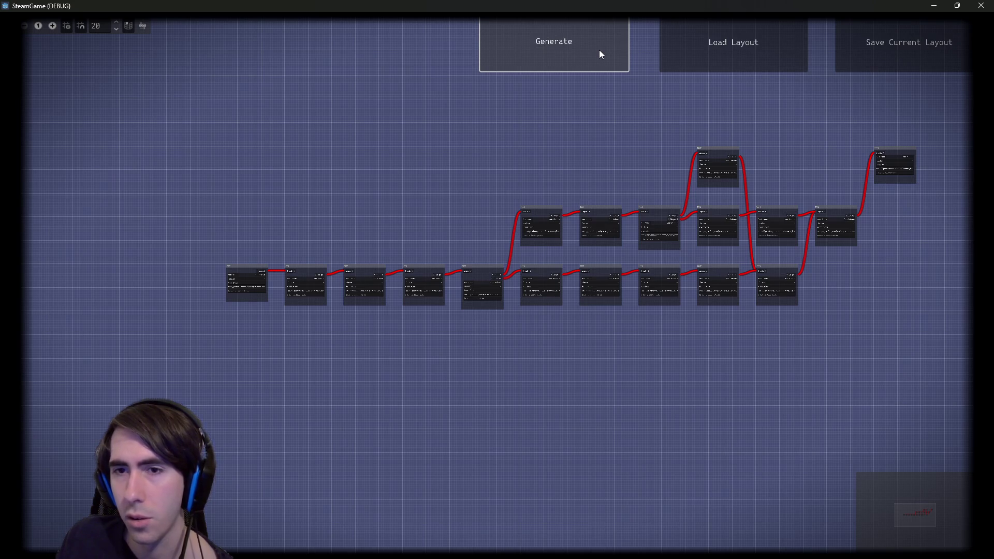
left_click(600, 54)
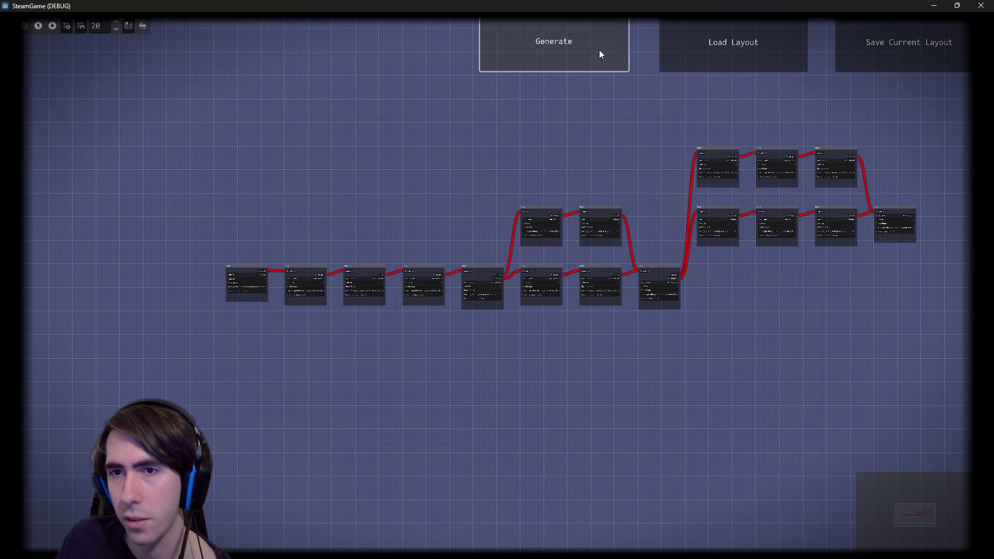
left_click(599, 51)
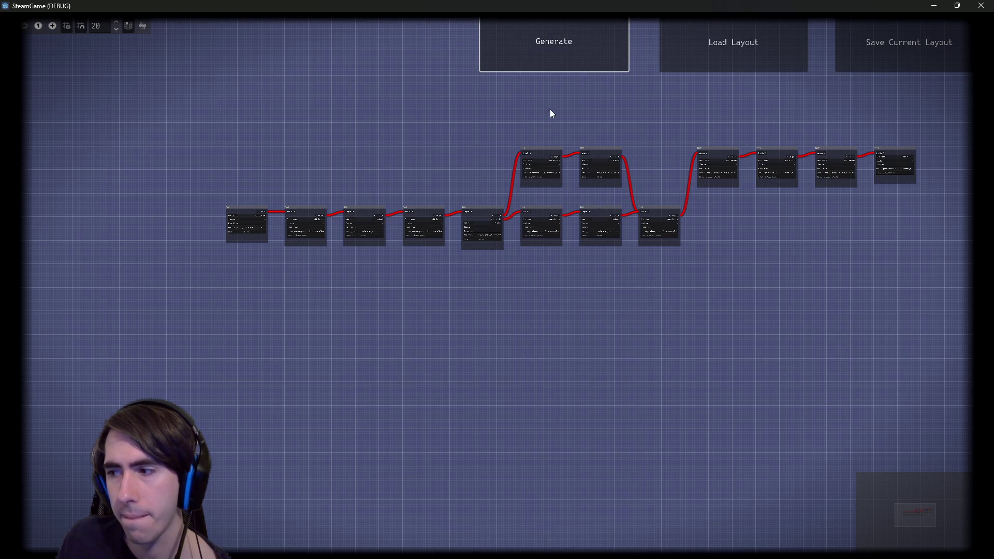
left_click(567, 55)
left_click(567, 55)
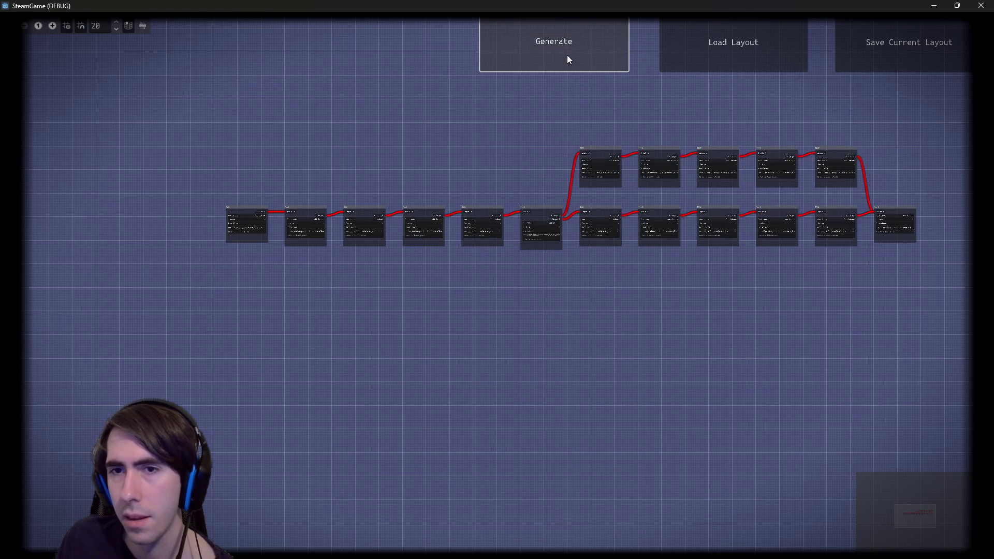
left_click(567, 55)
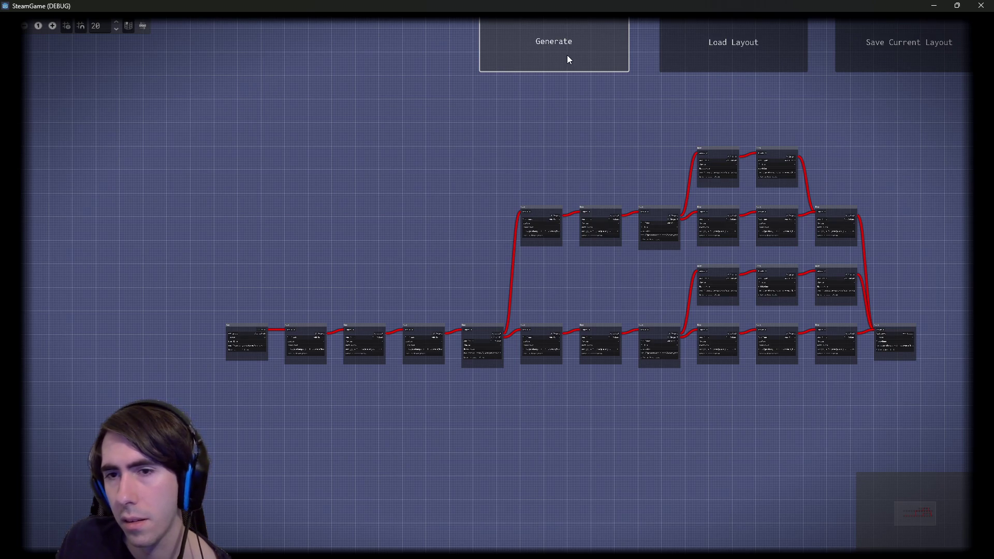
left_click(567, 55)
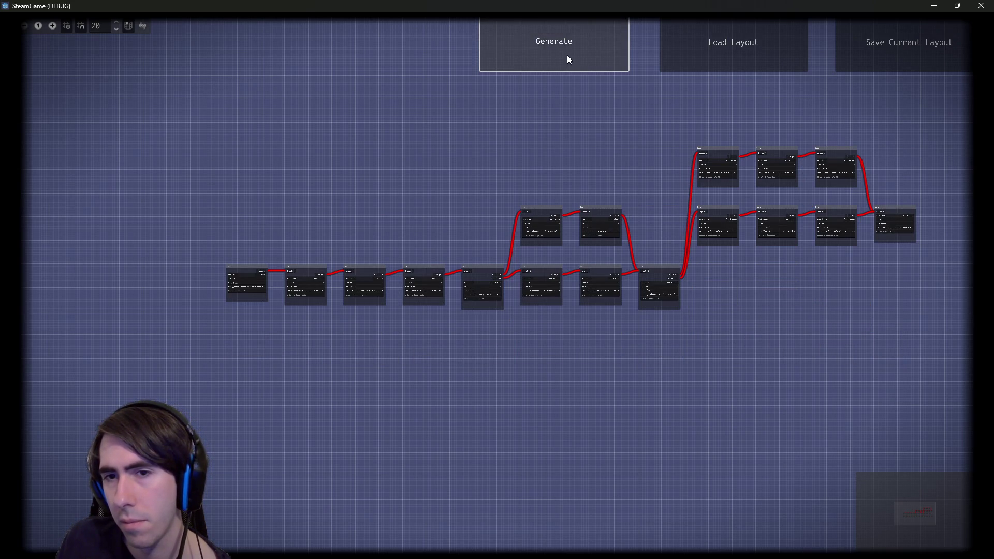
left_click(567, 55)
left_click(567, 55)
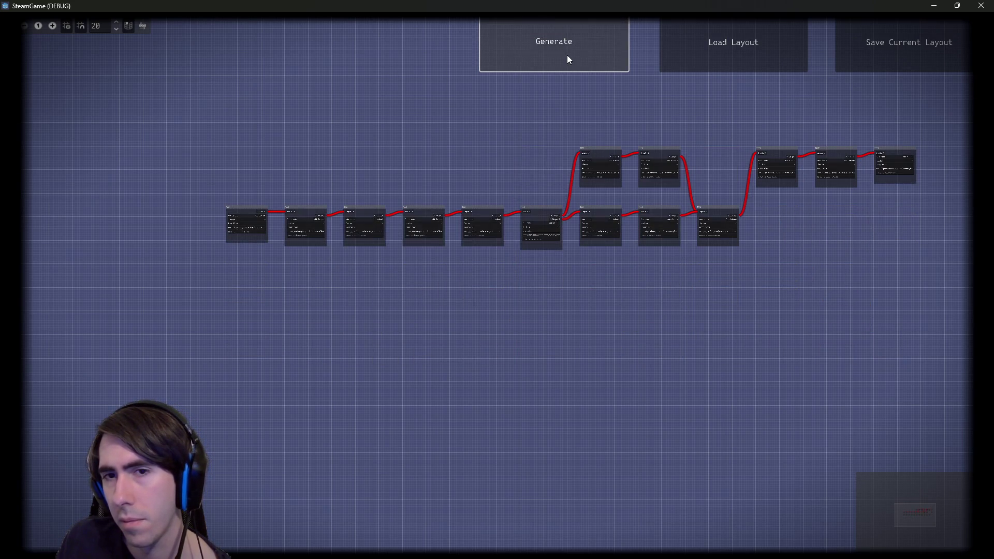
left_click(566, 55)
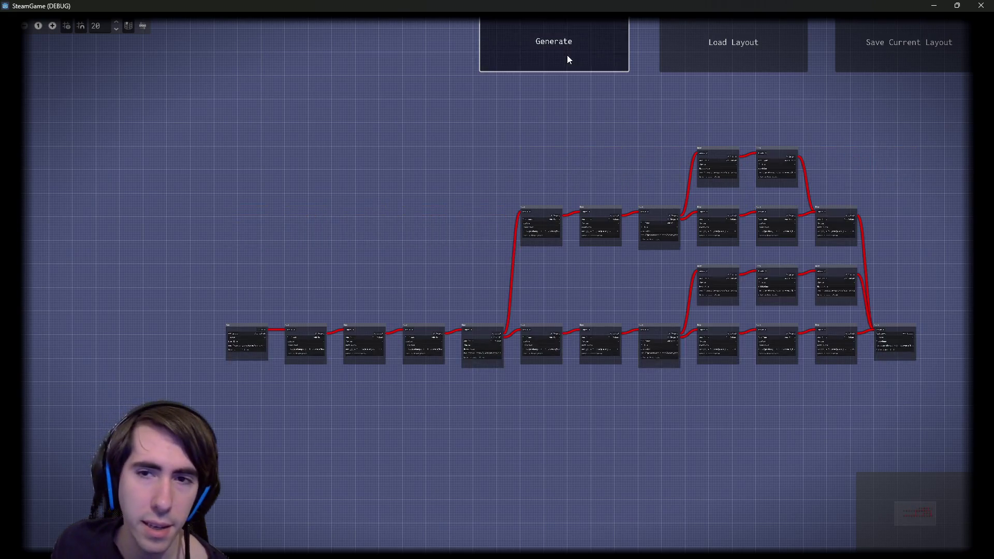
left_click(567, 54)
left_click(567, 55)
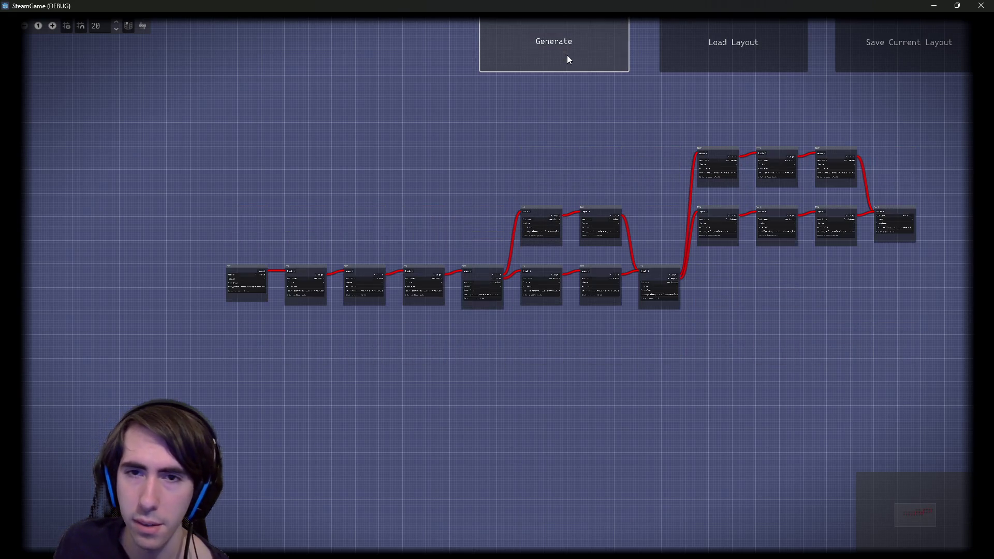
left_click(980, 6)
scroll(540, 278, "up", 9)
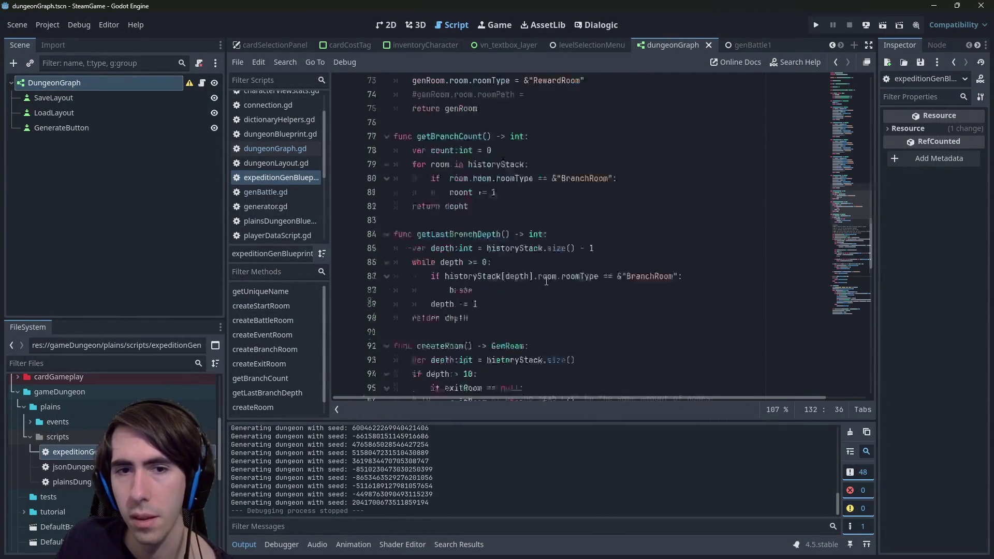
scroll(546, 281, "down", 15)
scroll(546, 281, "down", 5)
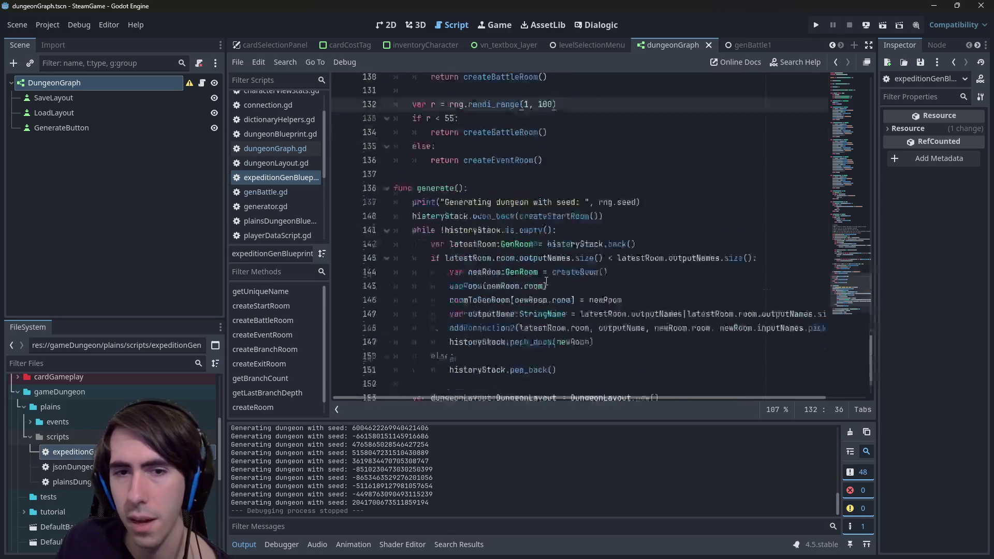
scroll(547, 280, "up", 17)
scroll(550, 280, "down", 6)
scroll(550, 280, "down", 3)
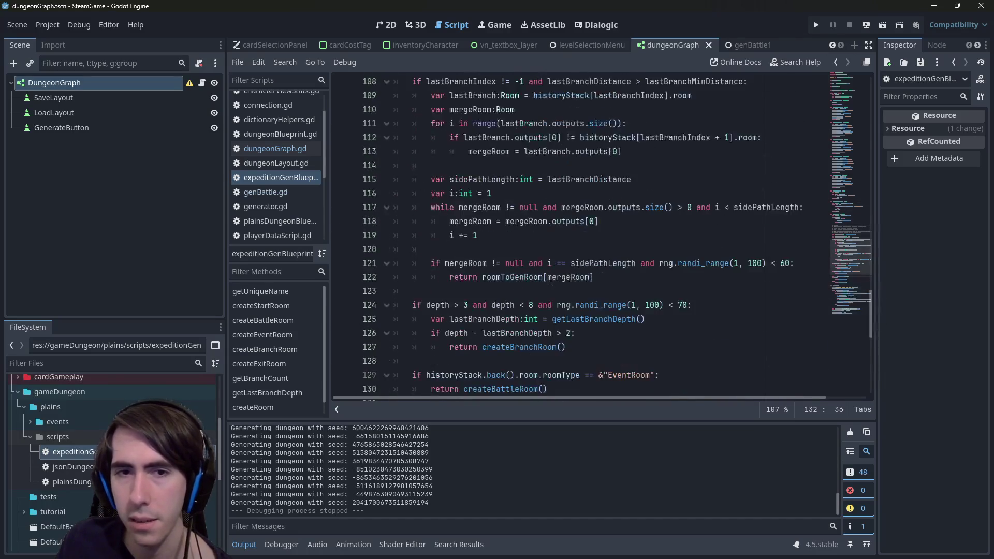
mouse_move(639, 275)
left_mouse_down()
mouse_move(373, 257)
mouse_move(394, 162)
mouse_move(383, 135)
mouse_move(380, 166)
left_mouse_up()
scroll(745, 282, "down", 3)
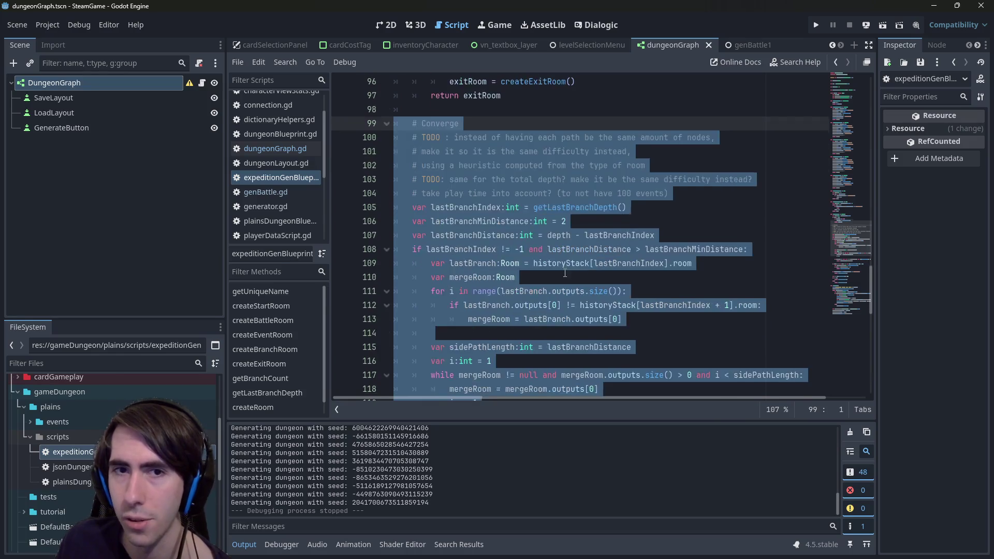
scroll(746, 283, "down", 2)
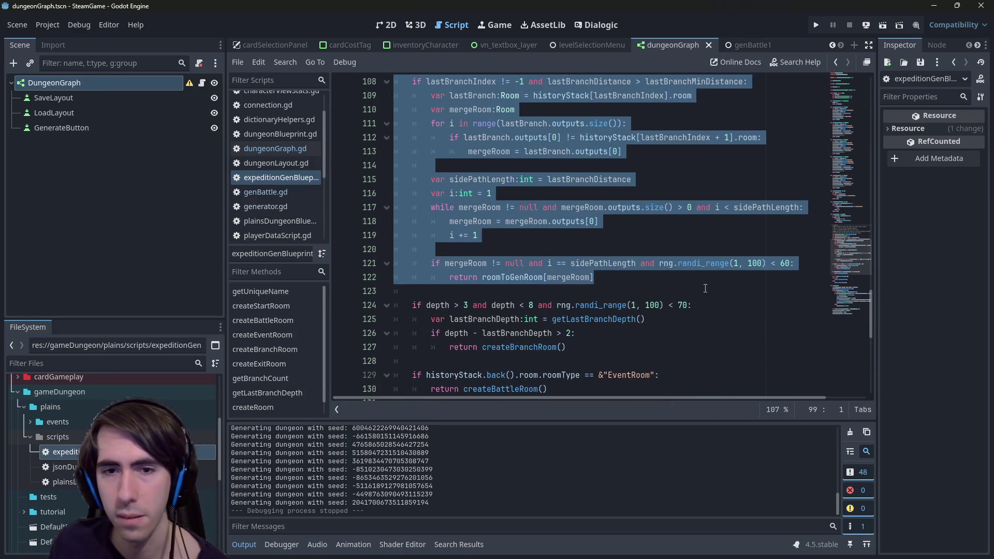
left_click(693, 278)
scroll(693, 277, "up", 3)
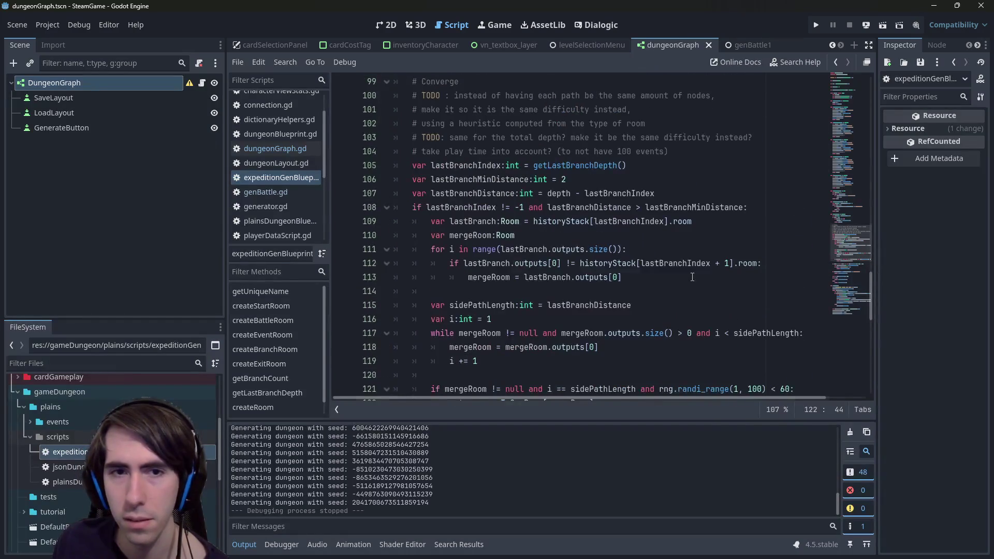
scroll(692, 277, "up", 3)
scroll(692, 277, "down", 3)
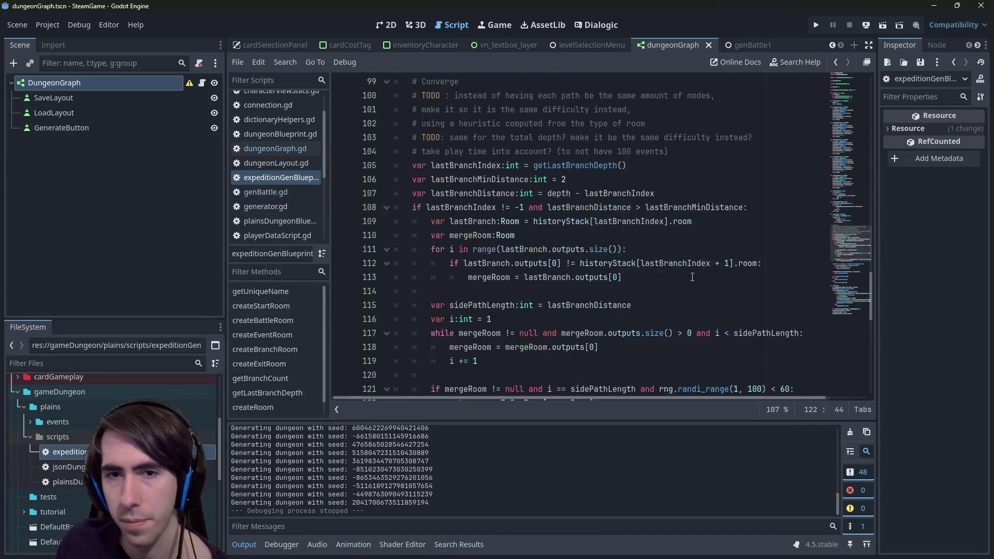
scroll(692, 277, "down", 1)
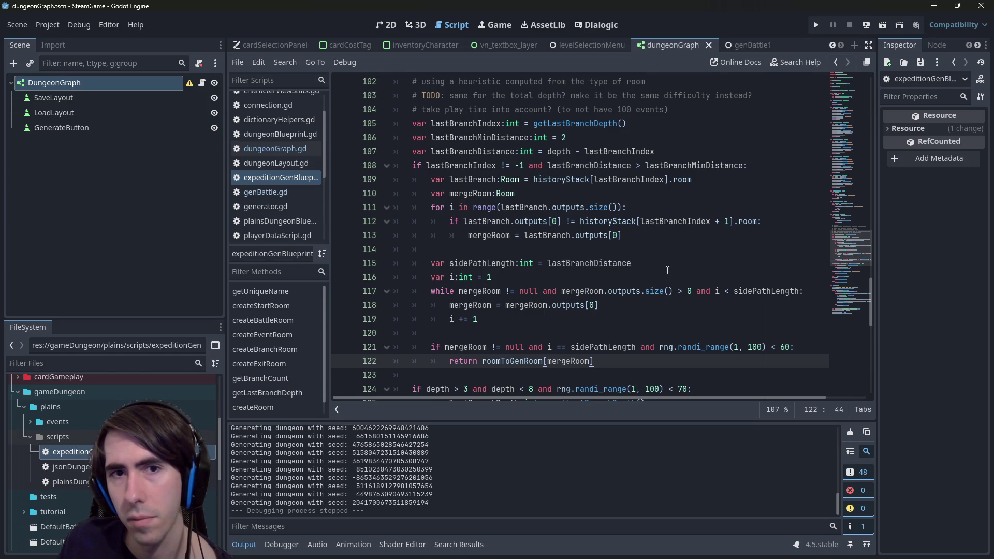
double_click(502, 136)
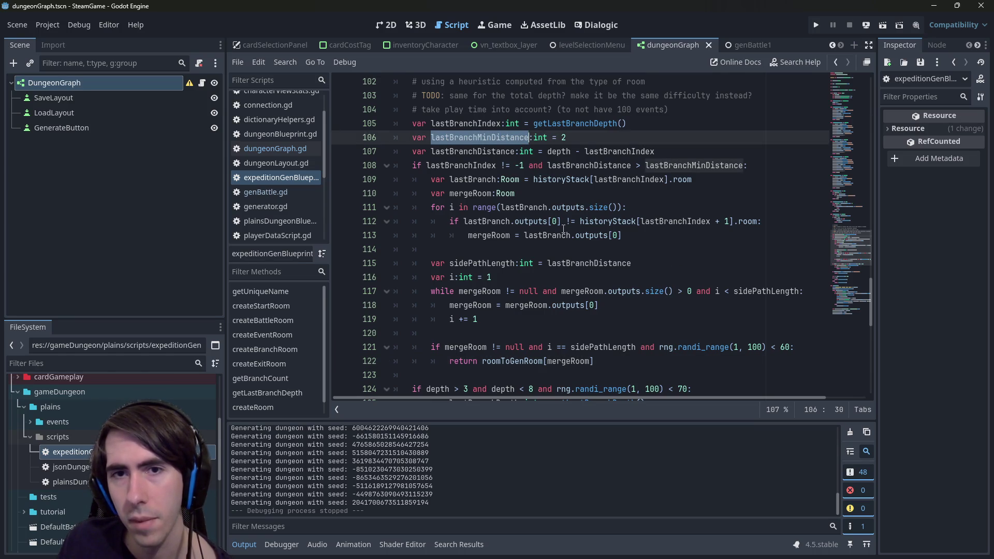
scroll(563, 229, "down", 1)
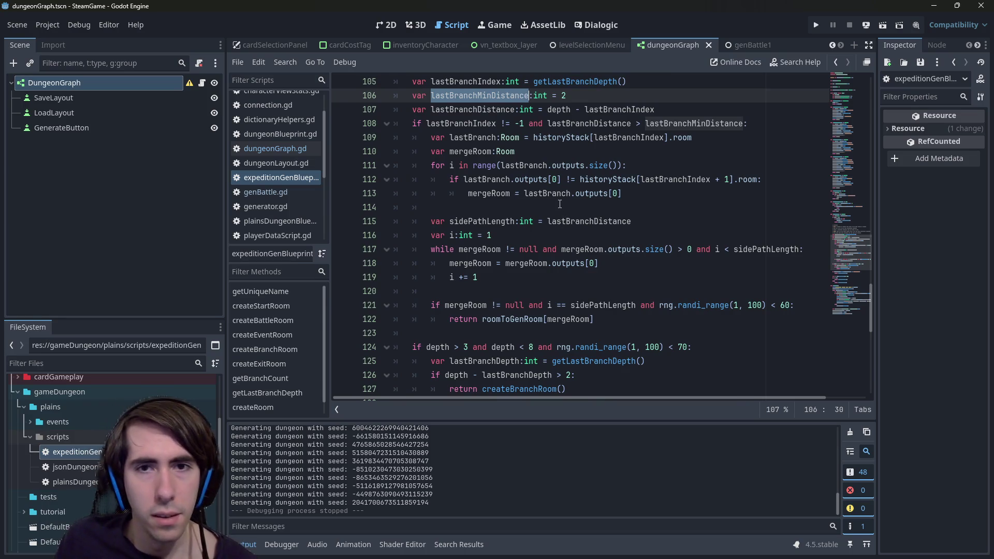
scroll(560, 204, "up", 1)
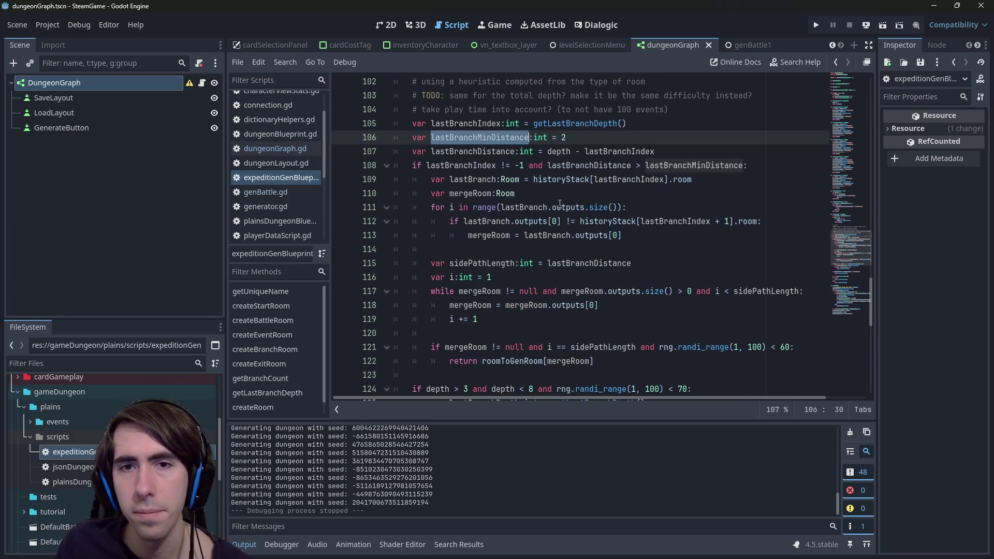
left_click_drag(566, 137, 422, 138)
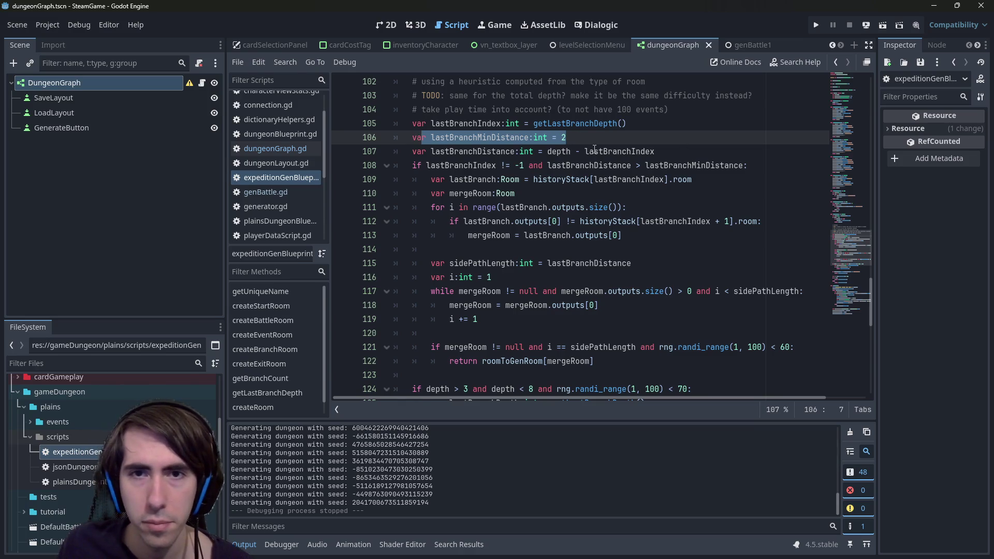
Check git status and stage expeditionGenBlueprint.gd with git add
key("alt+Tab")
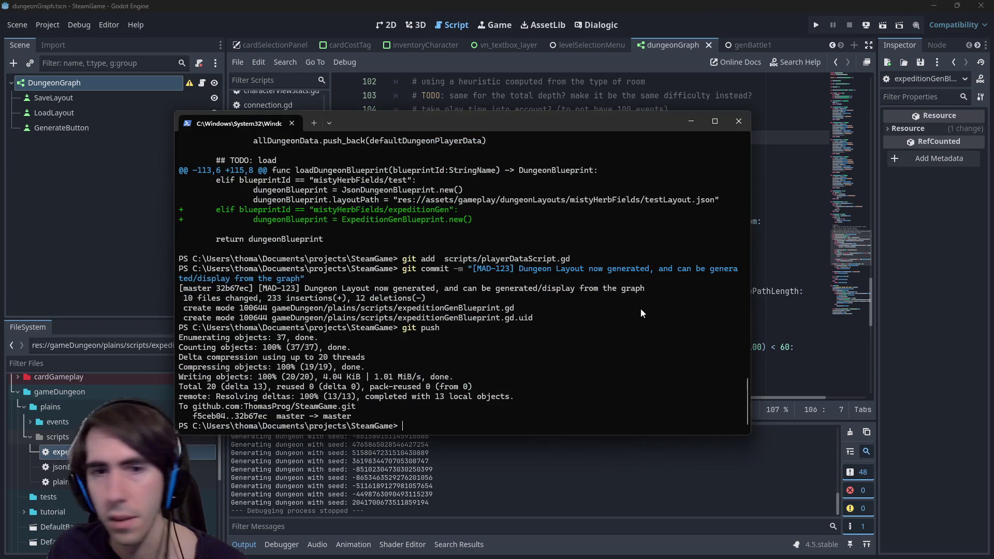
type("git status")
key("Return")
type("git add")
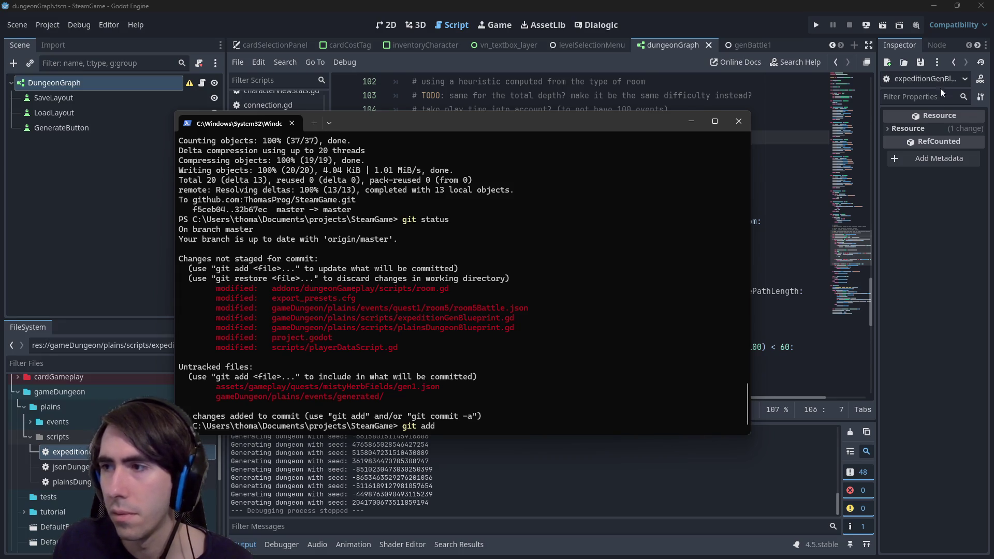
key("BackSpace")
key("BackSpace")
key("BackSpace")
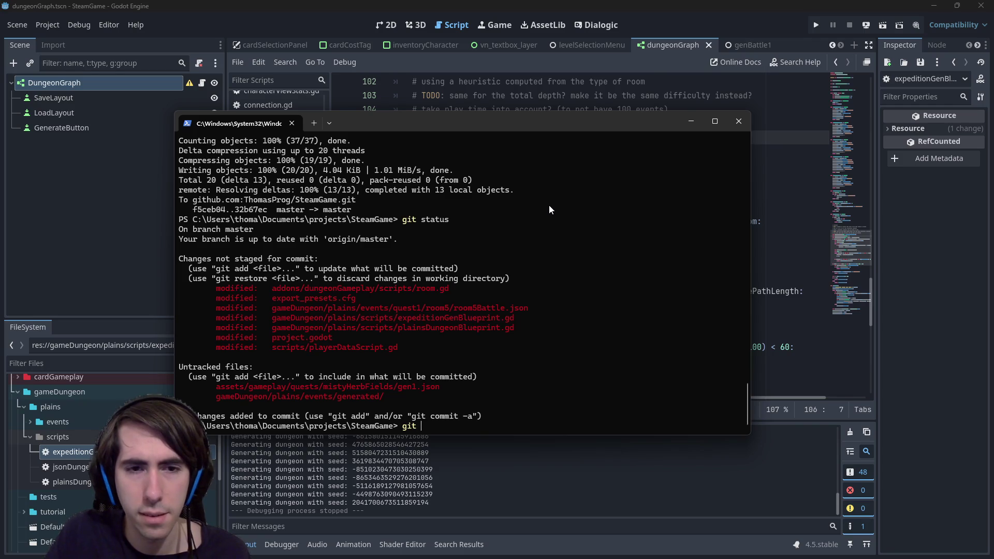
type("add")
key("BackSpace")
key("BackSpace")
key("BackSpace")
type("add")
mouse_move(408, 120)
left_mouse_down()
mouse_move(683, 129)
mouse_move(492, 119)
left_mouse_up()
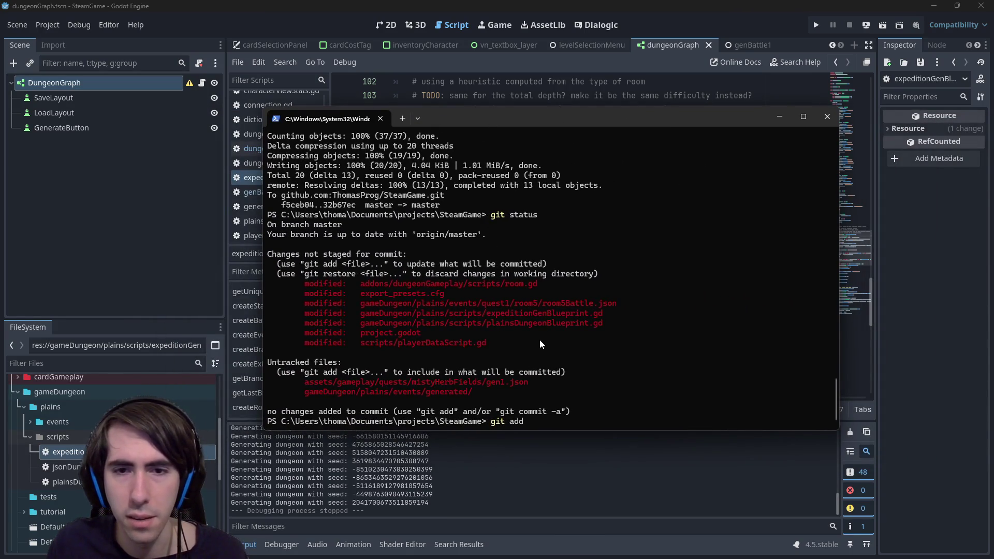
left_click_drag(602, 313, 360, 313)
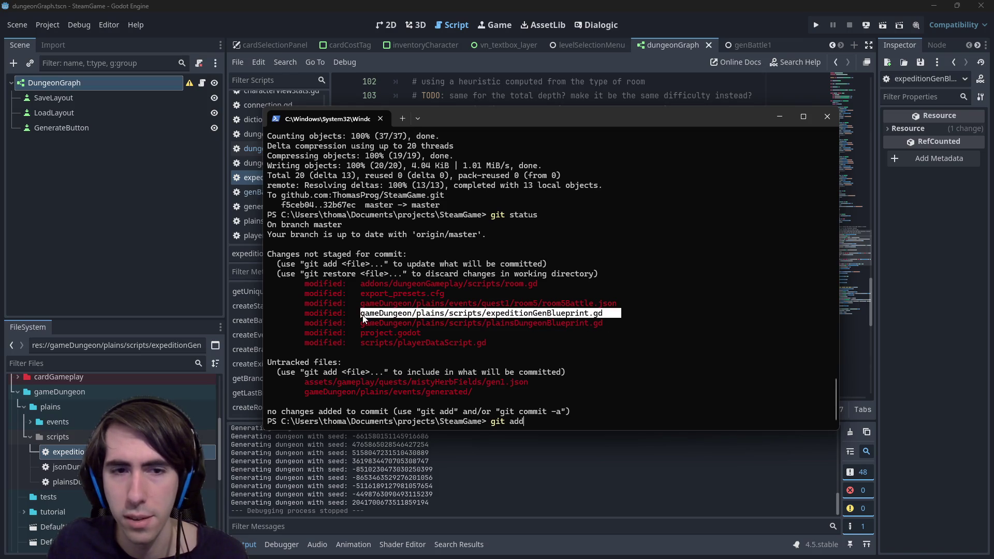
key("ctrl+c")
key("ctrl+v")
key("Return")
Show the git diff for room.gd and recheck git status
type("git add")
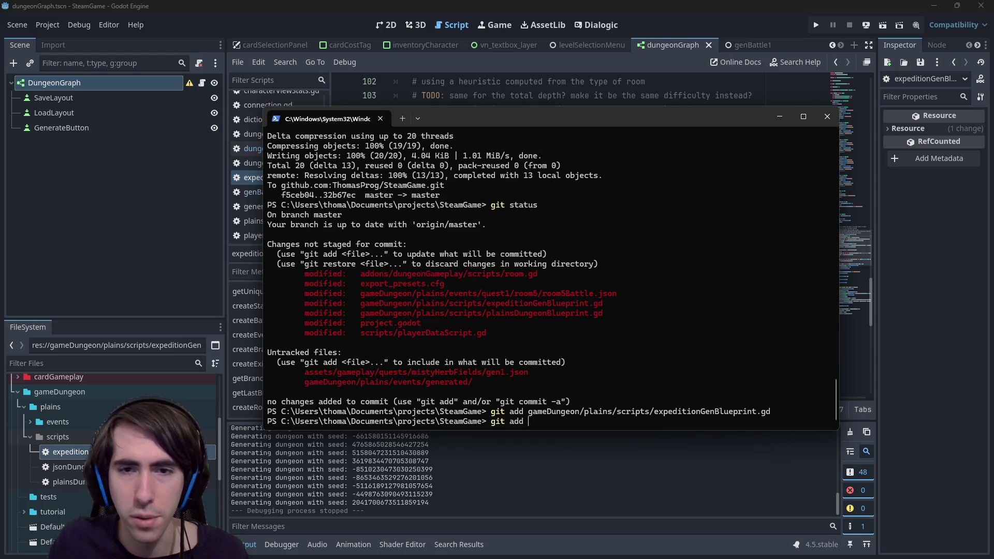
key("BackSpace")
key("BackSpace")
key("BackSpace")
type("diff")
key("ctrl+v")
key("Return")
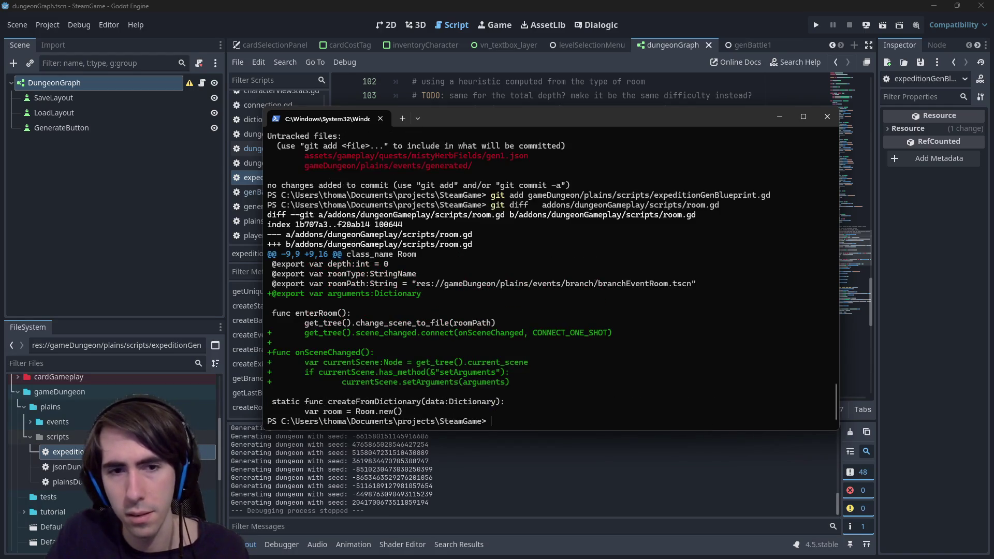
type("git statu")
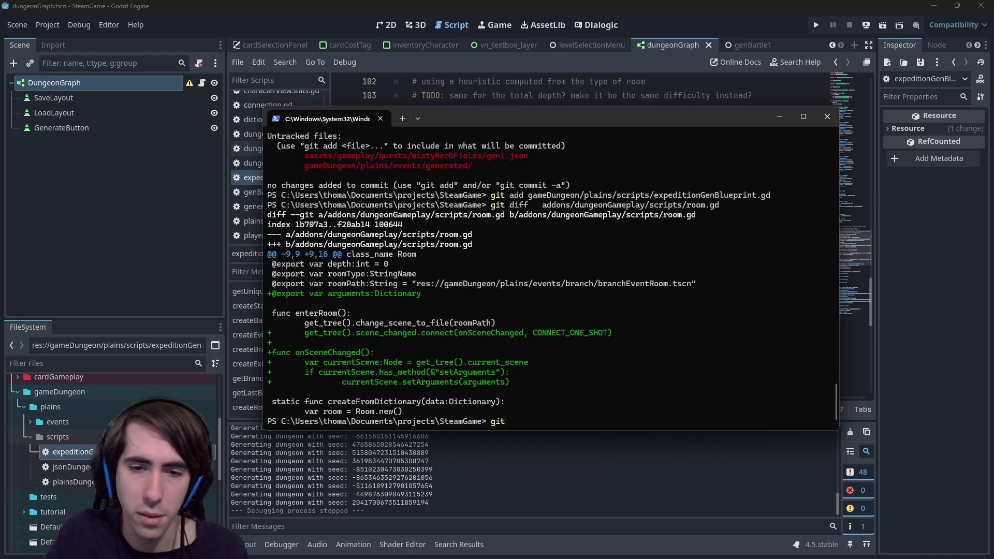
type("s")
key("Return")
Commit with message '[MAD-123] Layout Generation can now merge' and push to master
type("git")
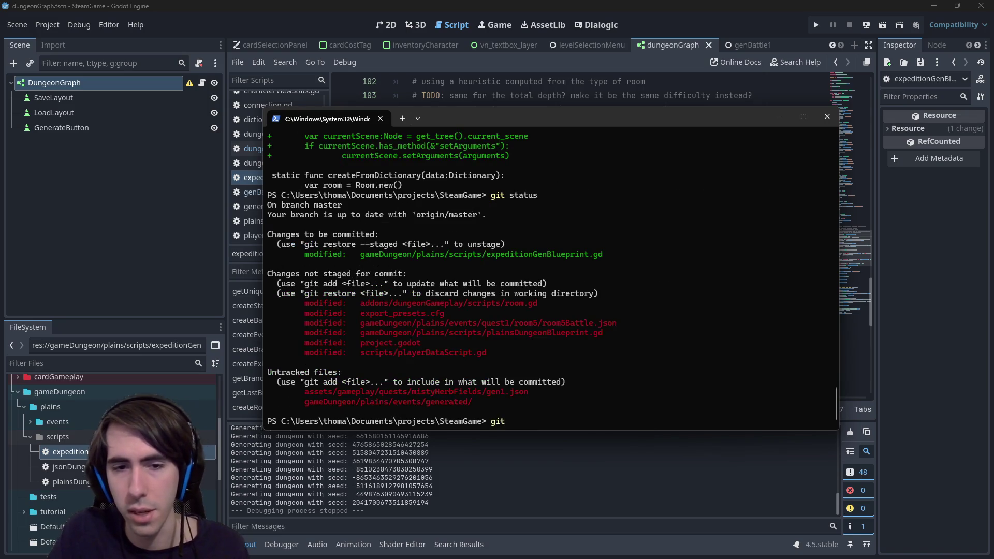
type("commit -m \"\"")
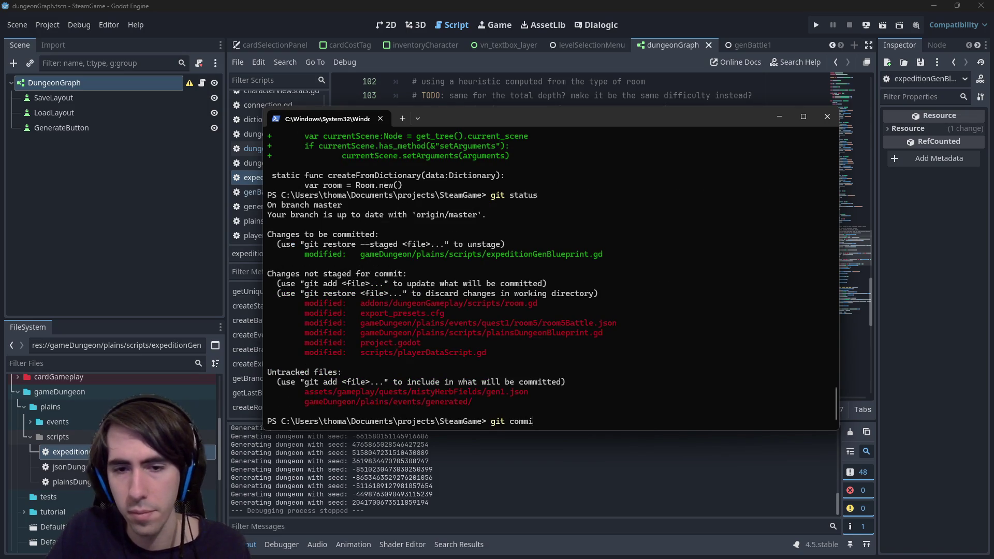
type("MAD-")
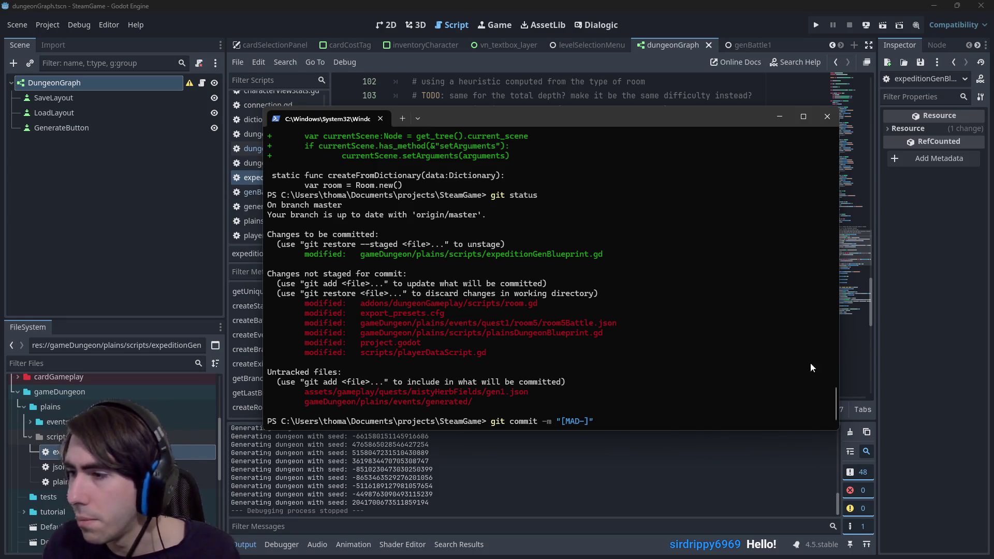
type("123")
key("Right")
type("Generated")
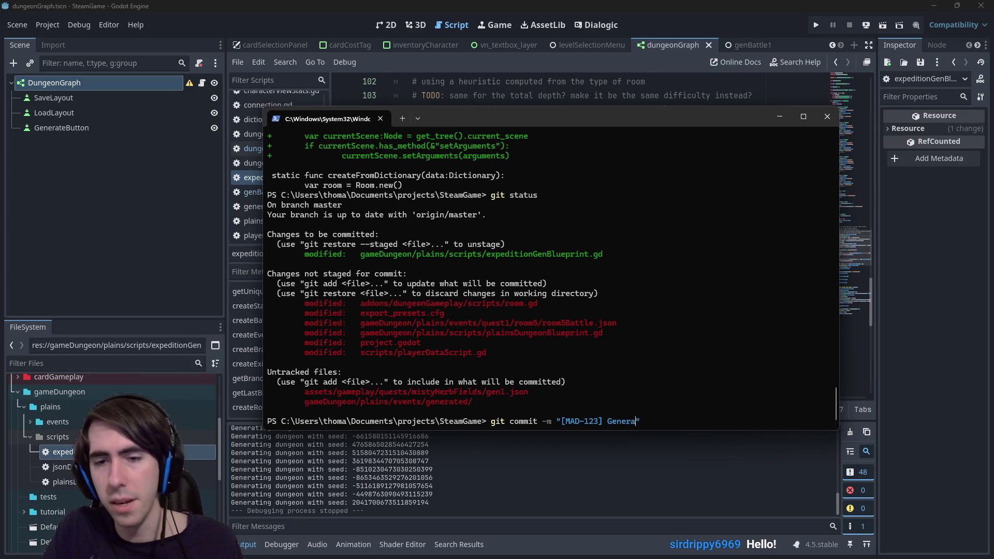
key("ctrl+BackSpace")
type("lLayout Gener")
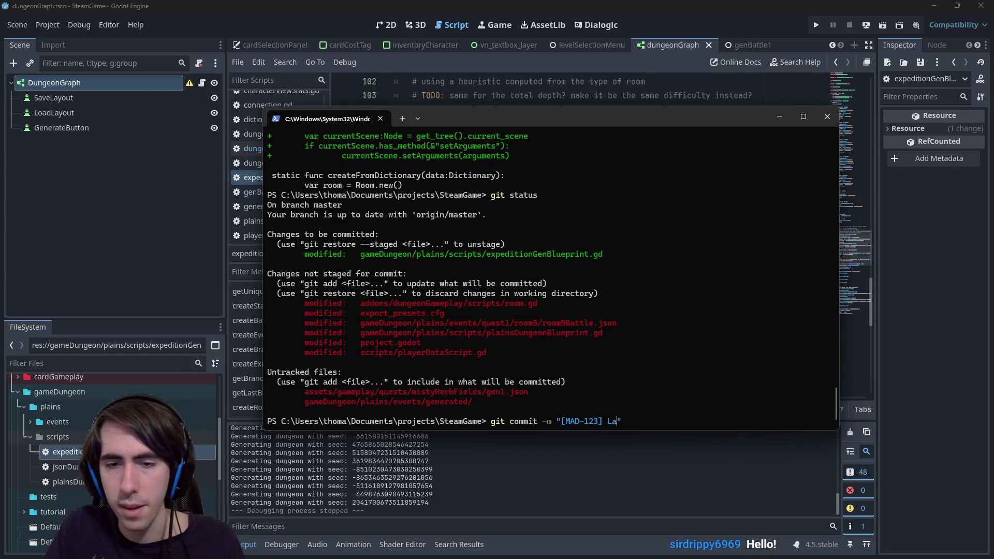
type("ation can now ")
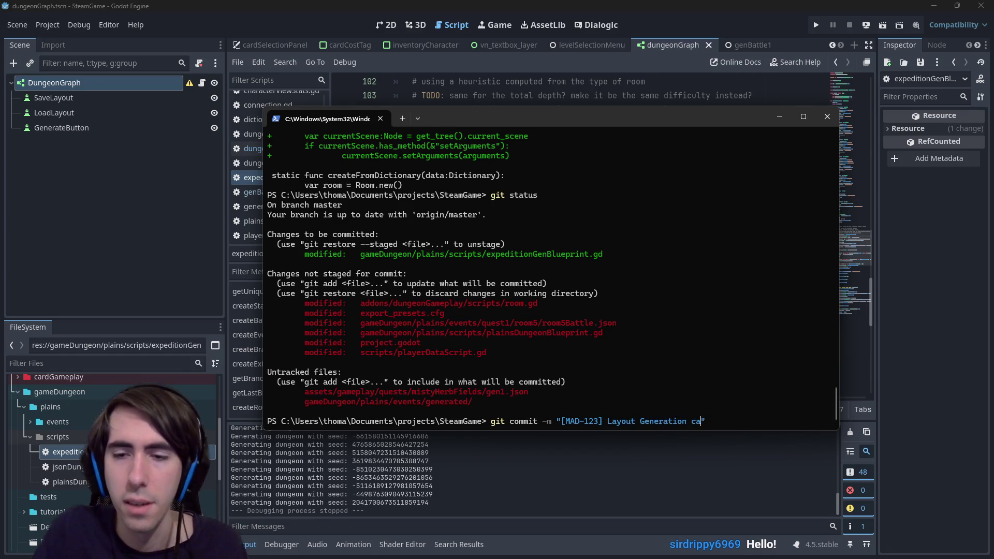
type("merge")
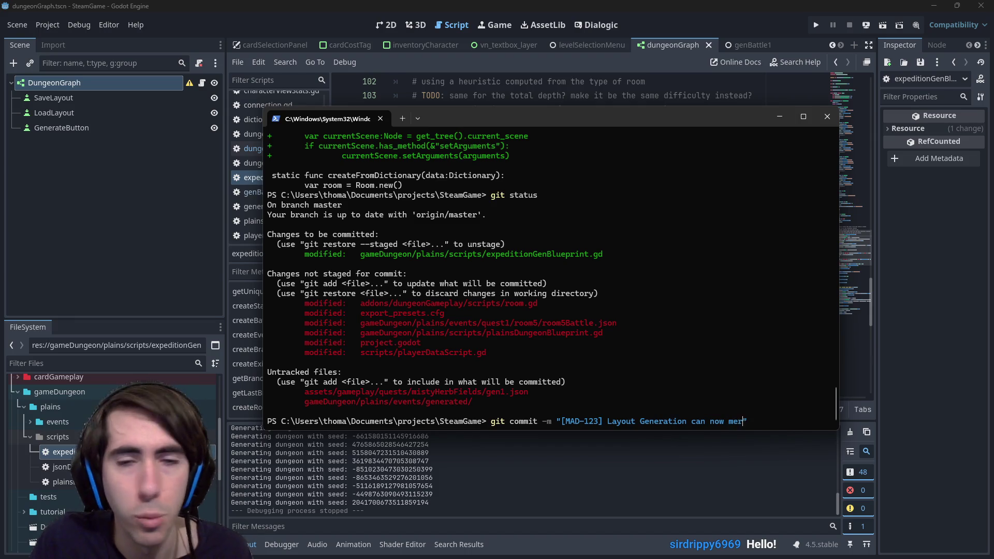
key("Return")
type("git push")
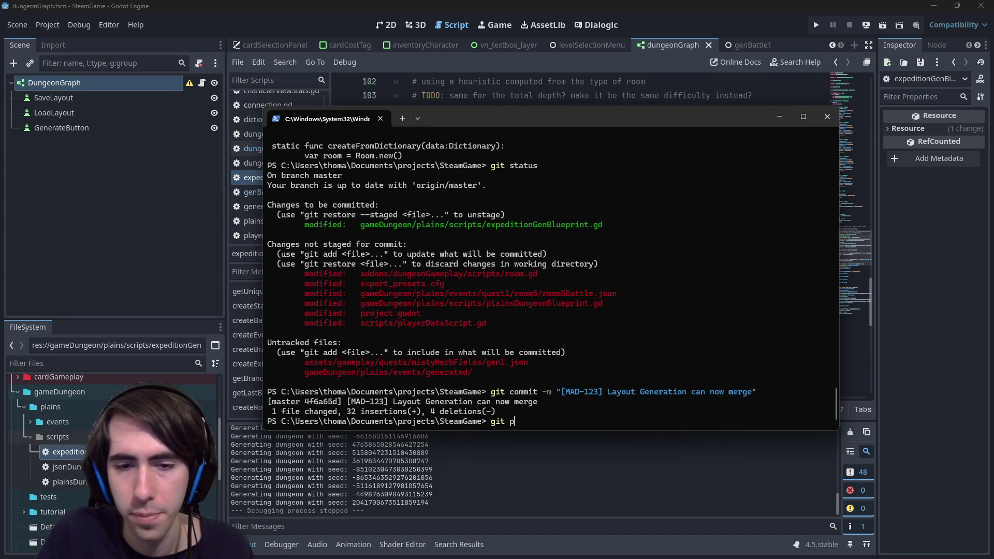
key("Return")
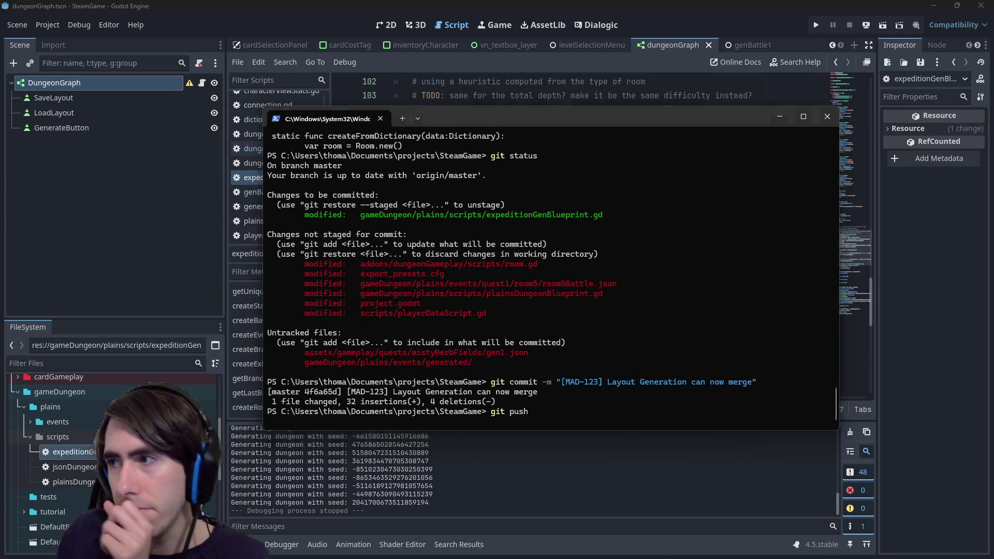
left_click(778, 117)
Cycle through the genBattle1, vn_textbox_layer, inventoryCharacter and cardCostTag scene tabs in the 2D view
left_click(648, 187)
scroll(648, 187, "down", 2)
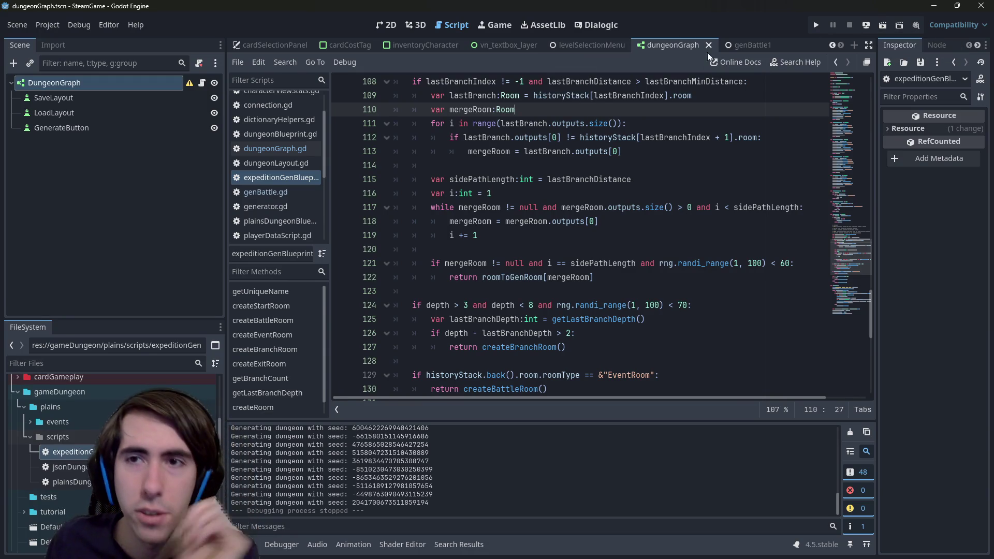
left_click(745, 44)
left_click(495, 45)
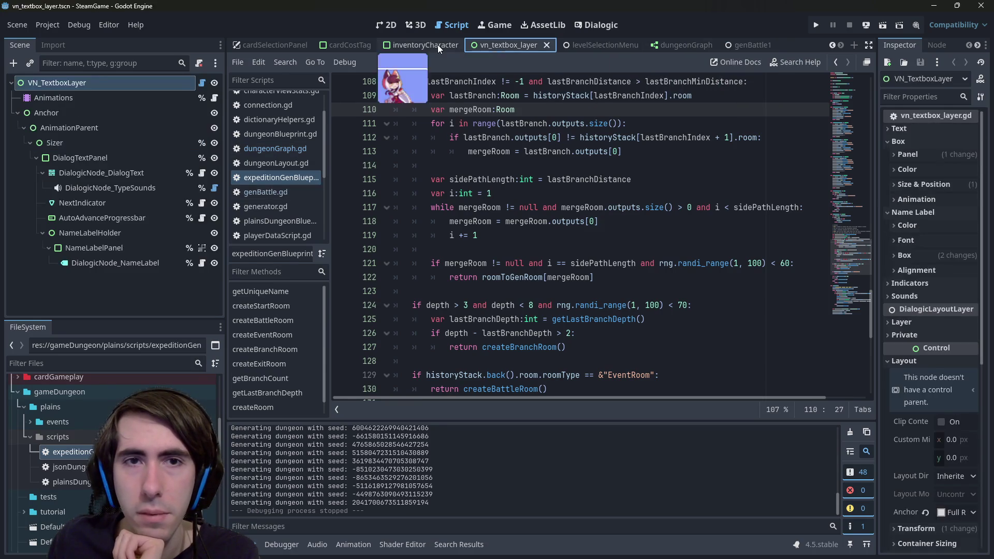
left_click(437, 45)
left_click(349, 45)
left_click(388, 27)
left_click(422, 47)
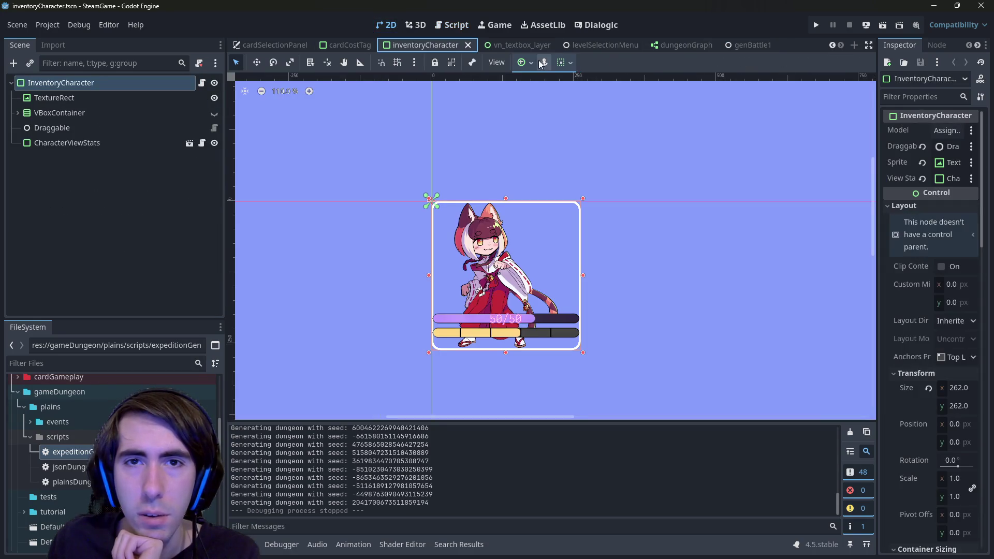
Open generated/battles/genBattle1.tscn from the FileSystem dock
scroll(103, 440, "down", 10)
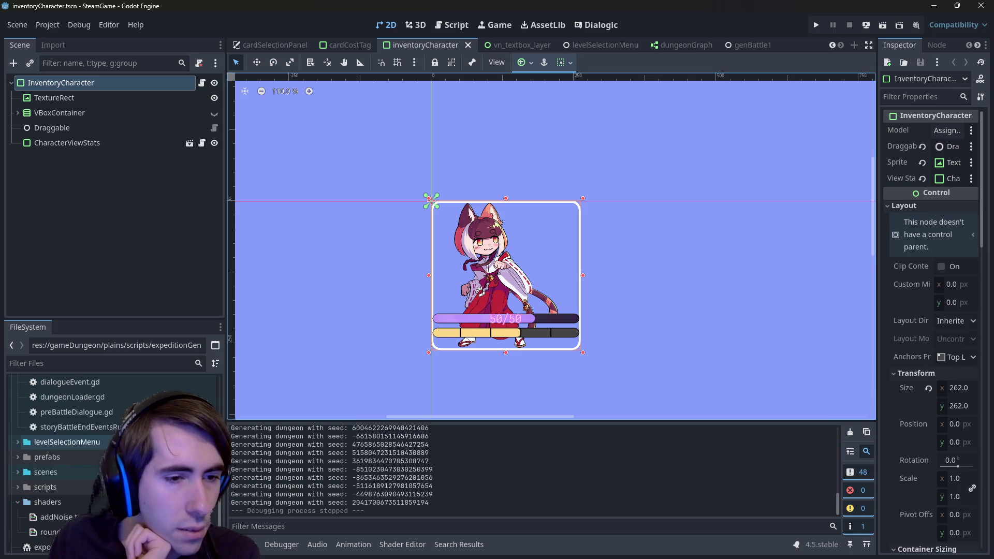
scroll(104, 440, "up", 3)
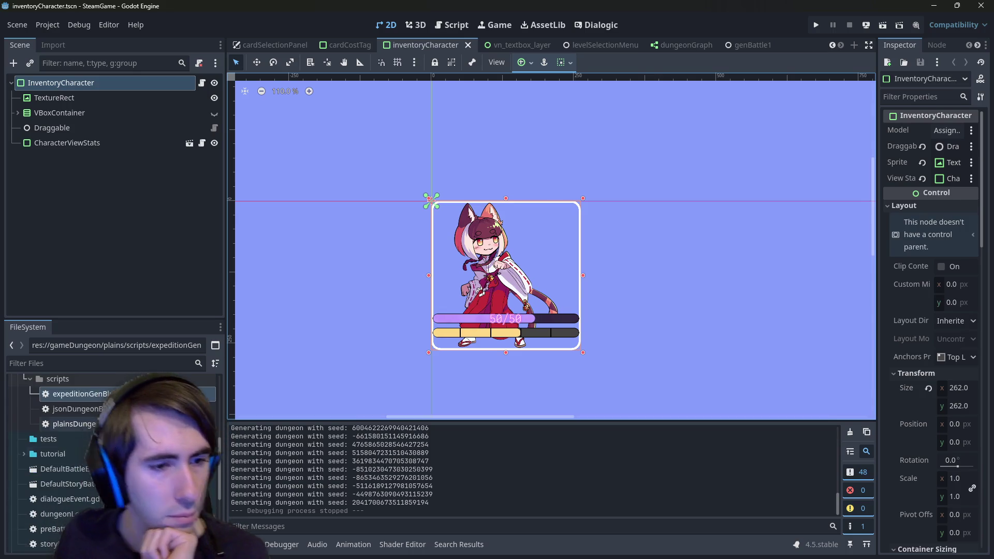
scroll(103, 440, "down", 5)
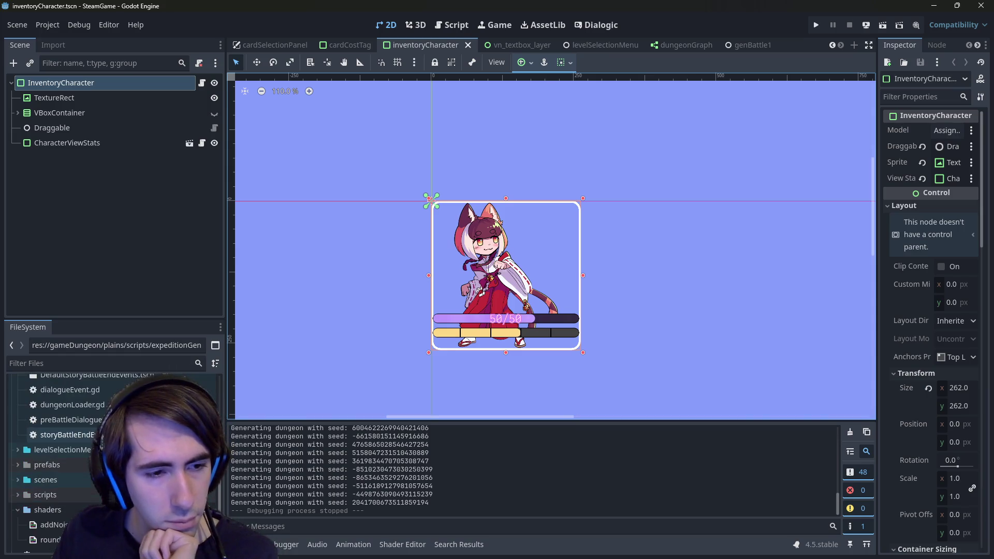
scroll(103, 440, "up", 3)
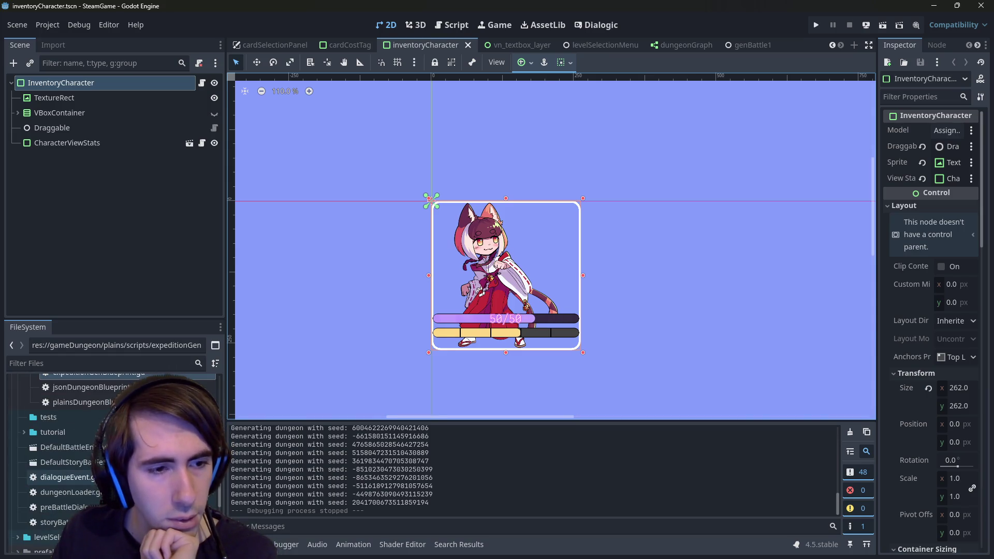
scroll(103, 440, "up", 3)
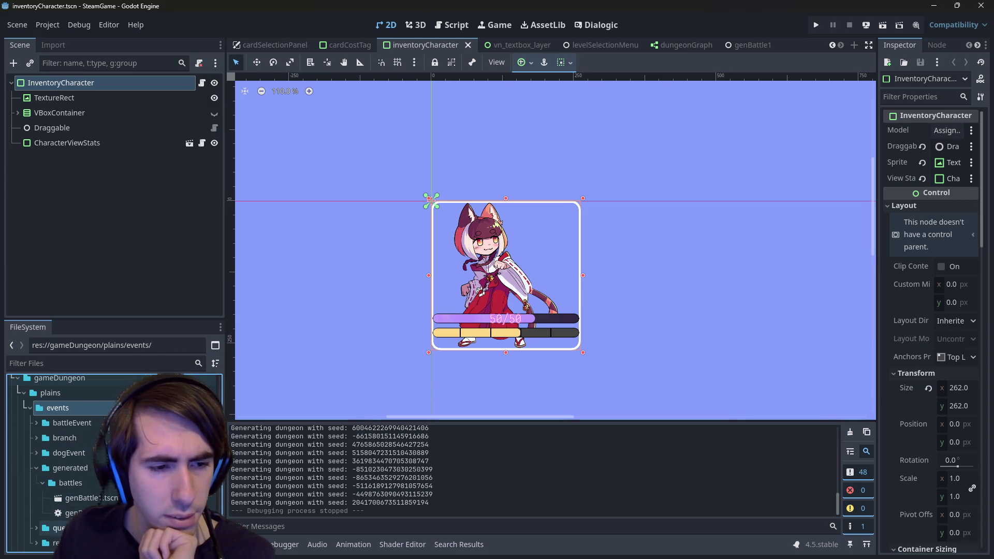
key("Return")
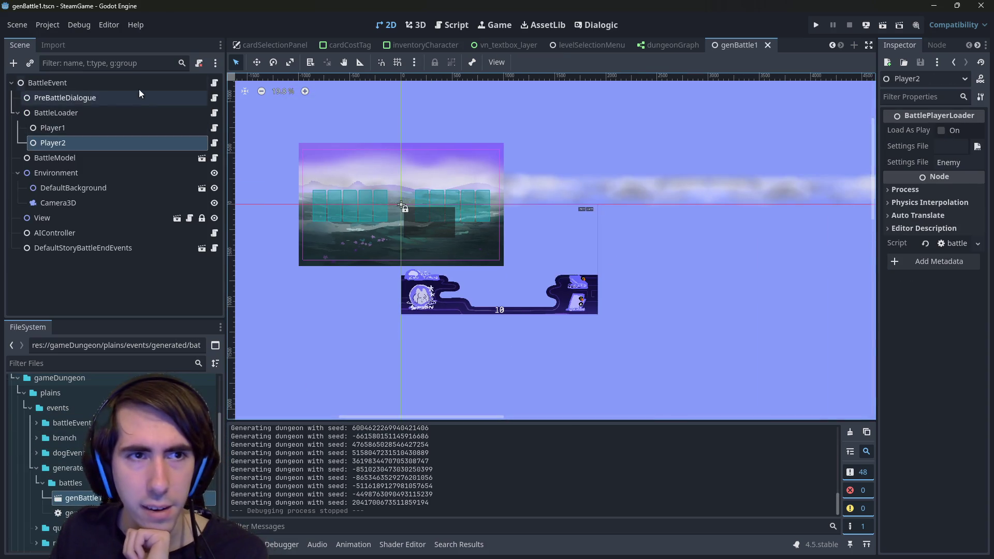
Review the BattleLoader script's _ready function, then run the room5 scene
left_click(143, 83)
scroll(442, 267, "up", 3)
left_click(123, 98)
left_click(122, 83)
left_click(121, 113)
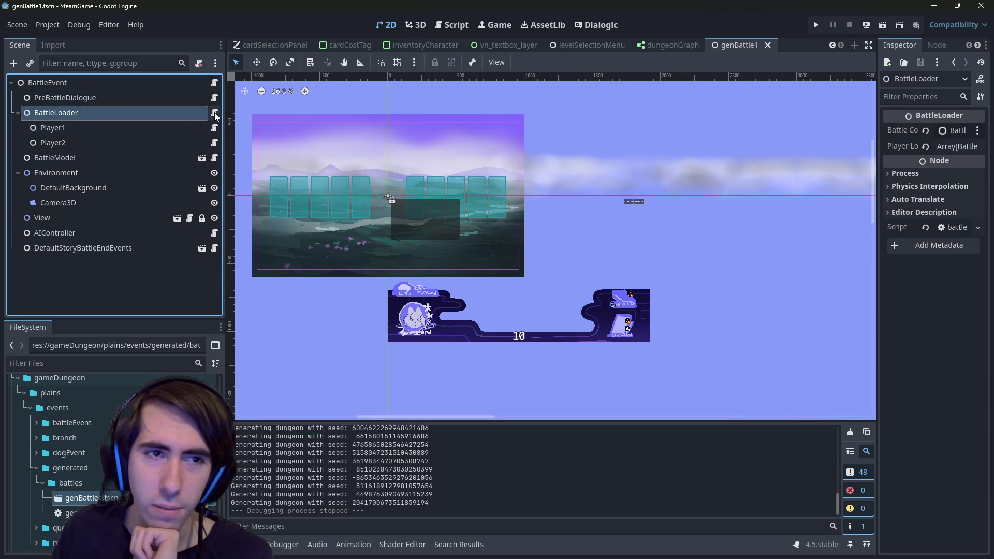
left_click(214, 112)
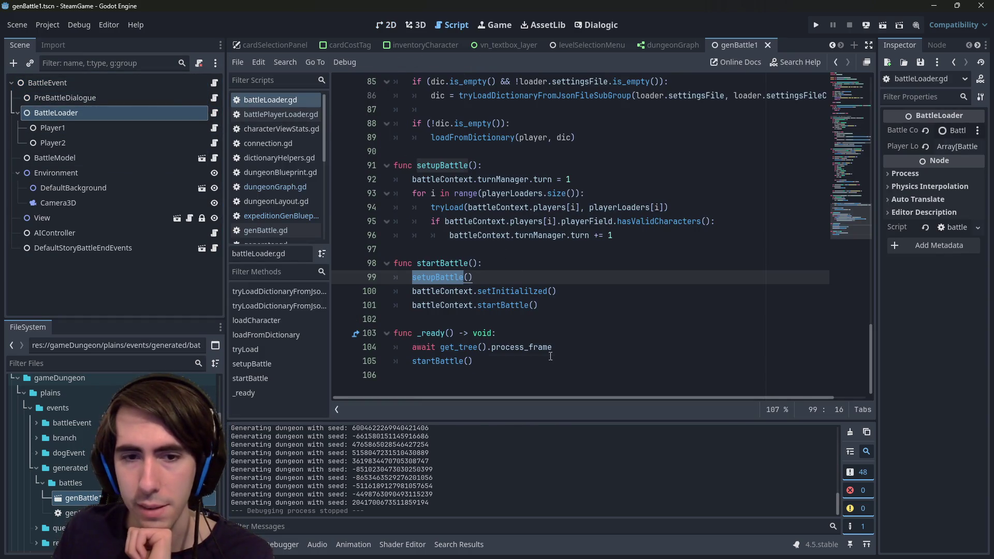
left_click_drag(474, 362, 329, 328)
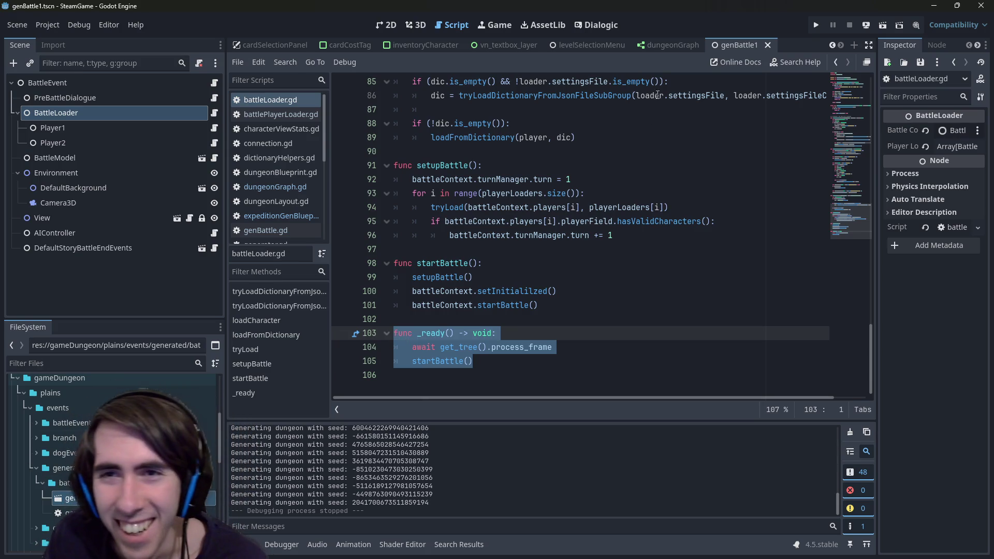
scroll(585, 45, "up", 4)
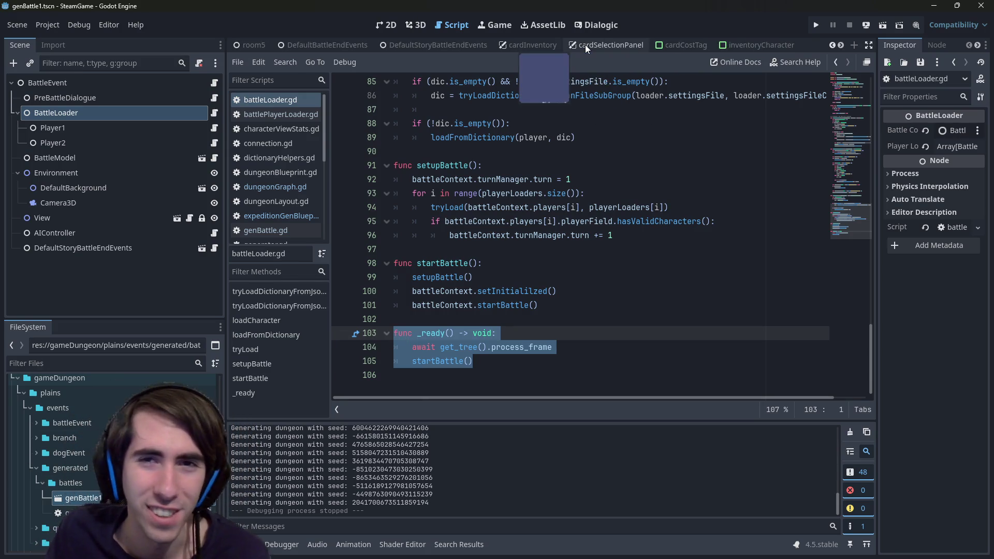
scroll(585, 45, "up", 2)
left_click(415, 45)
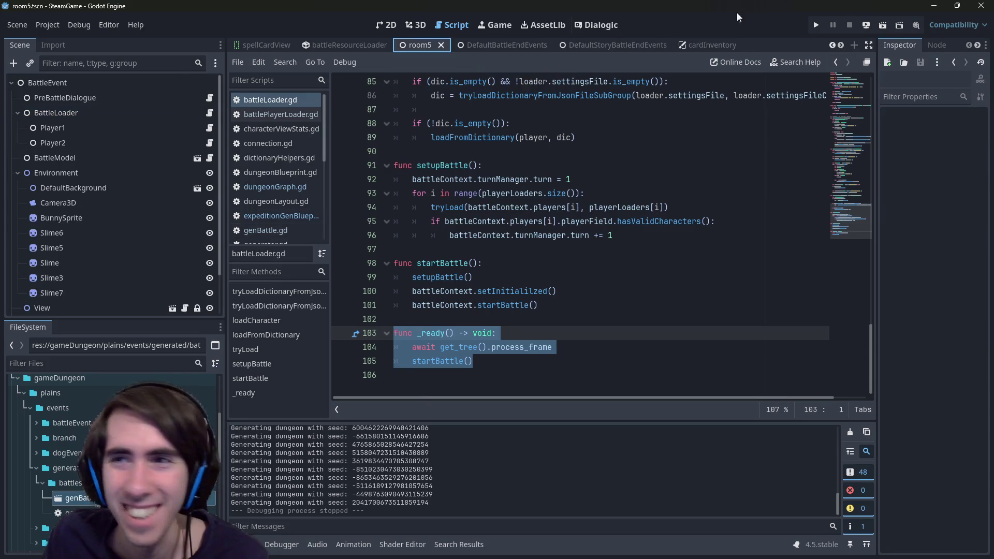
left_click(881, 21)
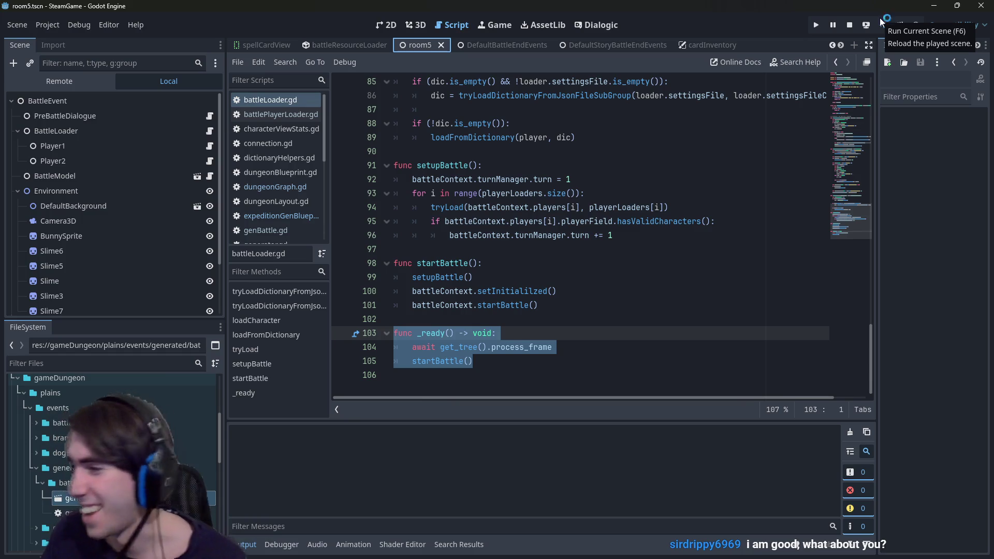
Reload the scene and advance through the pre-battle dialogue to start the battle
left_click(880, 18)
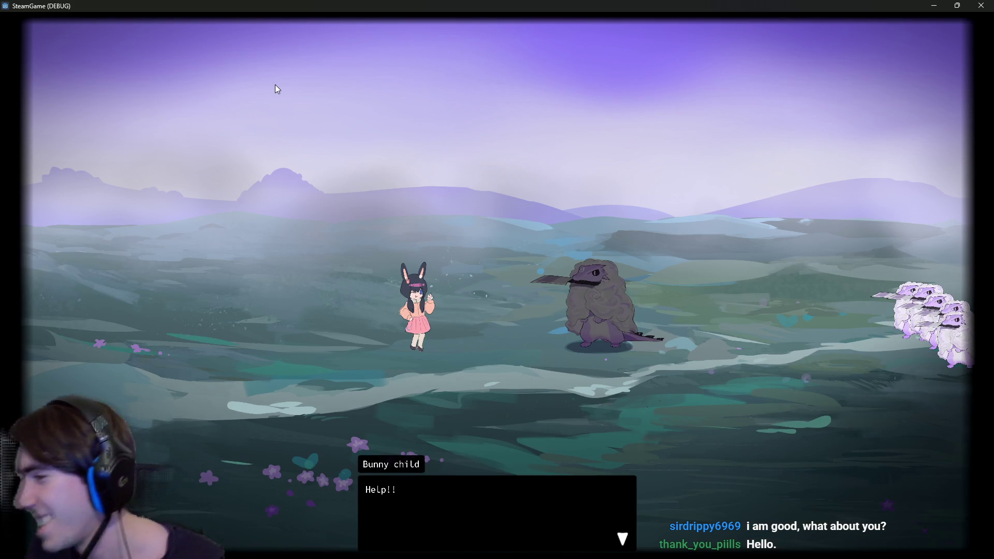
key("Return")
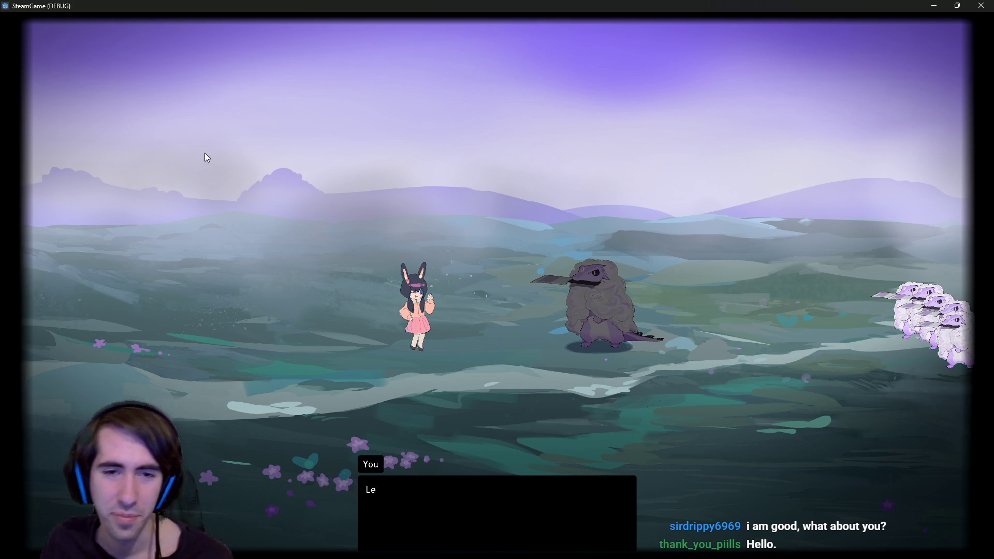
key("Return")
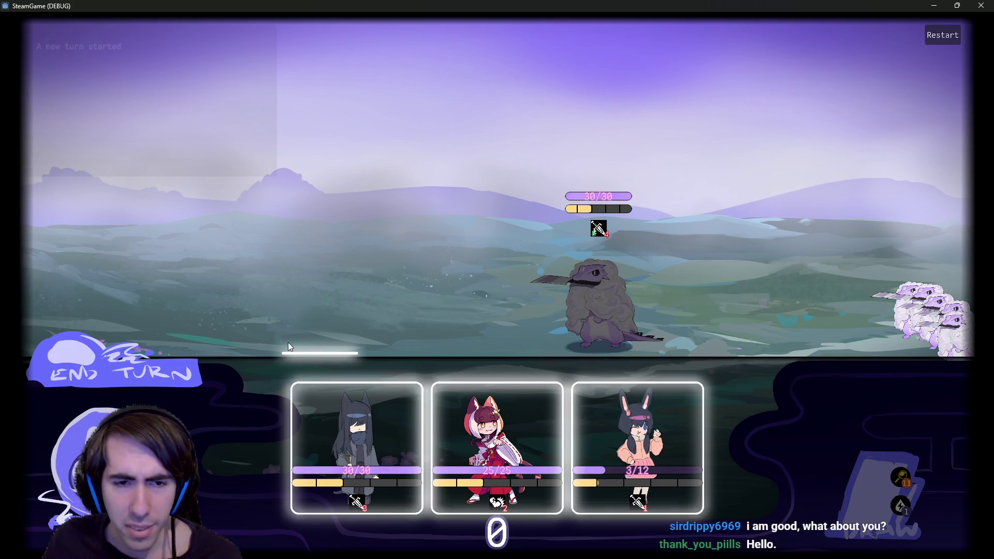
Place the three party characters from the bottom tray onto the battlefield
mouse_move(357, 440)
left_mouse_down()
mouse_move(411, 239)
mouse_move(408, 316)
left_mouse_up()
mouse_move(497, 440)
left_mouse_down()
mouse_move(319, 237)
mouse_move(319, 269)
left_mouse_up()
mouse_move(506, 403)
left_mouse_down()
mouse_move(153, 225)
mouse_move(190, 213)
mouse_move(163, 224)
mouse_move(169, 259)
left_mouse_up()
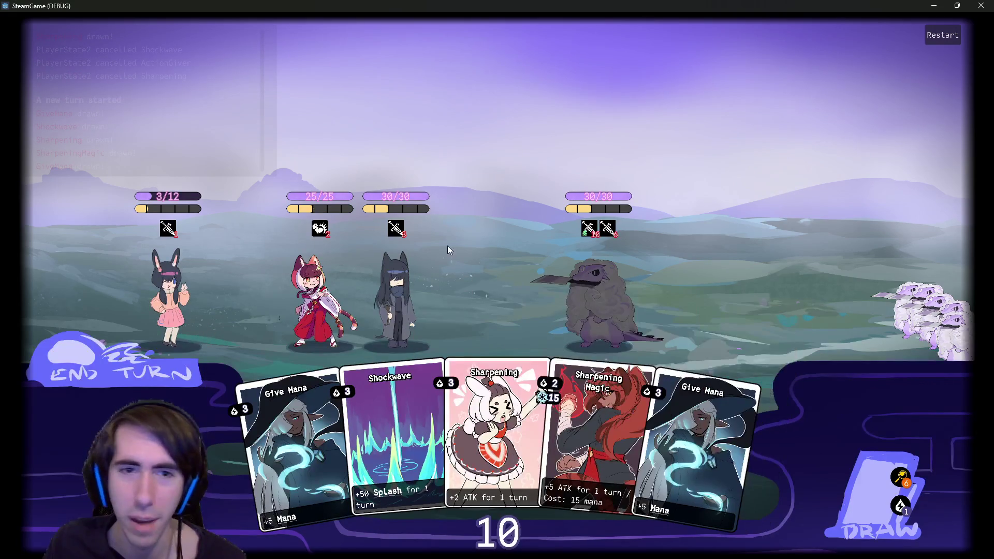
mouse_move(610, 229)
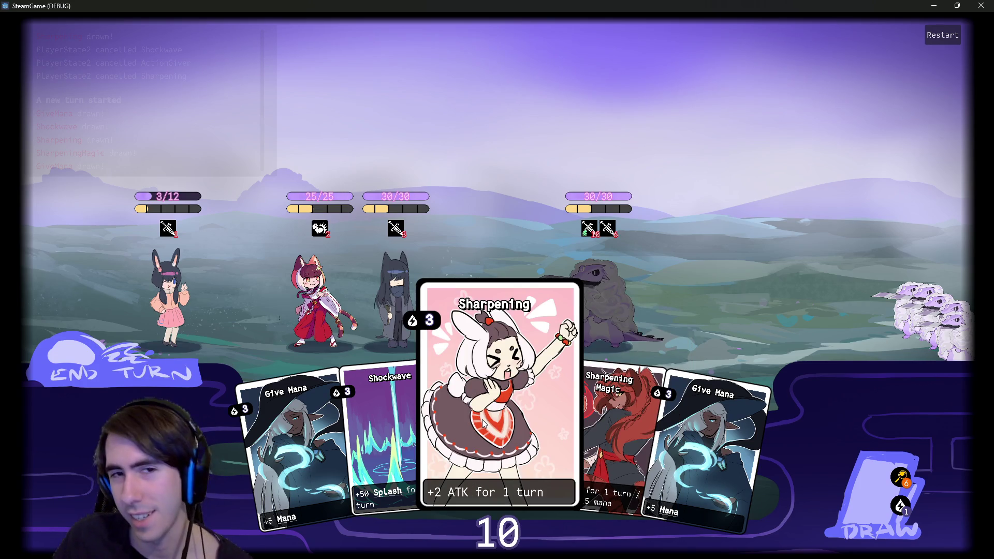
mouse_move(400, 232)
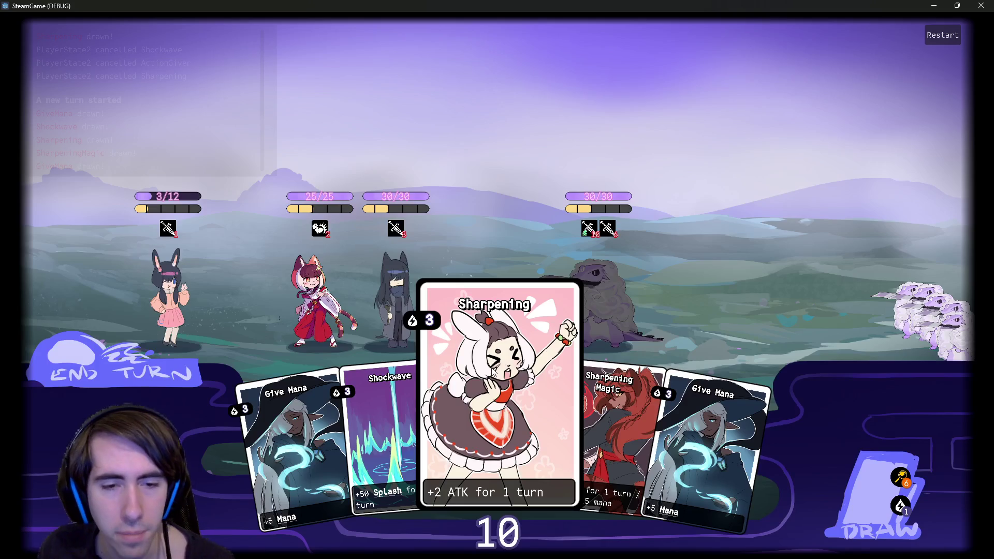
mouse_move(379, 481)
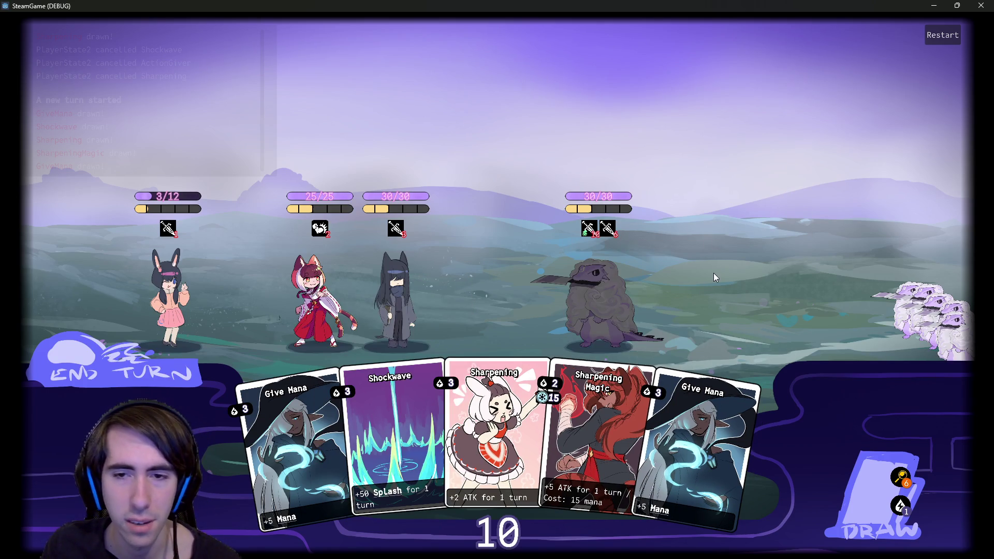
Play Give Mana on two party members, draw a card, and play Sharpening on the dark cat girl
mouse_move(295, 440)
left_mouse_down()
mouse_move(355, 299)
mouse_move(386, 277)
mouse_move(408, 283)
left_mouse_up()
mouse_move(641, 410)
left_mouse_down()
mouse_move(445, 312)
mouse_move(387, 294)
left_mouse_up()
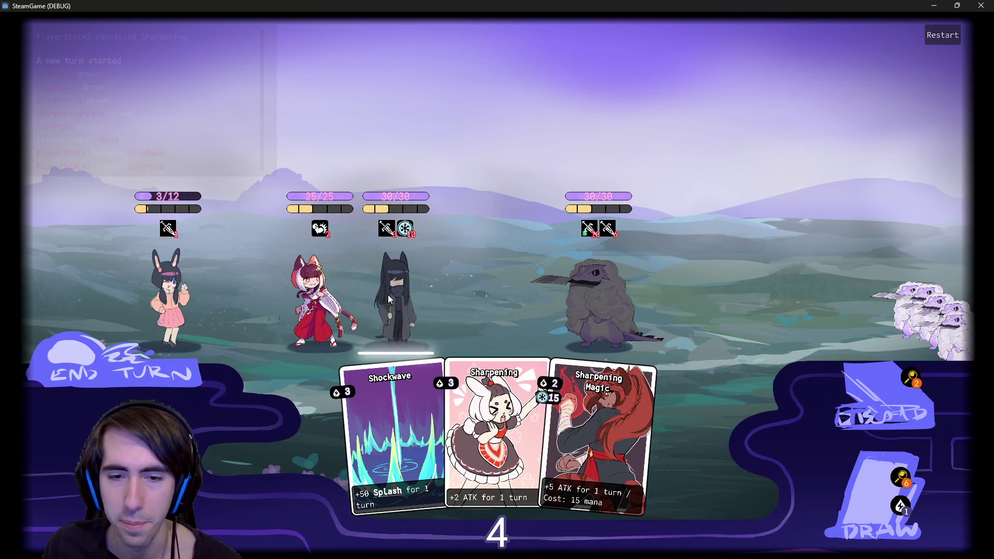
left_click(861, 492)
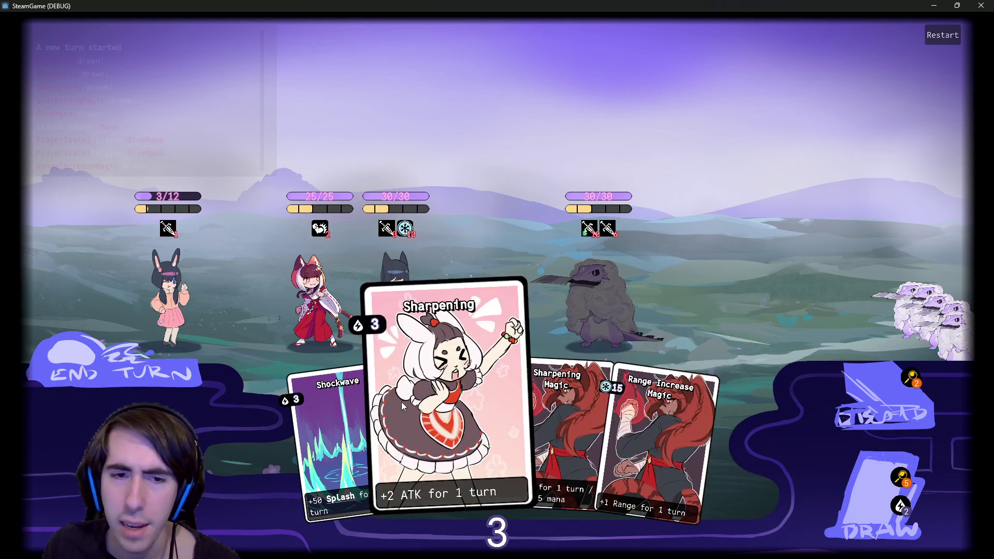
left_click_drag(446, 430, 394, 289)
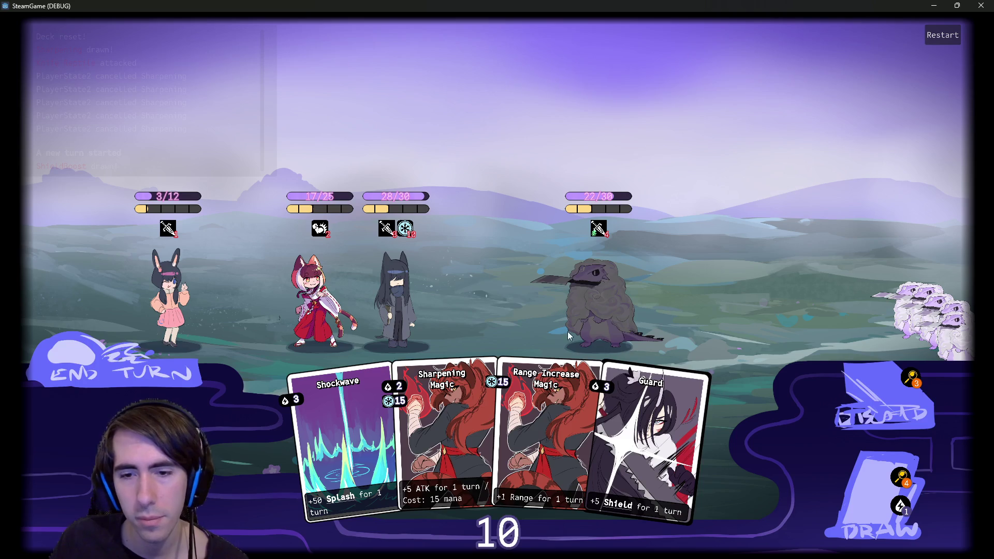
Inspect the cards left in the draw pile and the discard pile
mouse_move(625, 501)
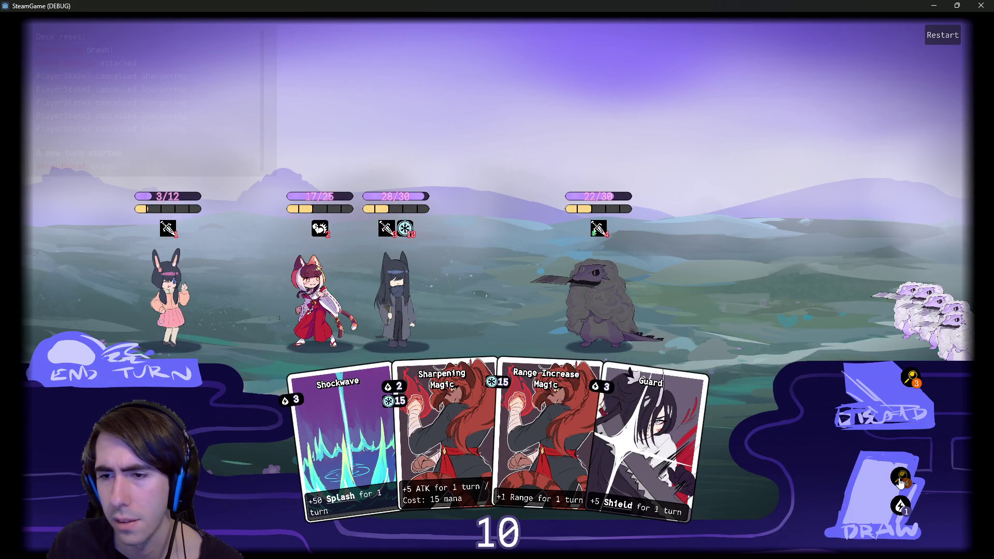
left_click(883, 480)
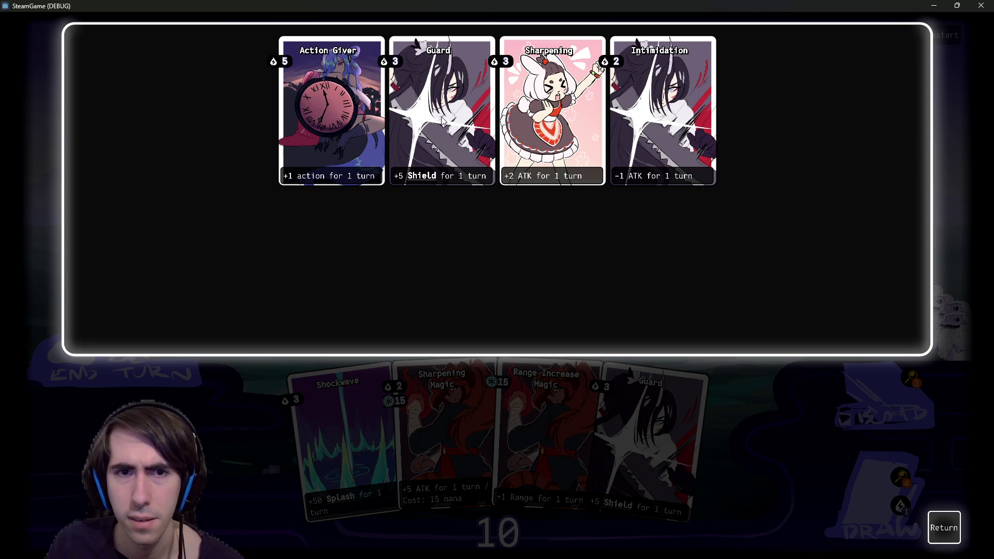
left_click(944, 528)
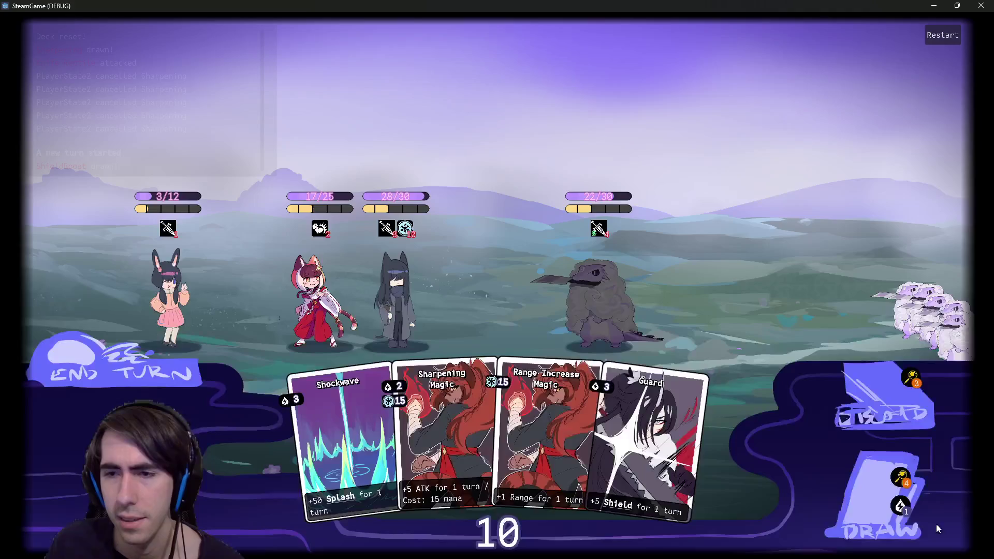
left_click(884, 414)
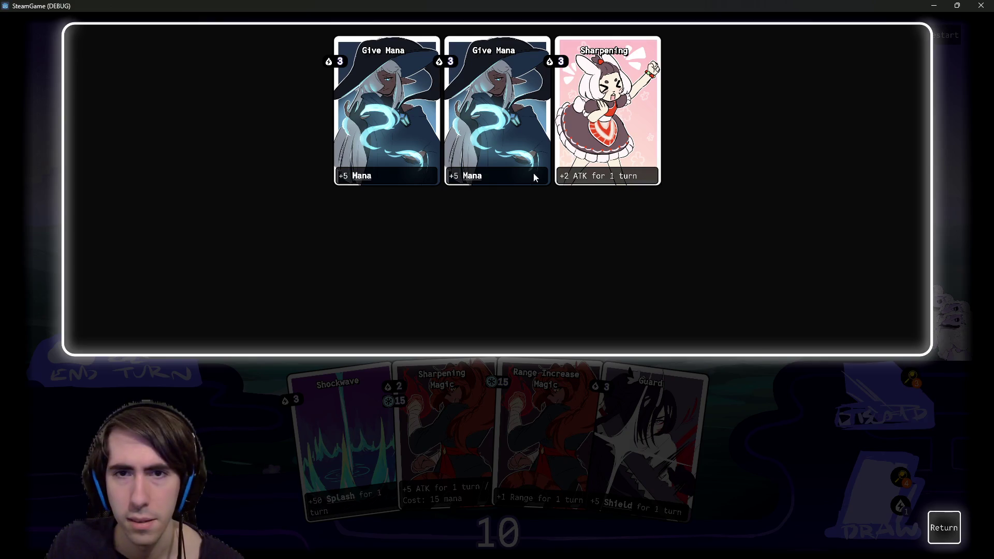
left_click(943, 528)
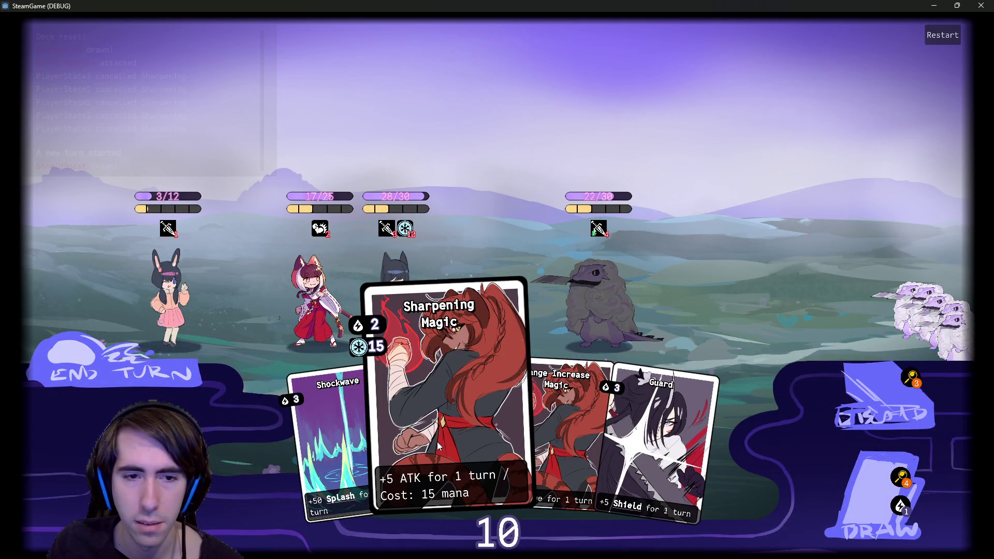
Draw two cards, Guard two characters, attack the enemy, end the turn, and draw again
left_click(873, 492)
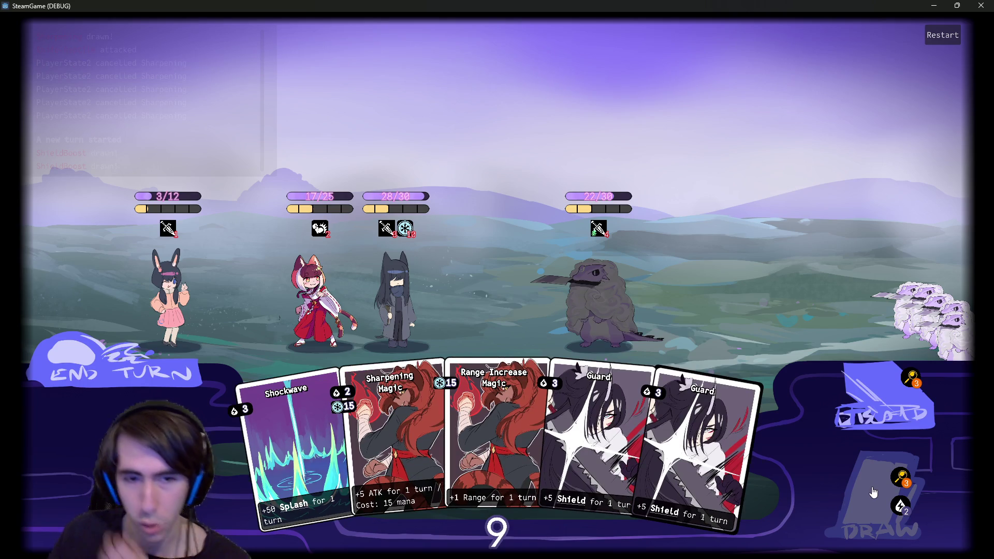
left_click(872, 493)
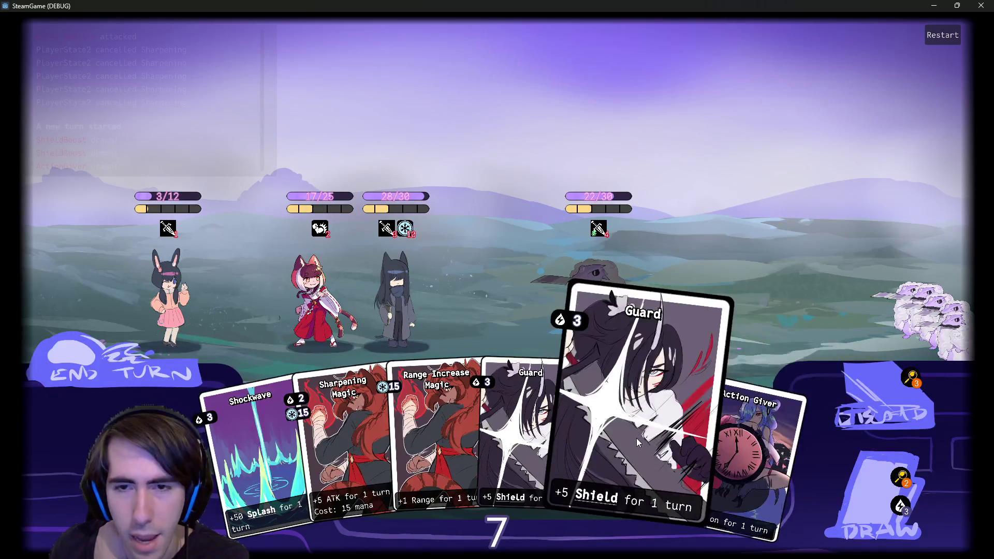
left_click(636, 438)
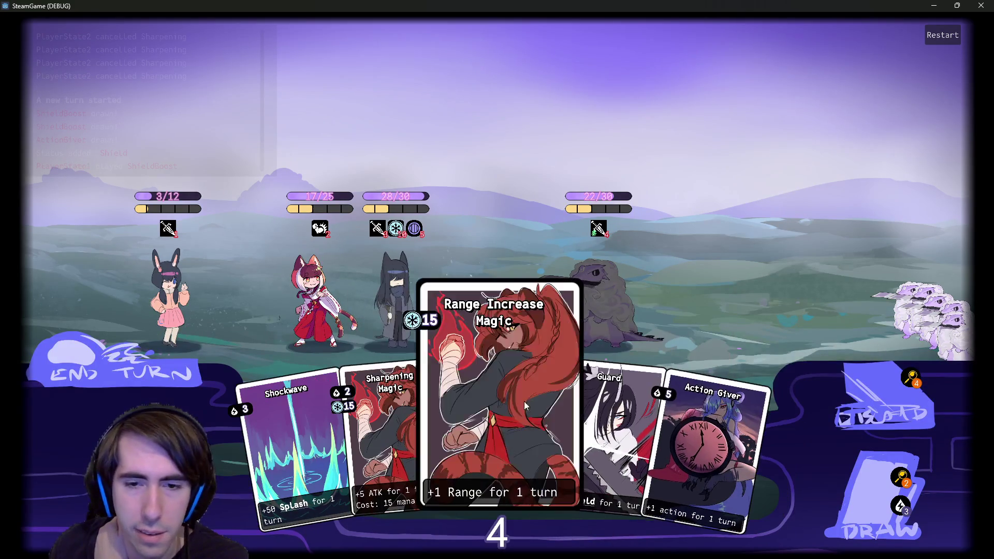
left_click(580, 440)
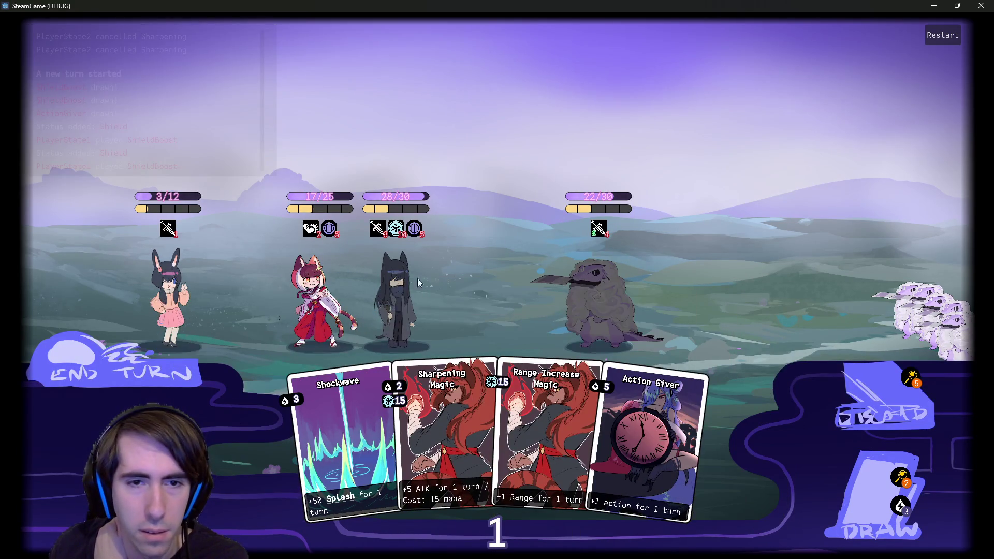
left_click(576, 297)
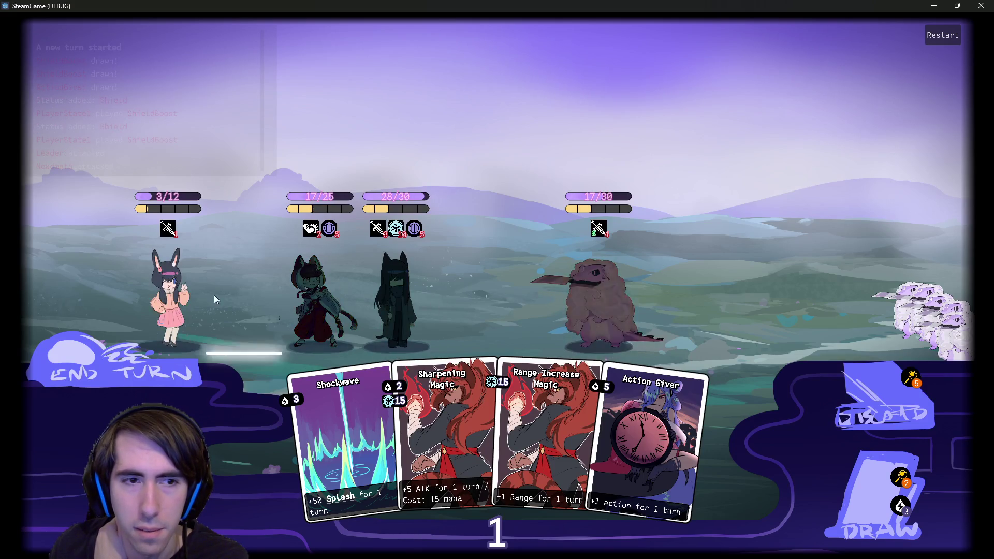
left_click(187, 371)
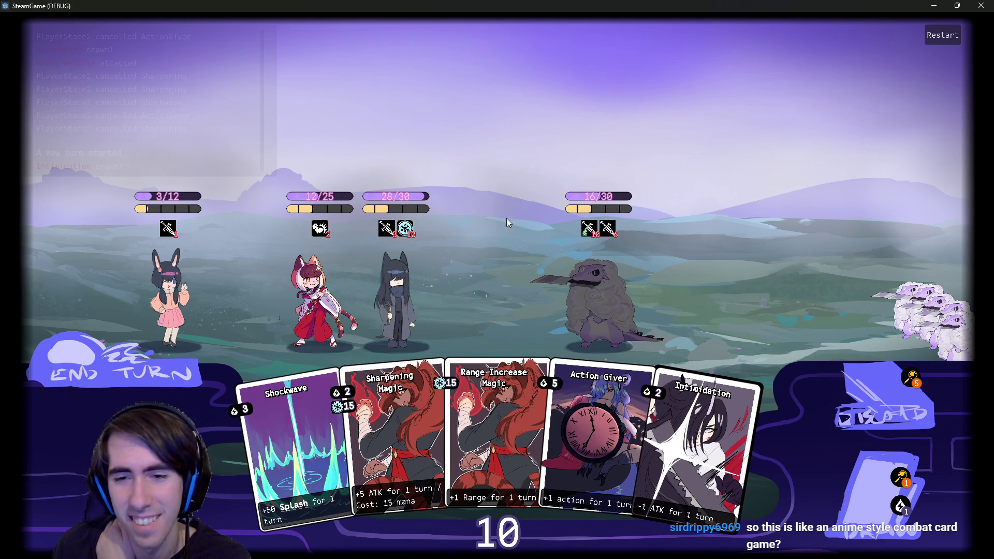
mouse_move(498, 357)
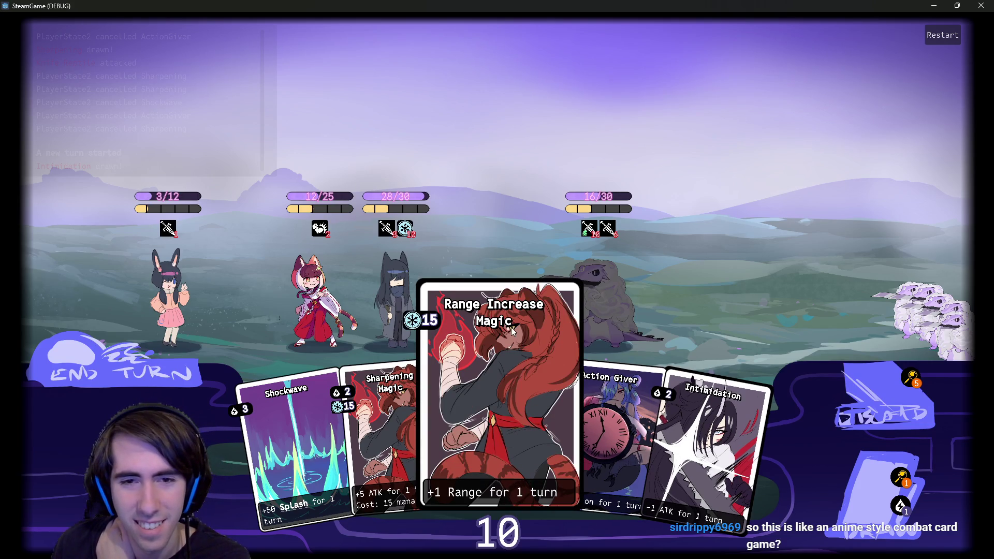
left_click(850, 495)
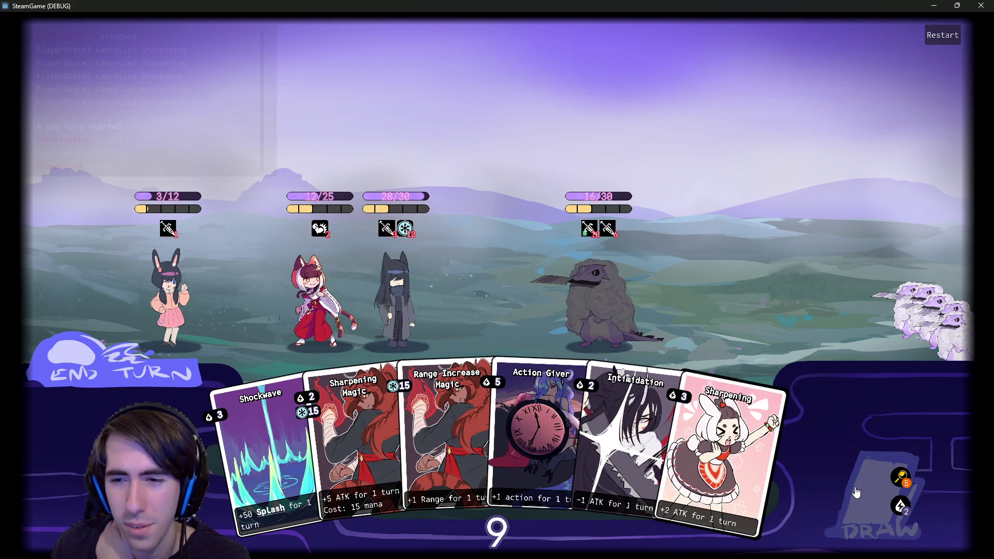
Draw a card, give the dark-haired character mana, and play Intimidation on the enemy
left_click(856, 493)
left_click_drag(719, 455, 399, 283)
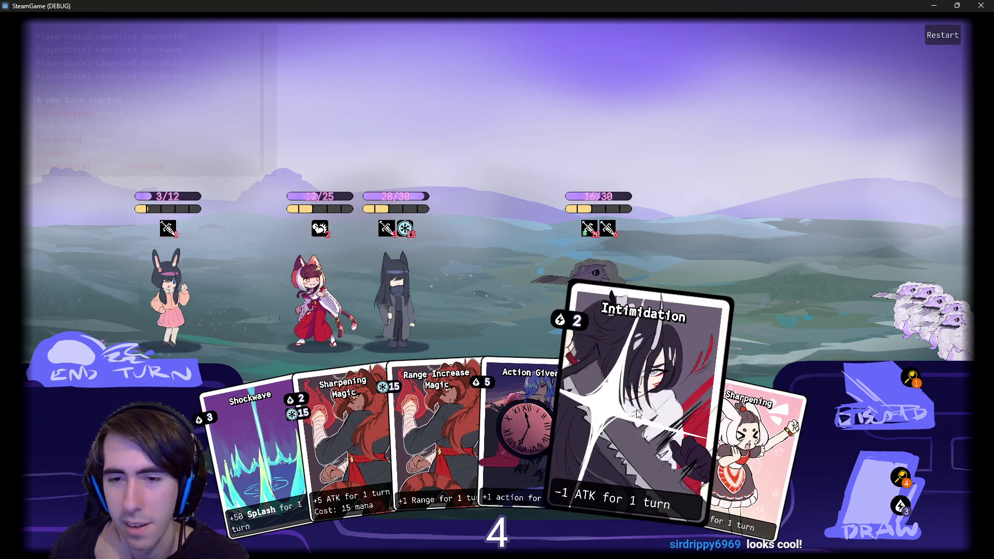
left_click_drag(635, 440, 594, 281)
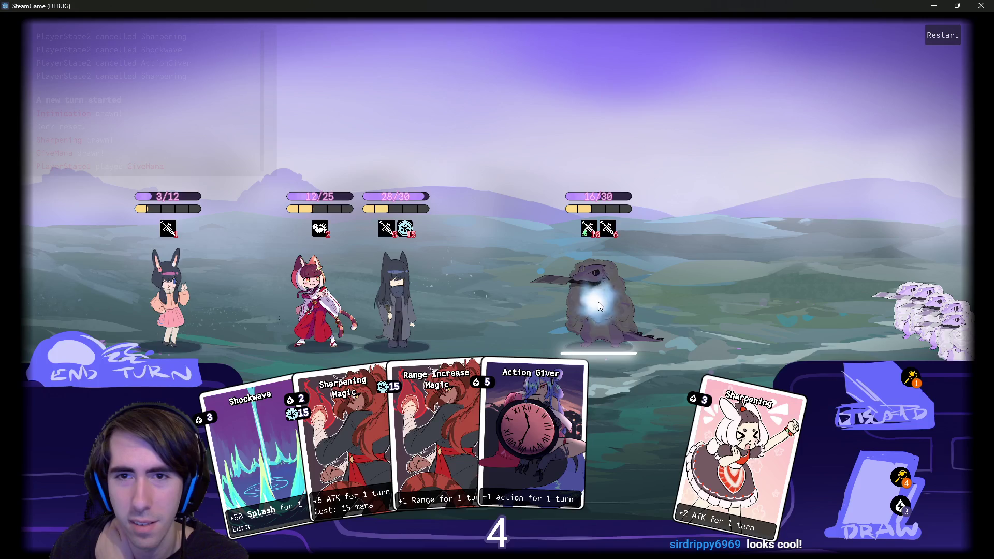
left_click(598, 302)
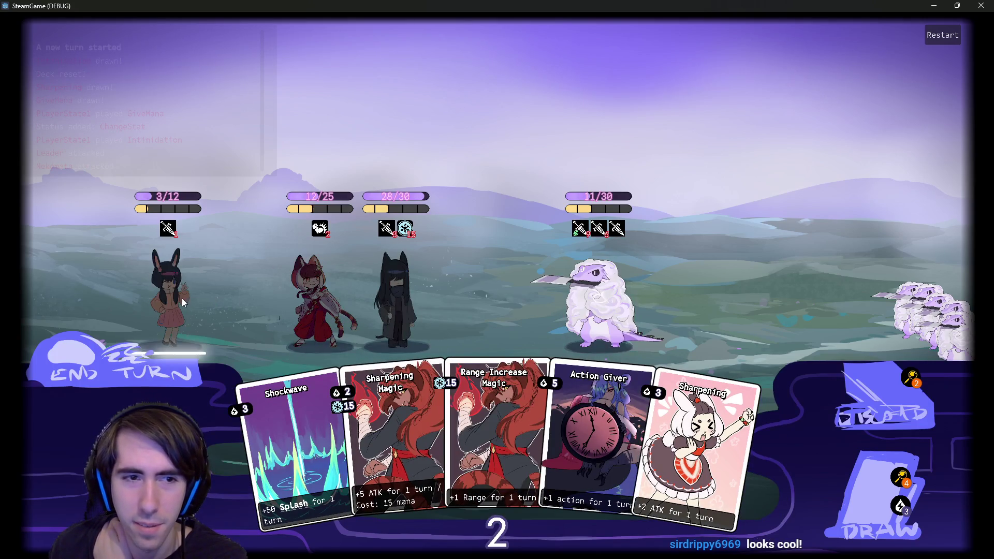
Attempt to end the turn, then play Sharpening Magic and Sharpening on the dark-haired character
left_click(148, 381)
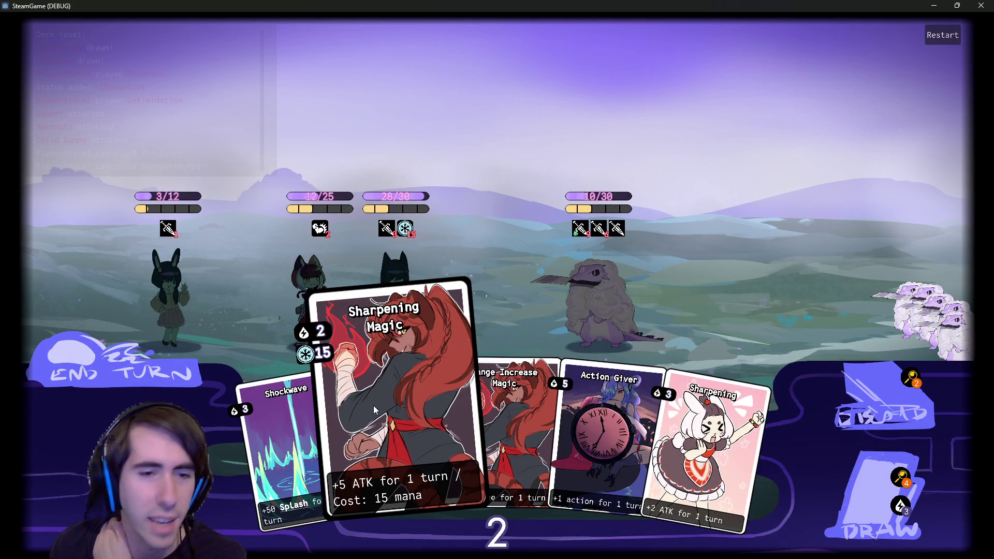
left_click(110, 361)
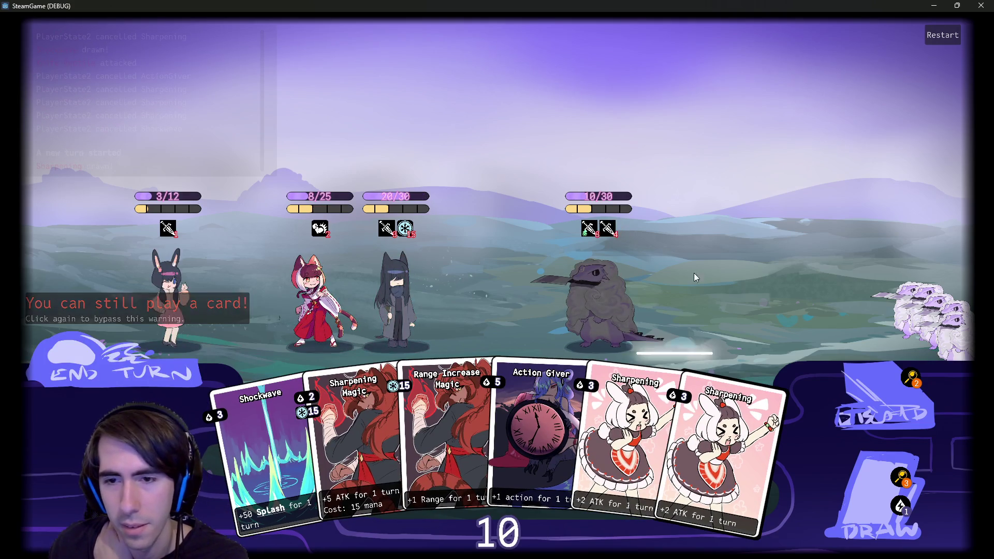
mouse_move(342, 405)
left_mouse_down()
mouse_move(337, 321)
mouse_move(392, 306)
left_mouse_up()
left_click_drag(381, 402, 399, 291)
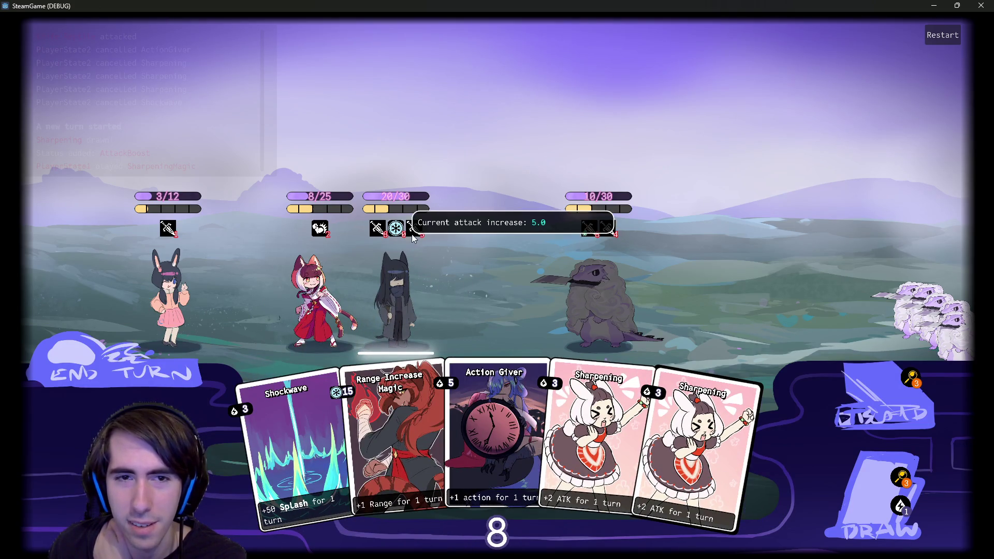
mouse_move(375, 234)
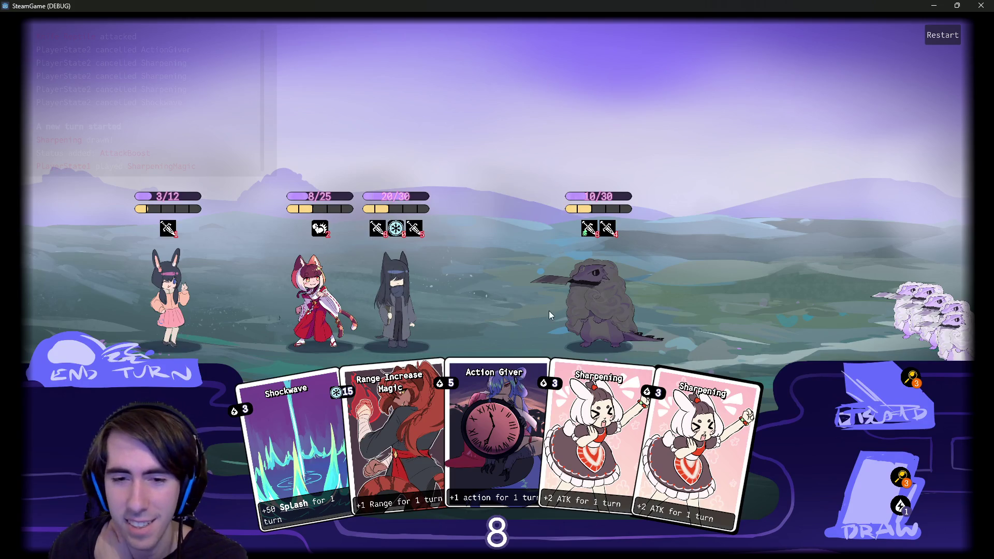
mouse_move(694, 445)
left_mouse_down()
mouse_move(536, 290)
mouse_move(407, 296)
left_mouse_up()
Play Action Giver, defeat the purple enemy, finish the dialogue, and retreat
mouse_move(373, 237)
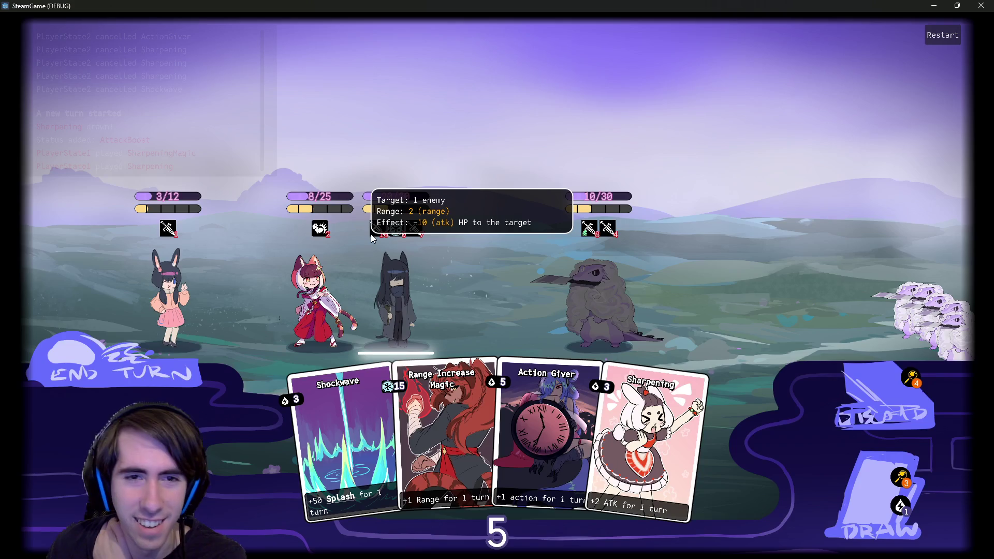
mouse_move(496, 351)
left_click_drag(495, 351, 399, 284)
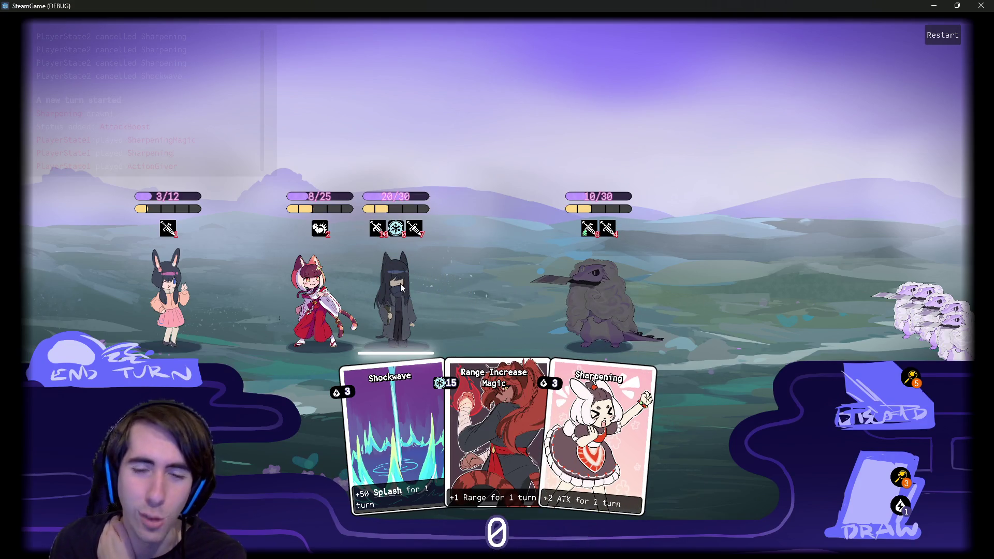
left_click(573, 307)
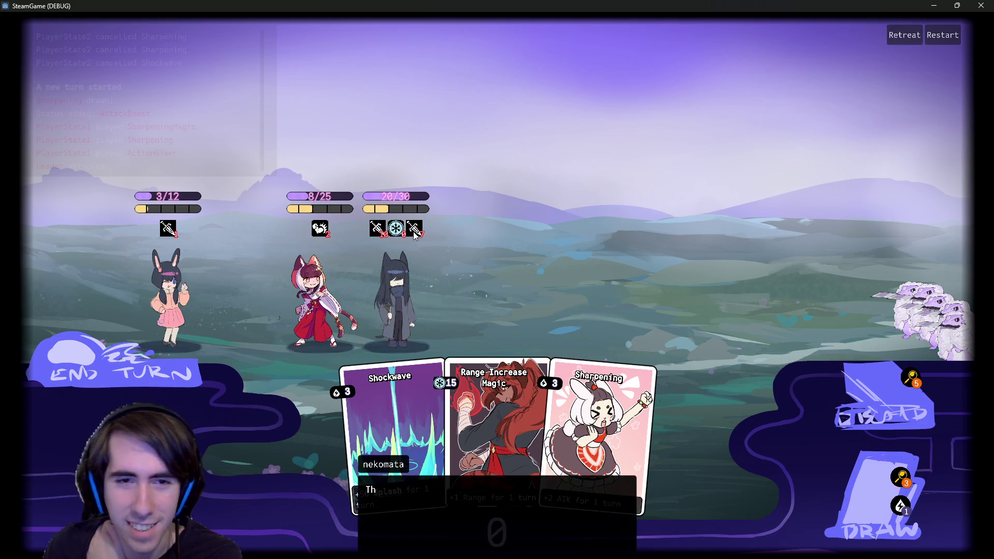
left_click(681, 243)
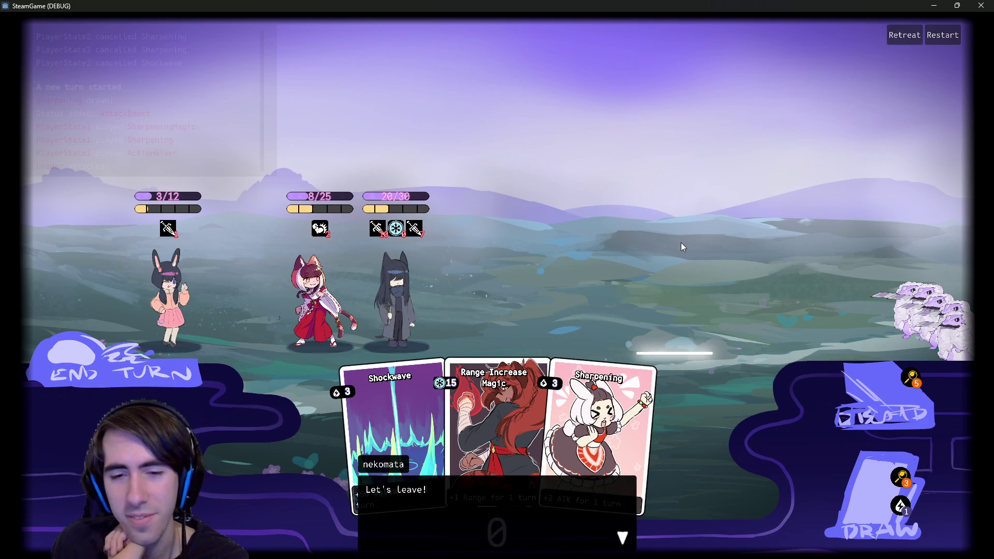
left_click(723, 215)
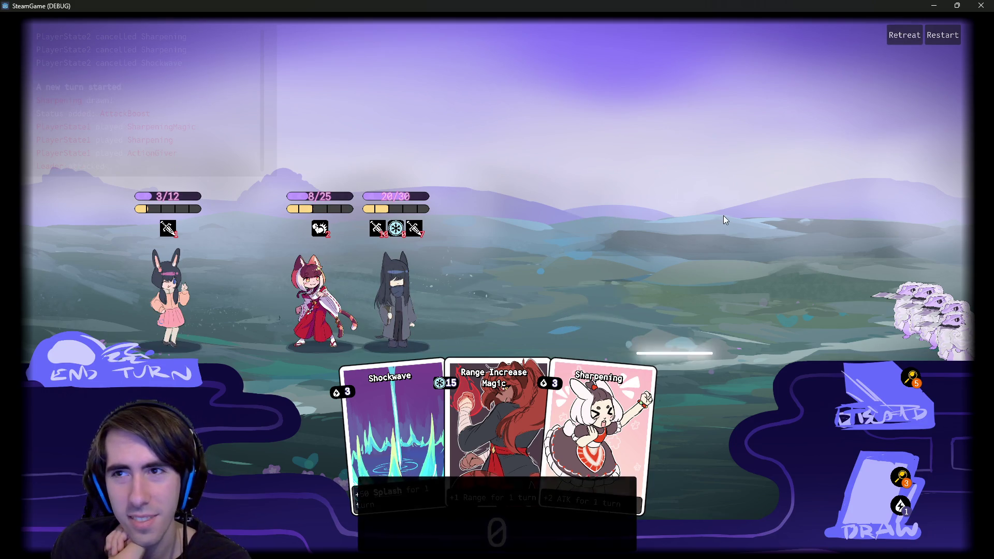
left_click(903, 38)
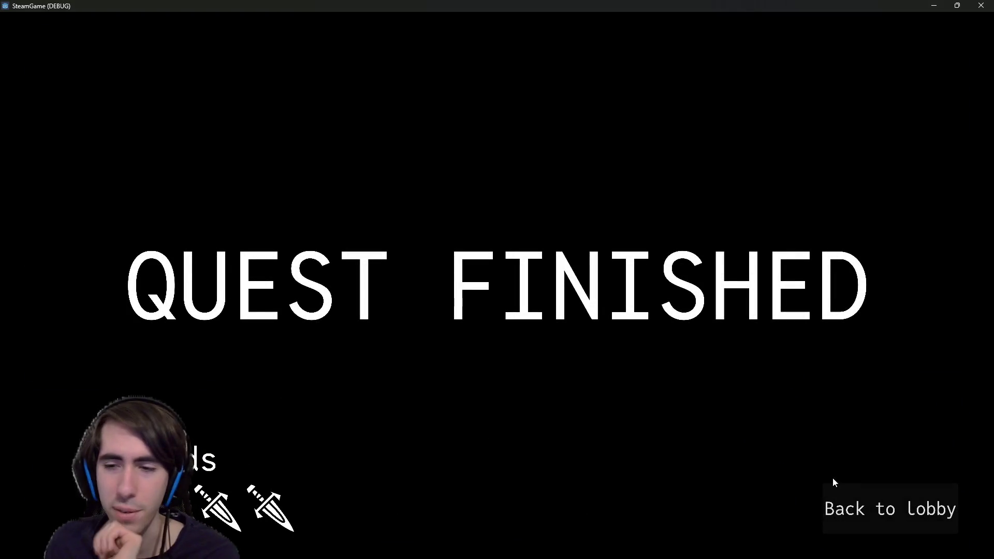
Return to the lobby, open Misty Herb Fields' quest list, and start the third Scouting quest
left_click(835, 499)
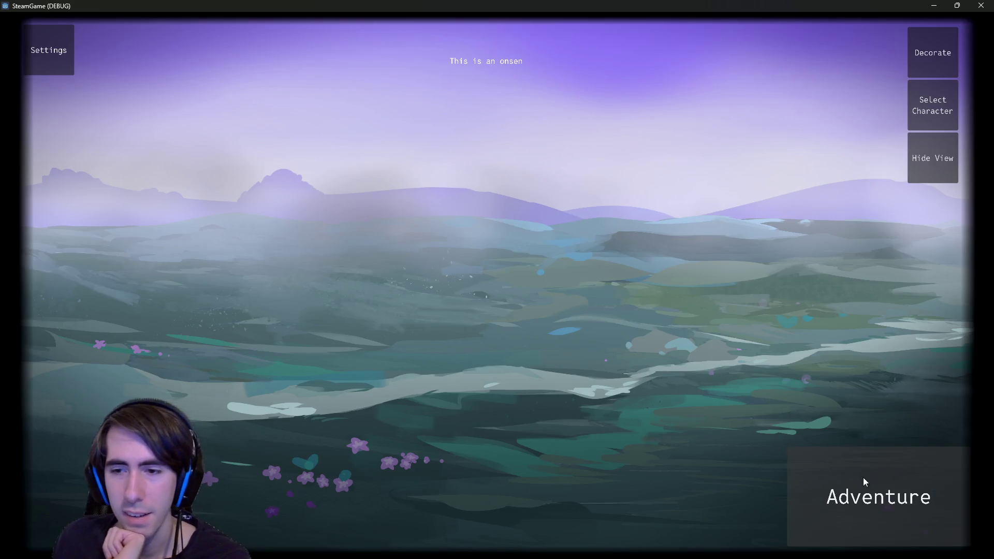
left_click(863, 482)
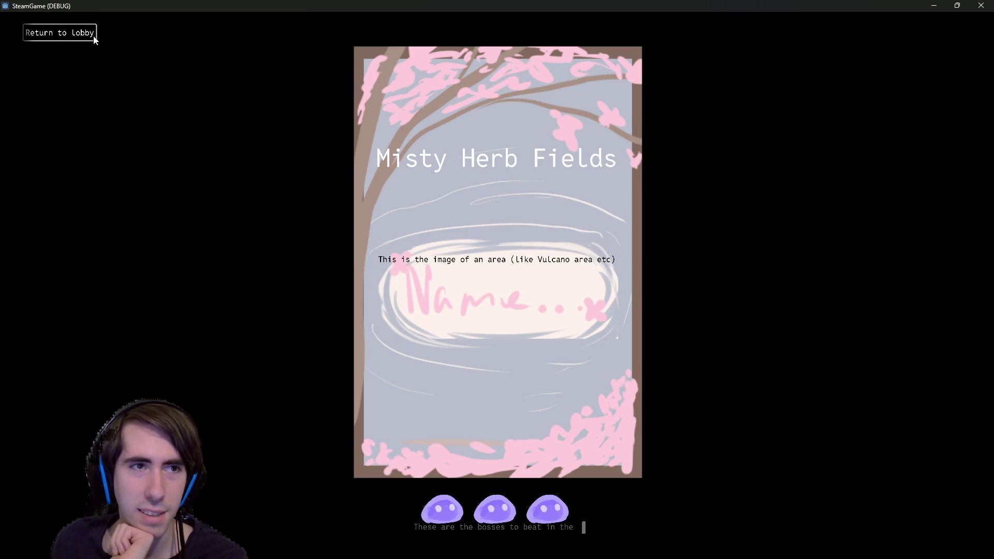
left_click(94, 36)
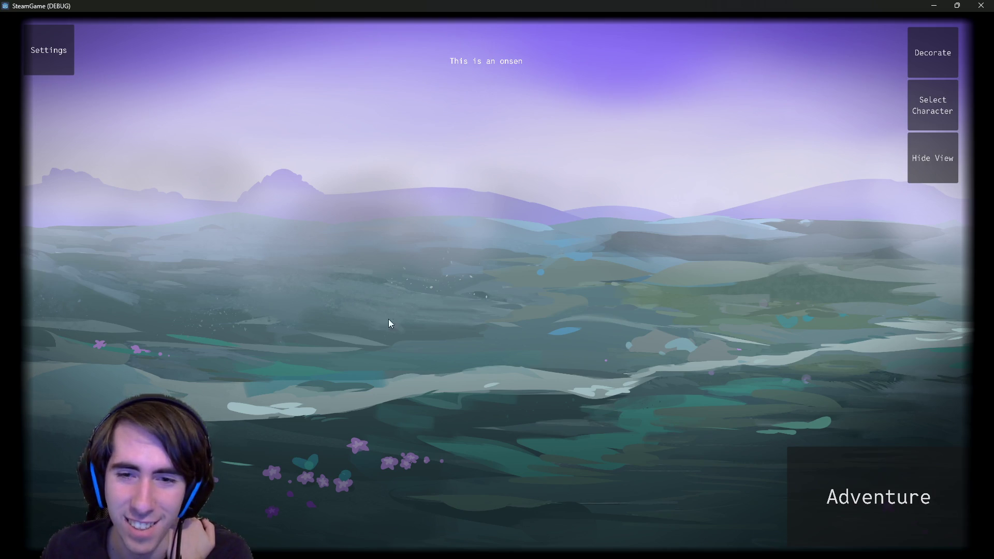
left_click(860, 461)
left_click(500, 252)
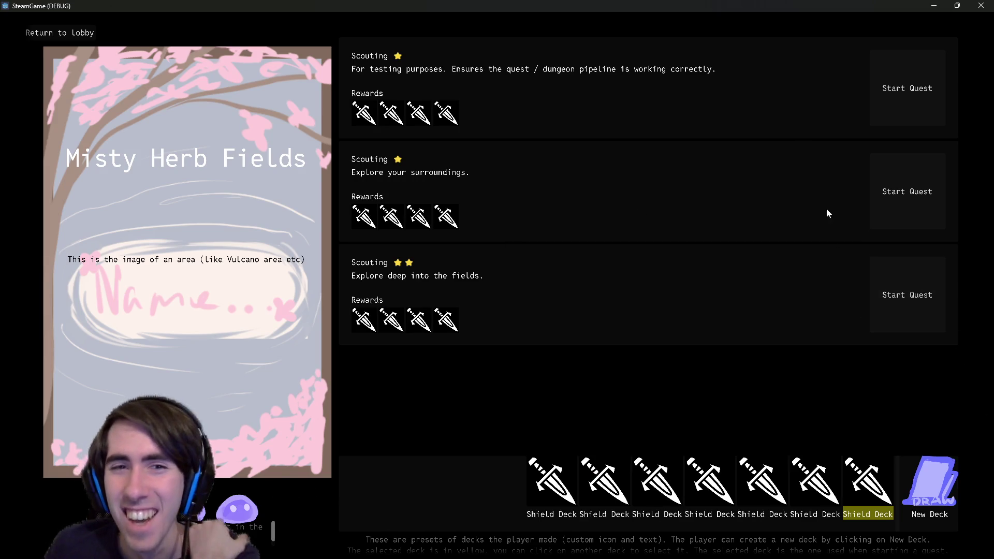
left_click(899, 294)
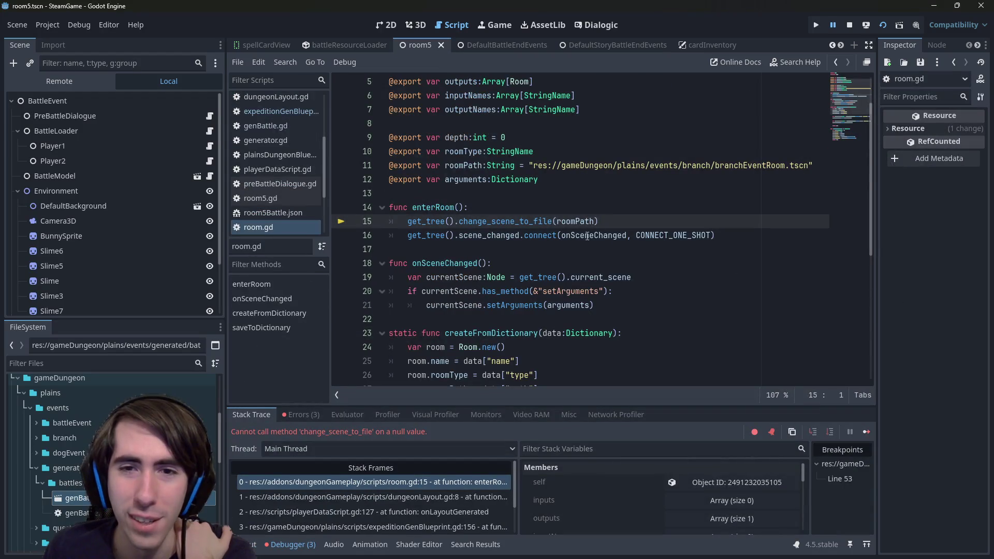
Inspect roomPath on room.gd line 15, stop the debugger, rerun the scene, and close the game
mouse_move(540, 227)
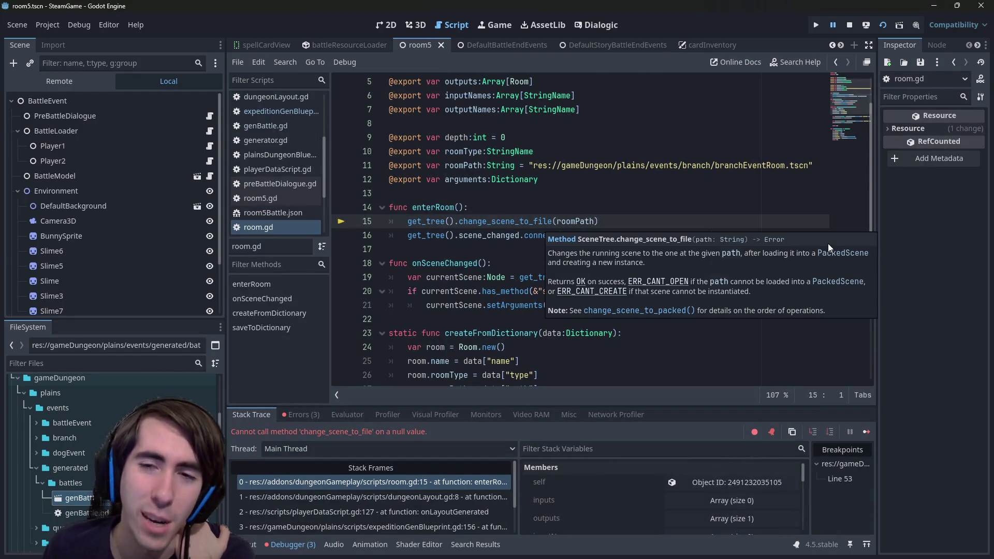
left_click(671, 210)
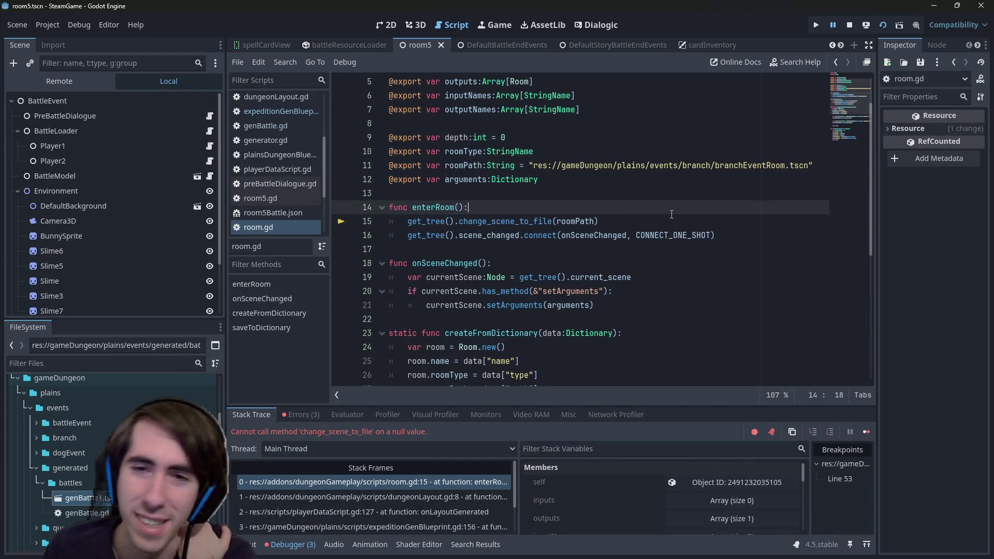
double_click(586, 221)
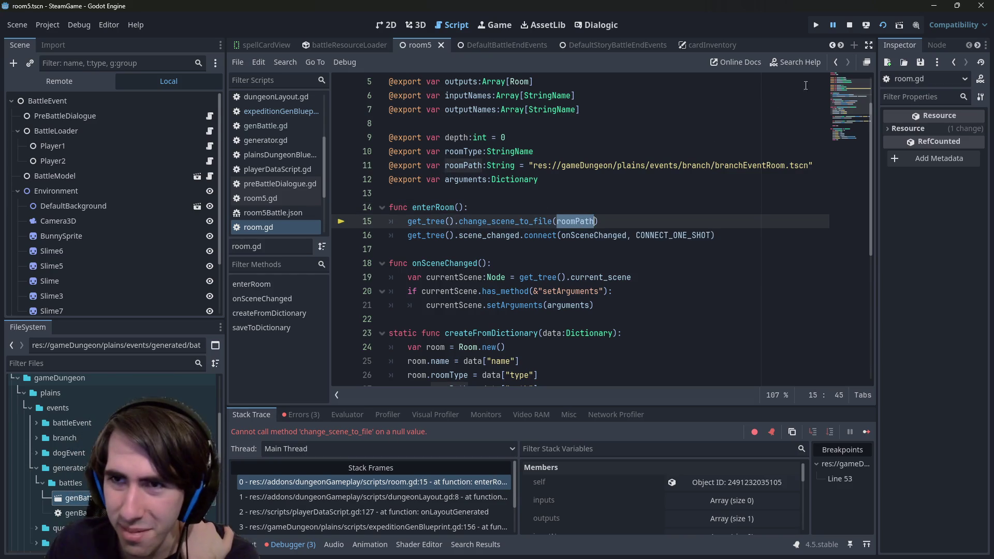
left_click(848, 26)
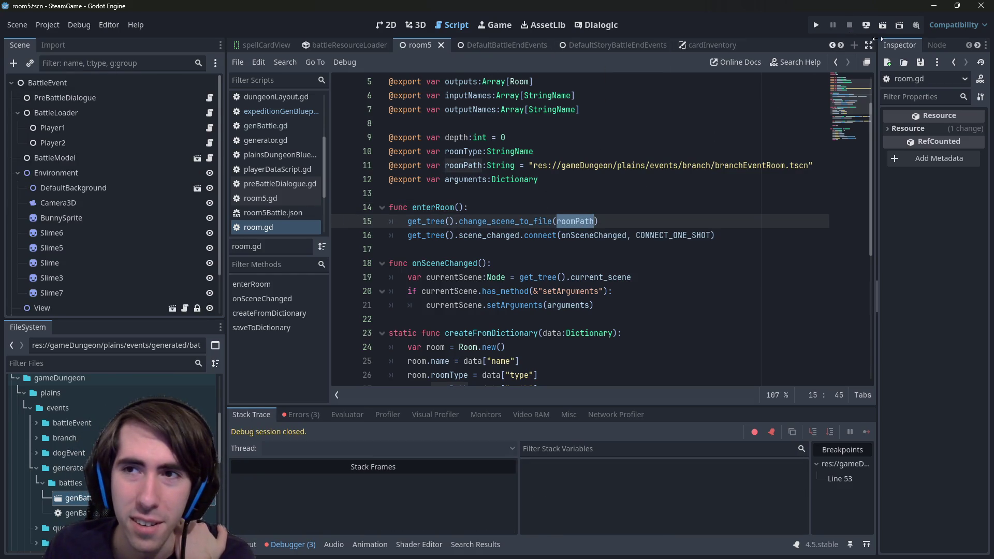
left_click(885, 23)
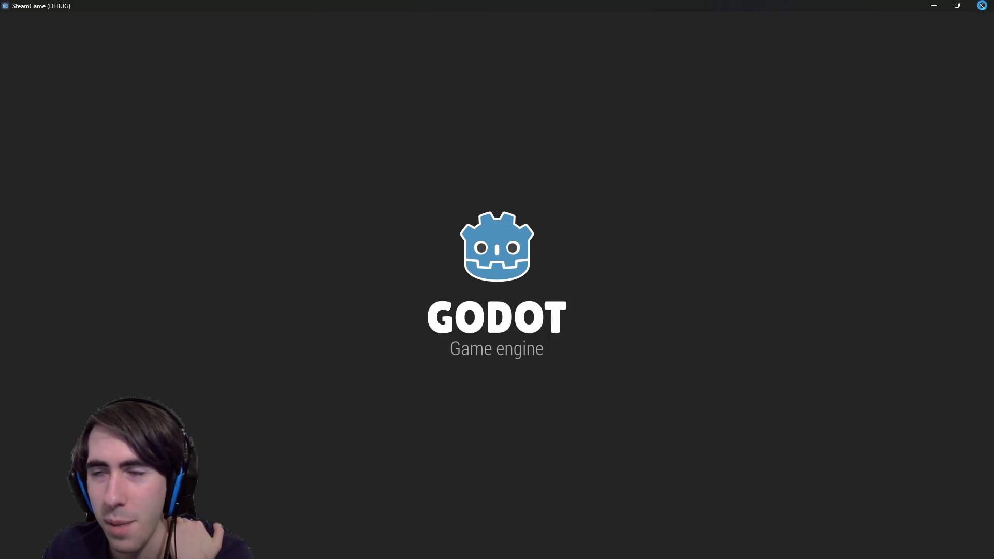
left_click(980, 6)
Open lobby.tscn with Quick Open
key("shift+alt+o")
type("lobby")
key("Return")
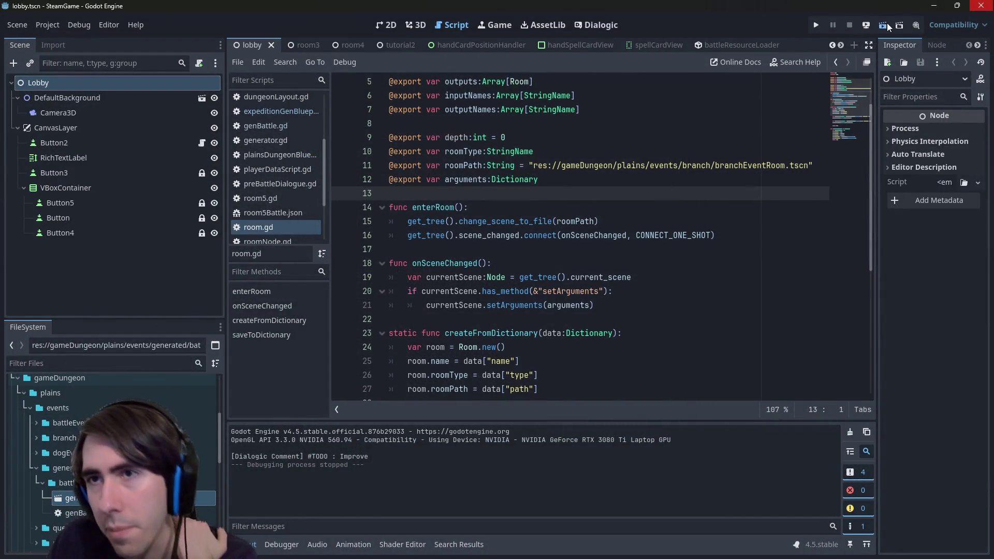
Run the lobby, start the third Misty Herb Fields Scouting quest, then stop debugging
left_click(885, 24)
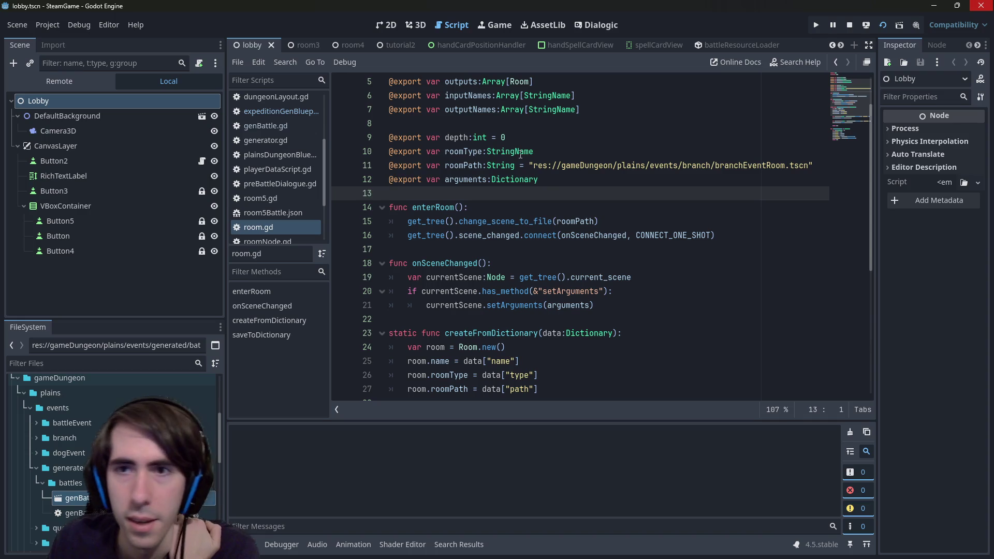
mouse_move(520, 155)
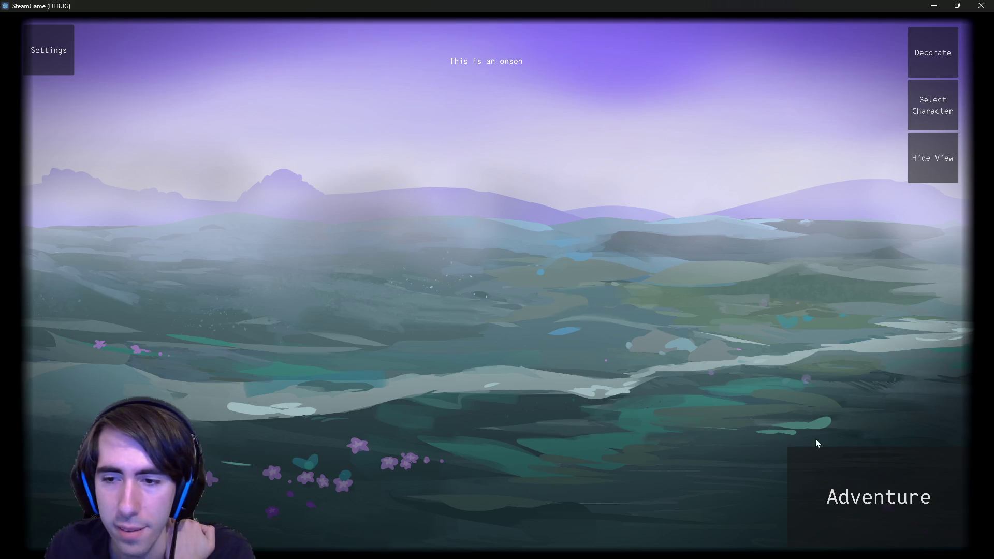
left_click(821, 456)
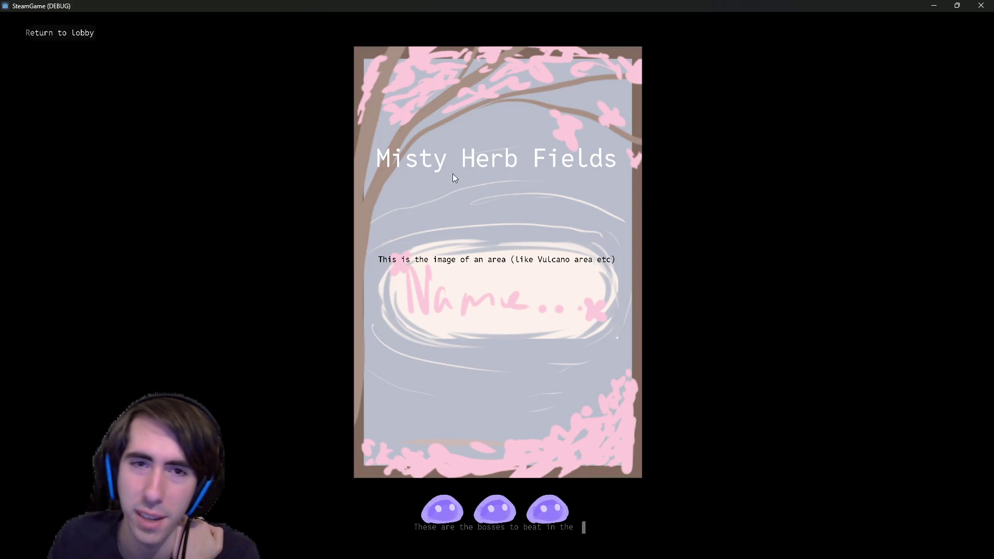
left_click(488, 266)
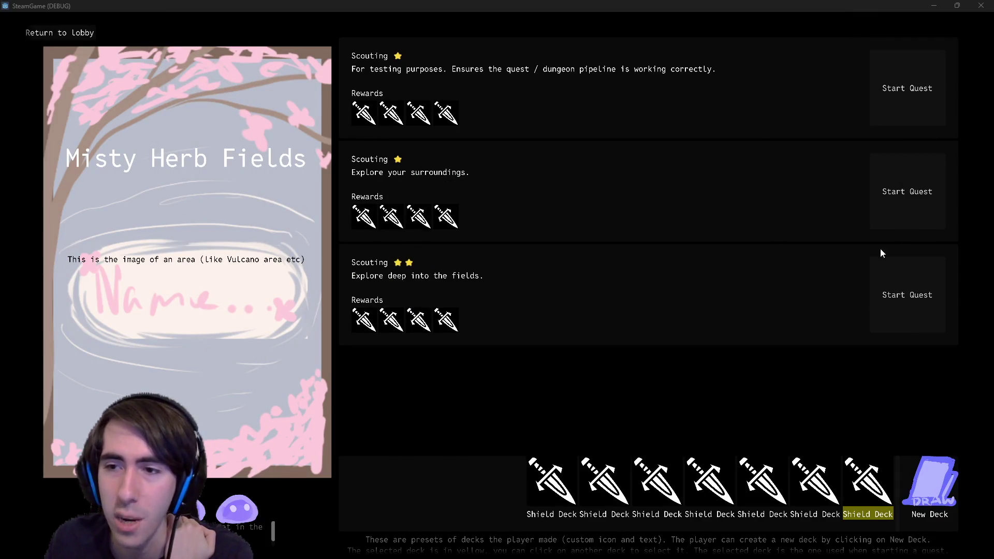
left_click(908, 298)
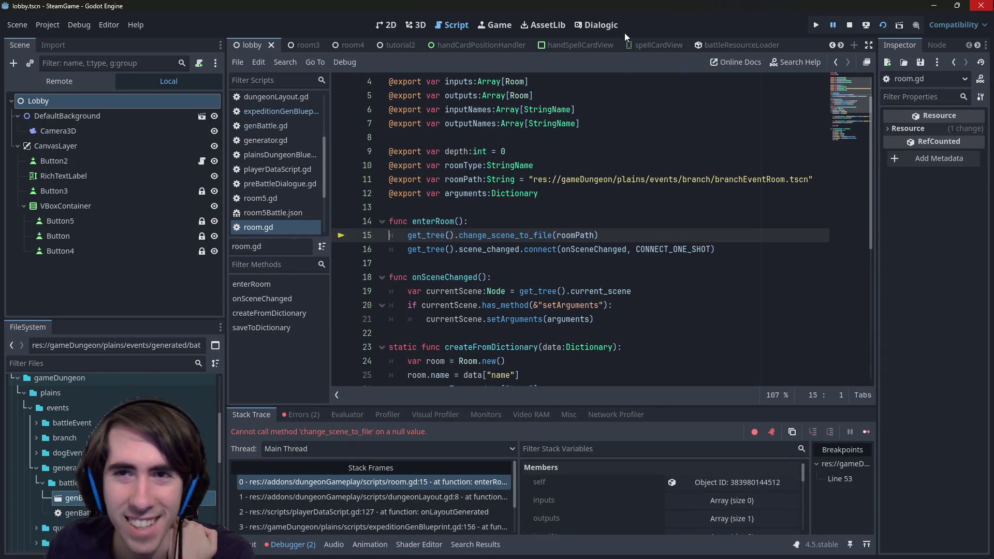
left_click(850, 24)
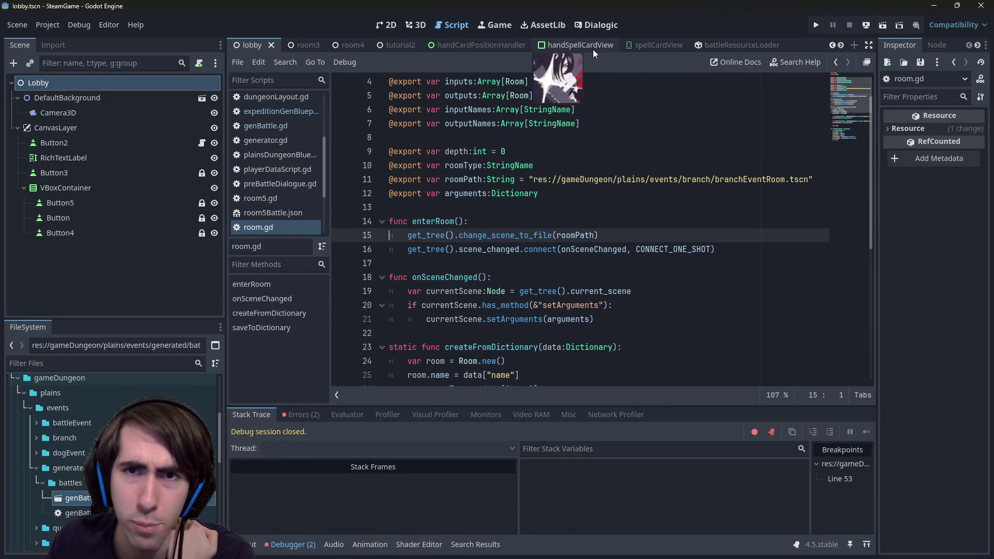
Switch to the dungeonGraph scene and run it
scroll(595, 50, "down", 5)
left_click(648, 46)
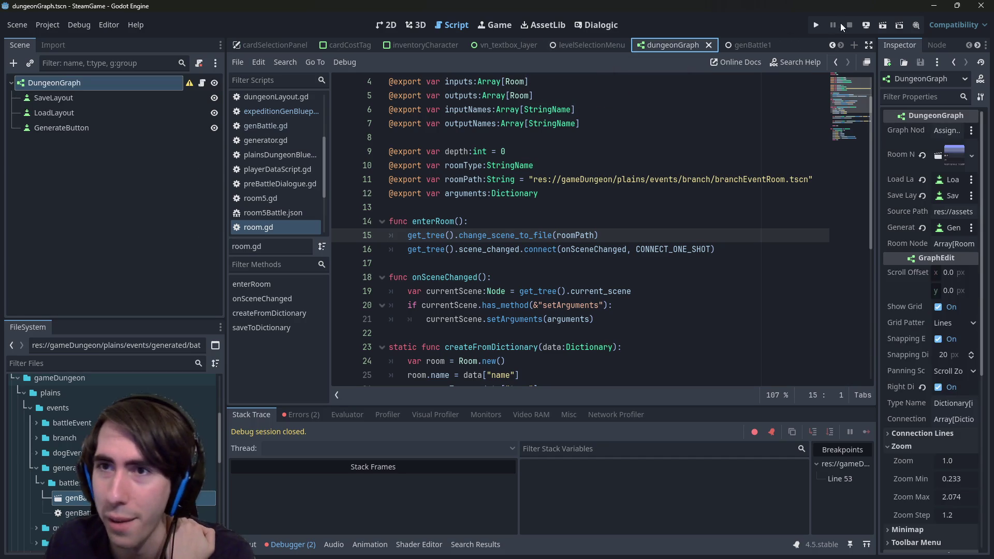
left_click(880, 25)
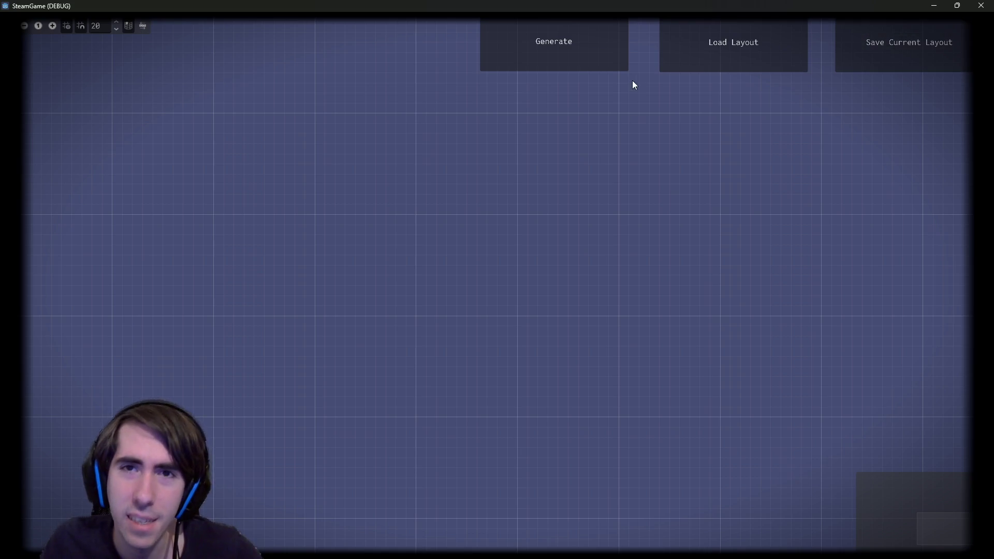
Regenerate the randomized dungeon layout about a dozen times, then close the game window
left_click(619, 61)
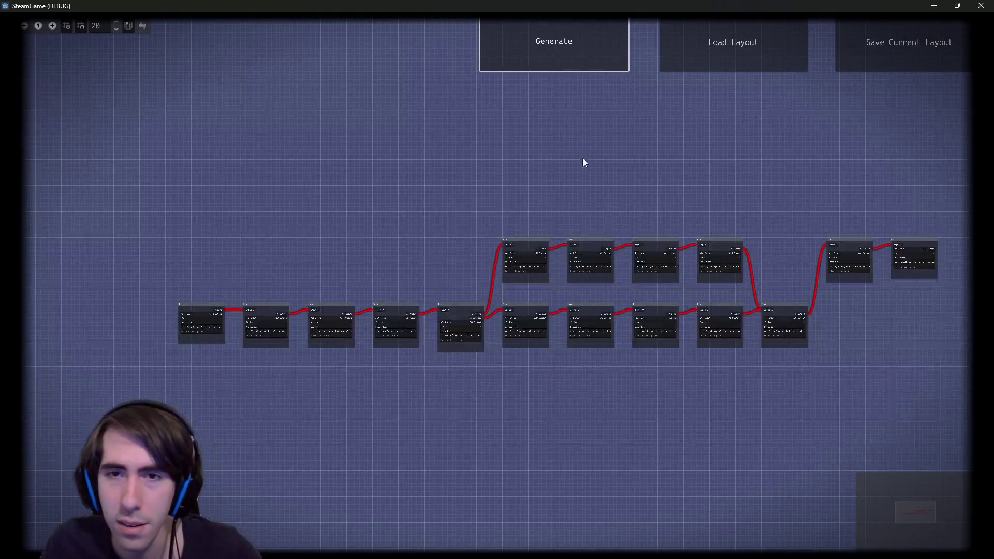
left_click(555, 30)
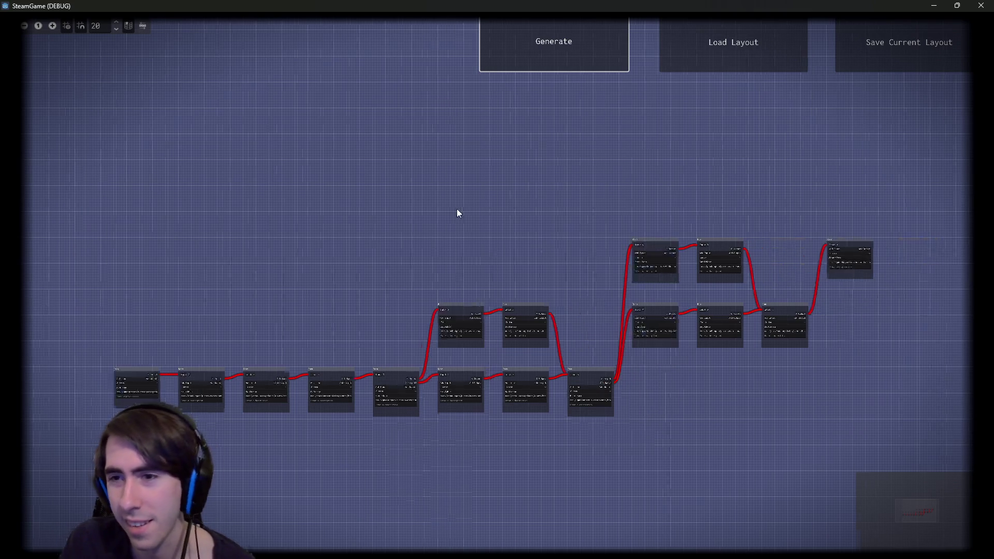
left_click(574, 61)
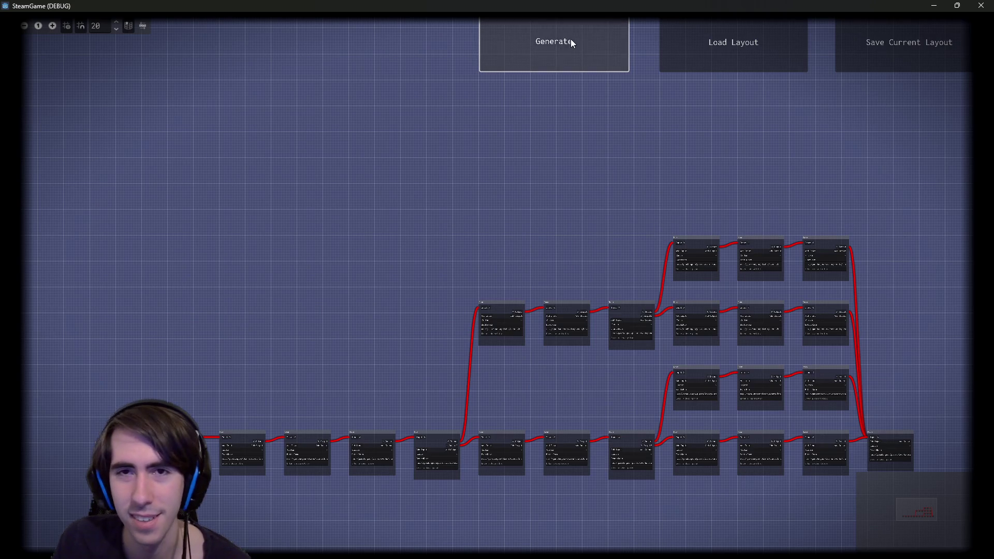
left_click(570, 40)
left_click(570, 41)
left_click(571, 42)
left_click(572, 42)
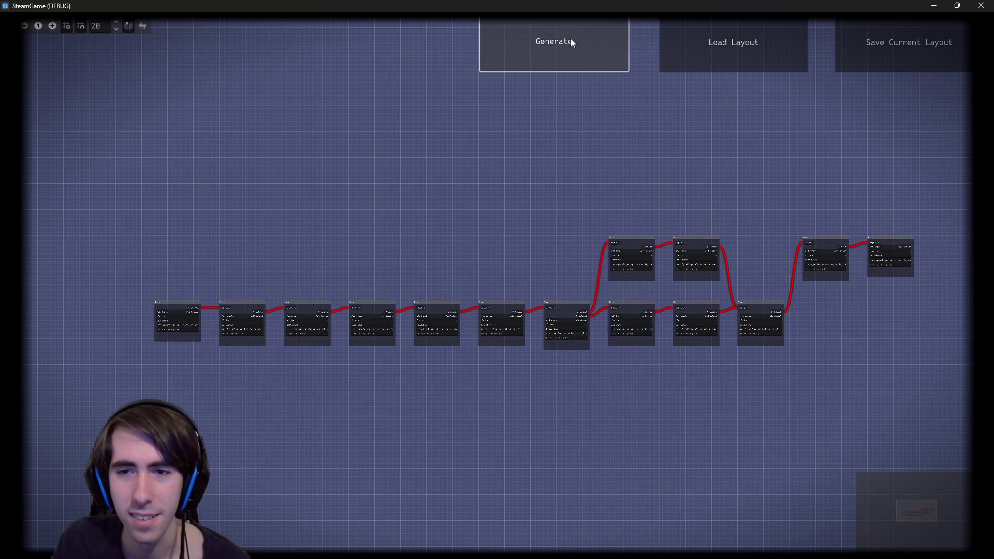
left_click(571, 42)
left_click(571, 42)
left_click(571, 39)
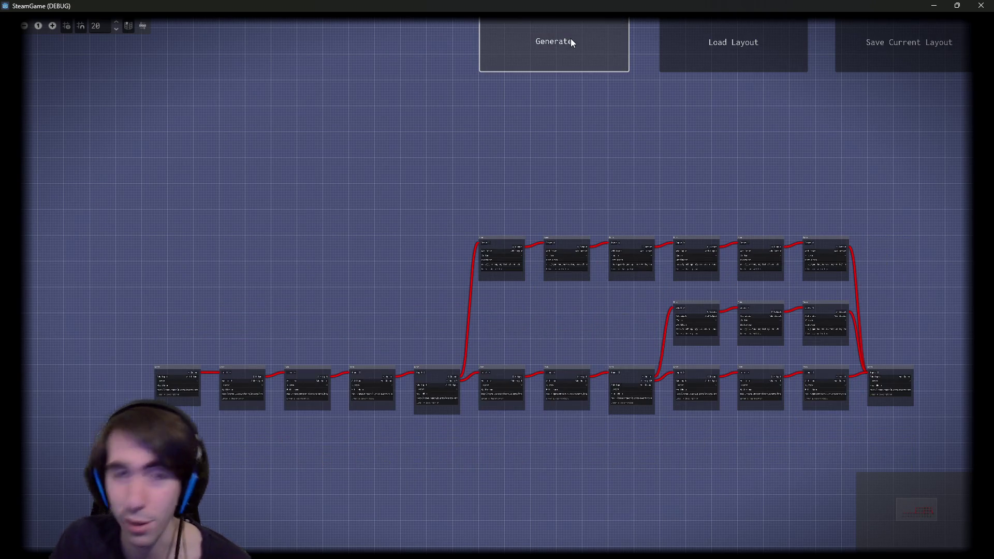
left_click(571, 39)
left_click(572, 39)
left_click(571, 39)
left_click(571, 39)
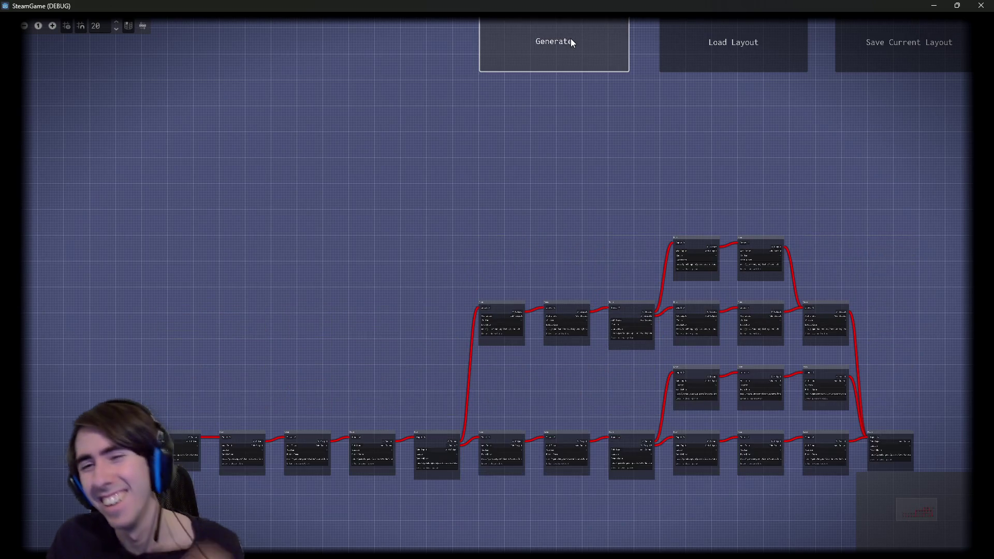
left_click(977, 5)
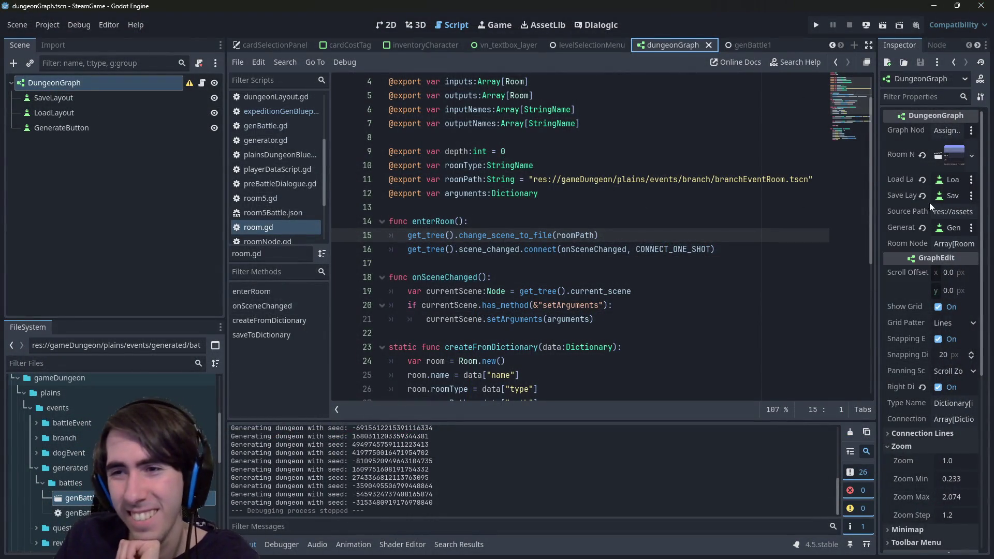
Widen the Inspector dock so its property names are readable
left_click_drag(878, 209, 841, 210)
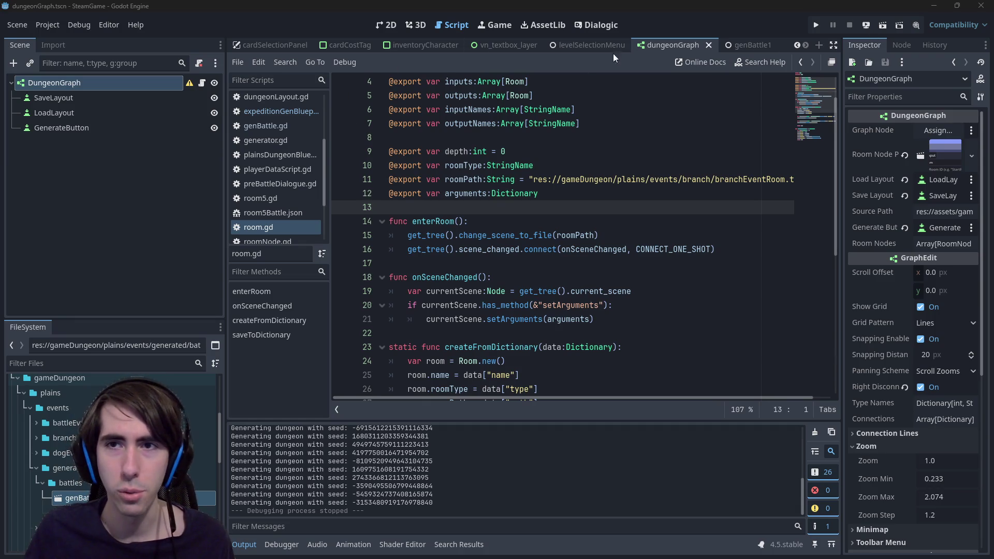
Switch to the genBattle1 scene and show its 2D layout
left_click(738, 43)
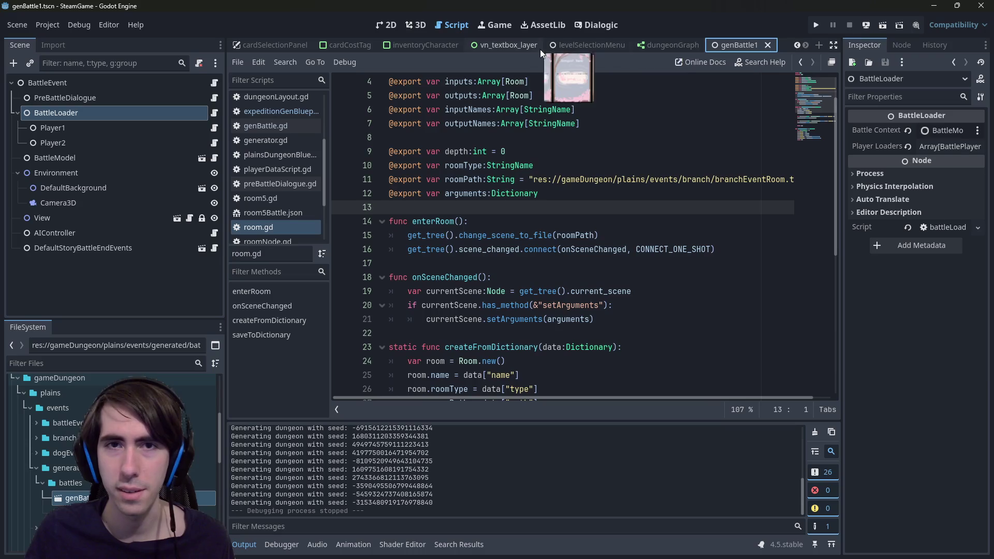
scroll(536, 50, "down", 8)
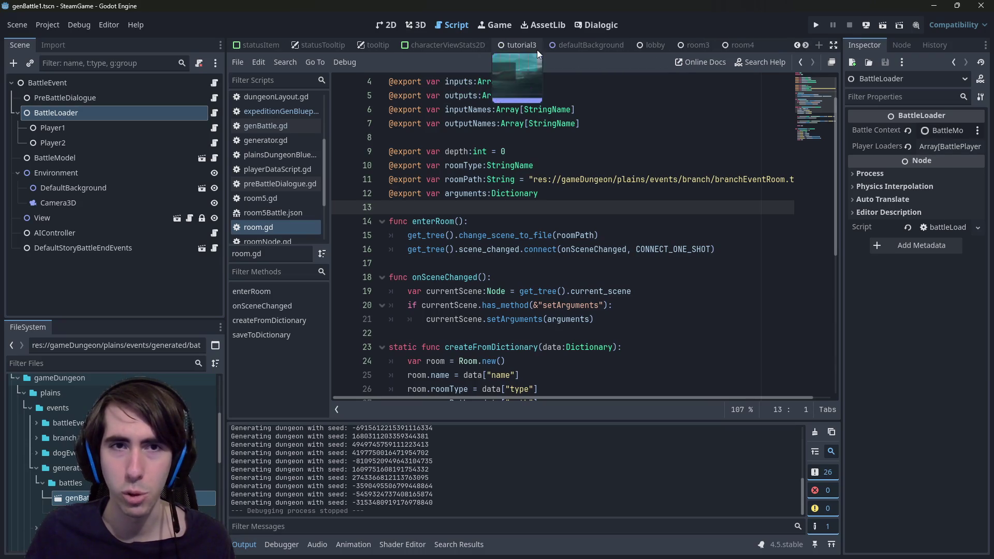
left_click(202, 498)
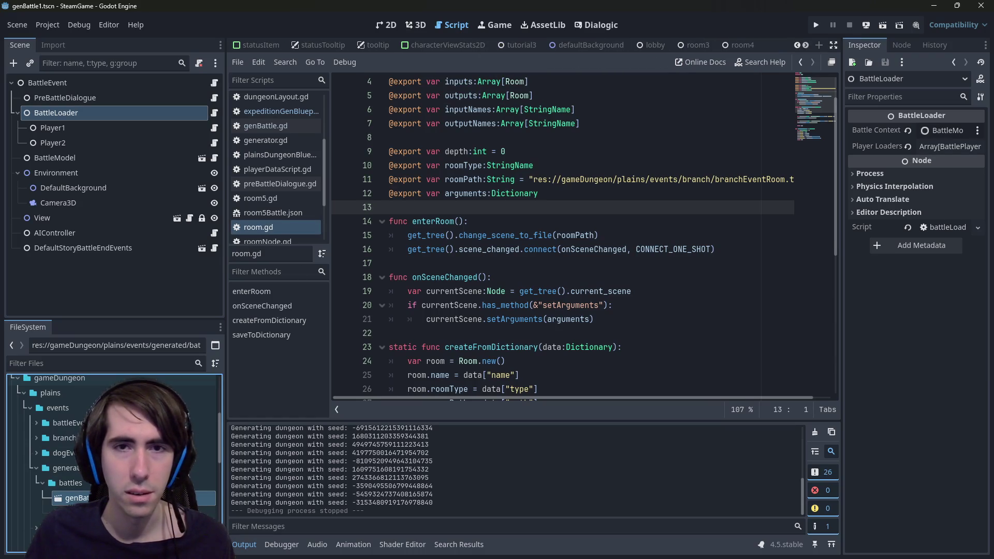
left_click(388, 25)
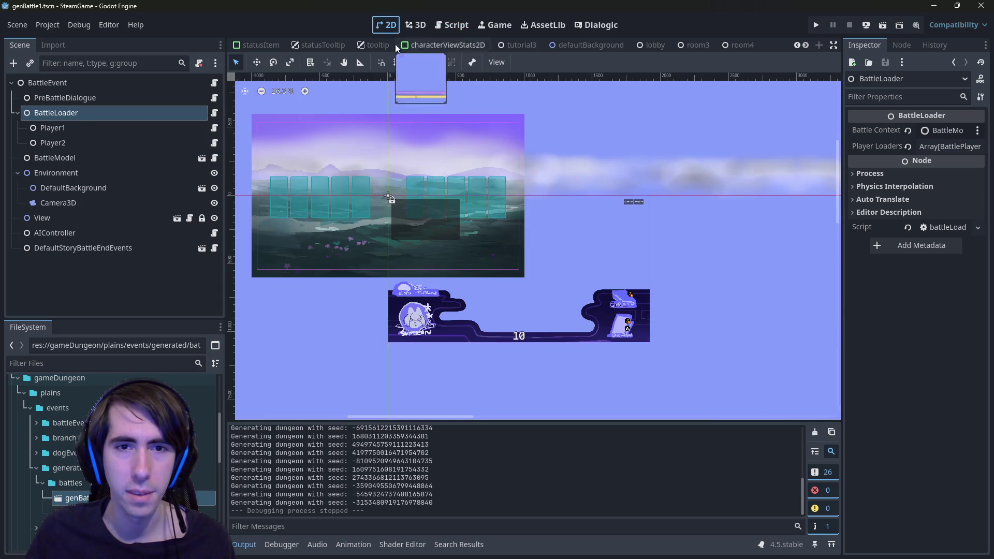
scroll(395, 247, "up", 3)
Run genBattle1, click through the companion's dialogue into battle, then close the game
left_click(882, 25)
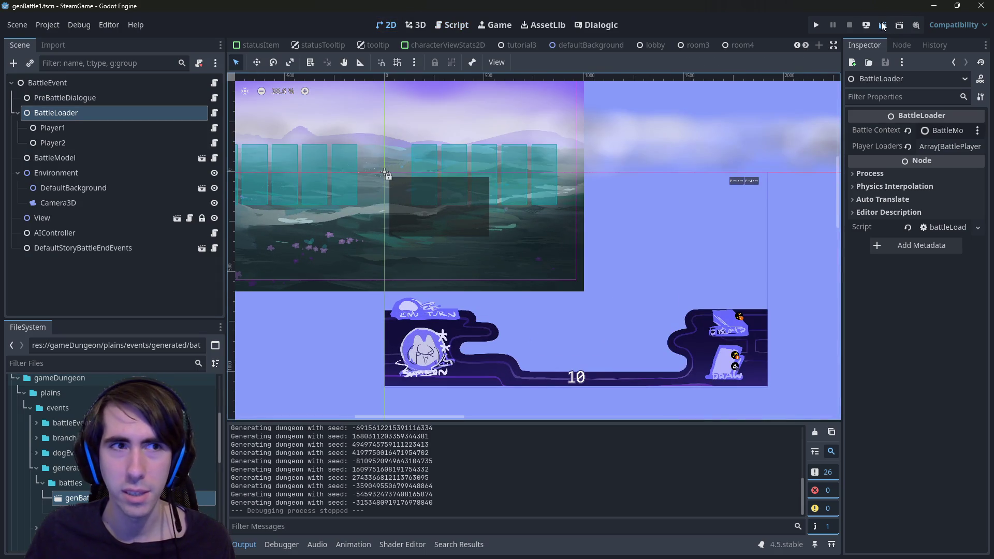
scroll(707, 46, "down", 5)
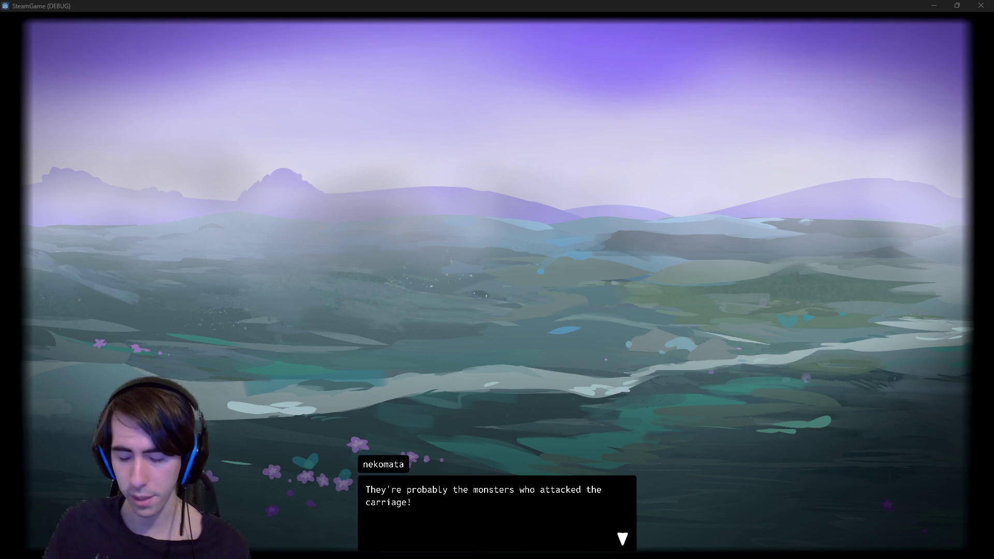
left_click(759, 141)
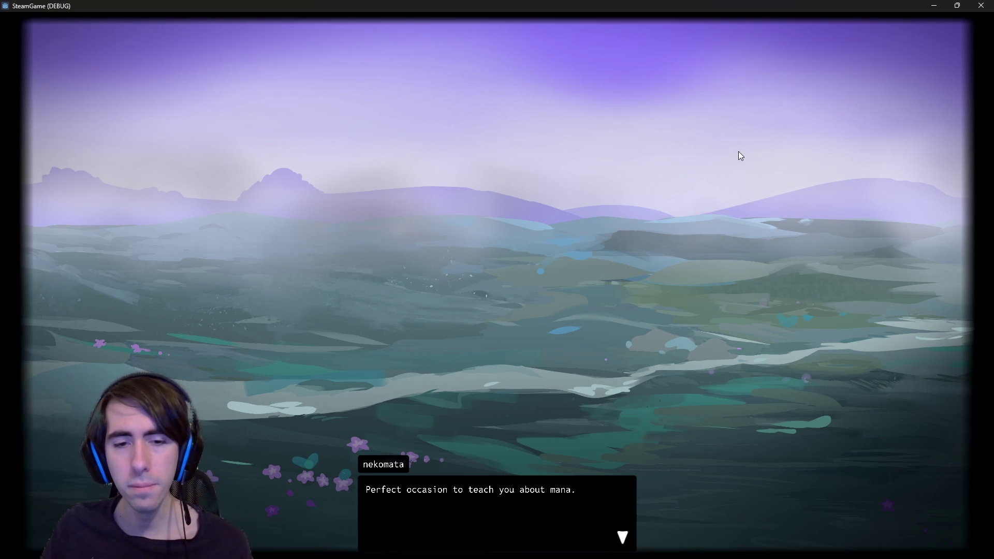
left_click(738, 151)
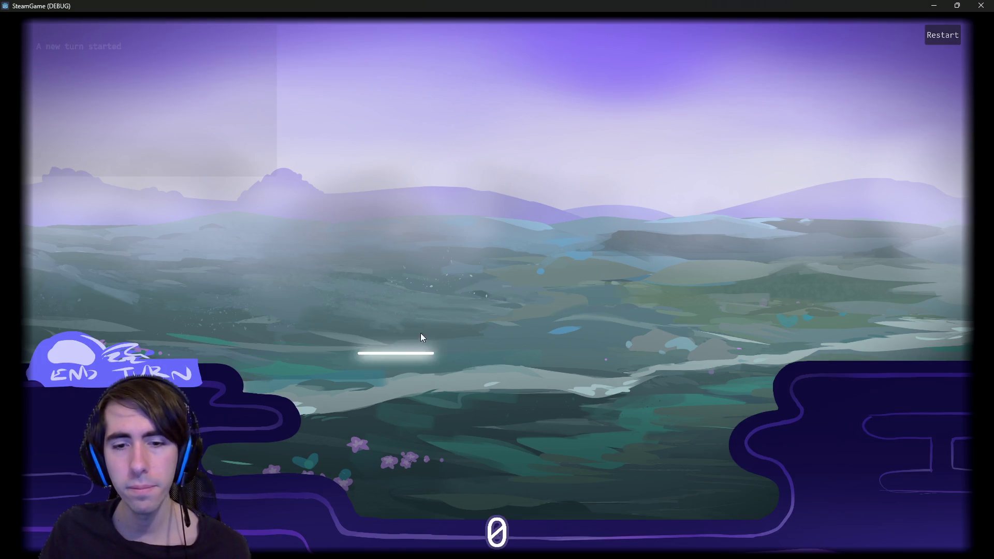
left_click(981, 6)
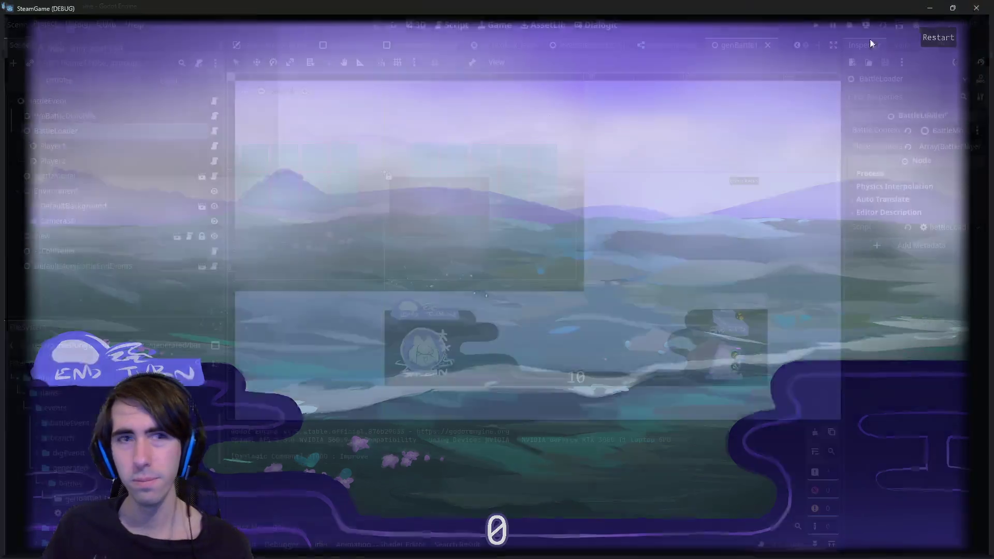
Open the BattleEvent script and replace pass in setArguments with arguments.get("BattleData")
left_click(119, 82)
left_click(215, 83)
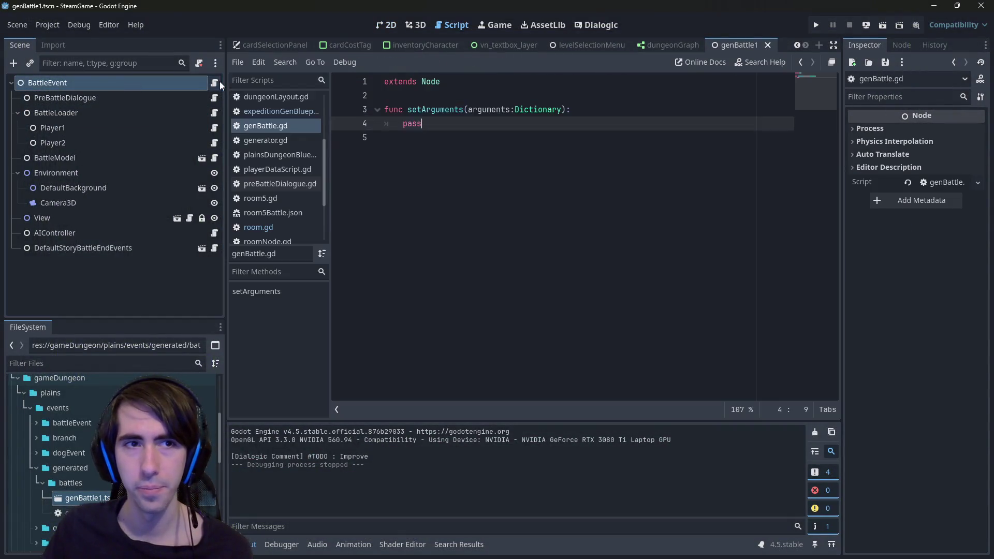
double_click(487, 111)
key("ctrl+c")
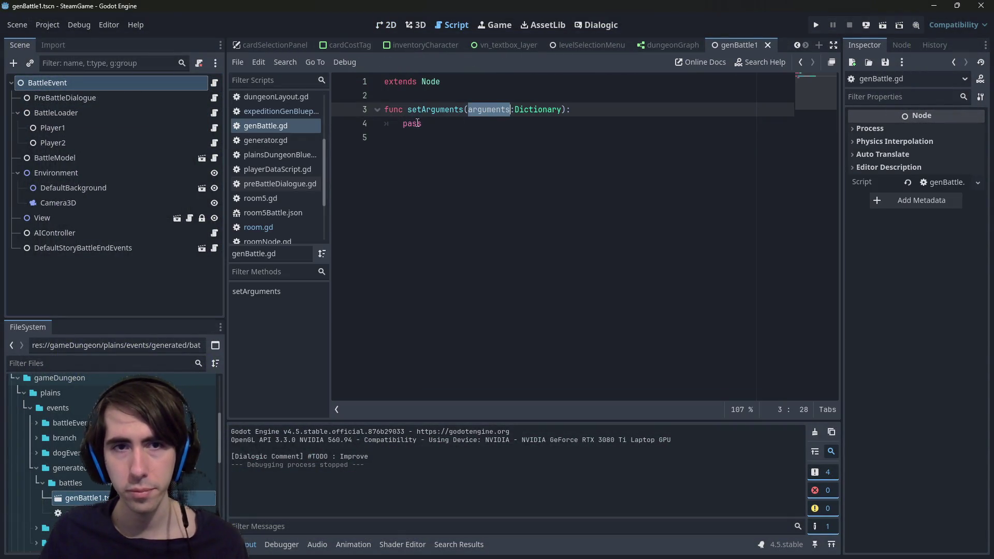
double_click(418, 123)
key("ctrl+v")
type(".ge")
type("t")
type("(\"Battle")
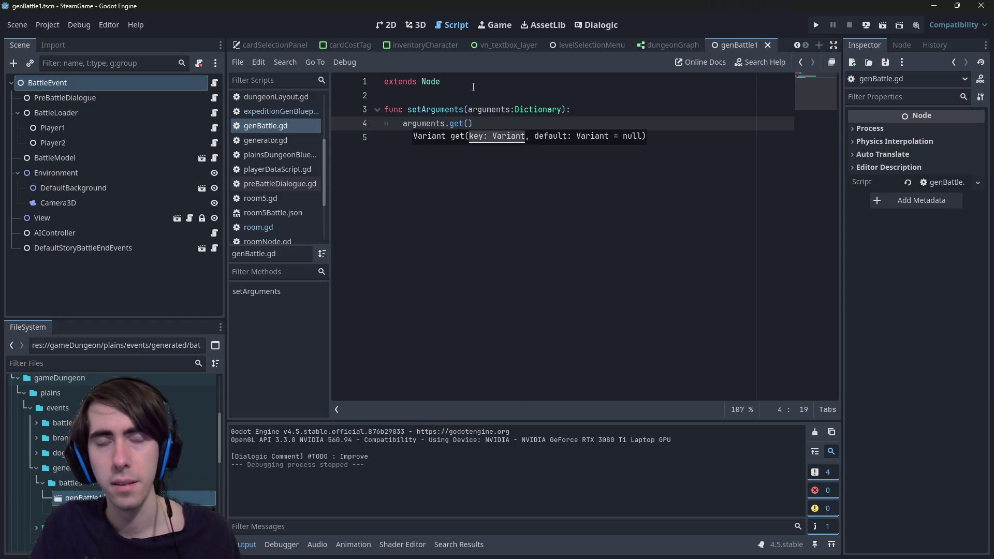
type("Data")
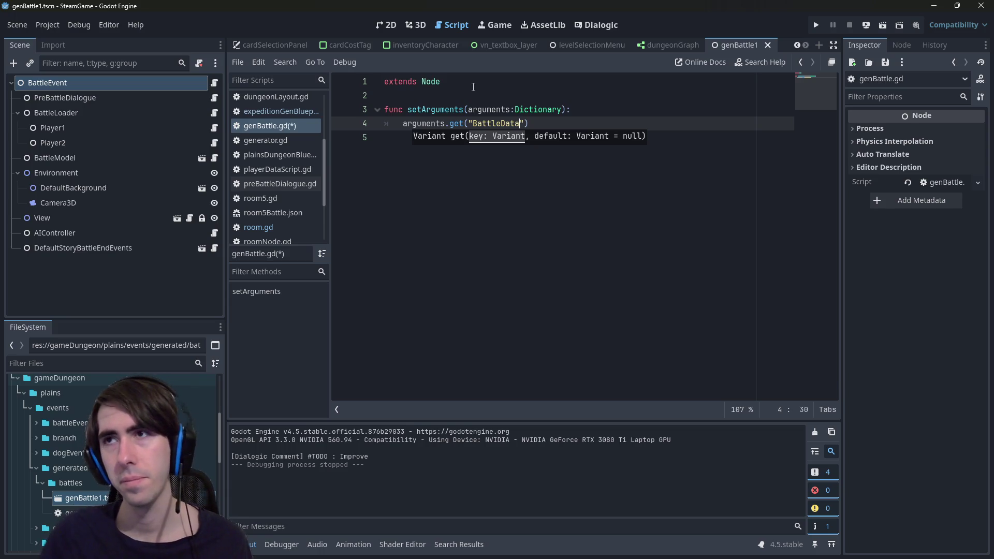
key("Left")
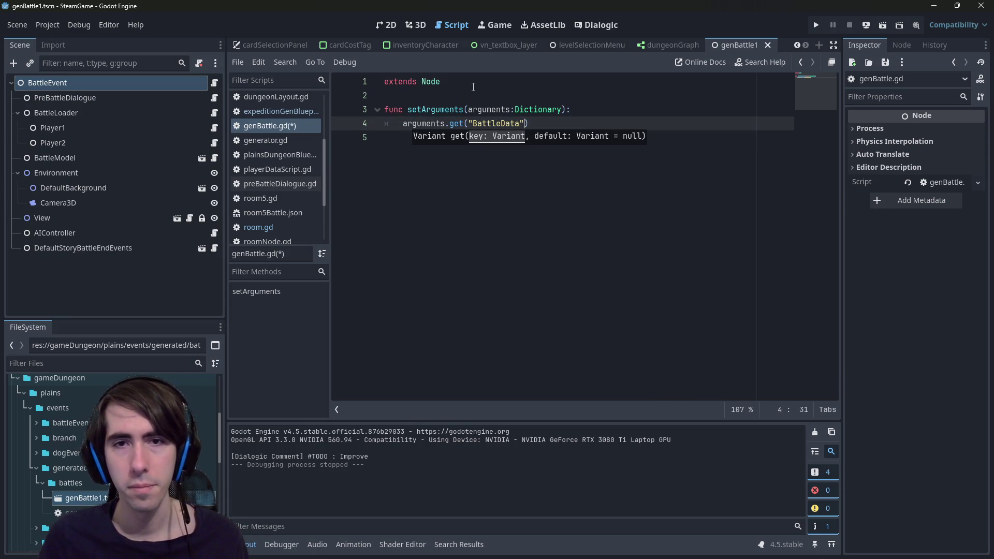
key("ctrl+Left")
key("ctrl+Left")
key("ctrl+Left")
key("ctrl+s")
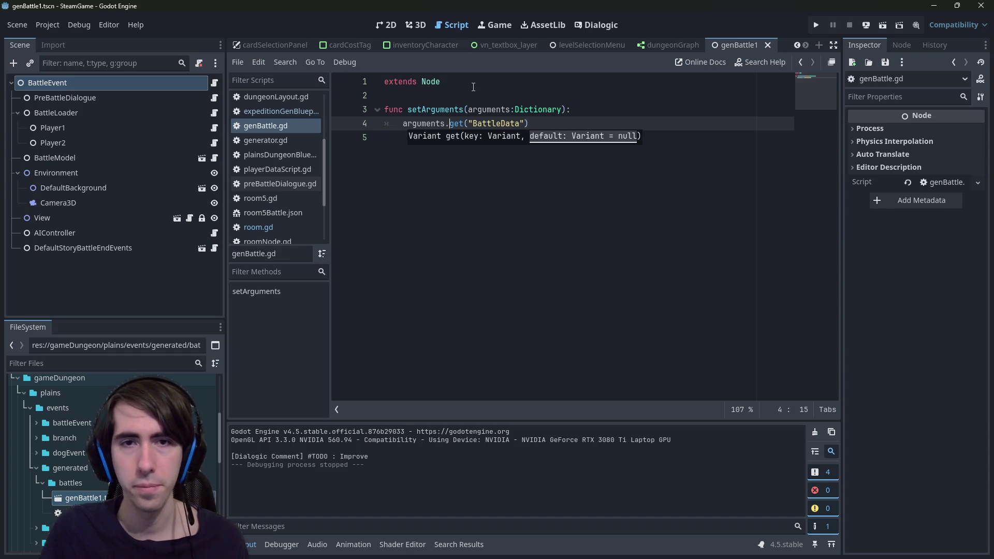
Add a default argument to the get call and make the key the StringName &"BattleData"
type("\", \"")
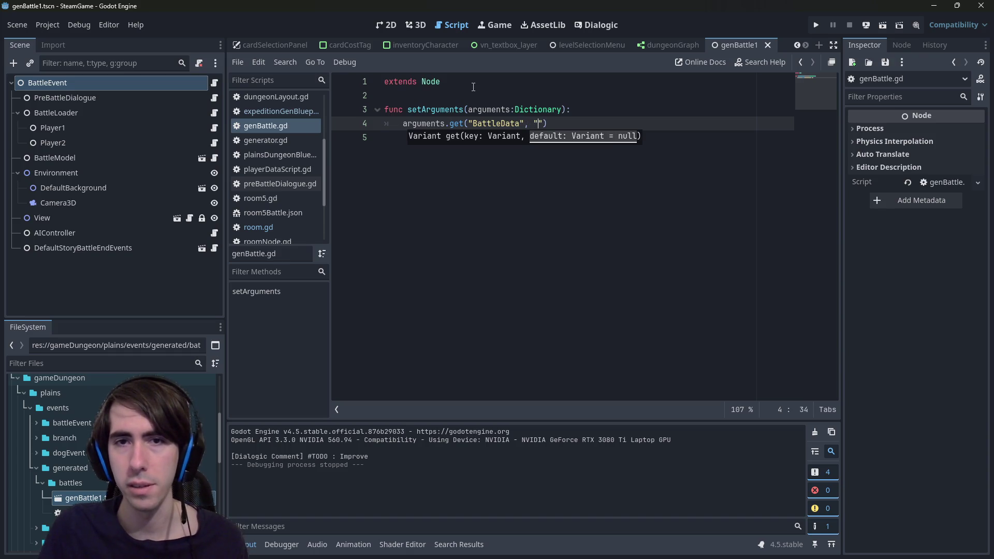
key("ctrl+Left")
key("ctrl+Left")
key("ctrl+Left")
type("var batt")
key("BackSpace")
key("BackSpace")
key("BackSpace")
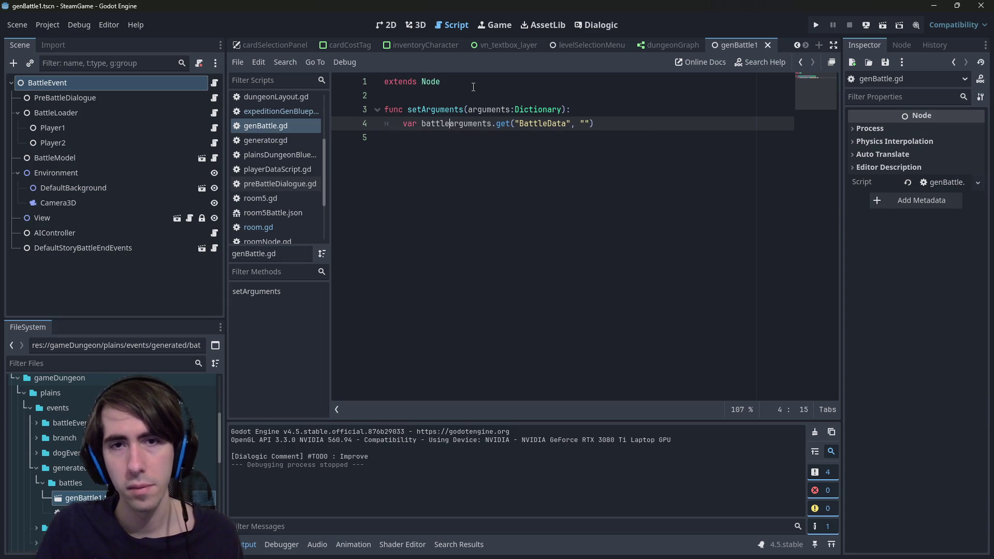
key("ctrl+Right")
key("ctrl+Right")
key("ctrl+Right")
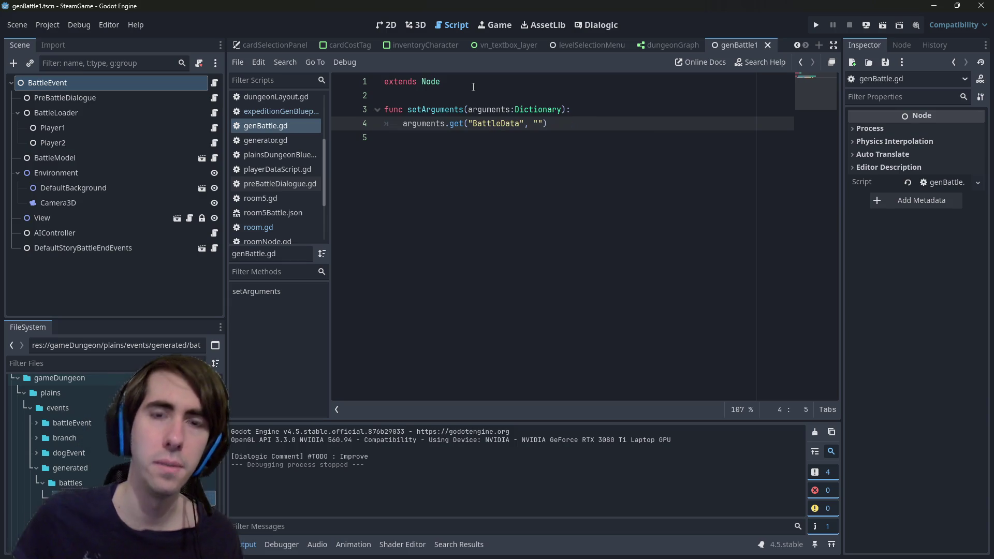
key("Left")
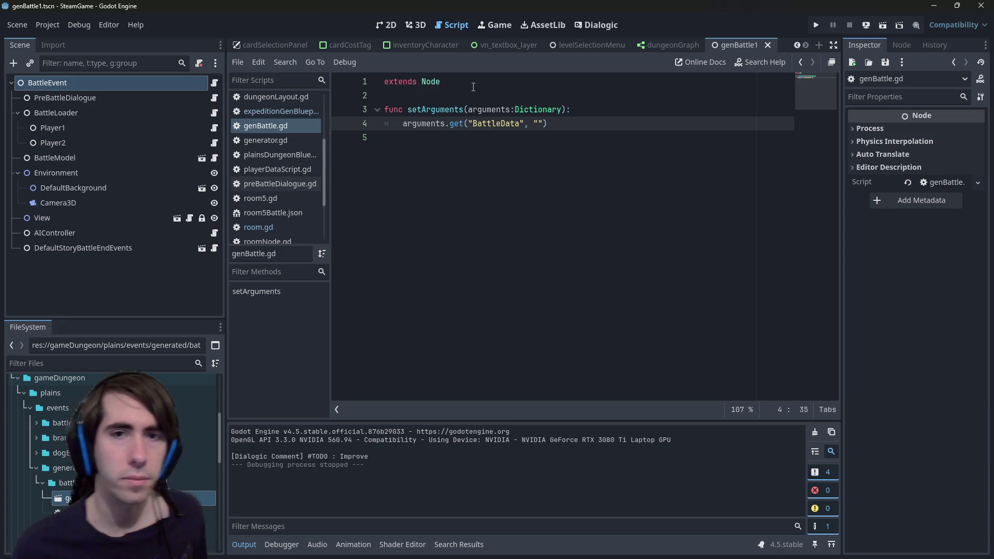
key("ctrl+Left")
key("ctrl+Left")
key("ctrl+Left")
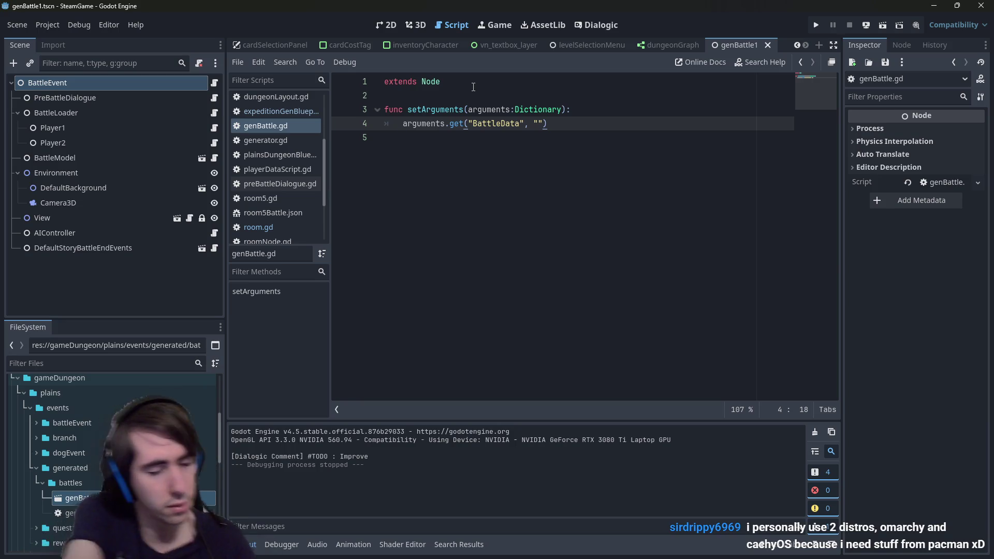
key("Right")
type("%")
key("BackSpace")
type("^")
key("BackSpace")
type("&")
Change the default to an empty dictionary {} and save genBattle.gd
key("ctrl+Right")
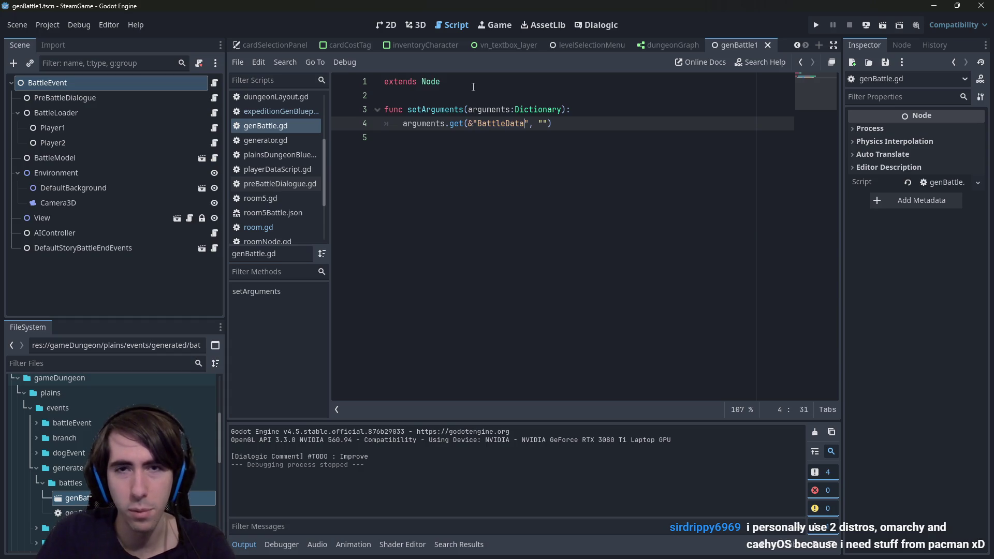
key("Left")
key("BackSpace")
key("BackSpace")
type("{")
key("ctrl+s")
key("ctrl+Left")
key("ctrl+Left")
key("ctrl+Left")
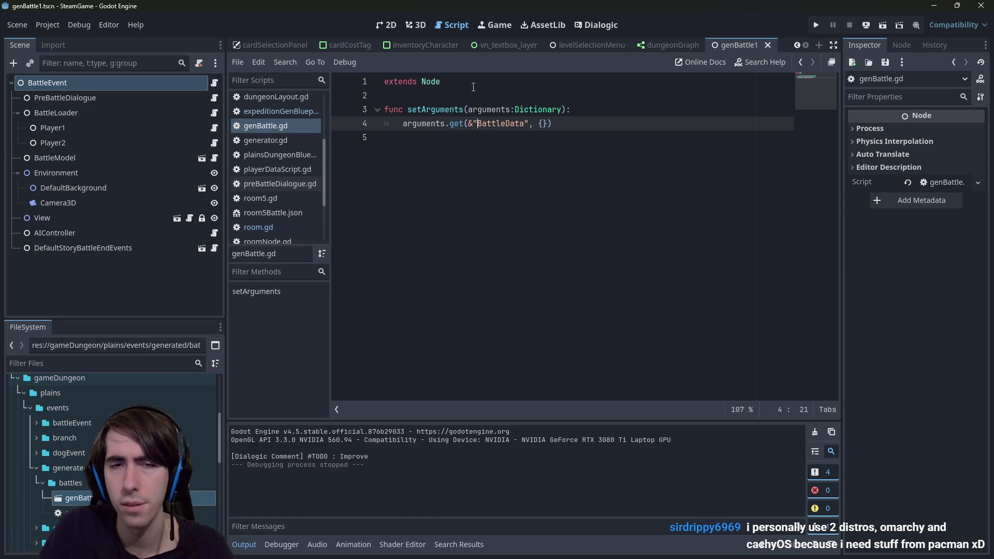
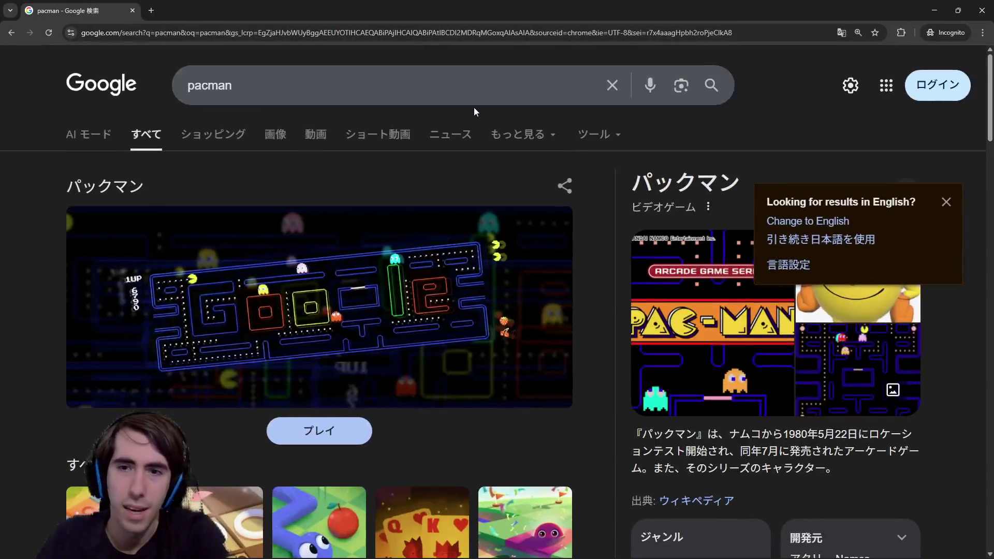
Search Google for 'pacman library manager'
left_click(486, 86)
type("libra")
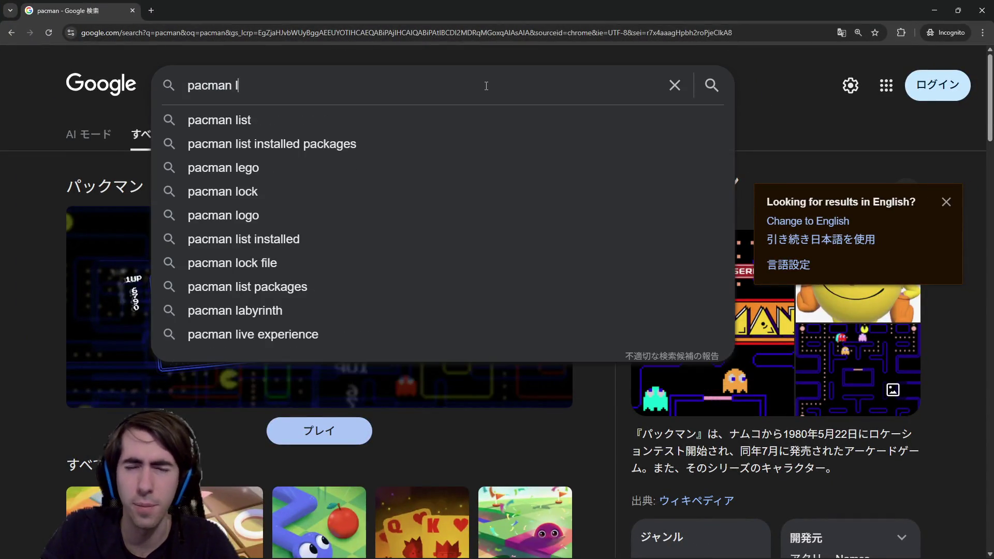
type("ry manager")
key("Return")
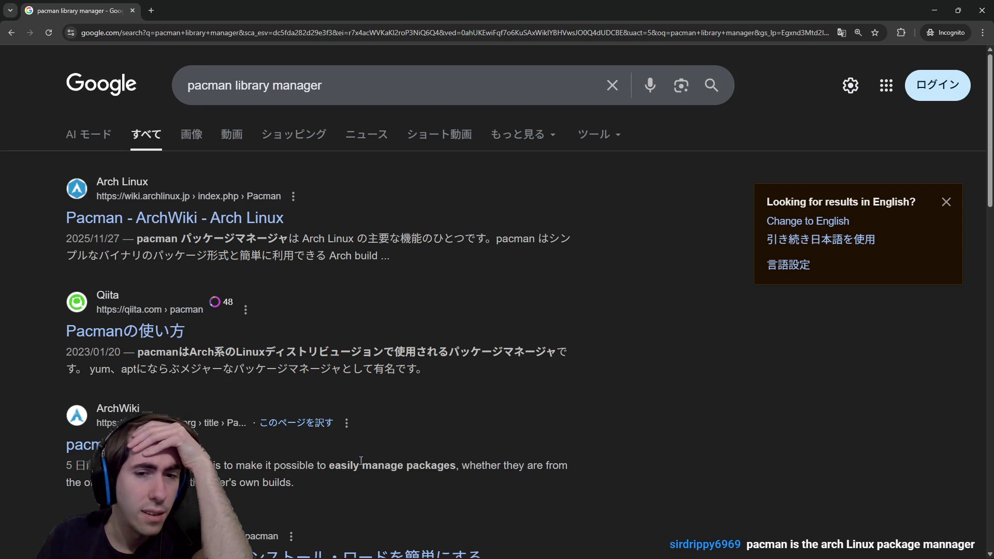
Change the query to 'pacman package manager' and search again
left_click_drag(340, 465, 447, 467)
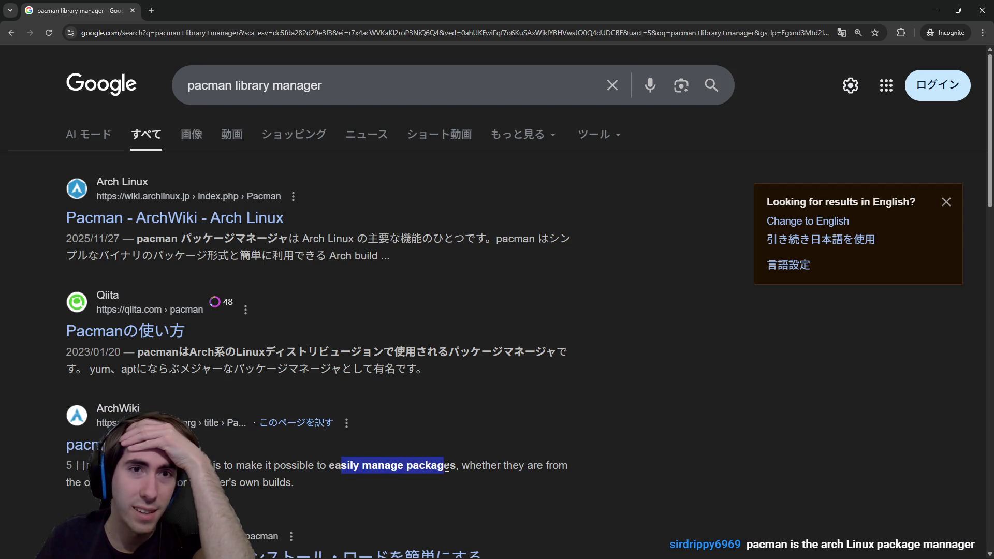
double_click(229, 86)
type("package")
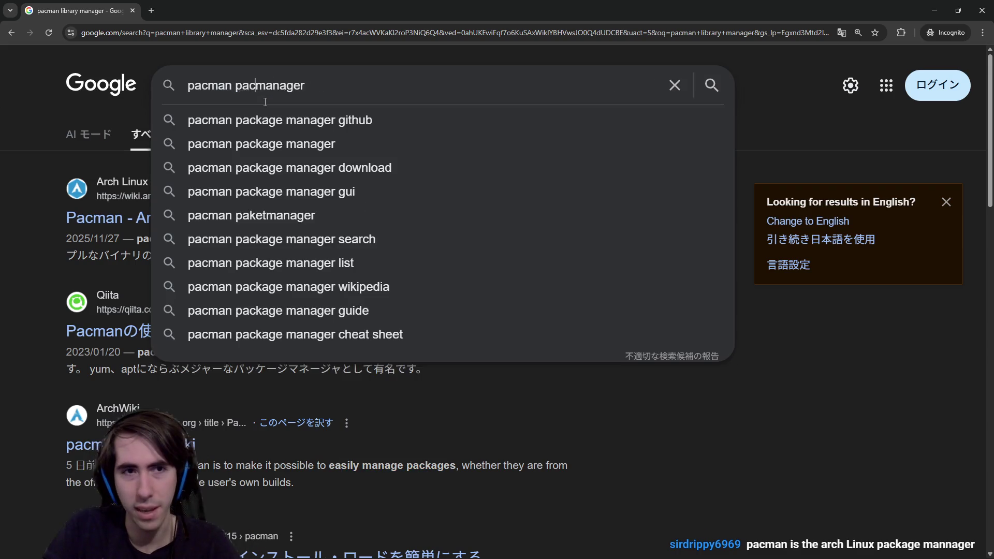
key("Return")
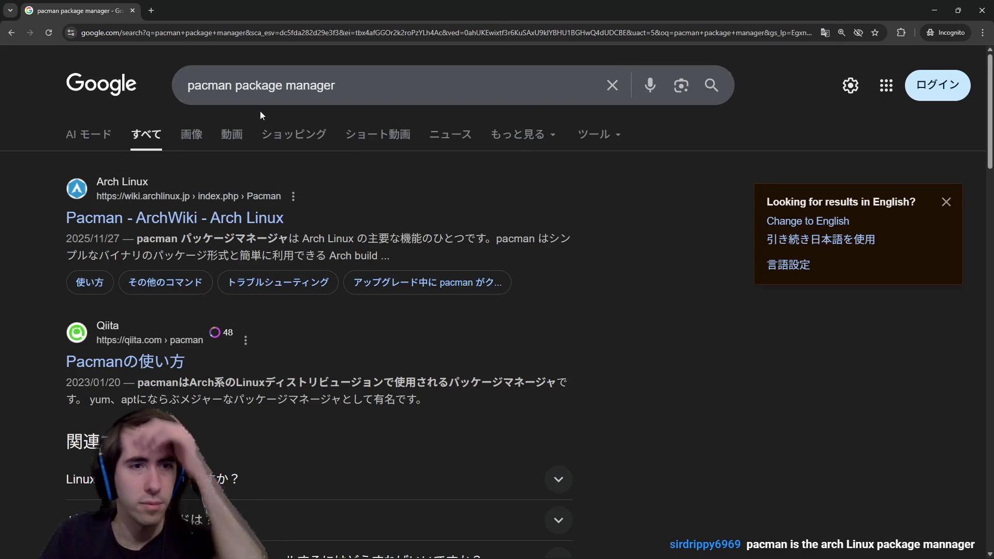
Show image results for 'pacman package manager'
left_click_drag(181, 240, 274, 240)
left_click(274, 241)
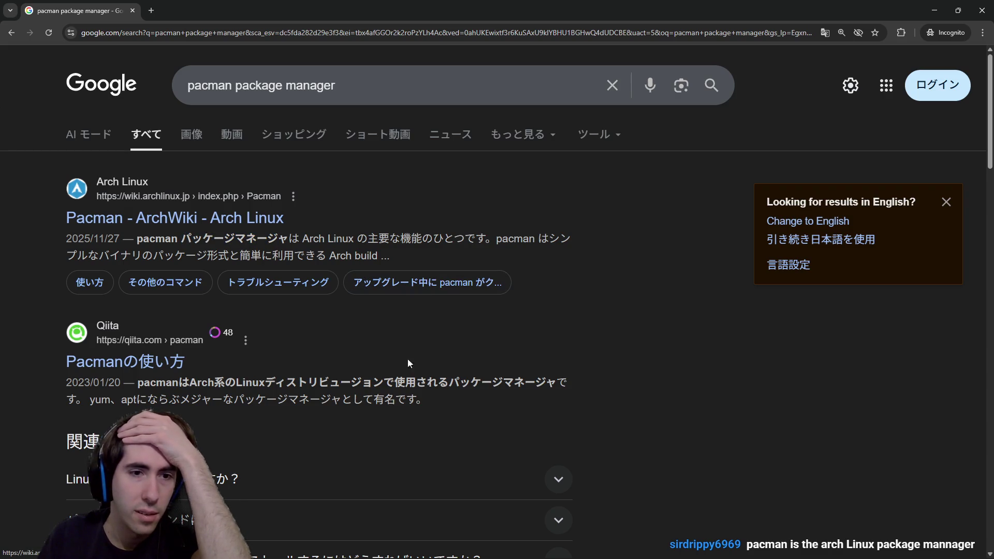
left_click(193, 133)
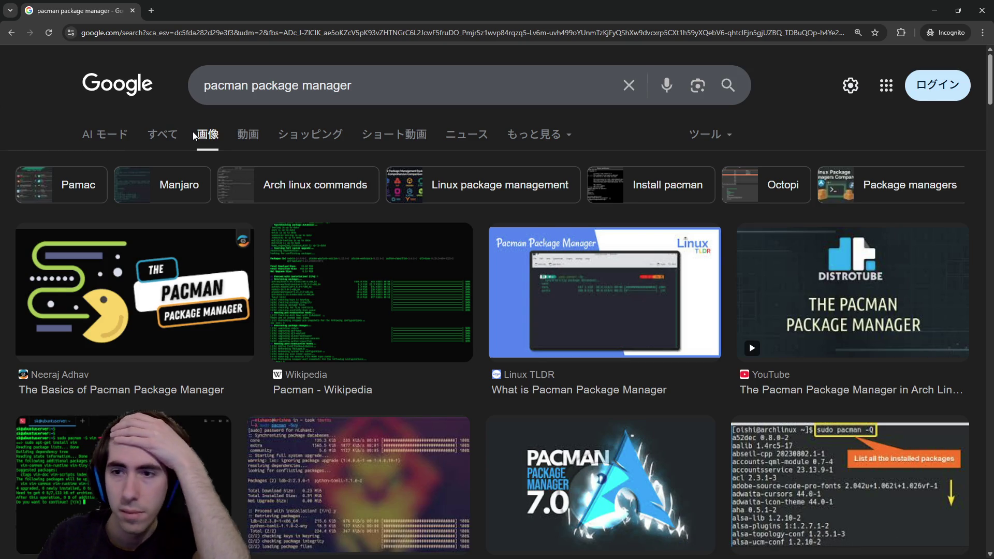
scroll(316, 241, "down", 4)
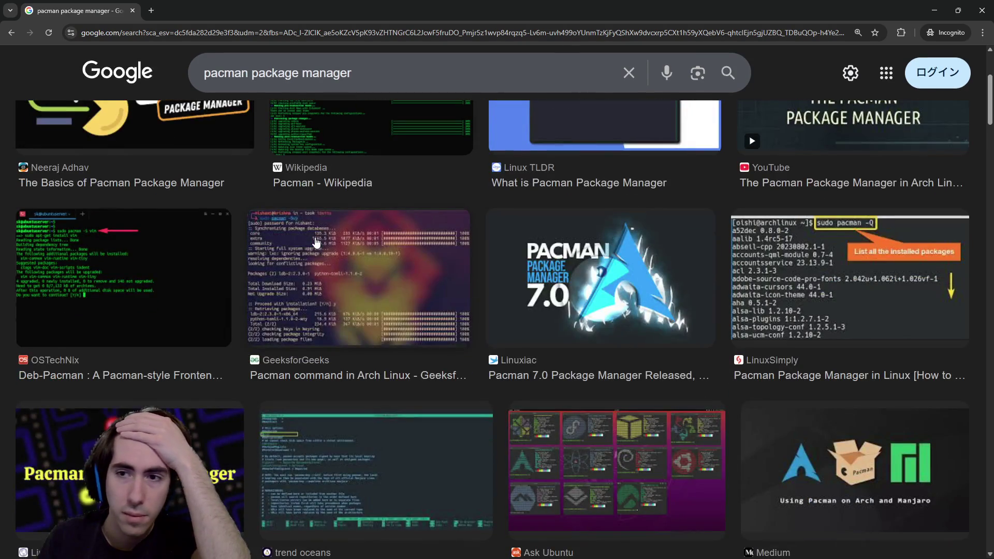
scroll(317, 242, "down", 9)
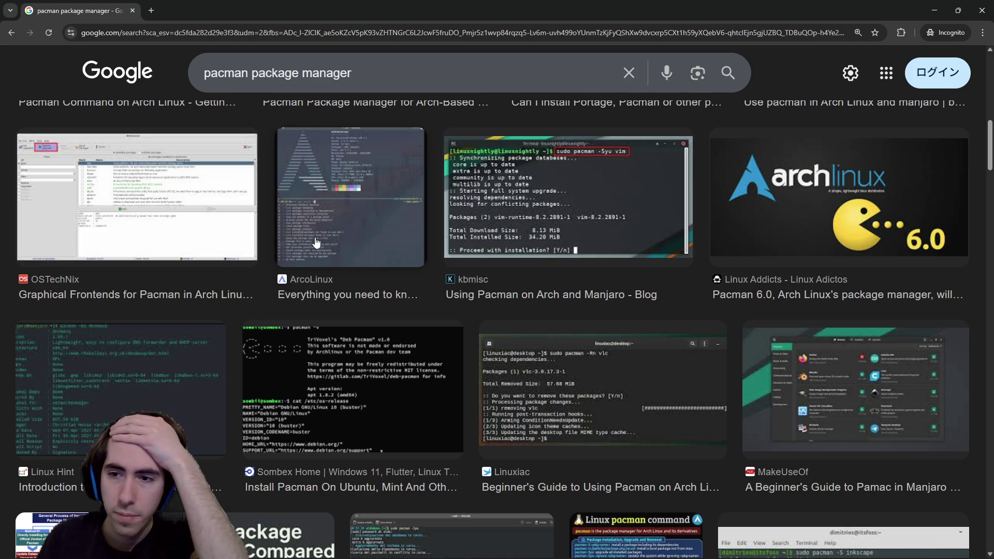
scroll(317, 242, "down", 10)
scroll(317, 242, "up", 3)
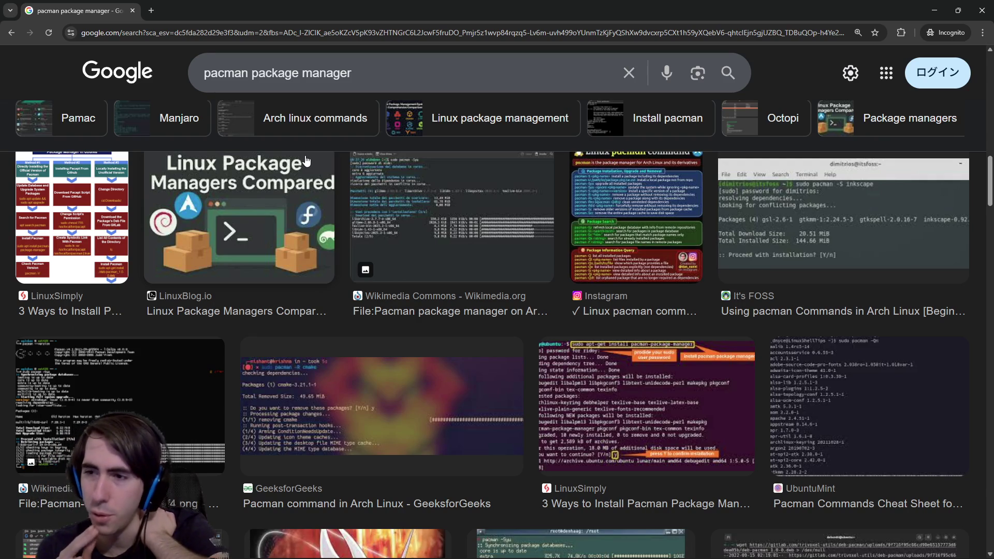
Search for 'ubuntu package manager' and view the web results
left_click(390, 64)
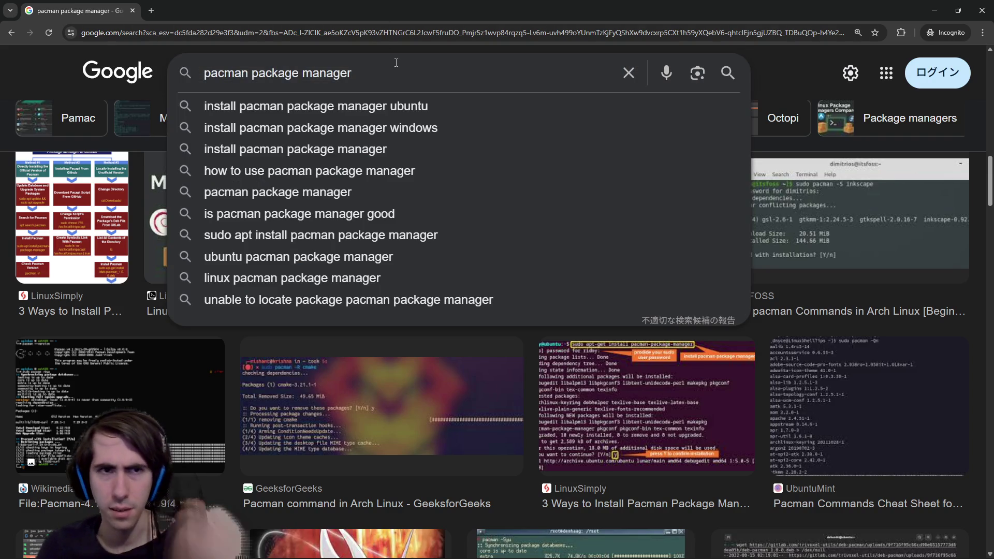
key("ctrl+Left")
key("ctrl+Left")
key("ctrl+BackSpace")
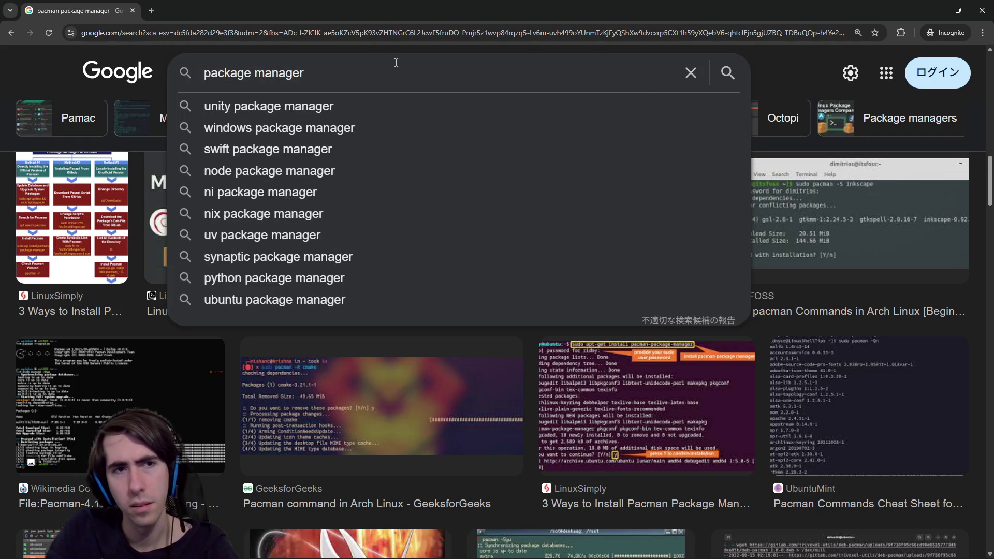
type("ubuntu")
key("Return")
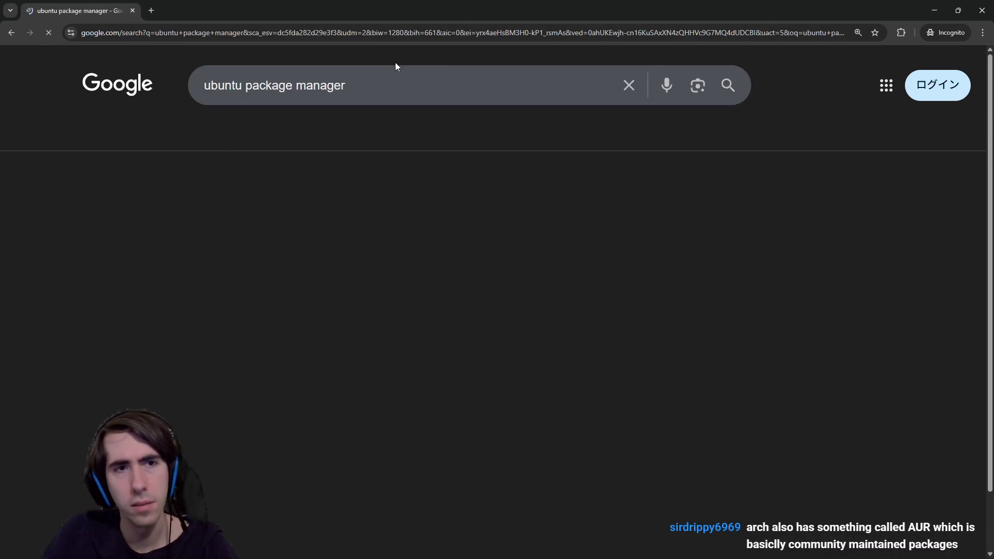
left_click(173, 132)
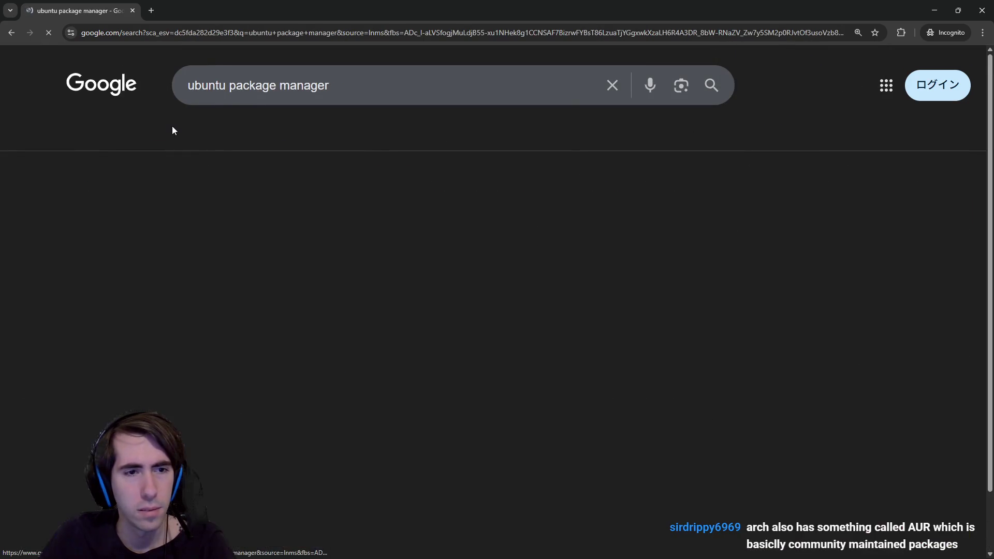
scroll(339, 282, "down", 2)
scroll(339, 282, "down", 10)
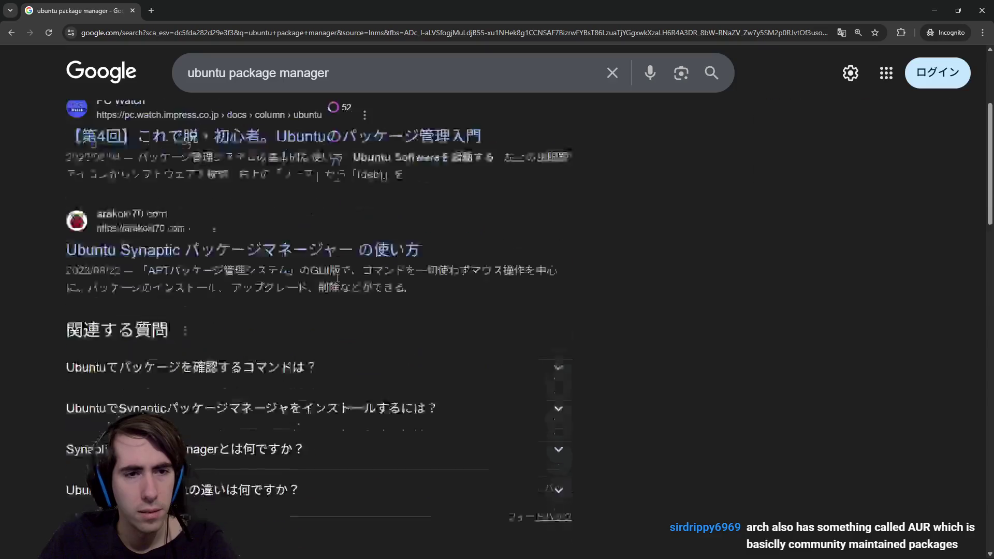
Extend the query to 'ubuntu package manager apt-get', search, and view image results
left_click(382, 83)
type("ap")
type("t")
key("Down")
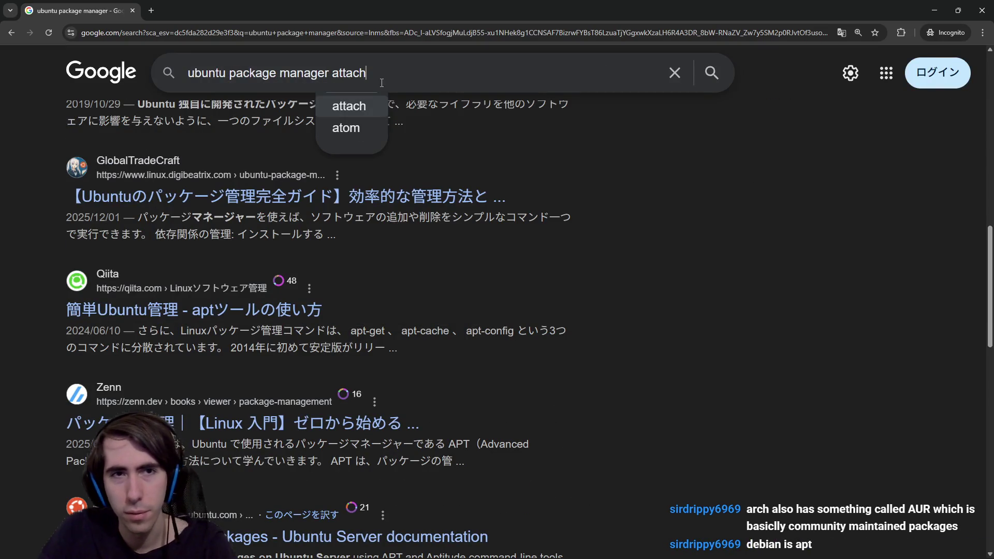
key("ctrl+BackSpace")
type("aptget")
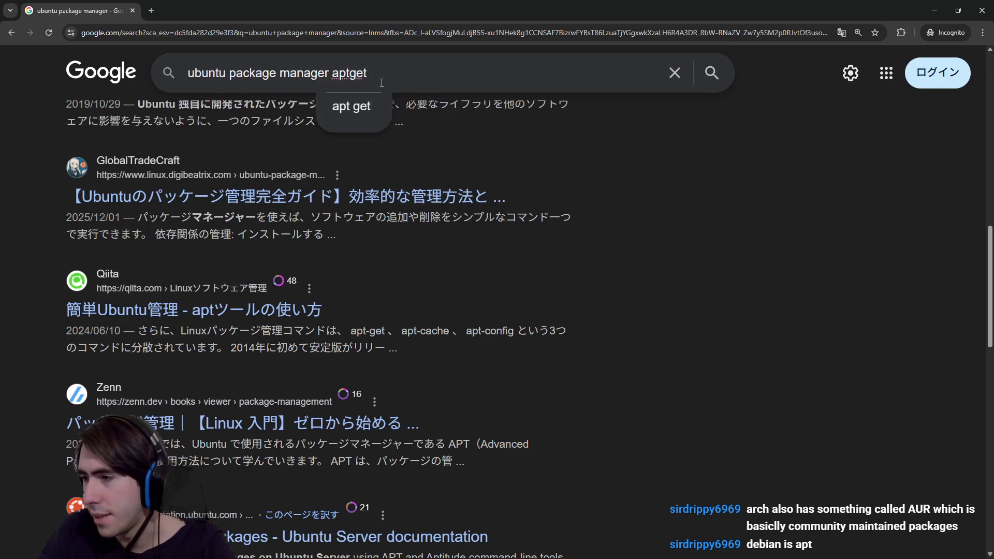
key("Left")
key("Left")
key("Left")
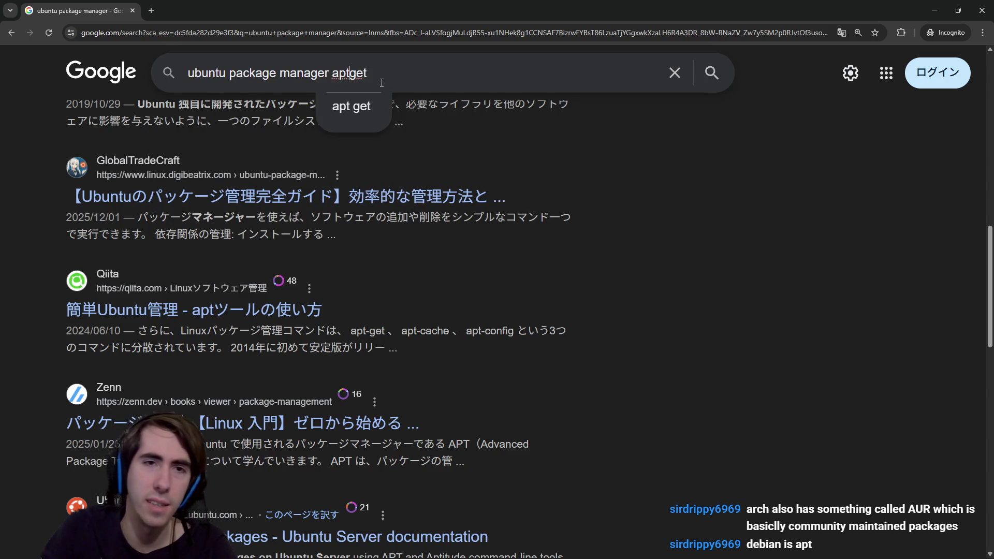
type("-")
key("Return")
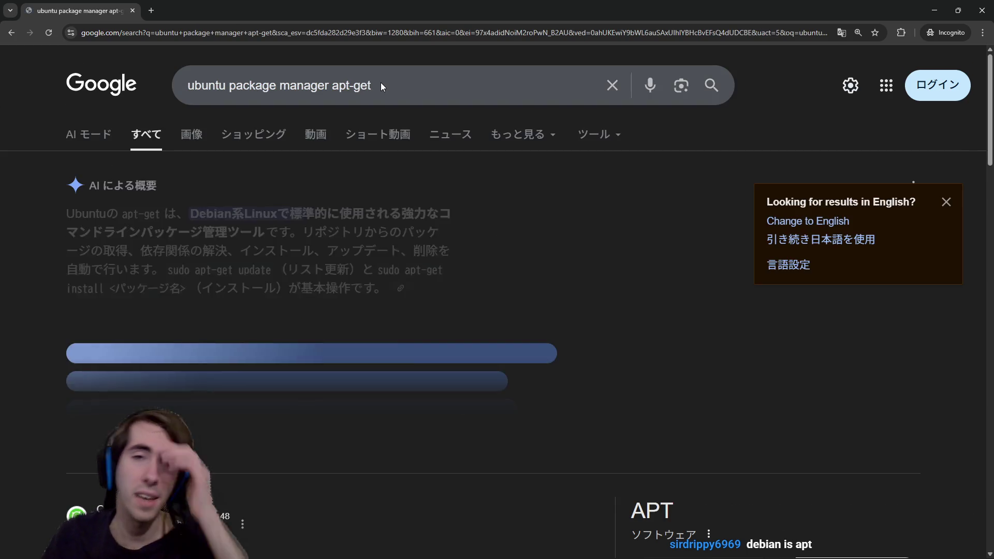
left_click(193, 134)
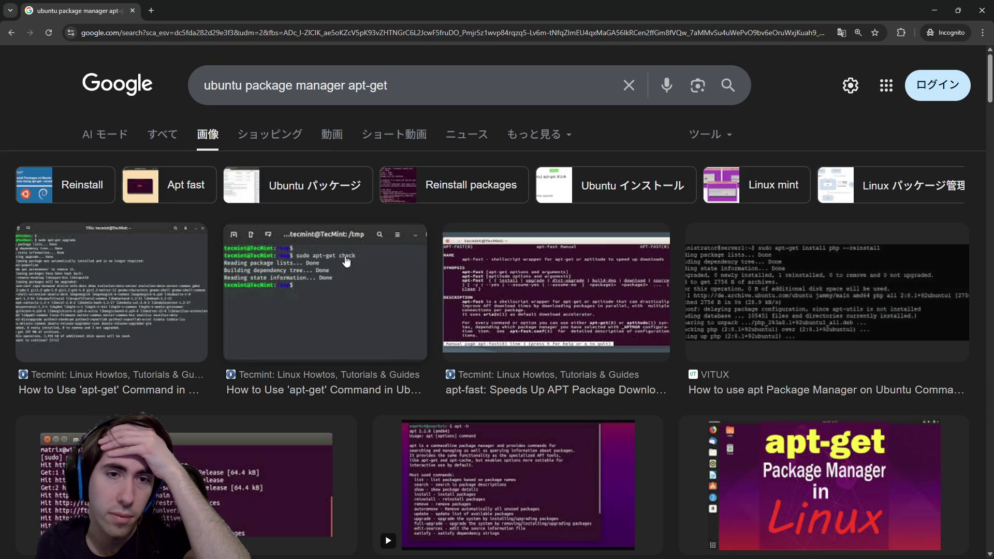
Preview the apt-get screenshots in the image results
left_click(330, 263)
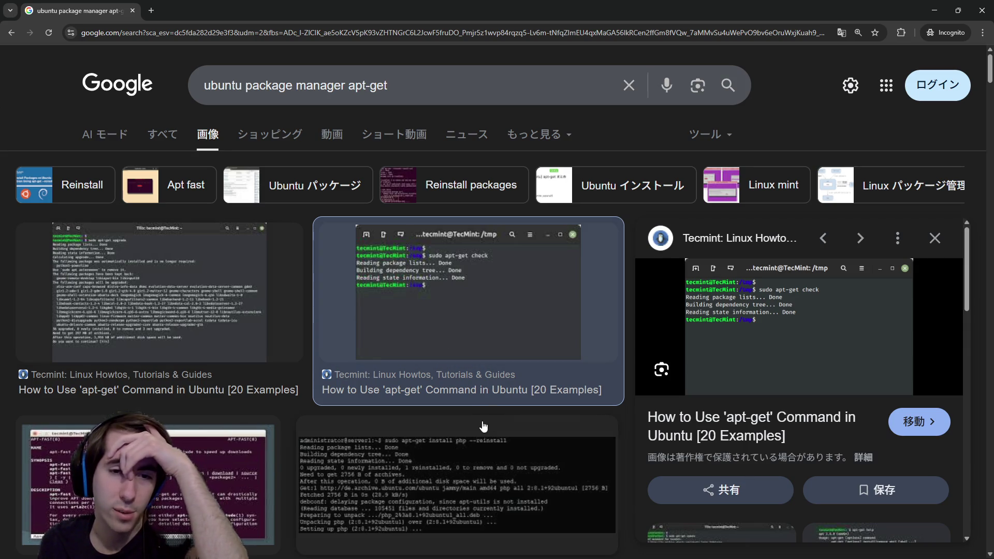
scroll(489, 319, "down", 4)
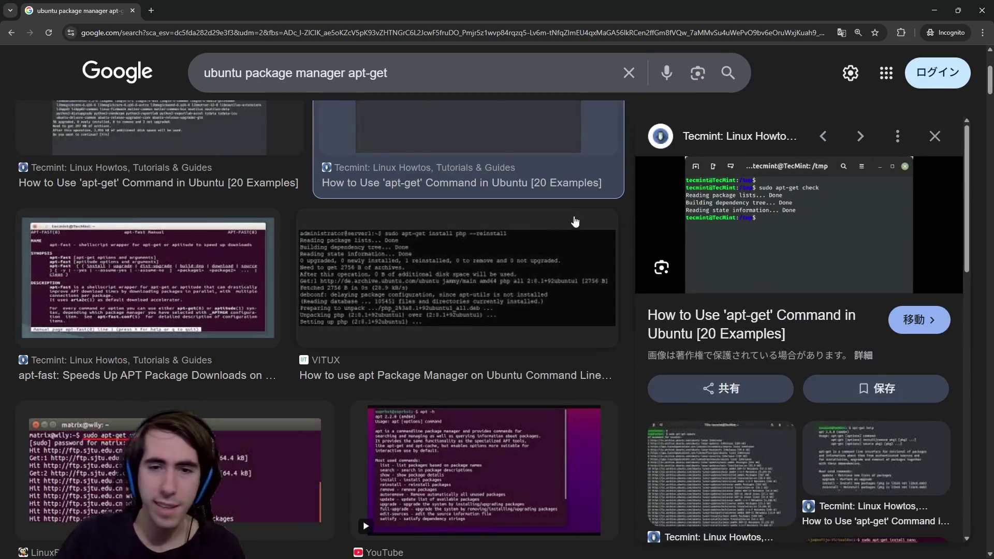
scroll(570, 224, "up", 2)
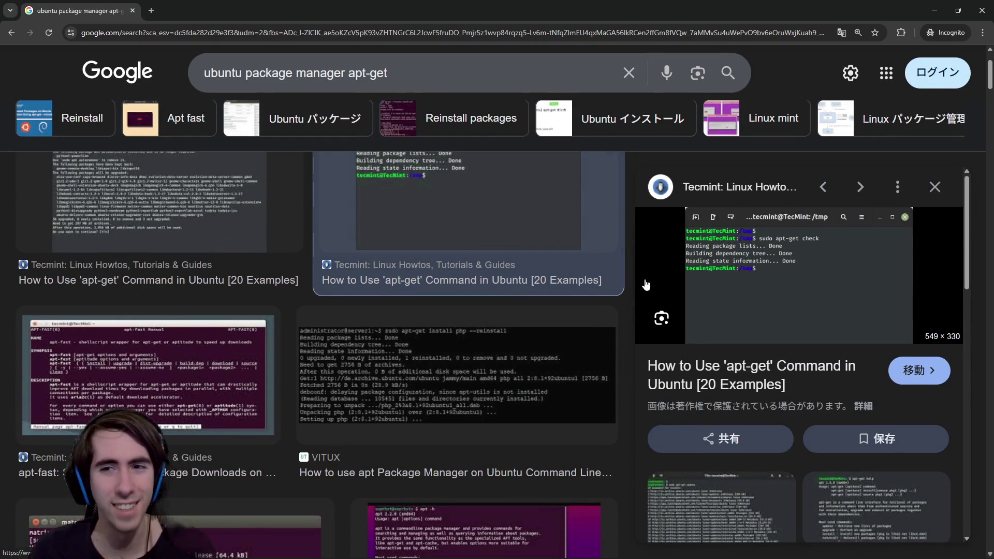
scroll(392, 261, "up", 3)
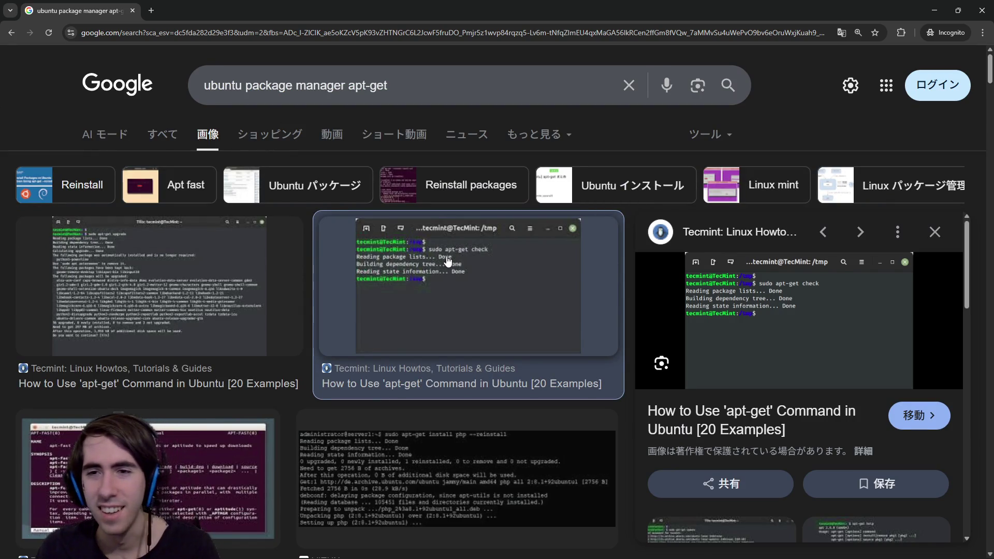
key("Left")
scroll(454, 276, "down", 1)
scroll(455, 276, "up", 1)
Look over the apt-get web results, then close Chrome to return to Godot
left_click(158, 133)
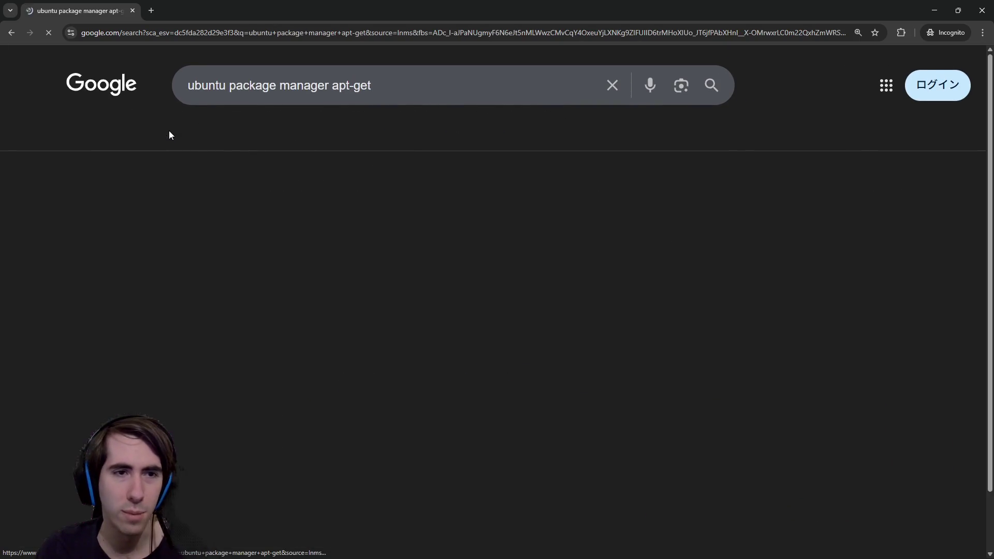
scroll(514, 337, "down", 5)
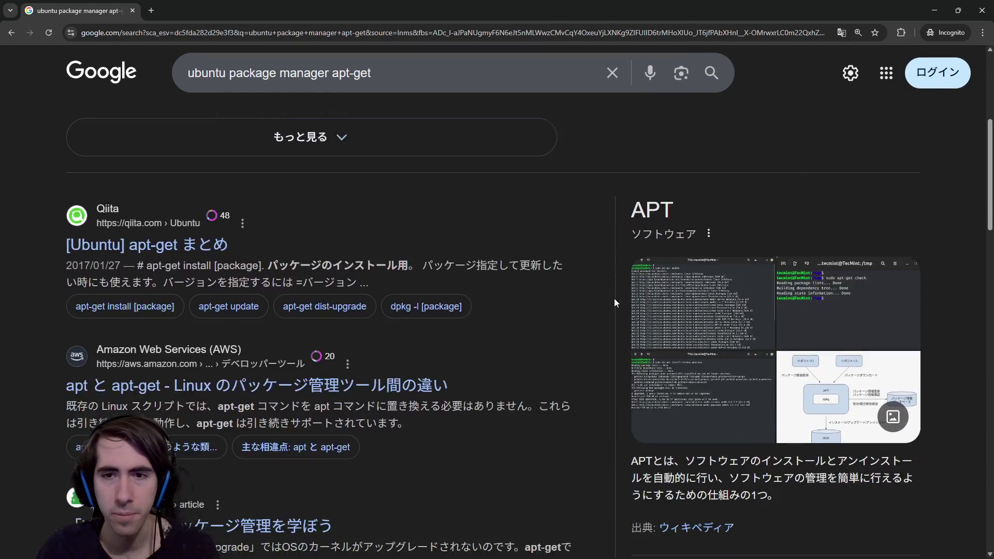
scroll(647, 337, "up", 3)
scroll(693, 362, "down", 3)
scroll(663, 278, "up", 3)
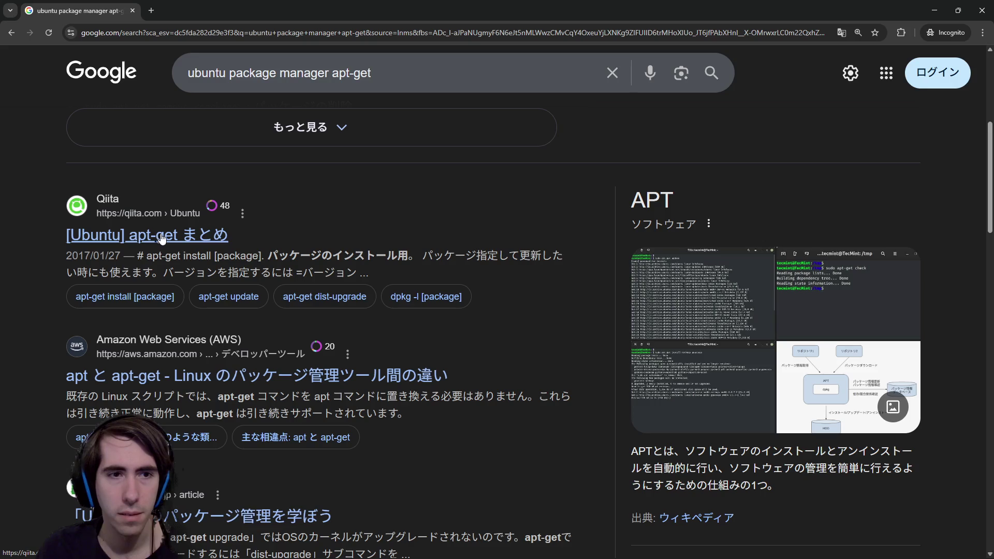
left_click(982, 11)
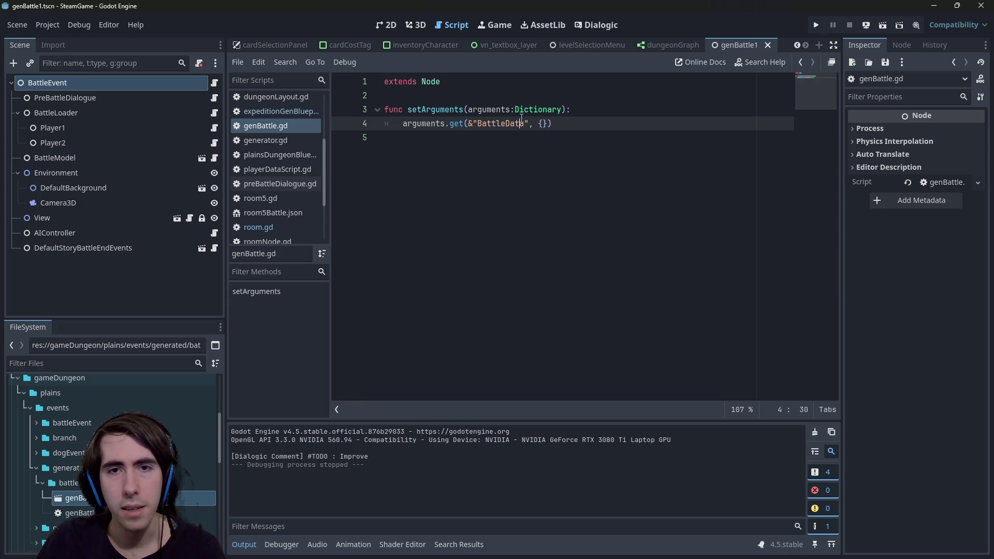
Store line 4's BattleData lookup in var battleData:Dictionary, then open battleLoader.gd
double_click(522, 120)
left_click(405, 123)
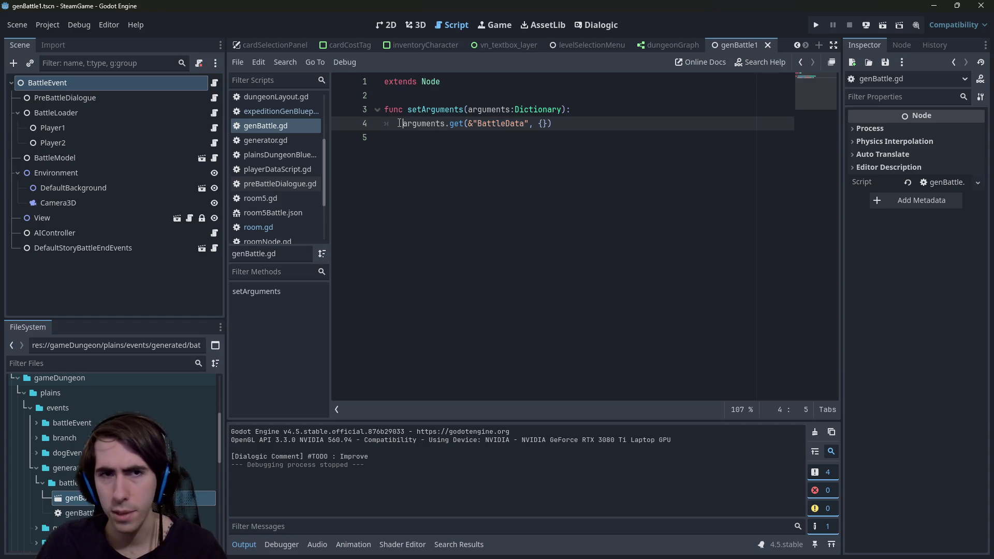
type("var batt")
type("leData ")
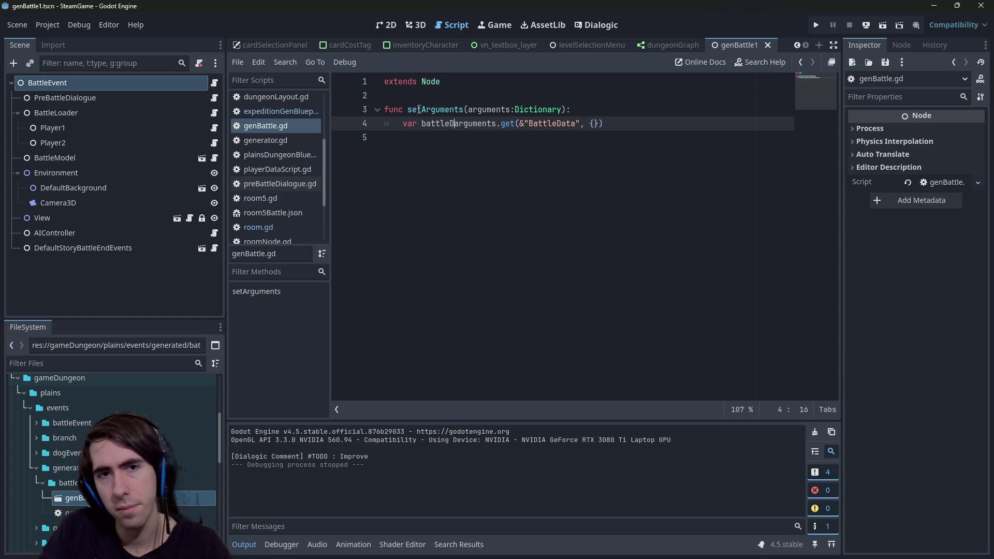
type(":Dictionary")
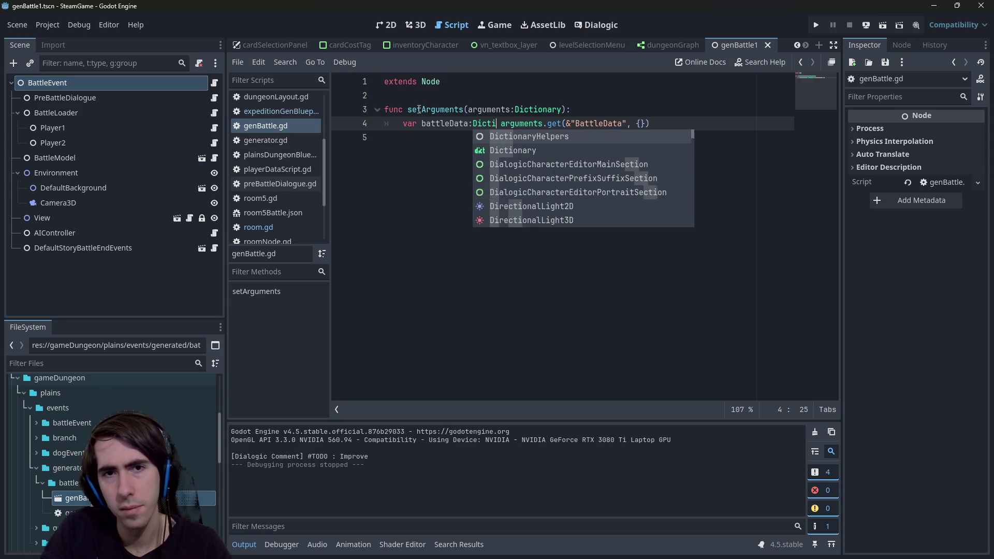
type(" =")
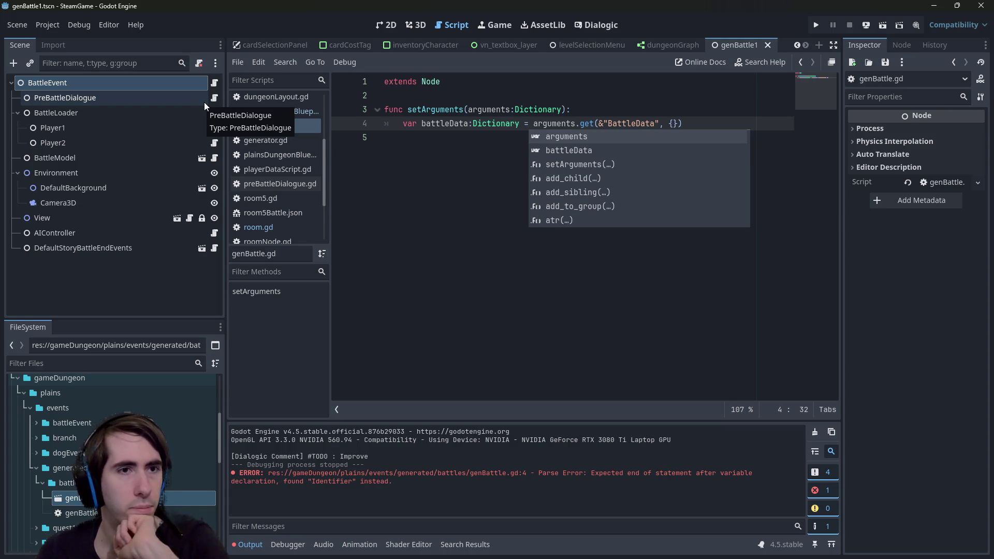
left_click(214, 113)
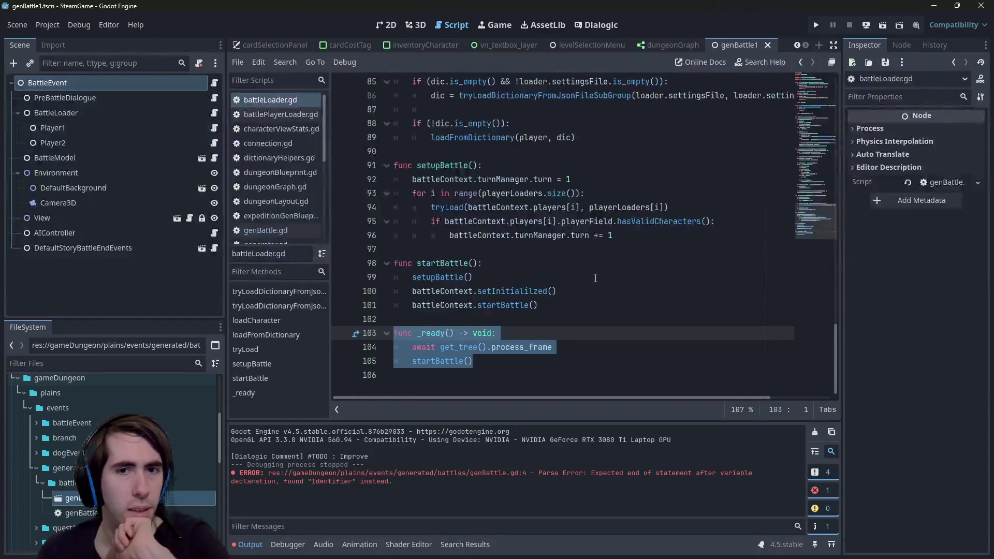
Open battlePlayerLoader.gd from Player1's script icon, at empty line 7
left_click(215, 128)
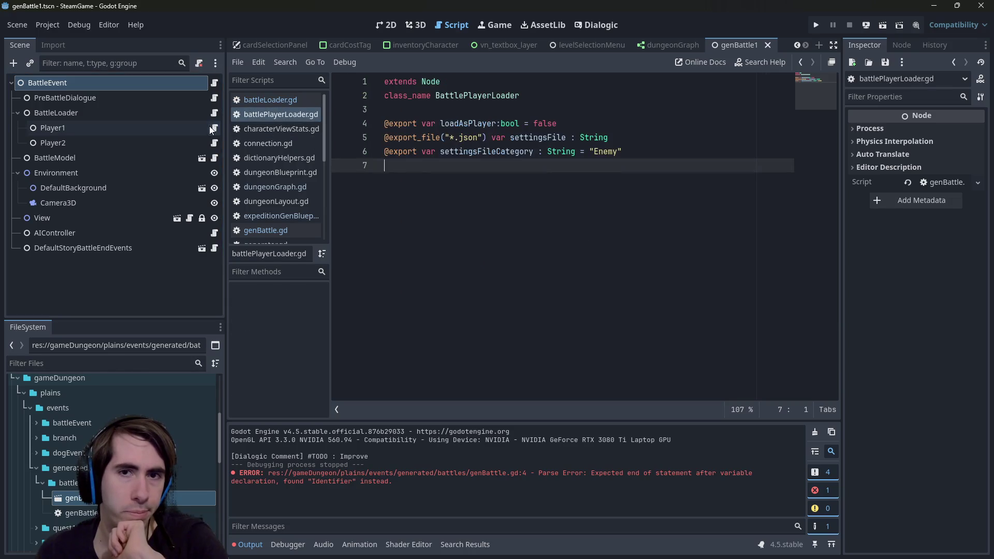
left_click(644, 137)
left_click(644, 161)
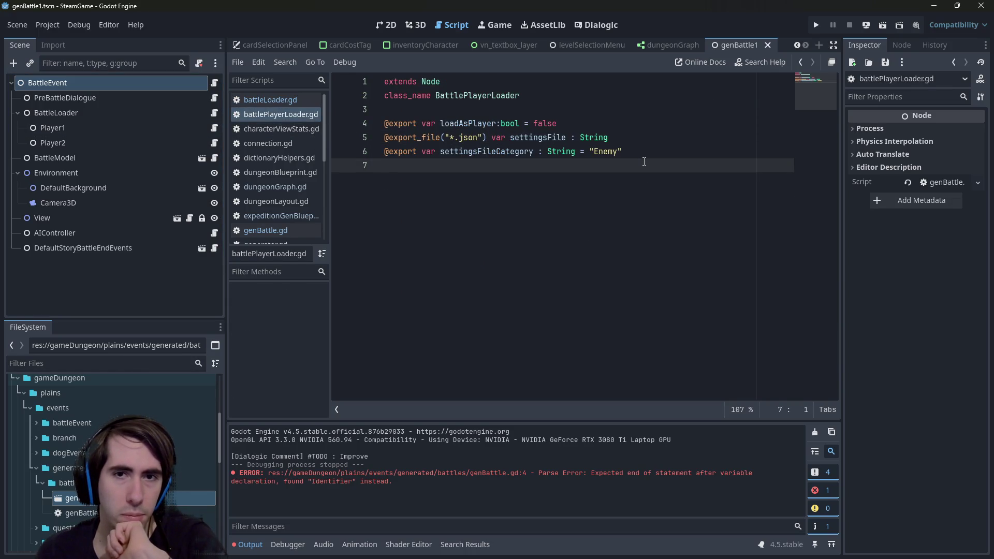
type("@expor")
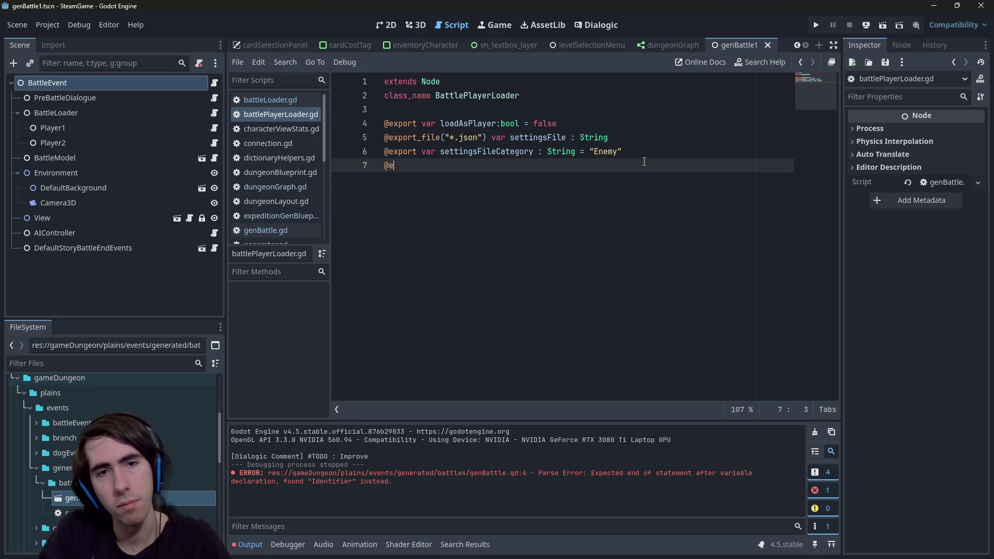
type("t var battle")
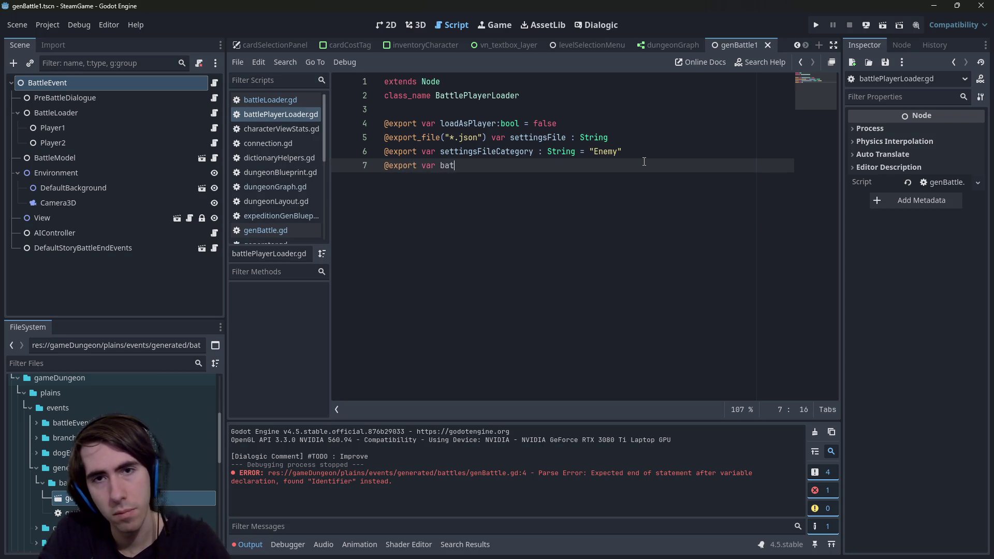
key("ctrl+BackSpace")
type("battleL")
key("ctrl+BackSpace")
type("sett")
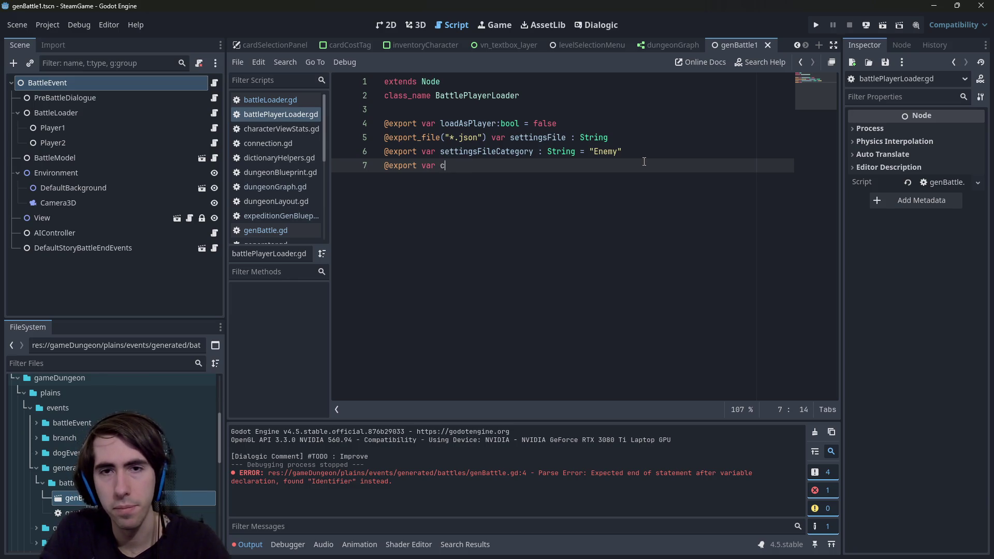
key("ctrl+BackSpace")
type("settingsDictionaray")
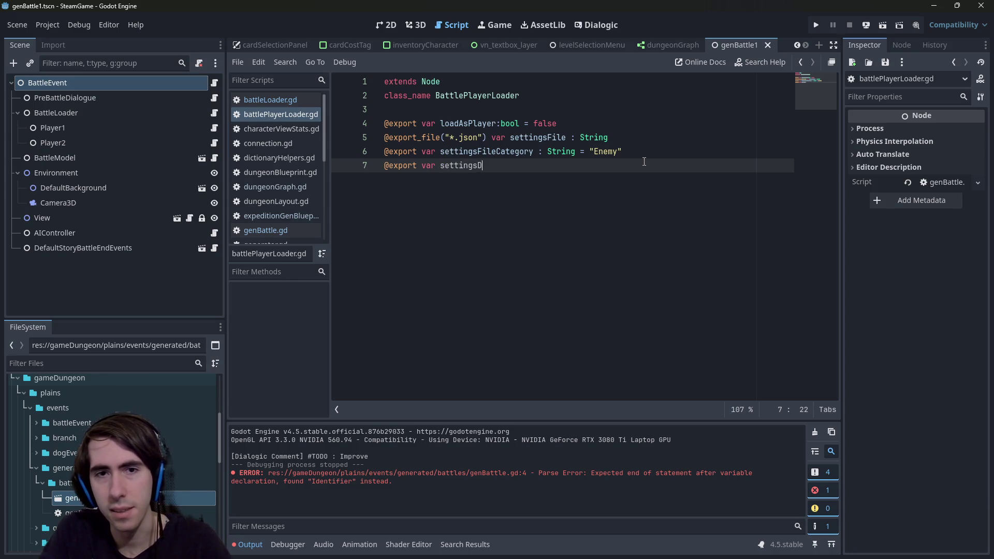
key("BackSpace")
key("BackSpace")
key("BackSpace")
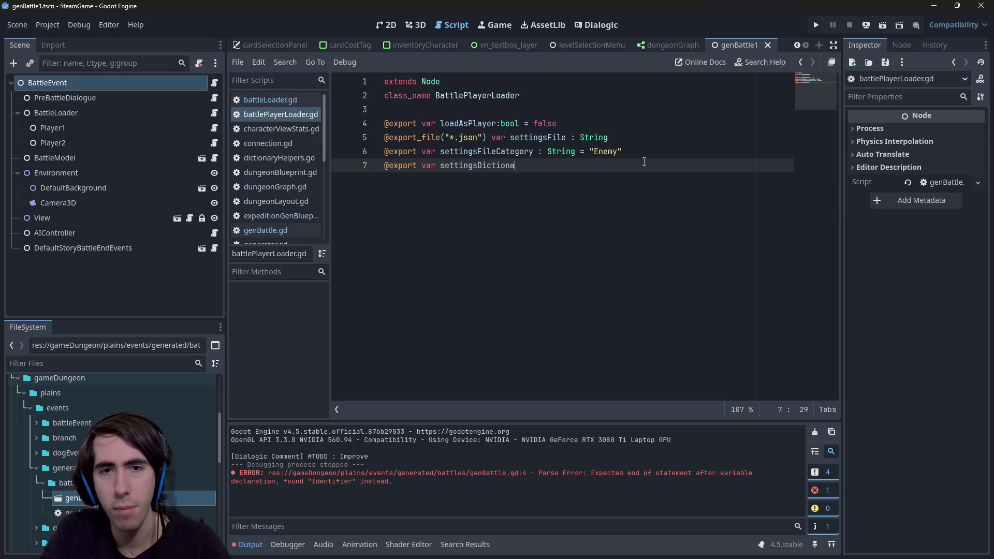
type("ry:D")
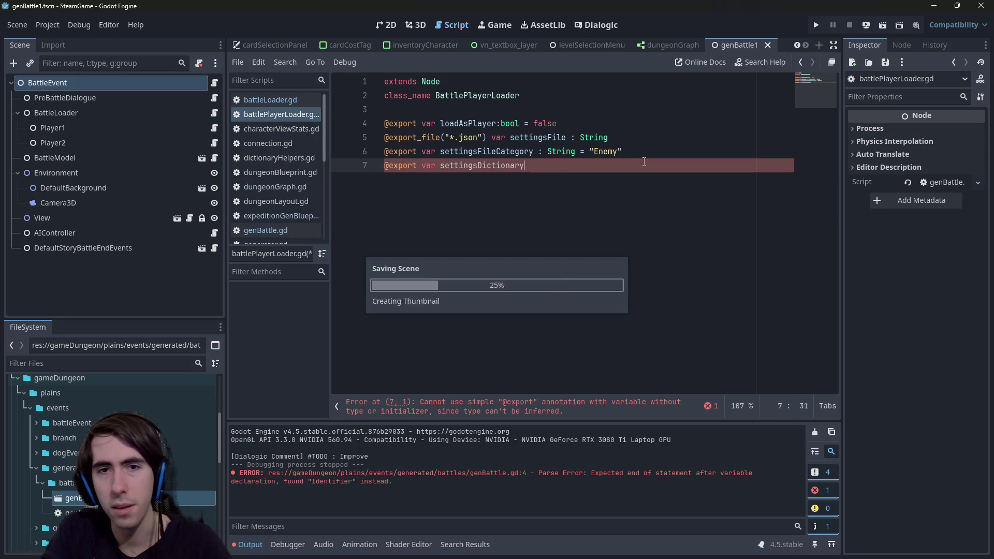
type("iction")
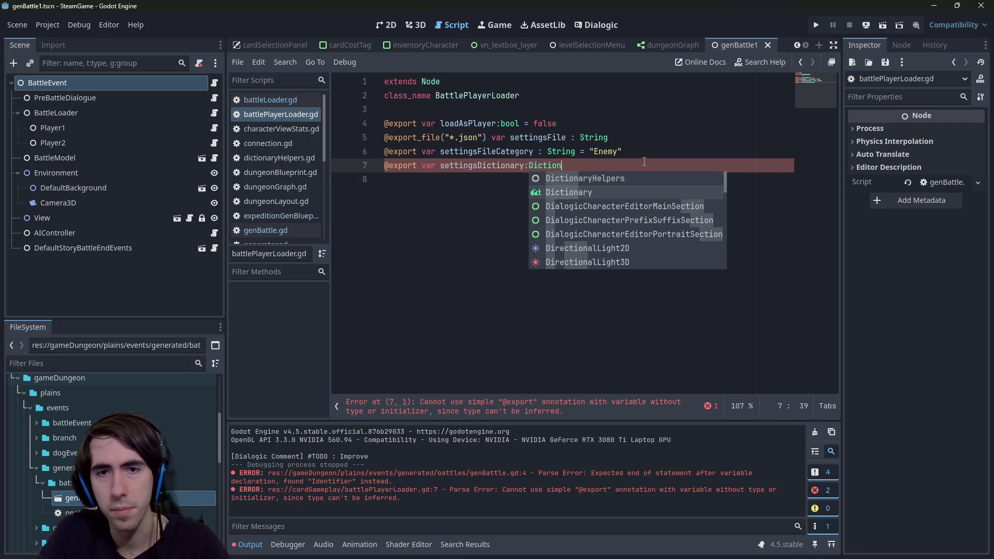
key("Return")
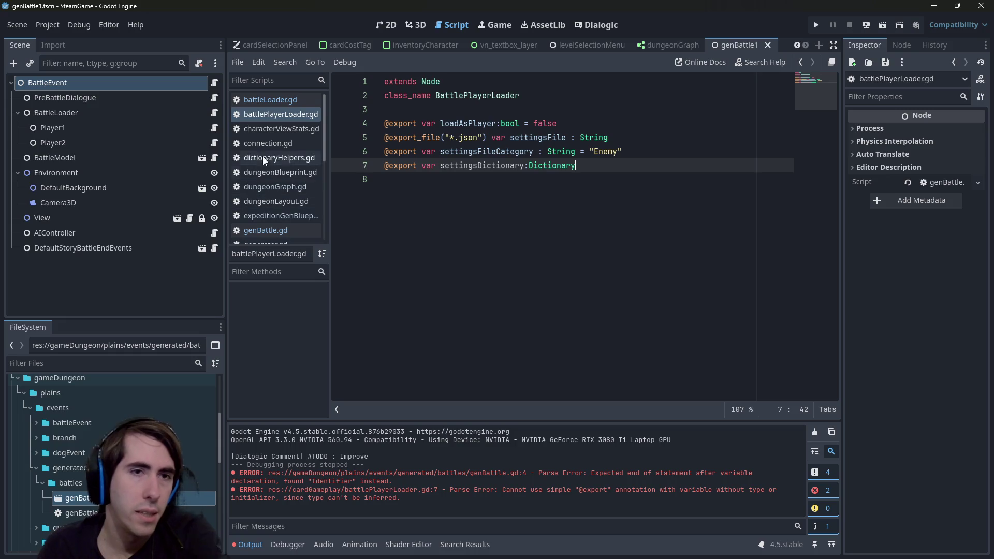
Open battleLoader.gd and search it for 'settingsFile'
left_click(212, 113)
scroll(624, 251, "up", 10)
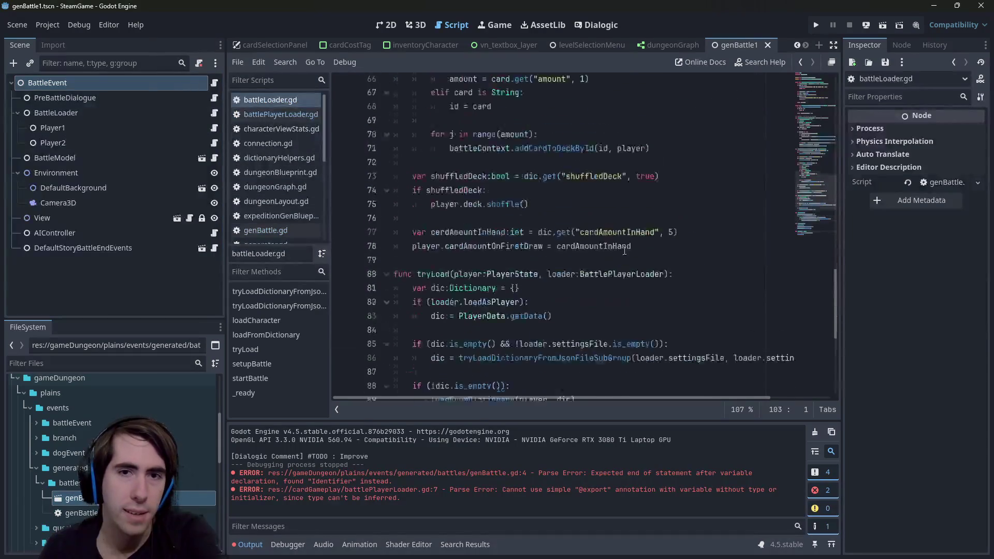
scroll(624, 251, "up", 5)
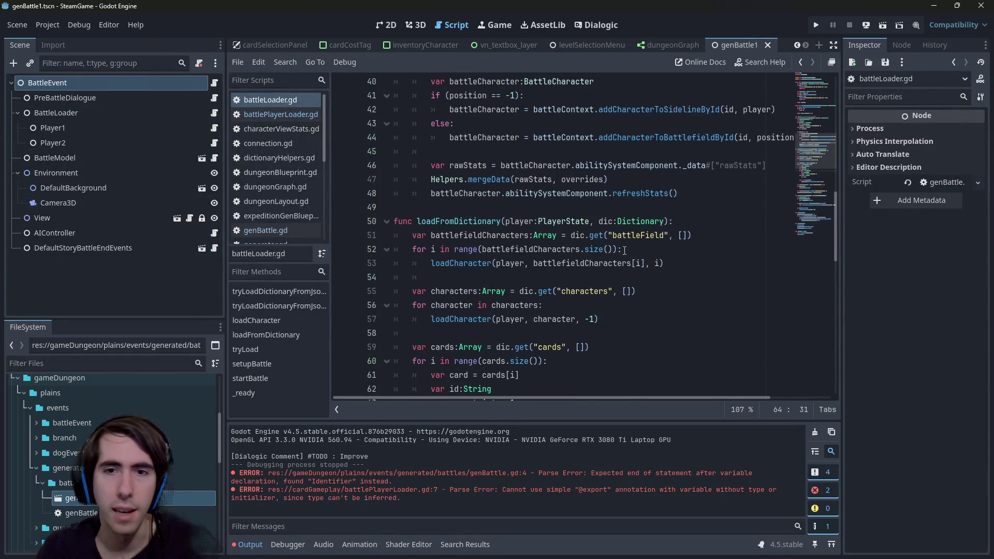
key("ctrl+f")
type("settingsFile")
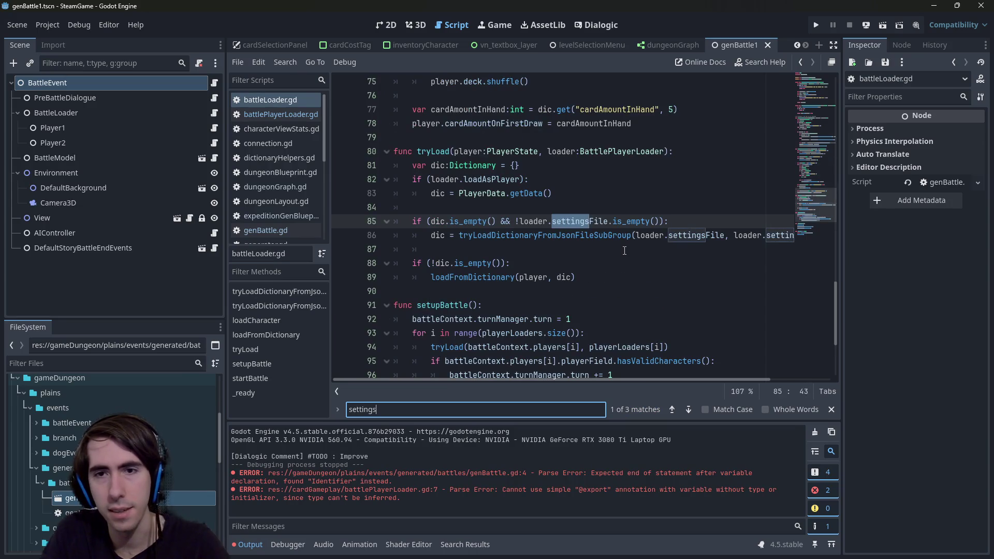
left_click(600, 236)
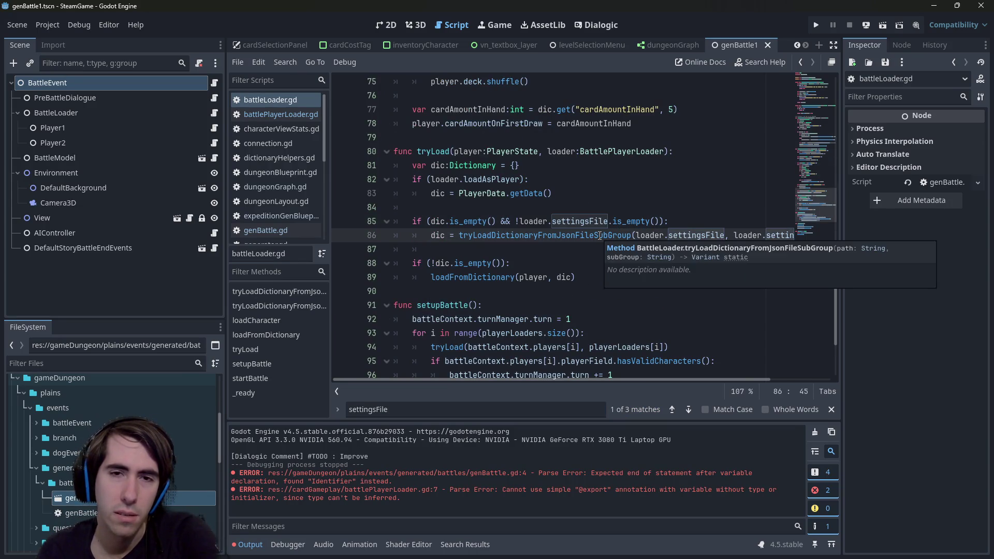
Examine tryLoad's line 85 condition and select the settings-file loading block on lines 85–87
double_click(435, 236)
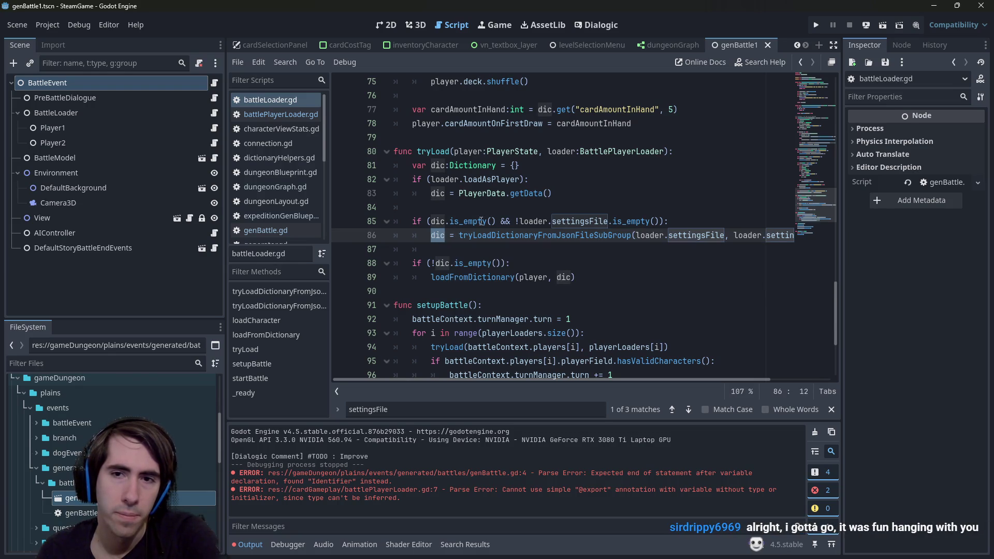
left_click(661, 247)
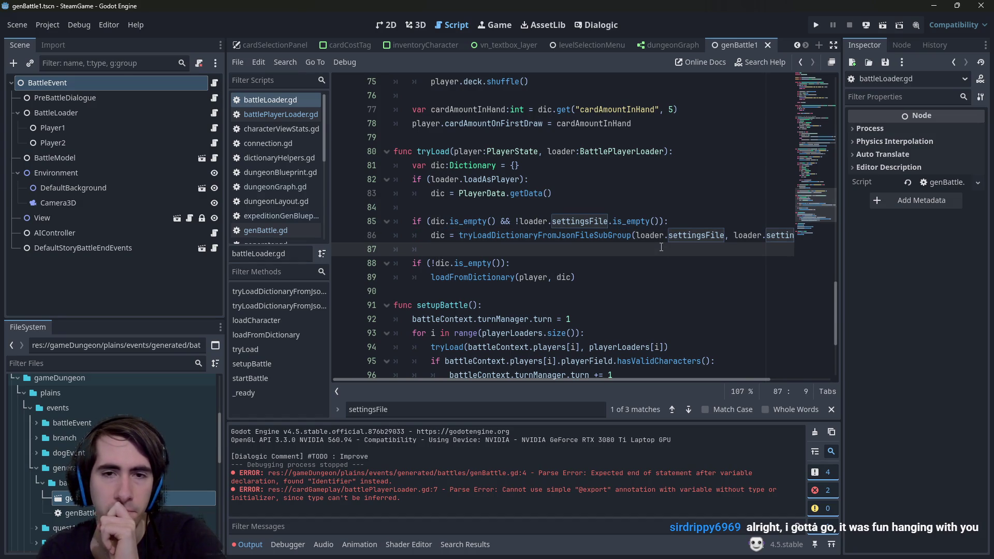
double_click(437, 222)
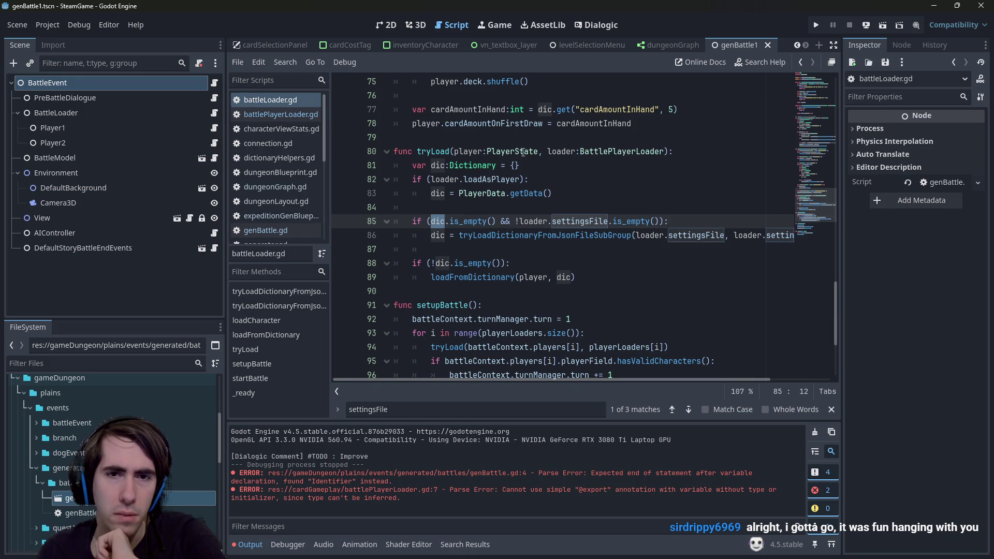
left_click(498, 221)
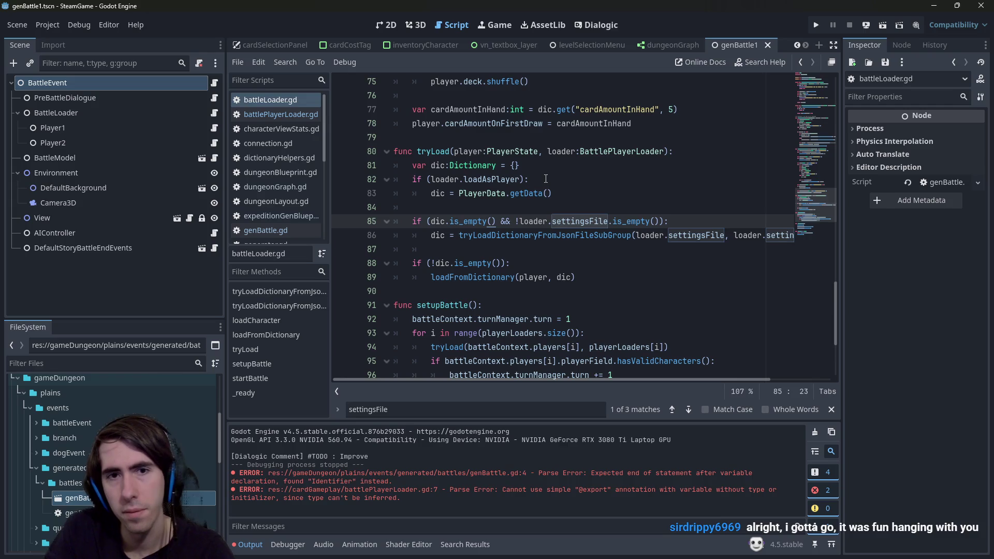
key("Home")
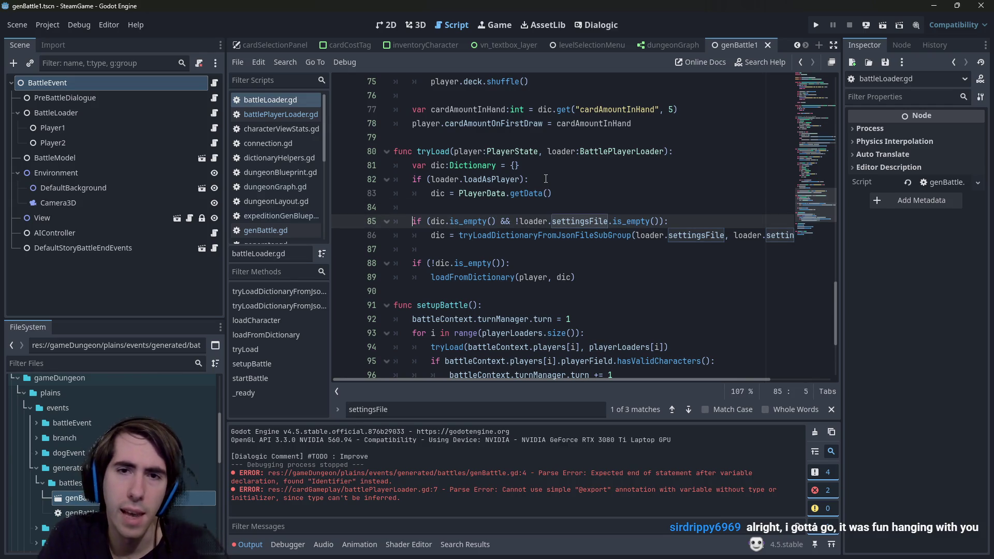
key("ctrl+Right")
key("ctrl+Right")
key("ctrl+Right")
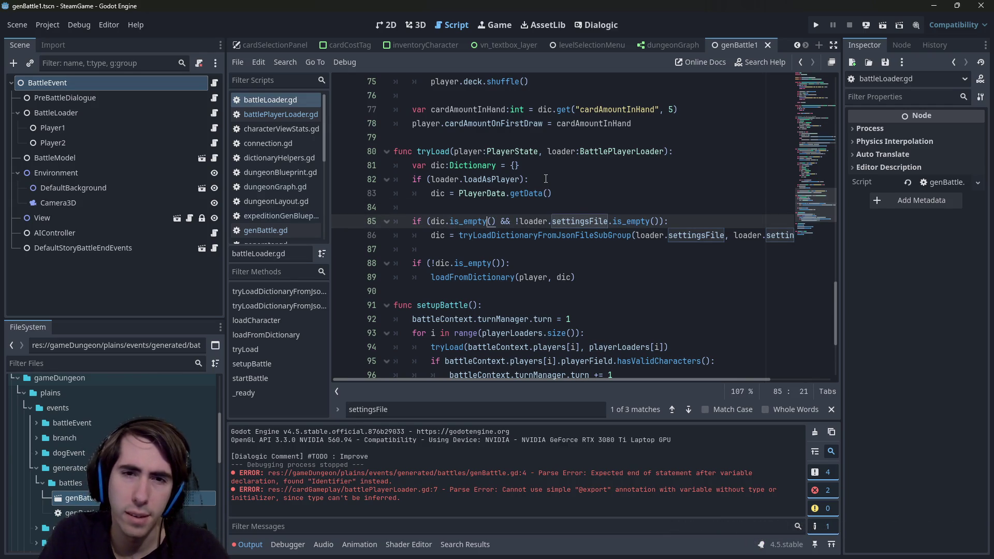
key("ctrl+shift+Left")
key("ctrl+shift+Left")
key("ctrl+shift+Left")
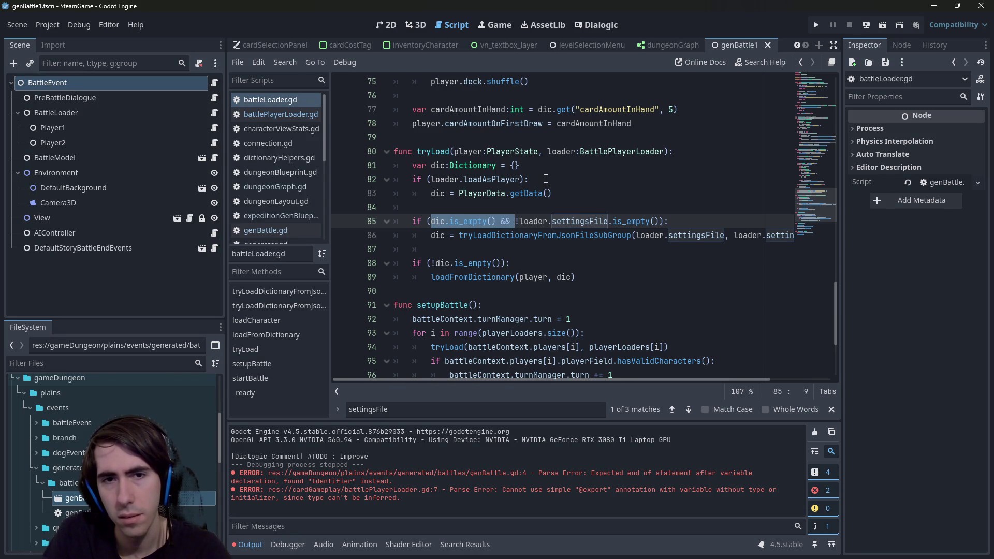
key("Right")
key("ctrl+Right")
key("ctrl+Right")
type(":")
key("BackSpace")
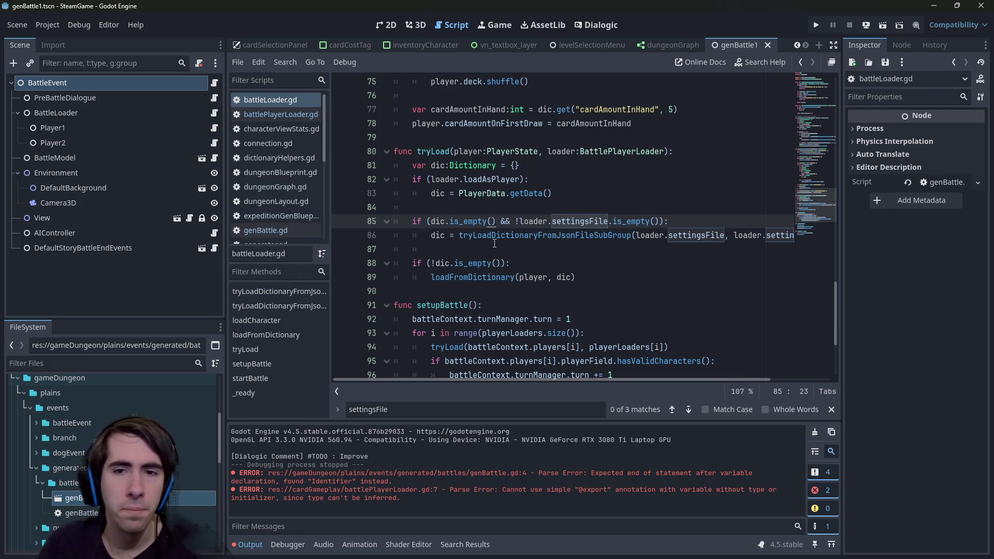
mouse_move(496, 250)
left_mouse_down()
mouse_move(393, 224)
mouse_move(335, 227)
left_mouse_up()
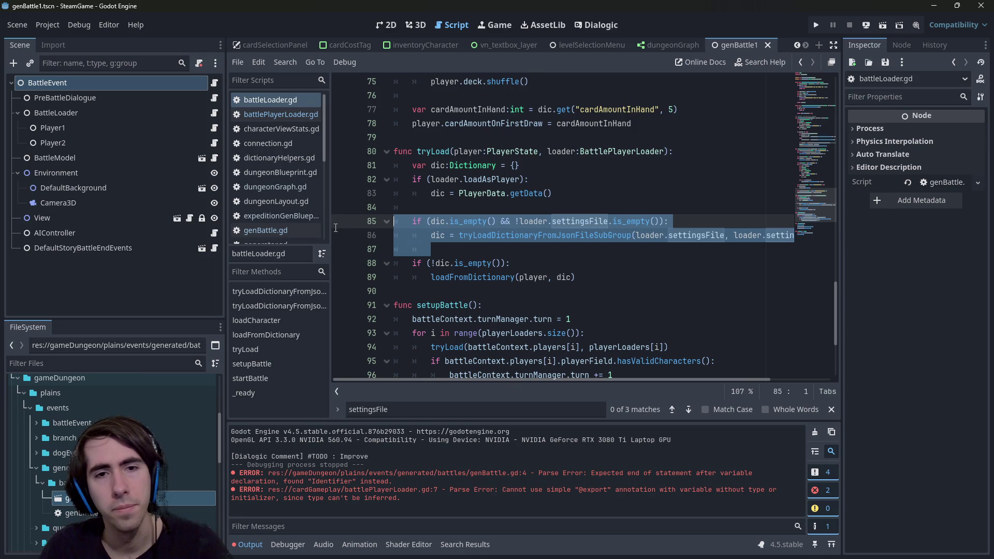
Paste a copy of the settings-file loading block above the original in tryLoad
left_click(487, 248)
key("BackSpace")
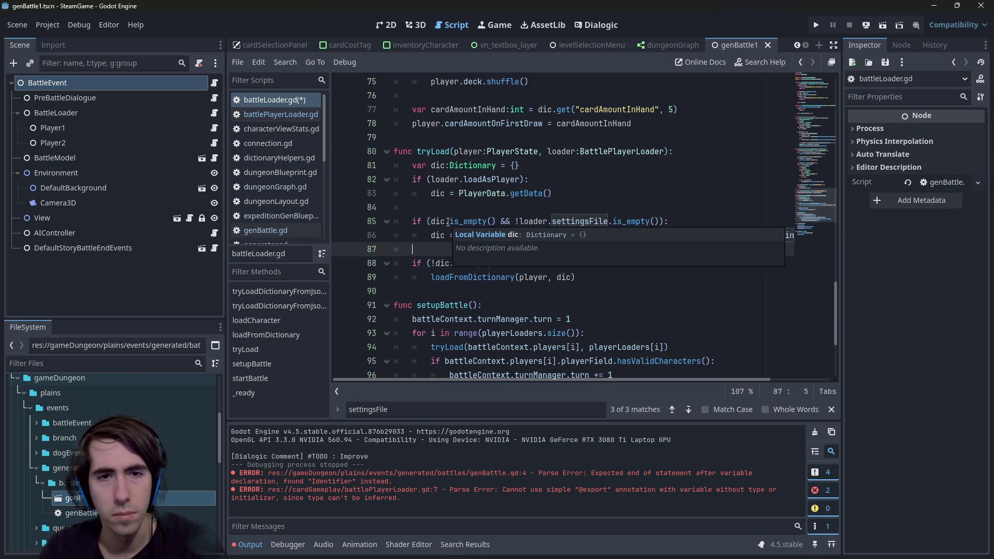
left_click(441, 207)
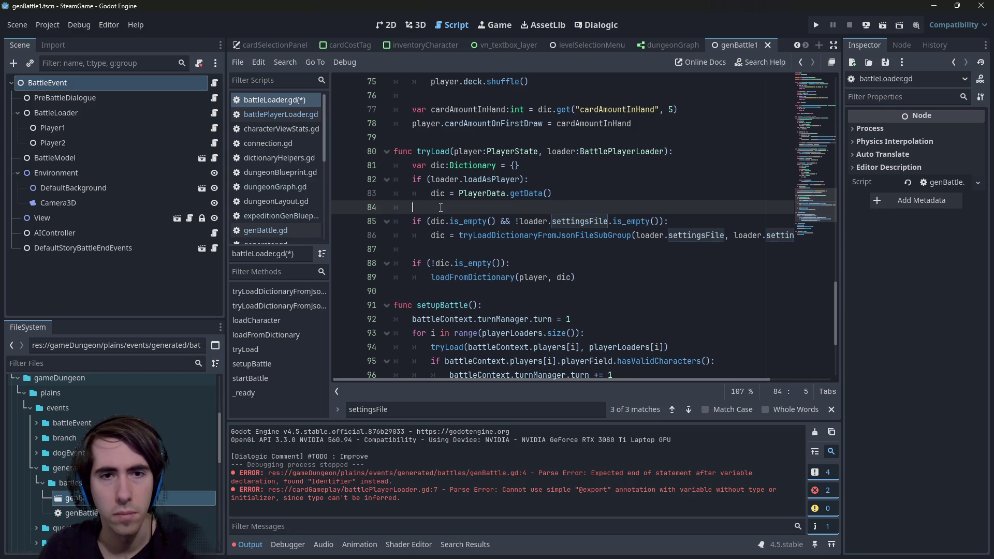
left_click(463, 249)
left_click(473, 207)
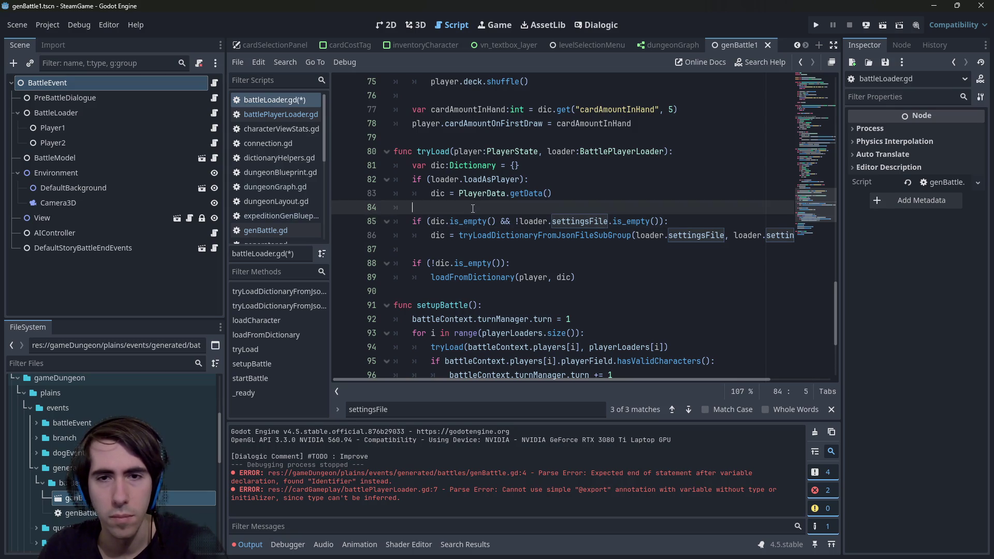
key("Return")
key("Return")
key("Up")
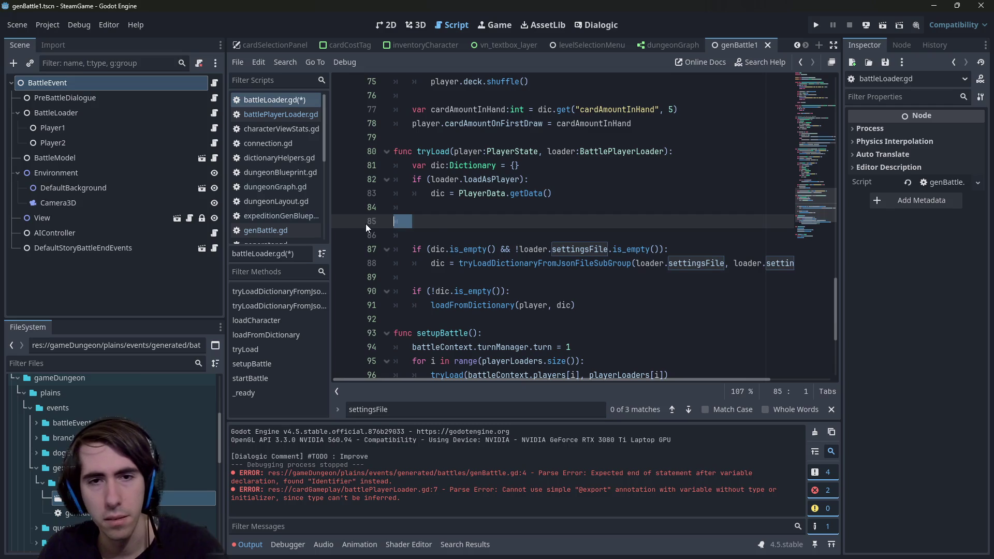
key("Delete")
key("Return")
key("Up")
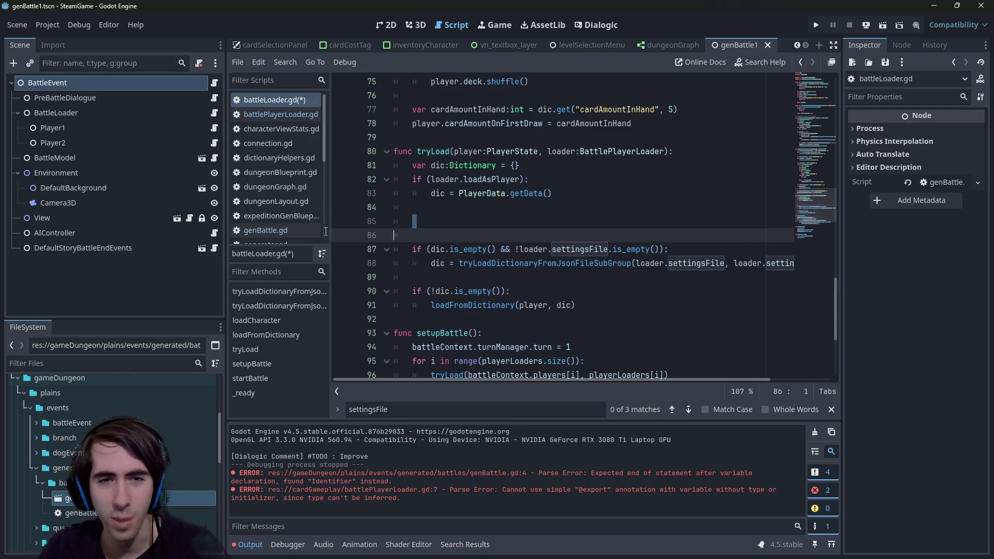
left_click(352, 220, "shift")
key("ctrl+v")
key("BackSpace")
key("BackSpace")
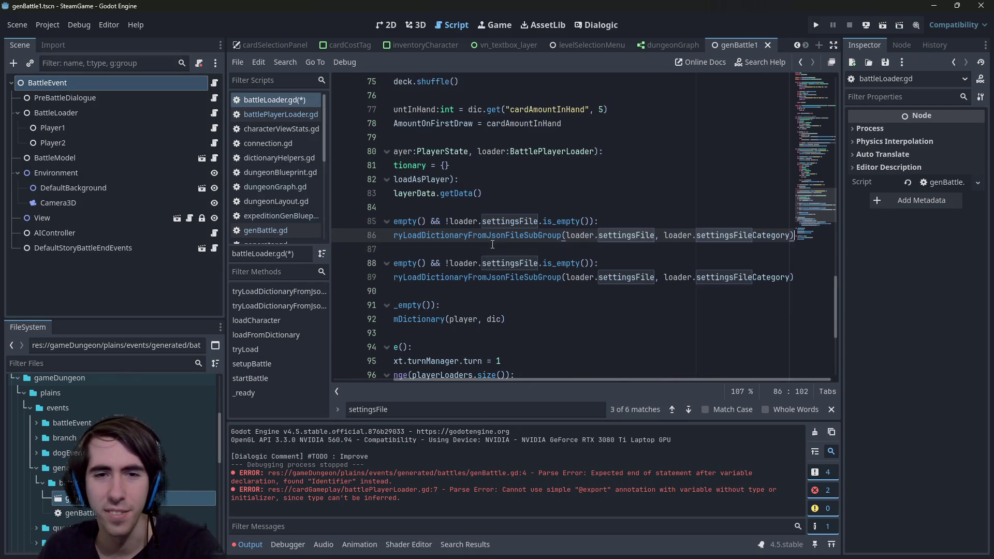
Change the copied check on line 85 to loader.settingsDictionary and save
key("shift+F3")
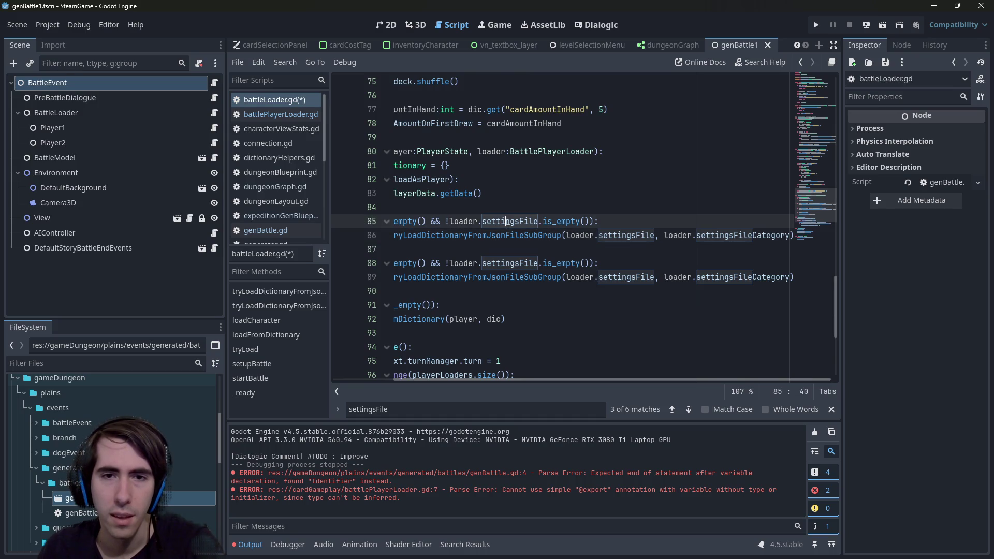
type("settingsDic")
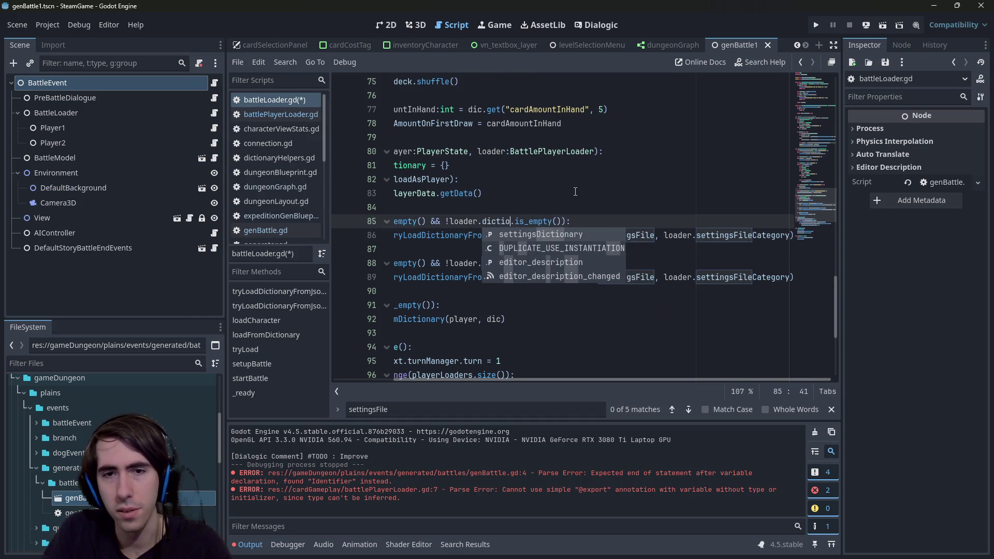
key("Return")
key("ctrl+s")
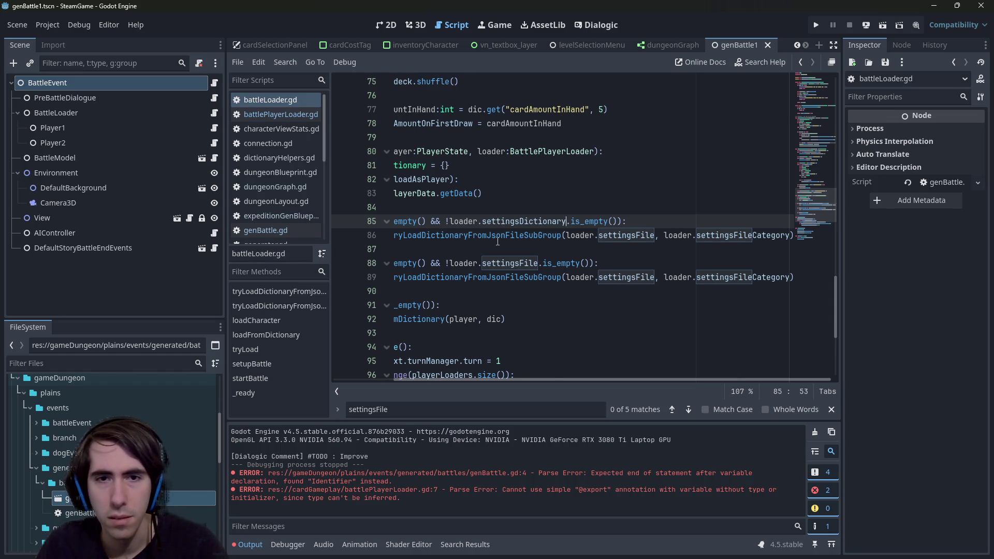
Replace line 86's file-loading call with 'dic = loader.settingsDictionary'
left_click_drag(503, 235, 364, 244)
left_click(459, 235)
left_click_drag(459, 235, 733, 235)
key("shift+End")
key("ctrl+x")
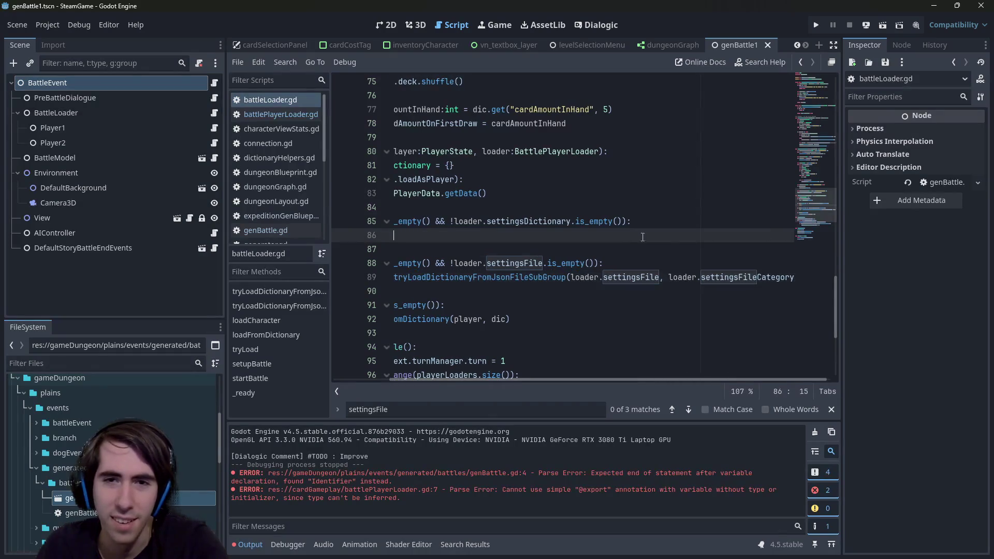
left_click(476, 244)
left_click(535, 216)
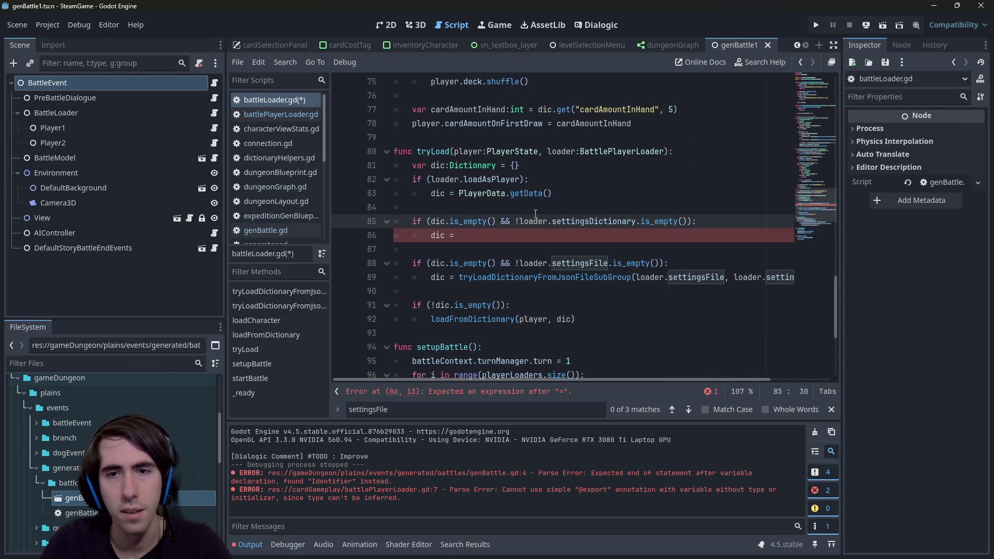
key("ctrl+shift+Right")
key("ctrl+shift+Right")
key("ctrl+shift+Right")
key("ctrl+c")
key("Down")
key("ctrl+v")
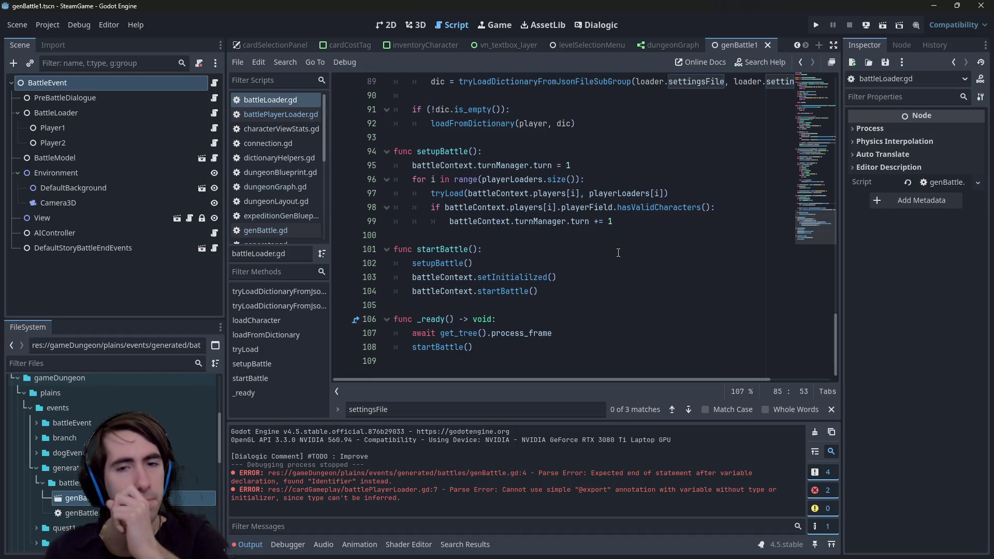
left_click(643, 233)
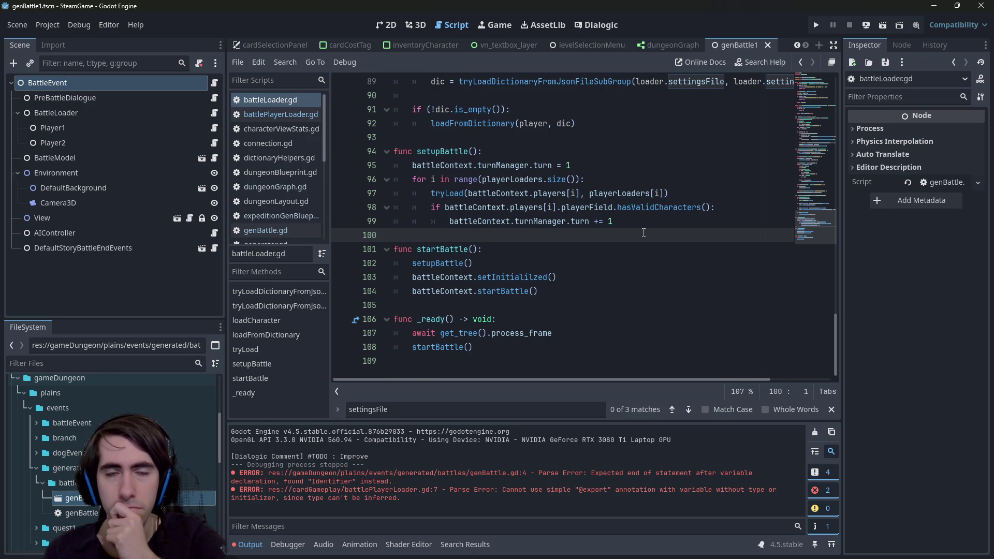
double_click(443, 333)
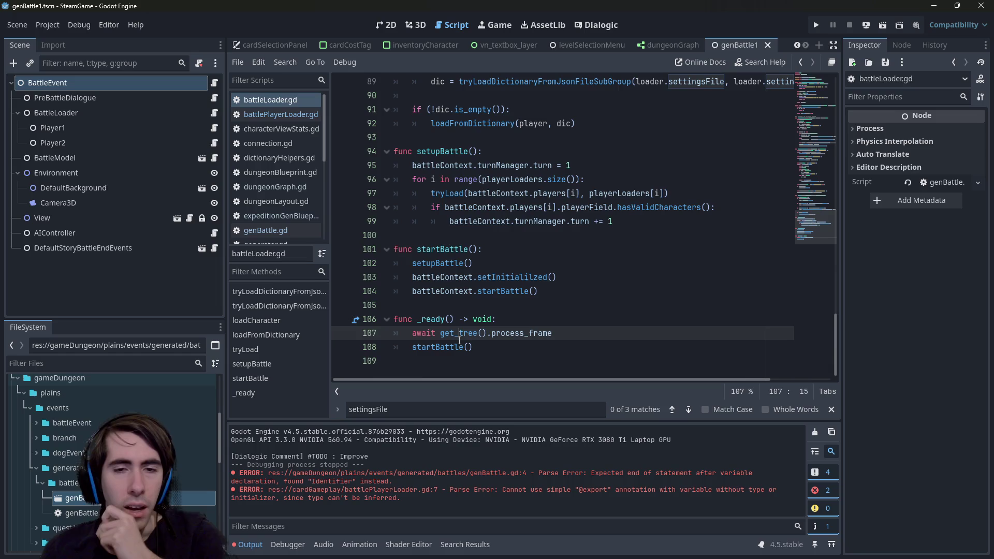
double_click(439, 346)
mouse_move(462, 347)
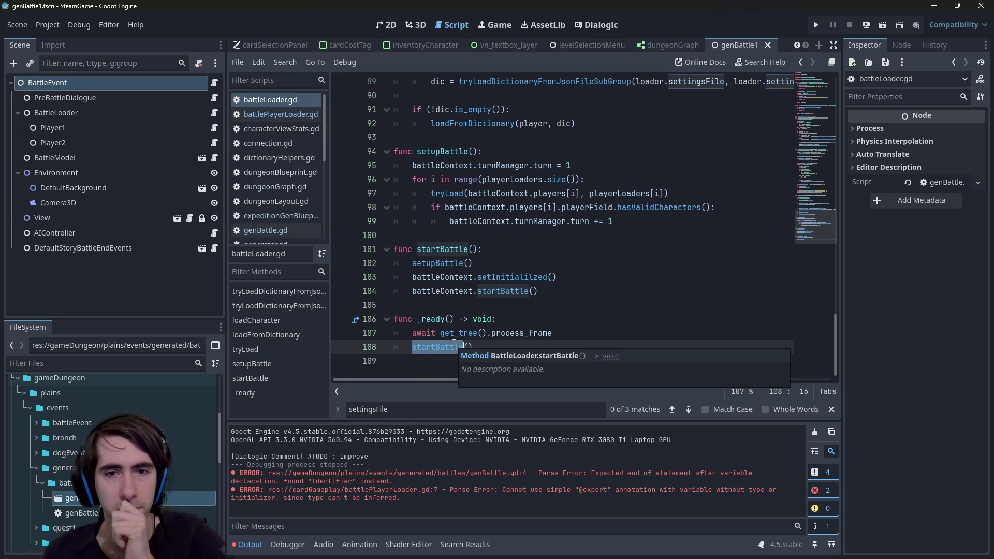
left_click(555, 325)
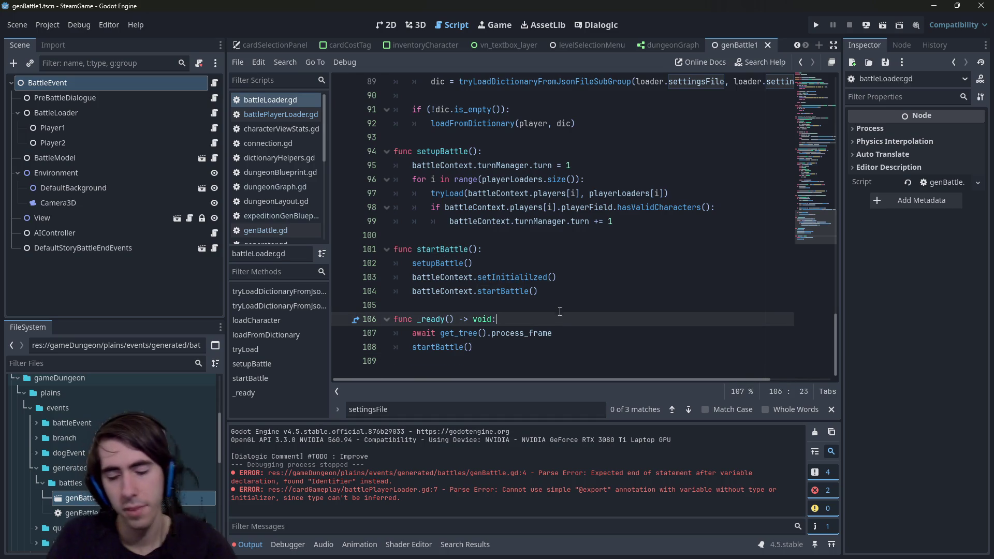
key("Return")
key("ctrl+z")
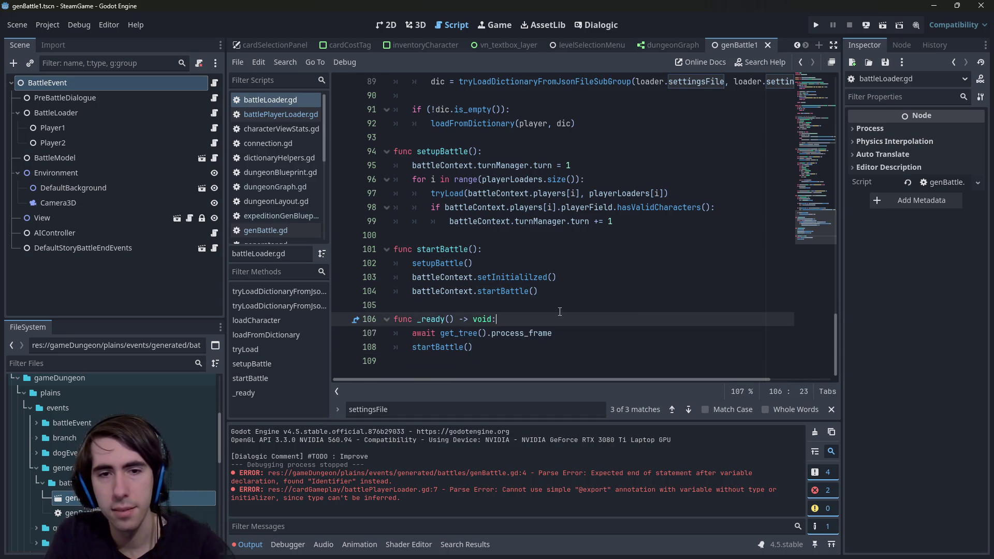
scroll(772, 221, "up", 5)
scroll(773, 222, "up", 15)
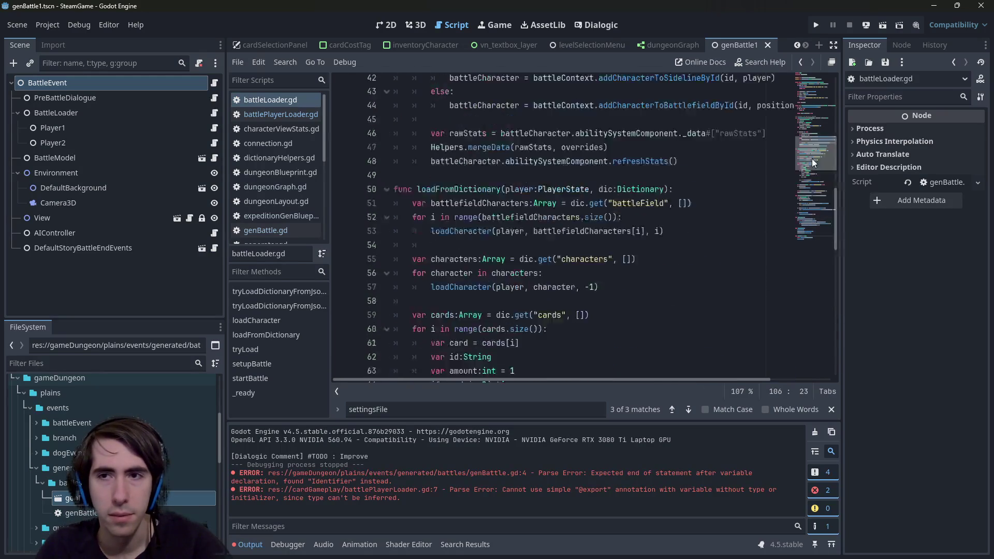
left_click(674, 141)
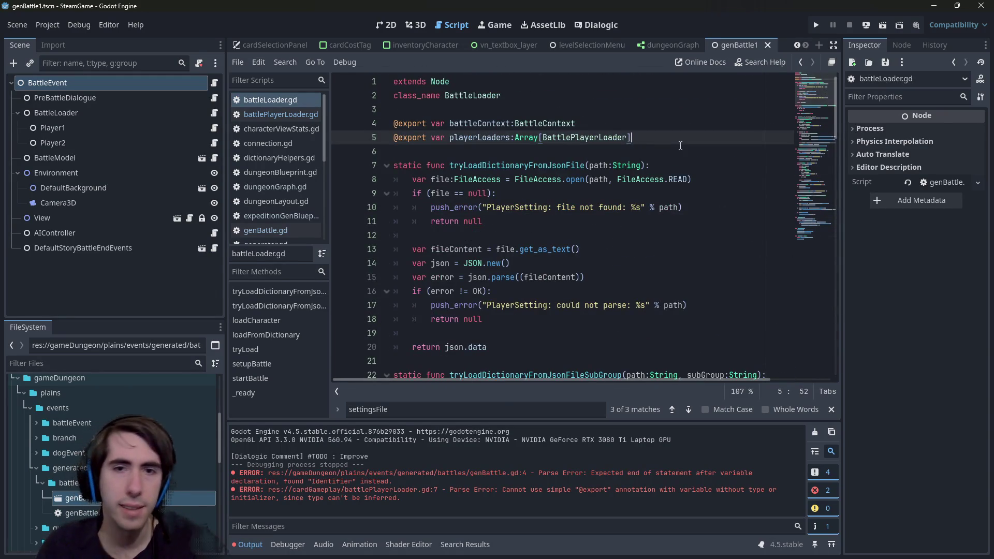
scroll(674, 163, "down", 5)
scroll(674, 163, "down", 3)
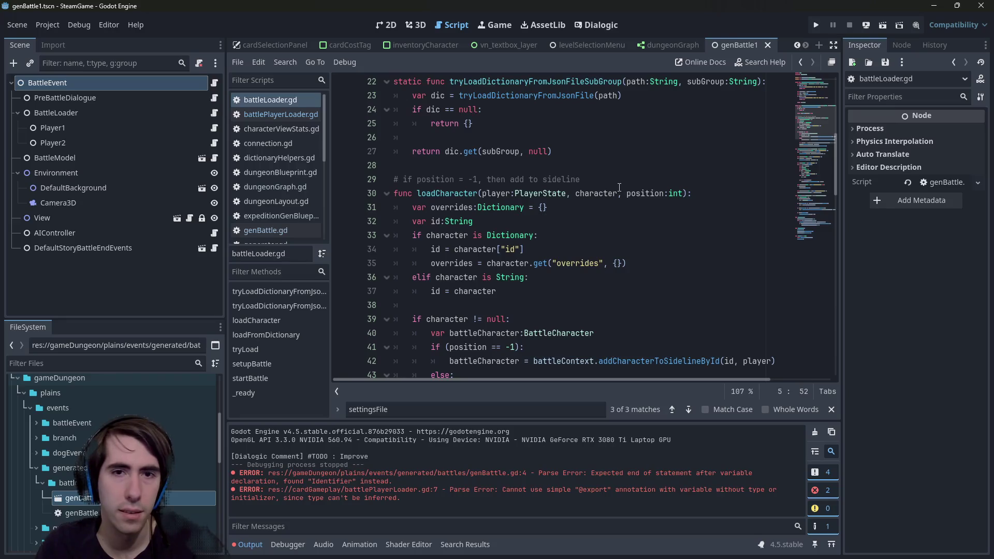
left_click(447, 150)
double_click(447, 150)
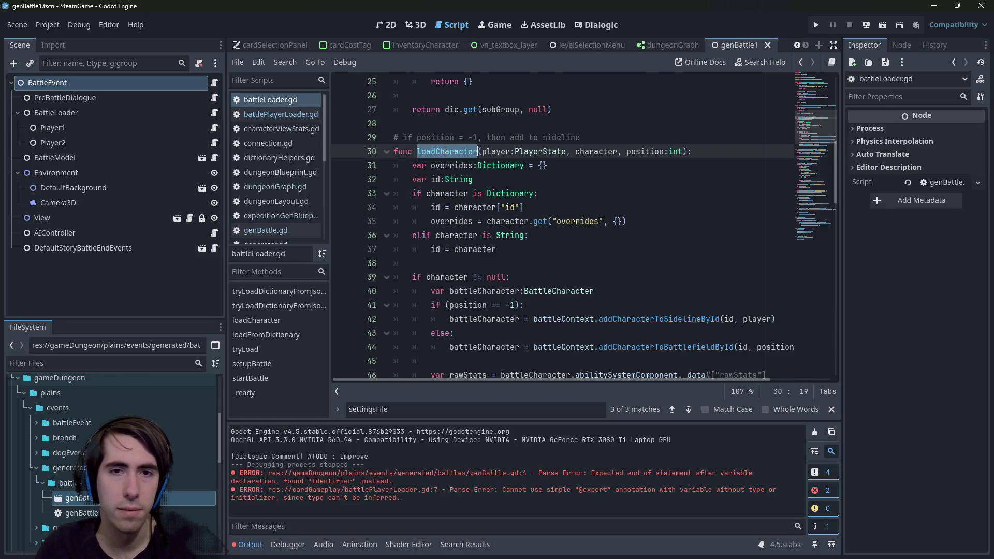
scroll(455, 163, "down", 3)
scroll(464, 179, "up", 3)
scroll(464, 179, "up", 8)
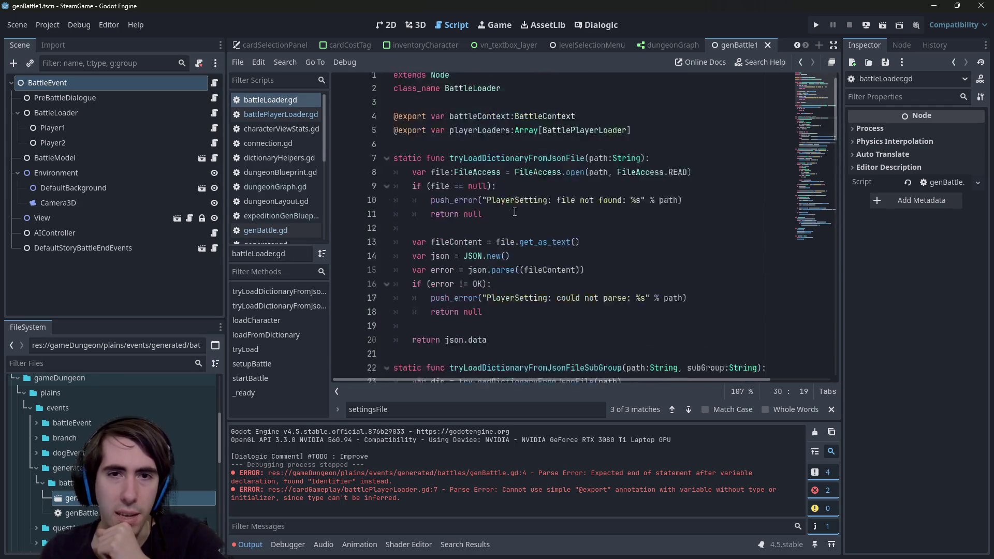
scroll(507, 220, "down", 6)
scroll(507, 220, "up", 1)
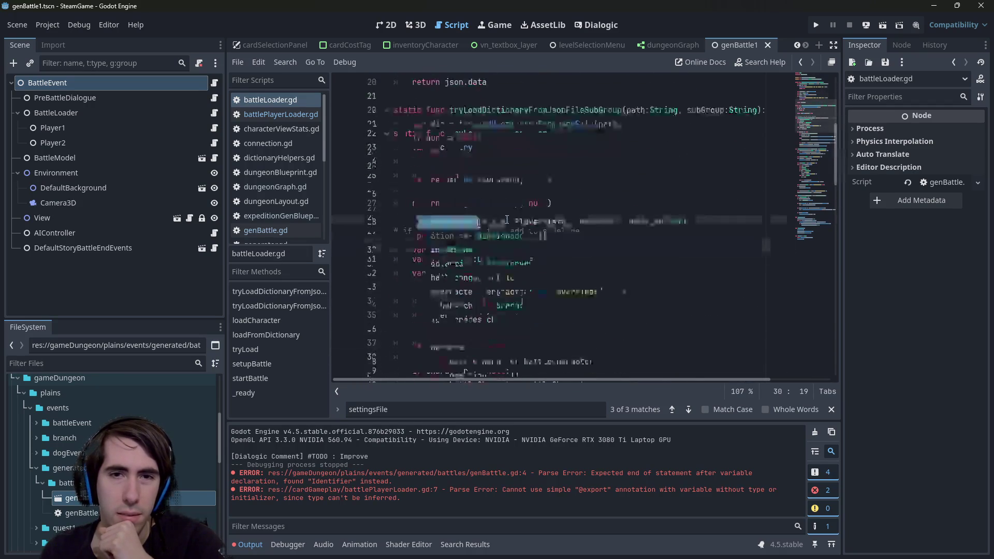
scroll(507, 220, "down", 1)
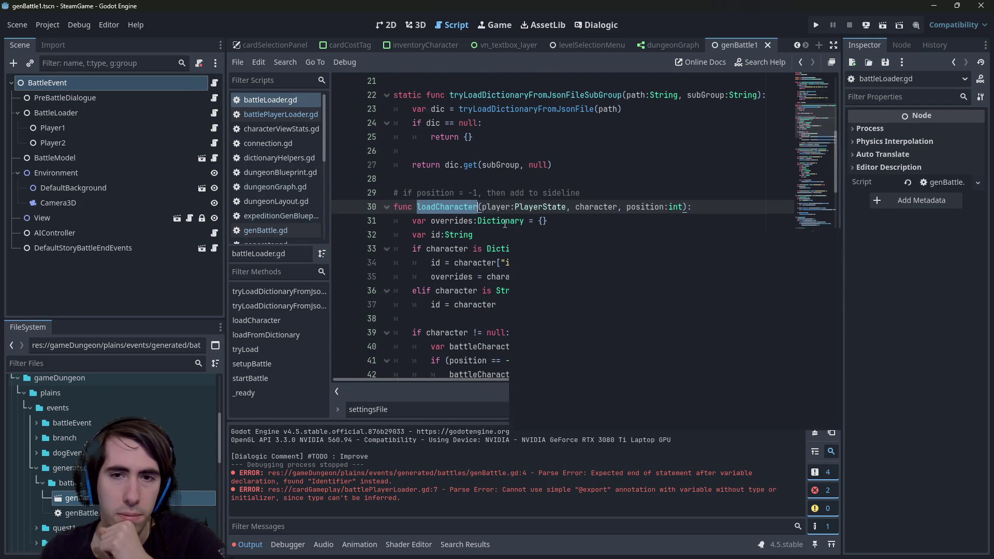
scroll(504, 224, "down", 1)
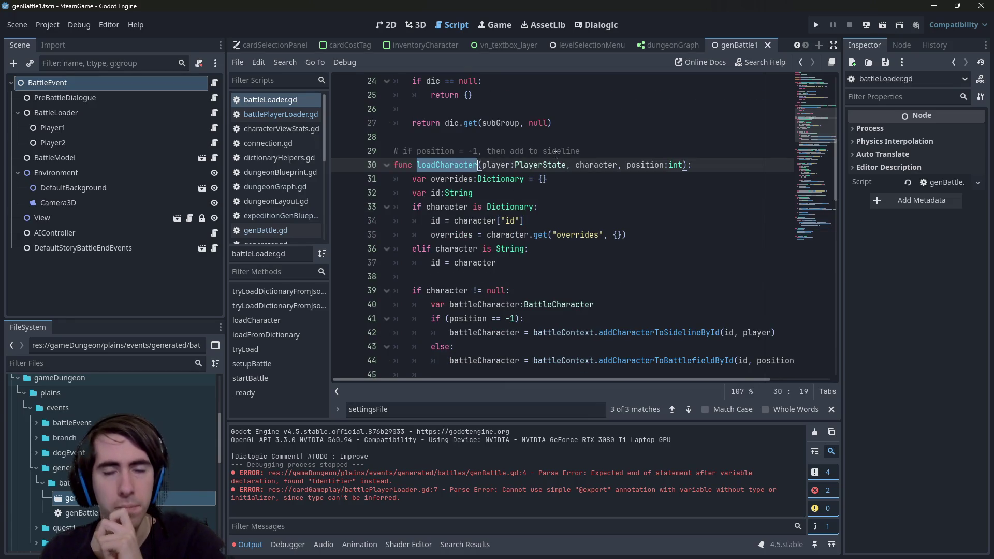
double_click(596, 165)
scroll(595, 176, "down", 3)
scroll(596, 176, "up", 2)
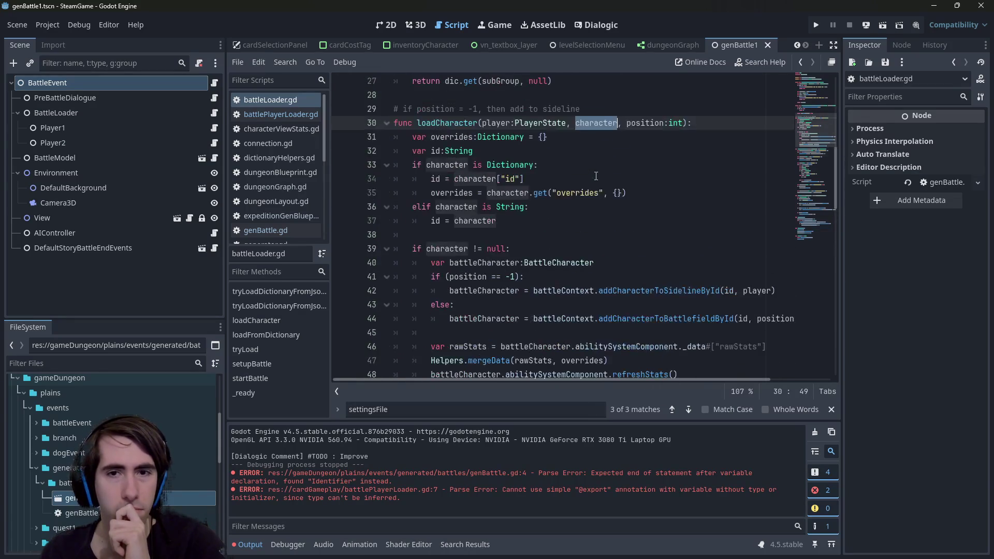
scroll(596, 176, "down", 2)
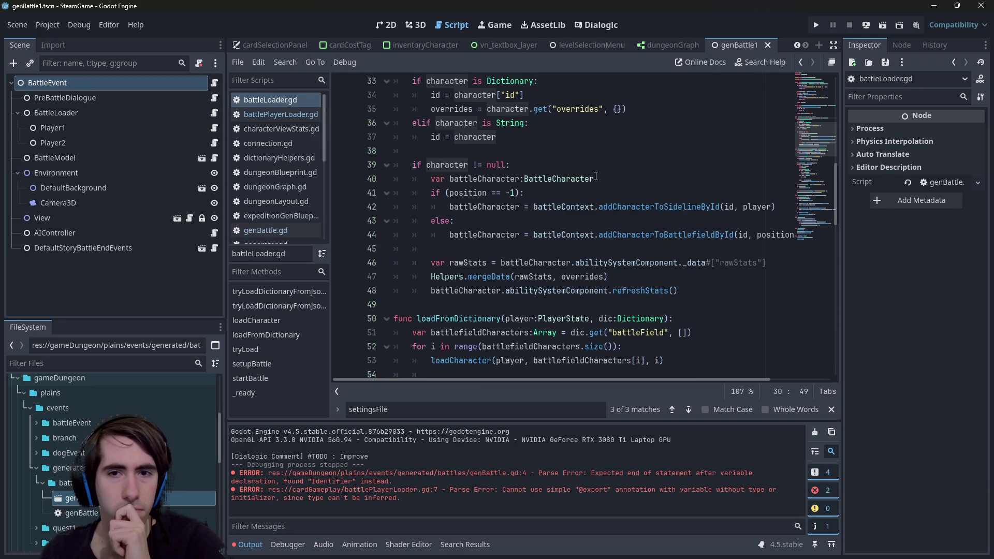
scroll(596, 176, "down", 5)
scroll(591, 179, "up", 12)
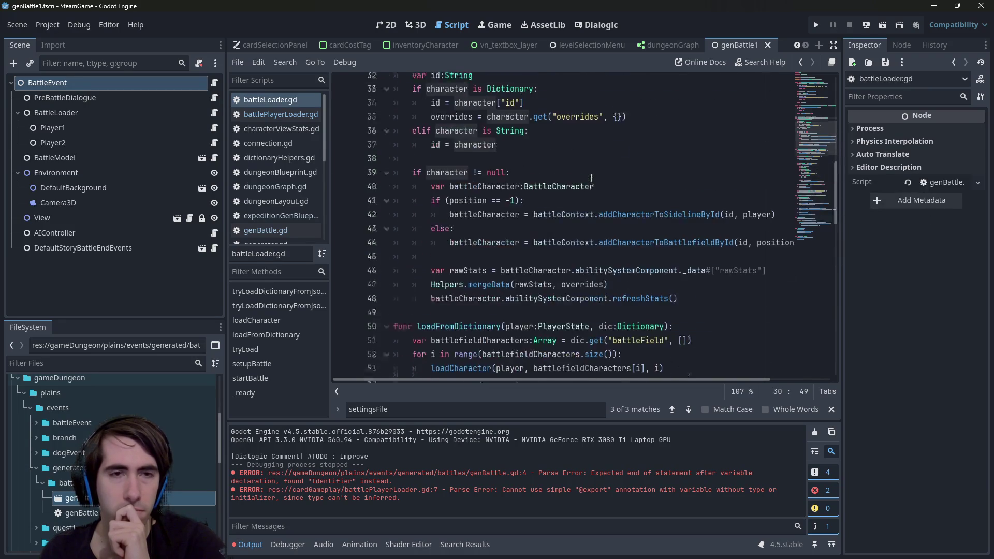
scroll(592, 178, "up", 4)
scroll(592, 178, "down", 20)
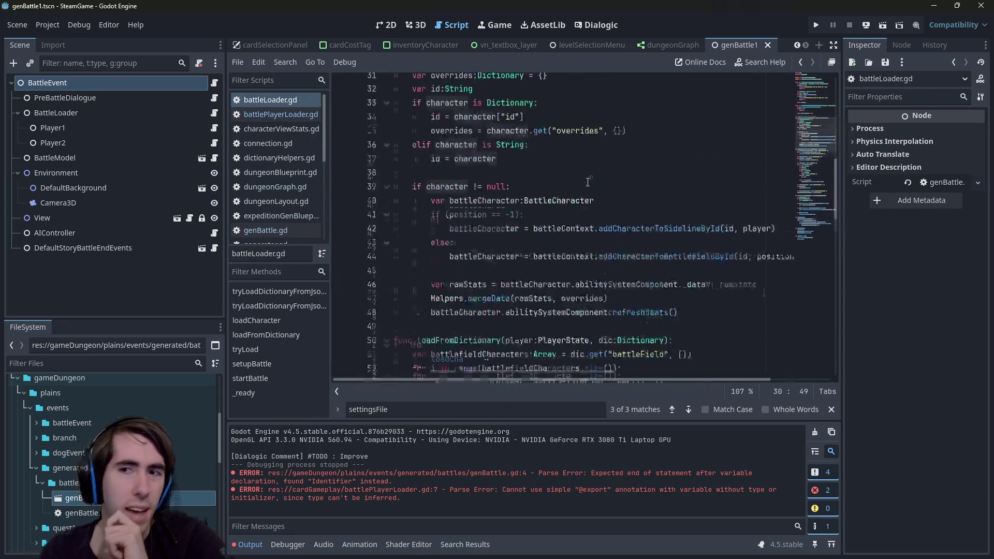
scroll(581, 190, "down", 4)
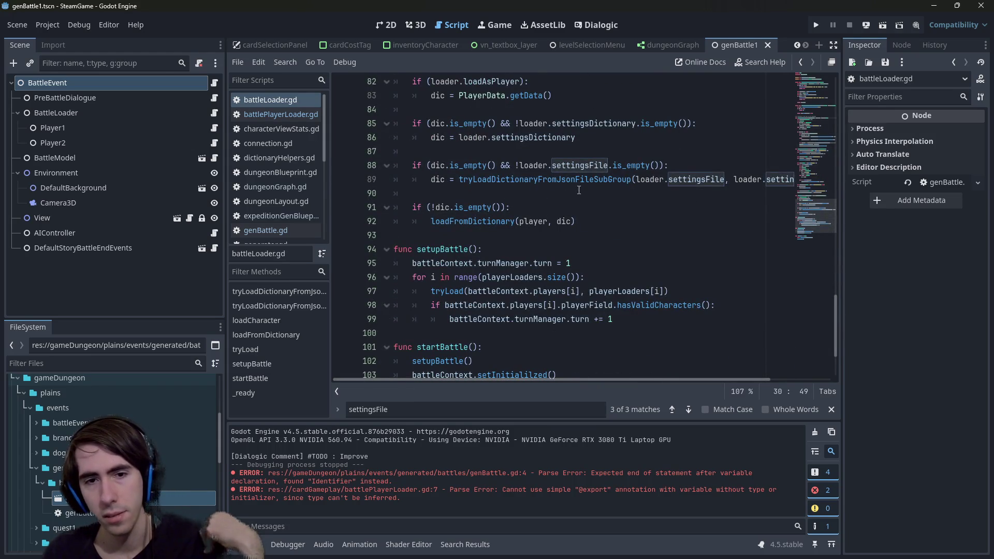
scroll(578, 189, "up", 20)
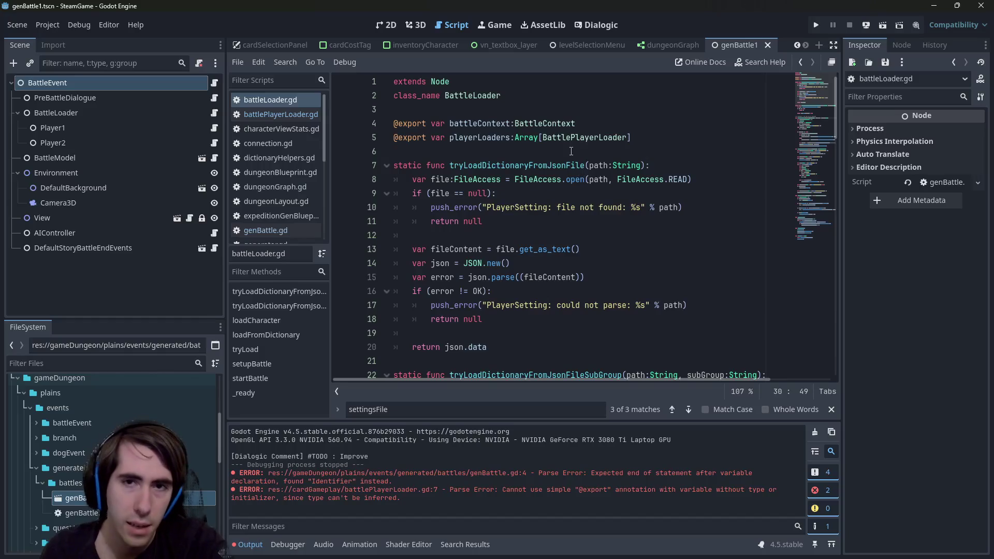
left_click(656, 150)
key("Delete")
key("Return")
key("Return")
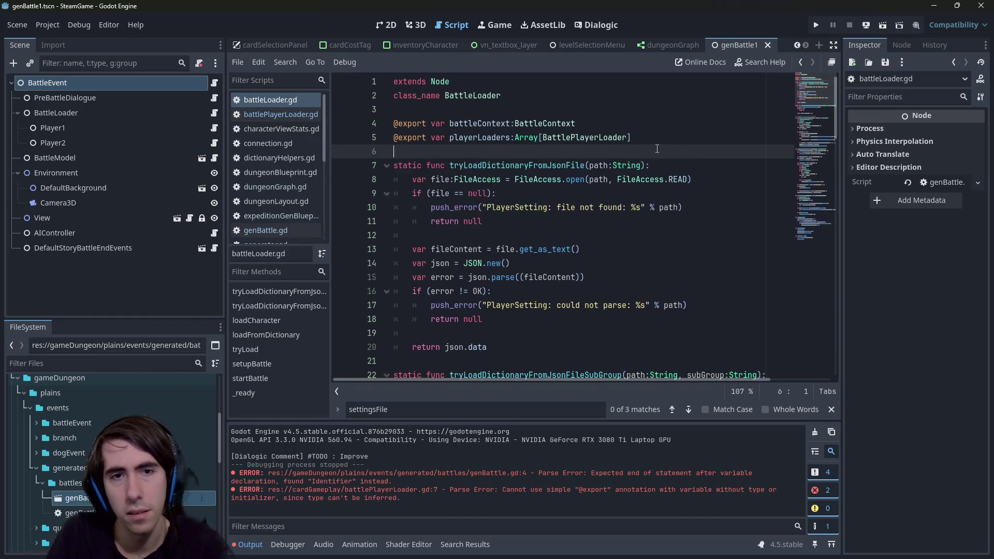
key("Up")
key("Up")
type("@export var autosta")
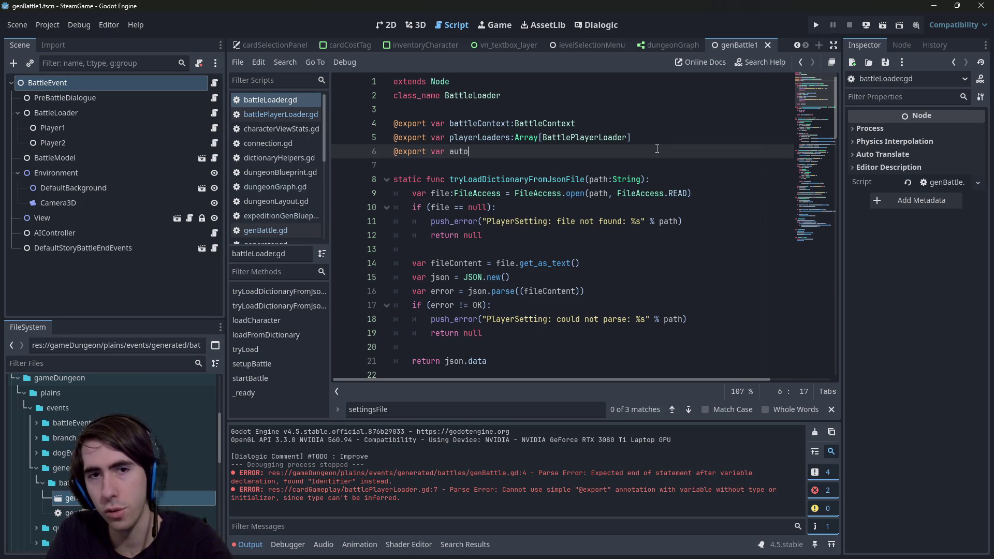
type("rt:bool ")
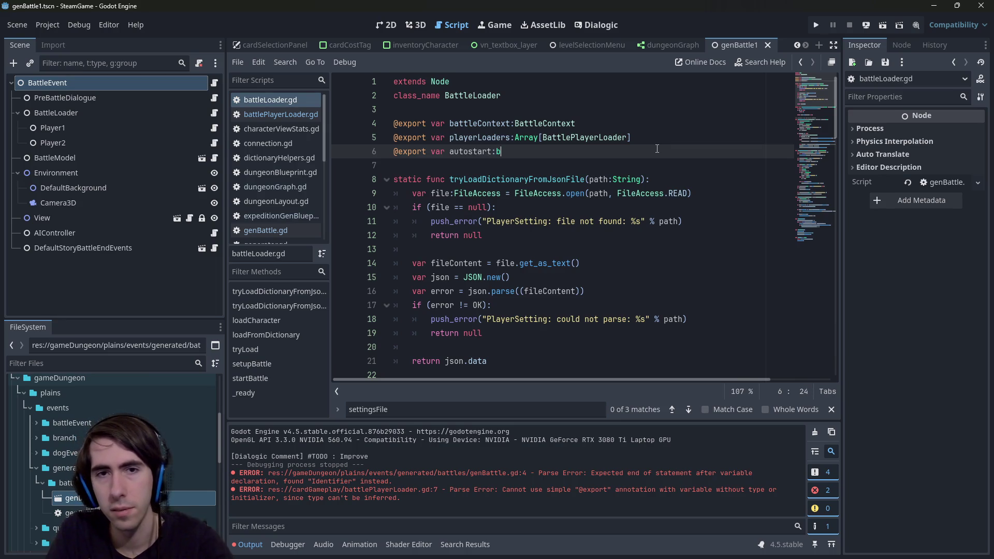
type("= true")
key("Return")
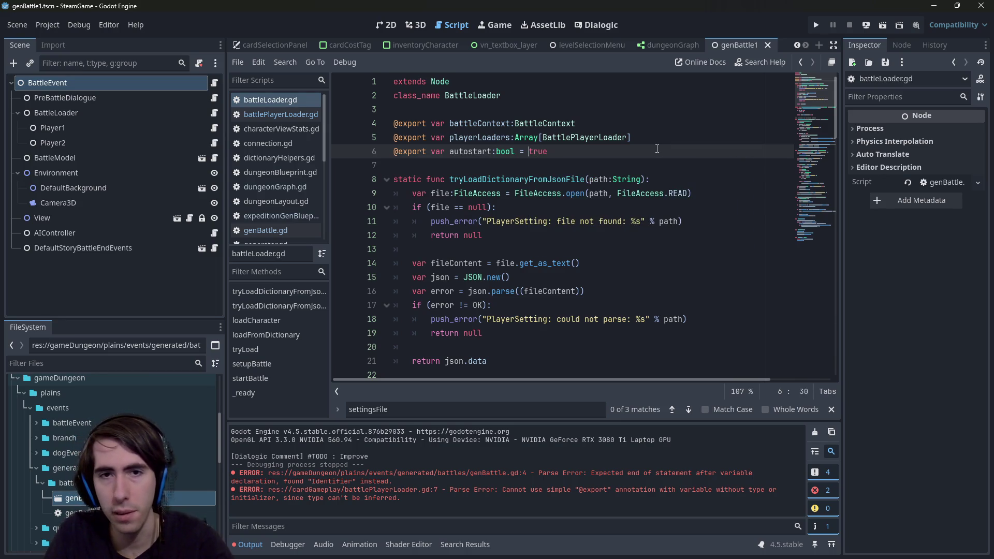
key("ctrl+shift+Right")
key("ctrl+s")
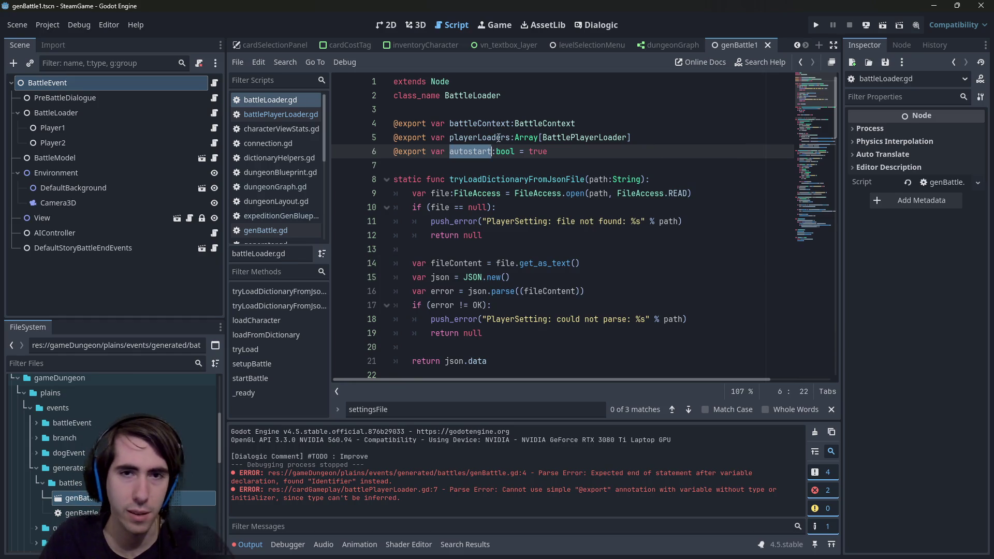
Start _ready with an 'if autostart' check and select the await and startBattle lines
scroll(632, 137, "down", 20)
left_click(619, 347)
left_click(620, 322)
key("Return")
type("if ")
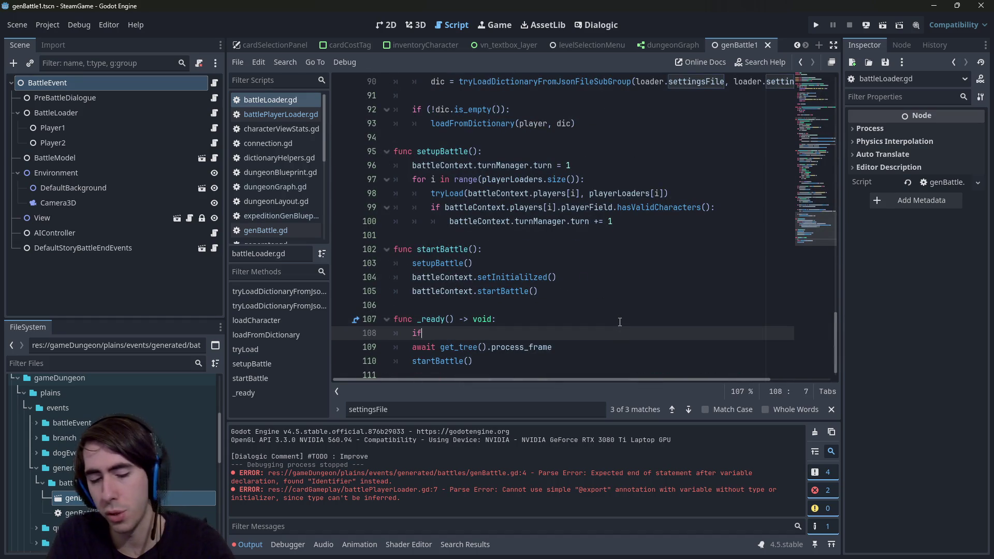
type("autostart")
key("BackSpace")
key("BackSpace")
key("BackSpace")
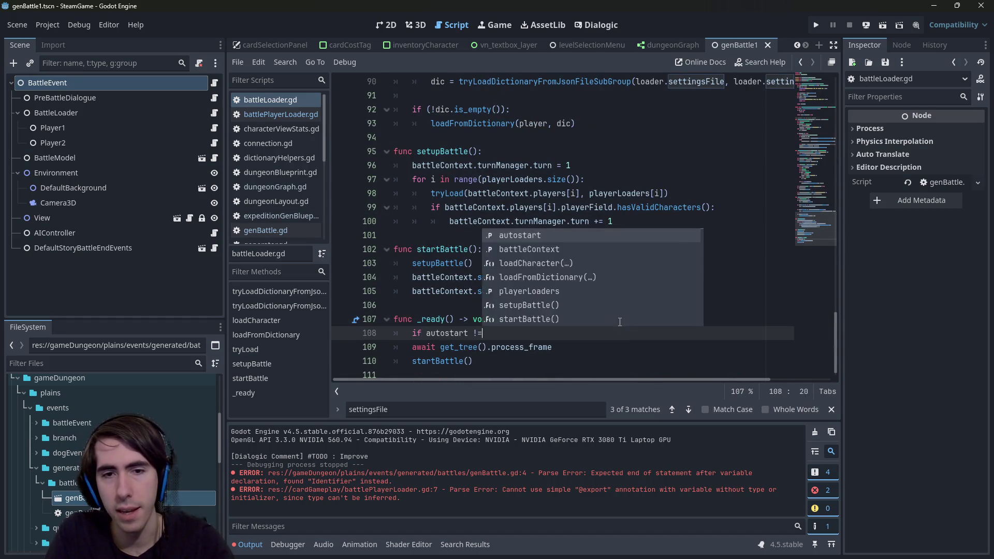
key("ctrl+Left")
type("!")
key("BackSpace")
key("End")
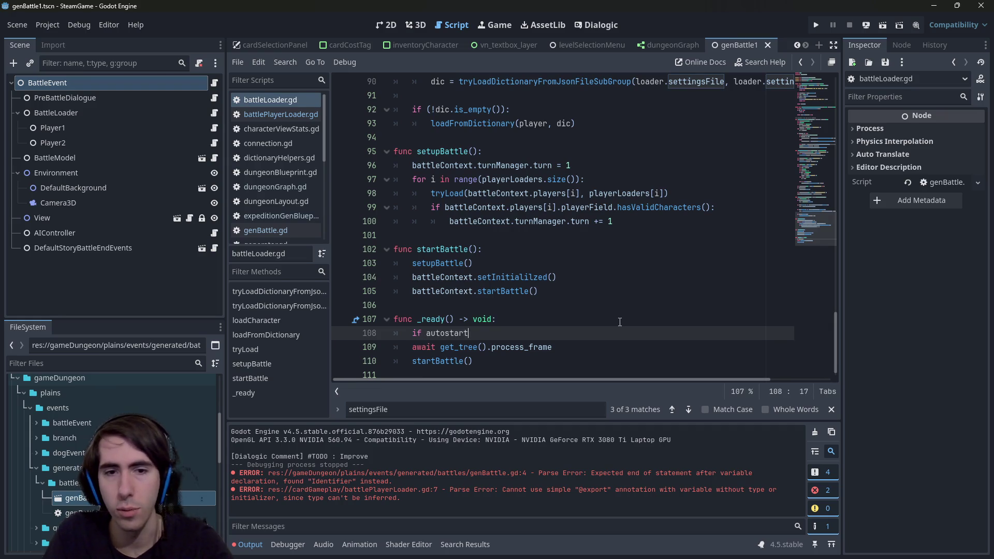
left_click_drag(494, 361, 395, 347)
Indent the await and startBattle lines under the autostart check and save
key("Tab")
left_click(409, 304)
key("ctrl+s")
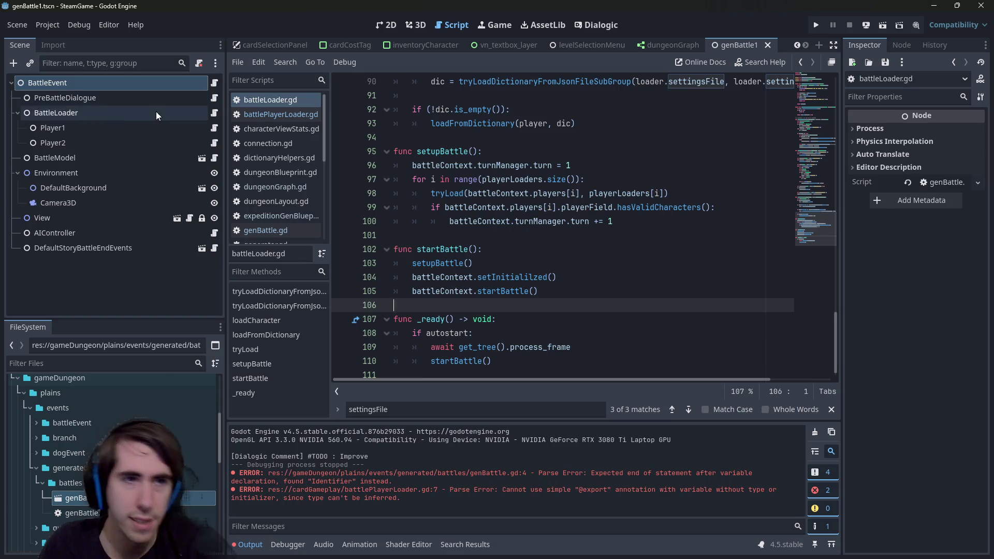
Untick Autostart on the BattleLoader node, then view the BattleEvent root's genBattle.gd
left_click(157, 111)
left_click(924, 163)
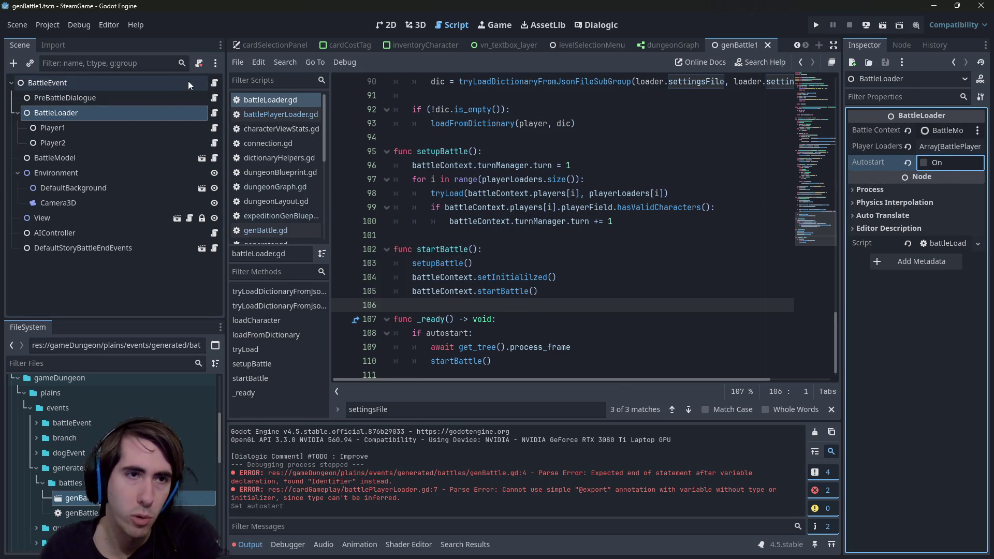
left_click(144, 87)
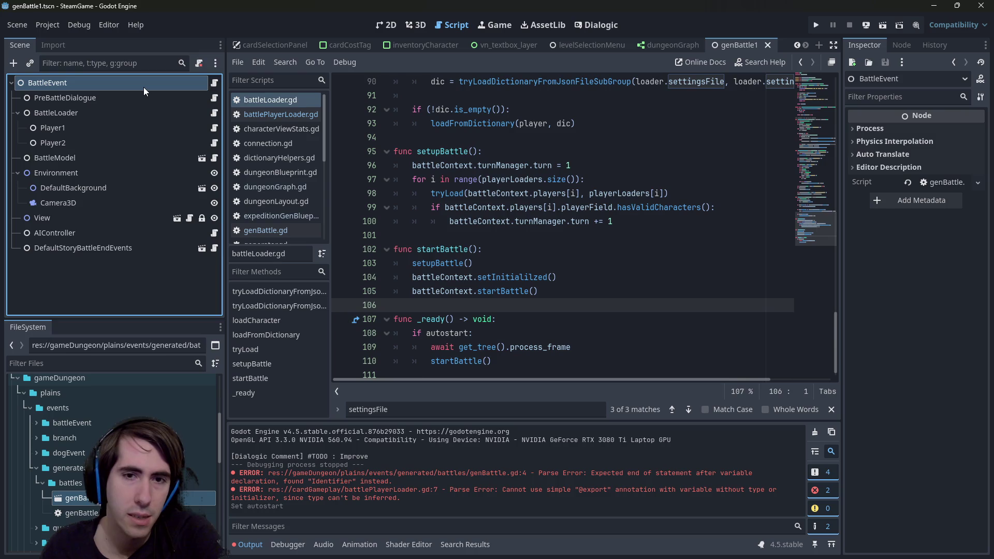
left_click(214, 83)
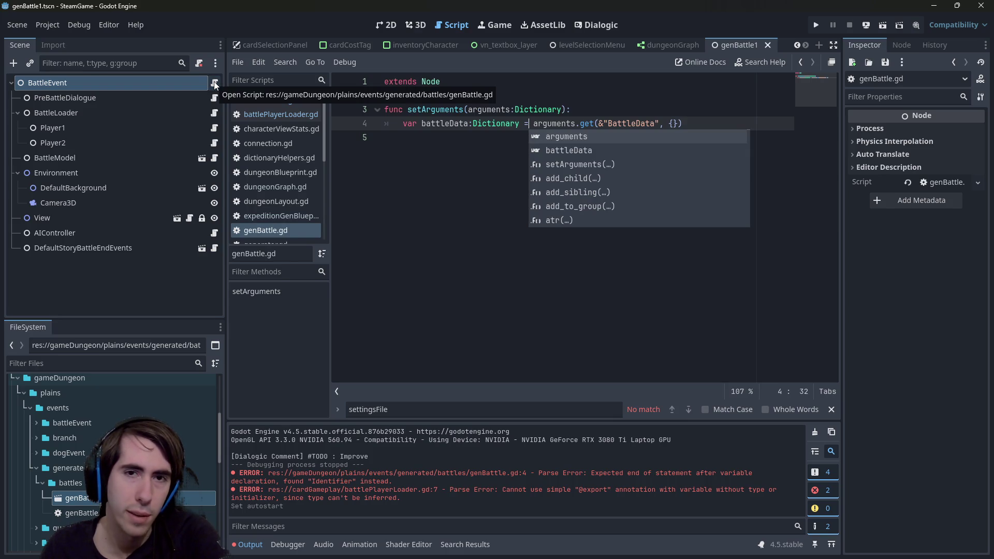
Return to battleLoader.gd and inspect the misspelled setInitialilzed call on line 104
left_click(215, 113)
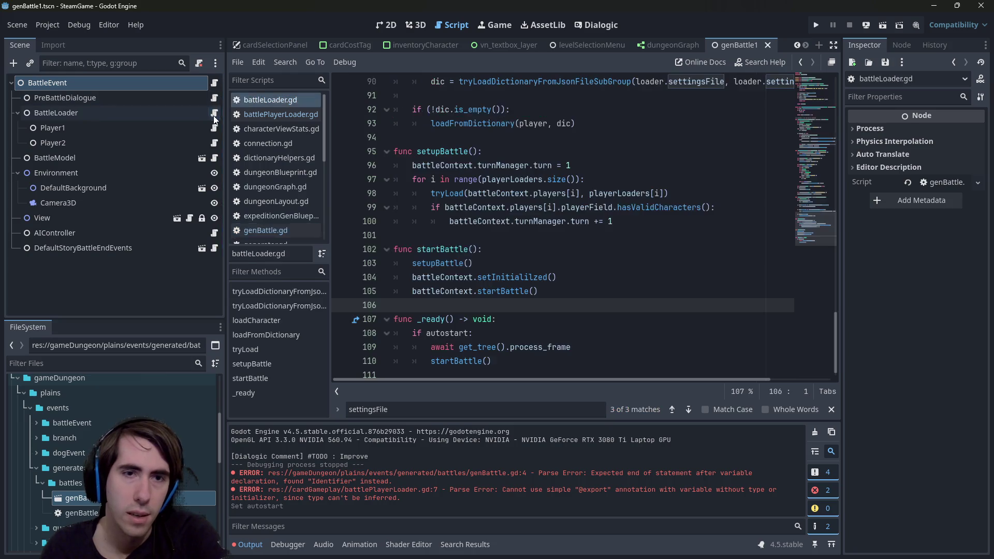
left_click(456, 349)
left_click(645, 349)
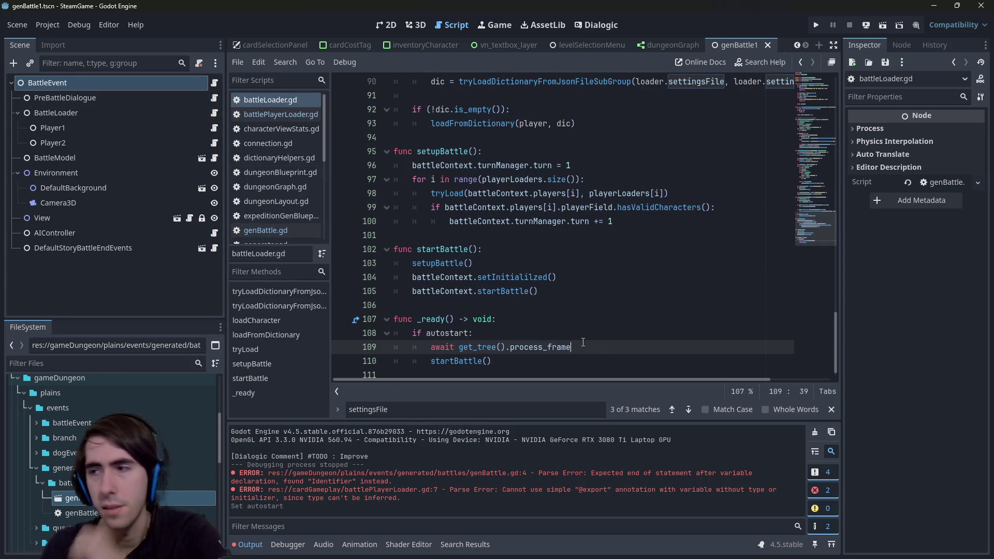
mouse_move(572, 342)
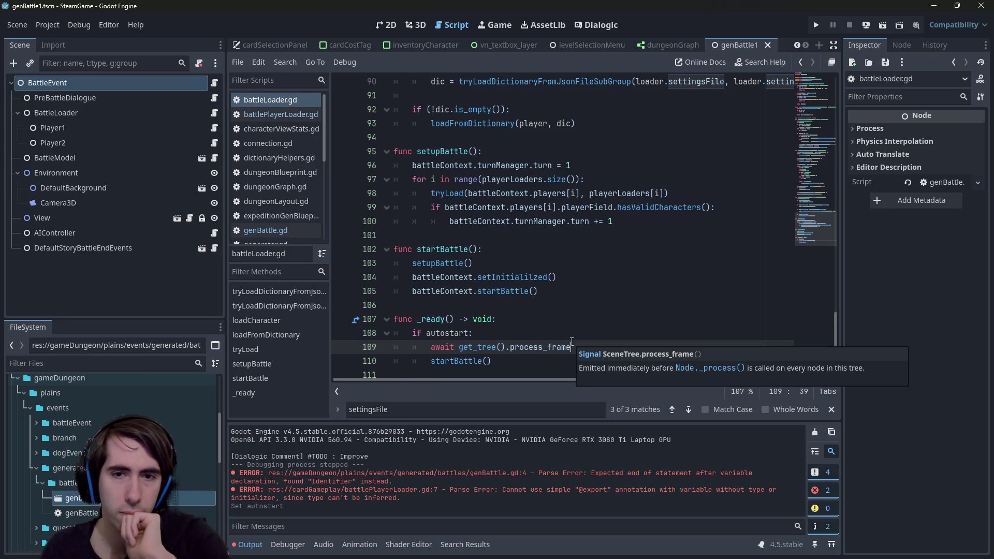
double_click(533, 278)
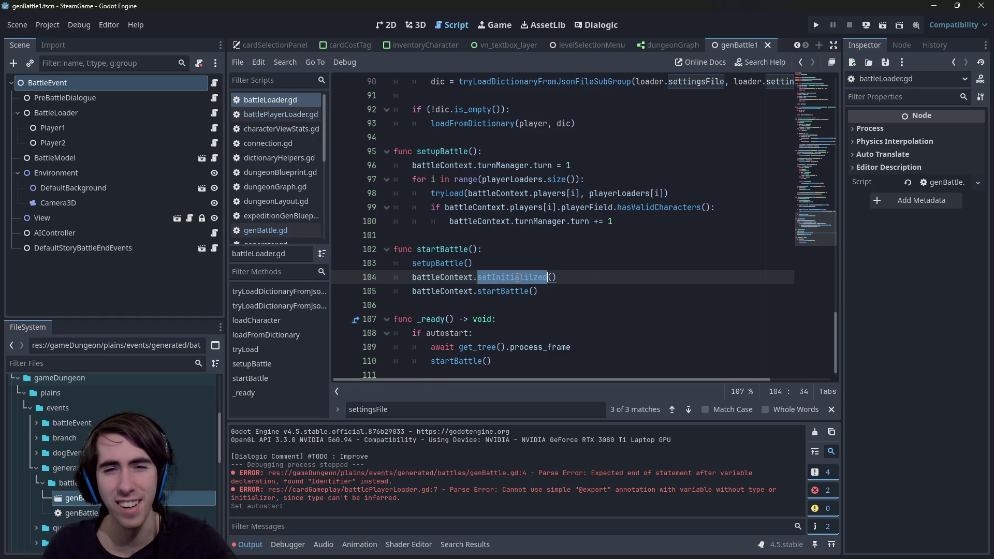
mouse_move(541, 278)
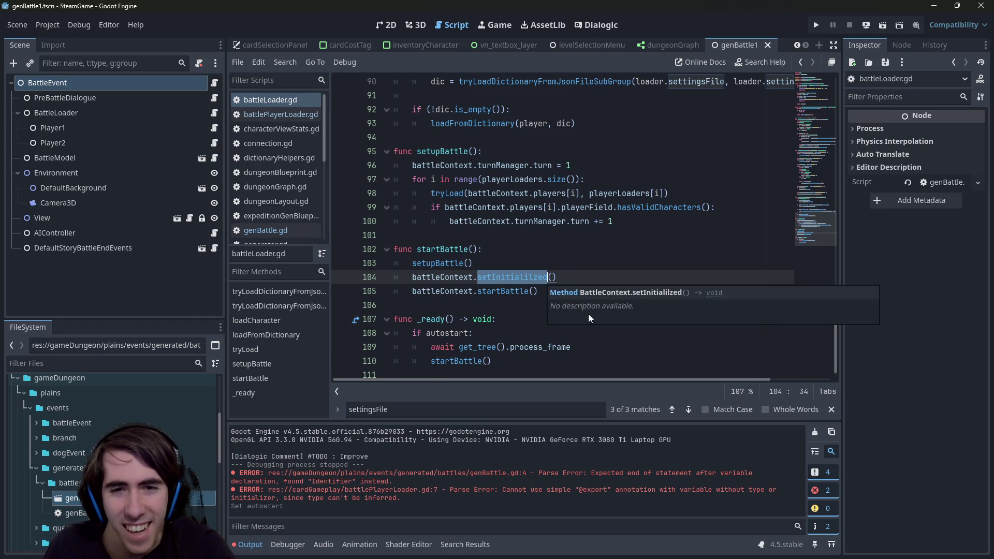
Rename the setInitialilzed definition to setInitialized in battleContext.gd and save
left_click(520, 278, "ctrl")
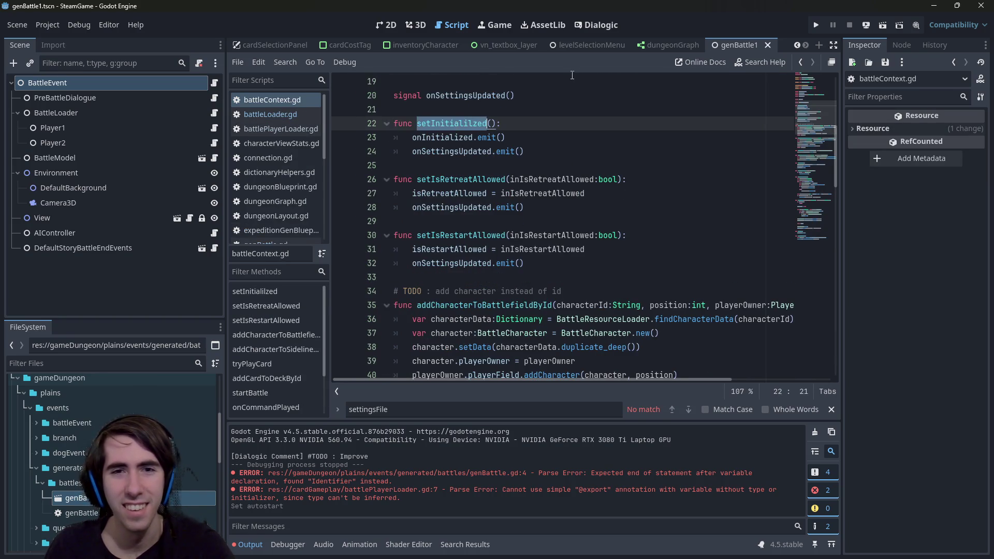
key("ctrl+shift+f")
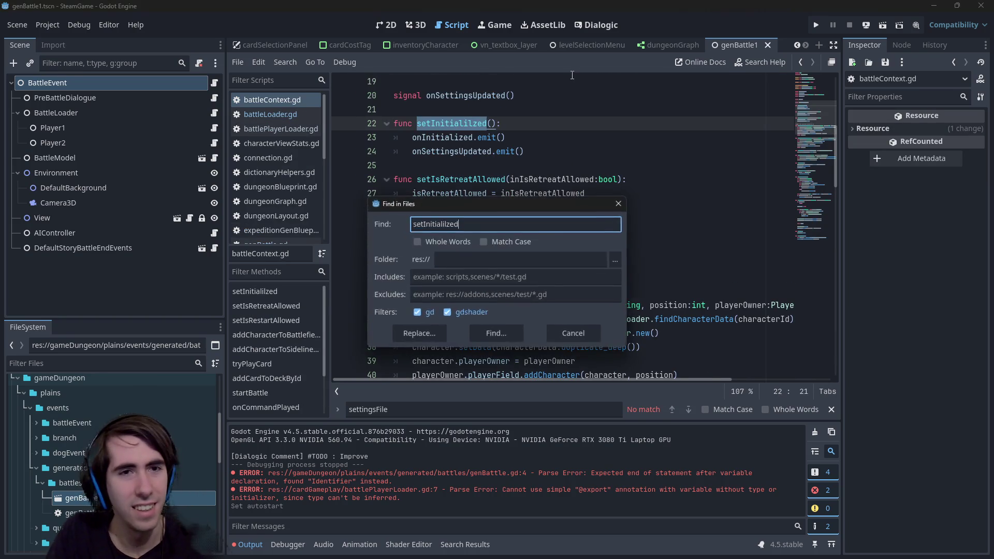
key("Return")
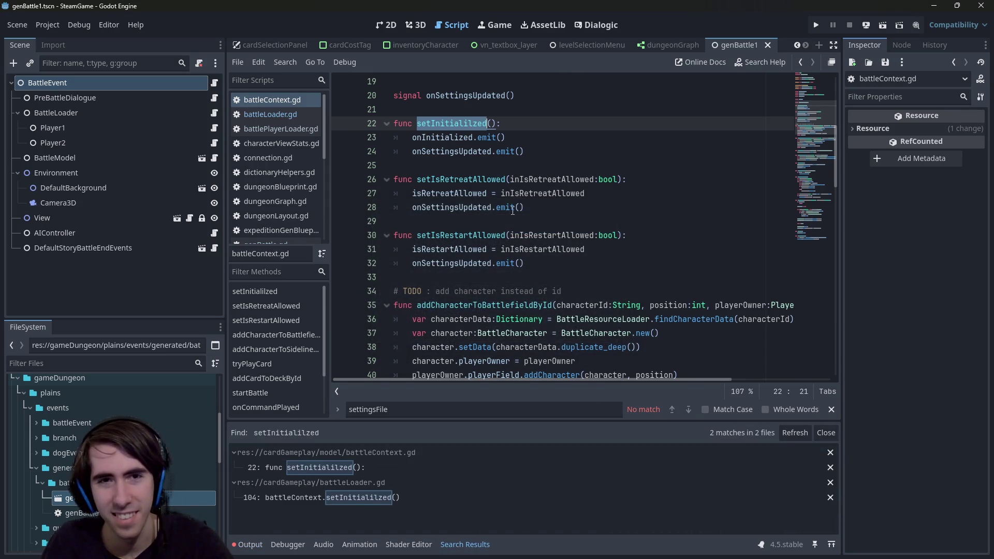
type("setInitiali")
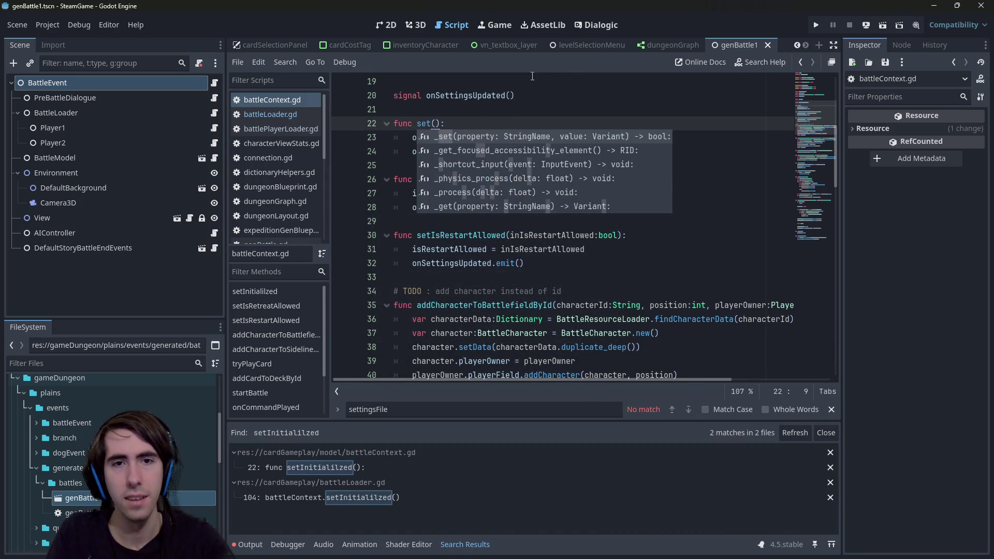
type("zed")
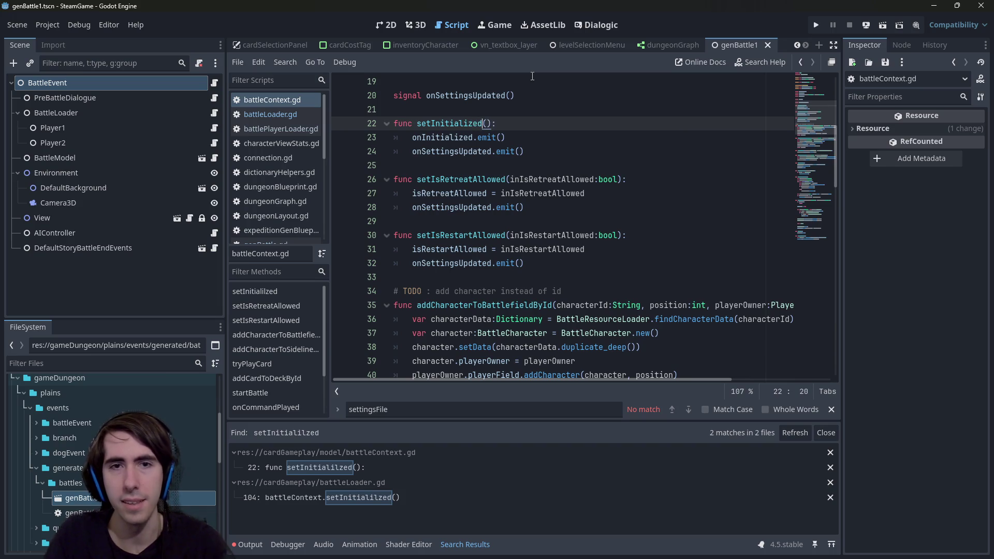
key("ctrl+shift+Left")
key("ctrl+s")
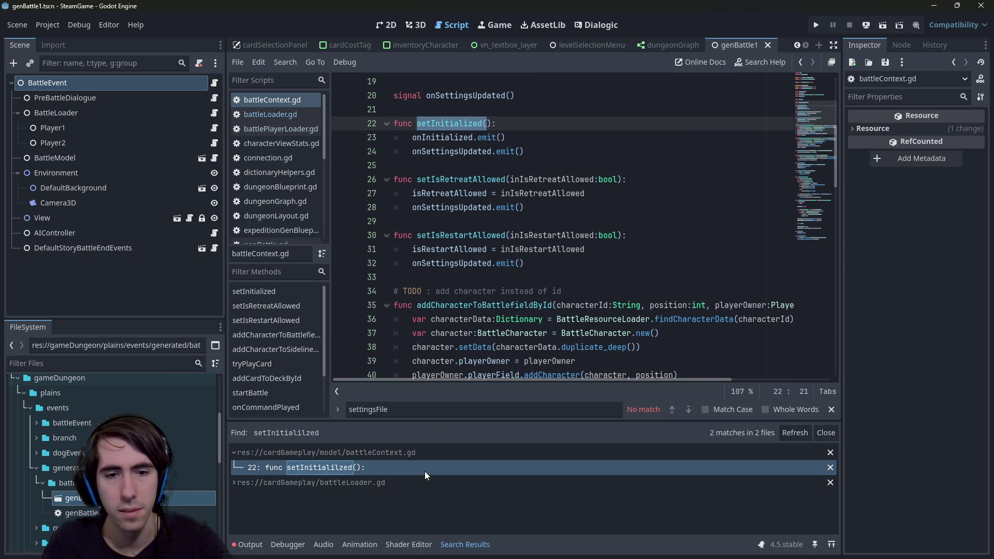
Correct the line-104 call in battleLoader.gd to setInitialized, then switch to genBattle.gd
left_click(430, 493)
type("setIni")
key("Return")
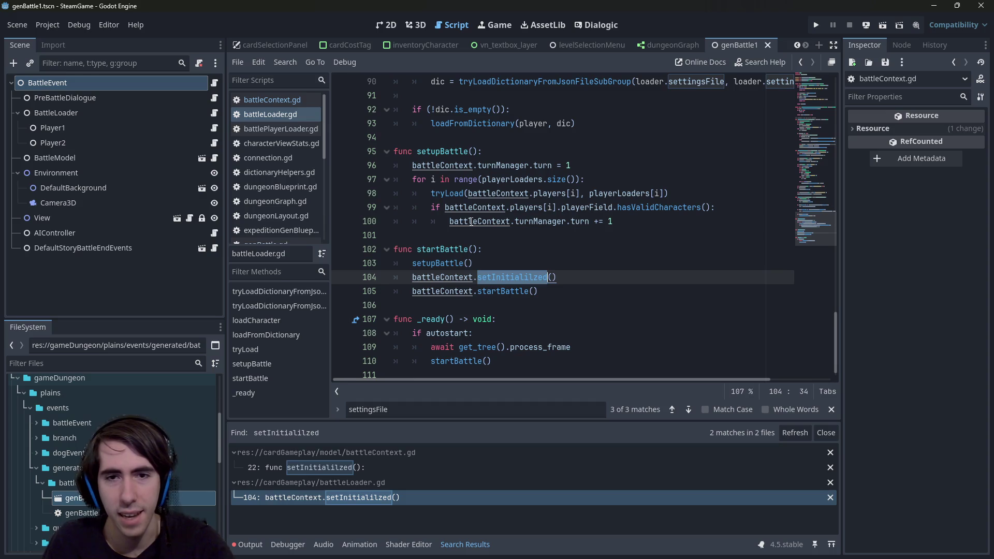
left_click(449, 250)
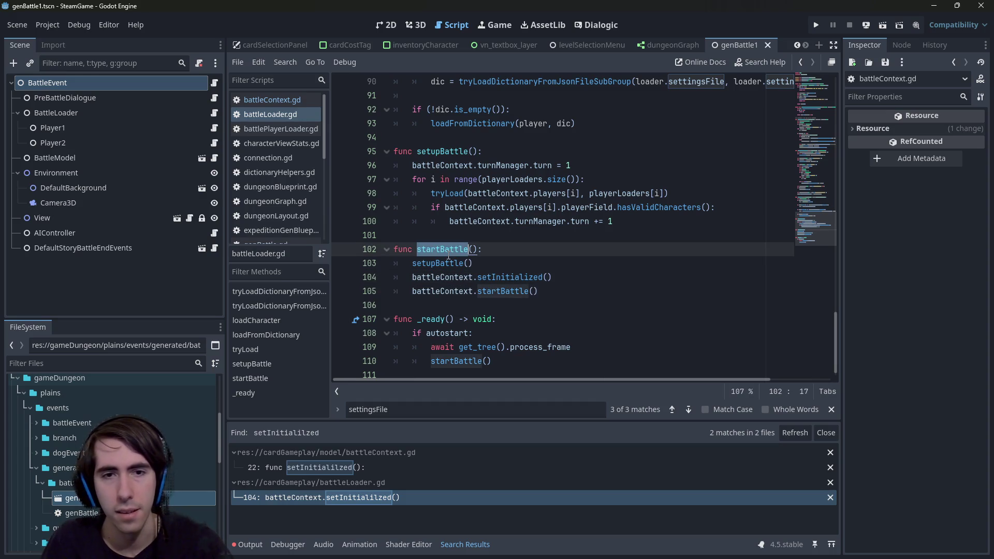
left_click(217, 85)
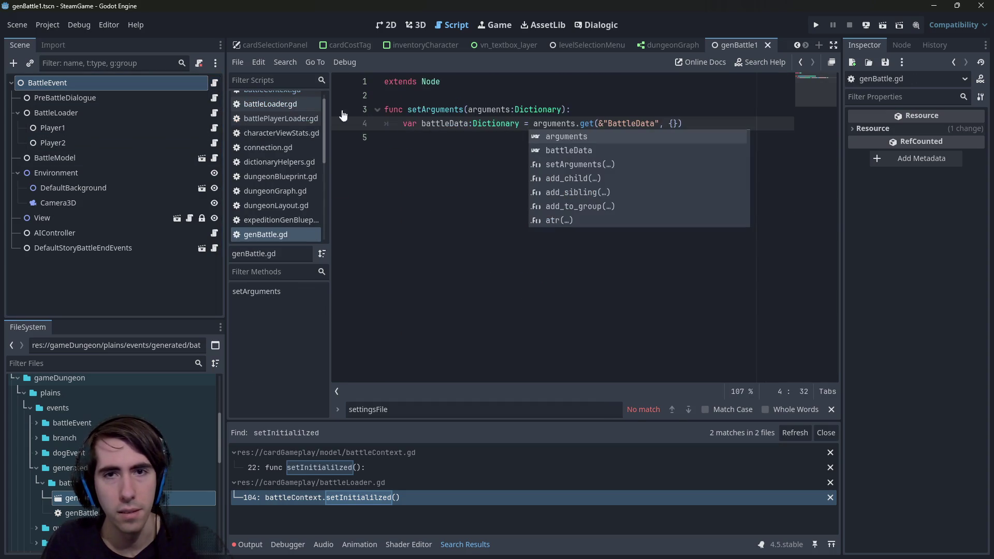
left_click(501, 147)
left_click(487, 100)
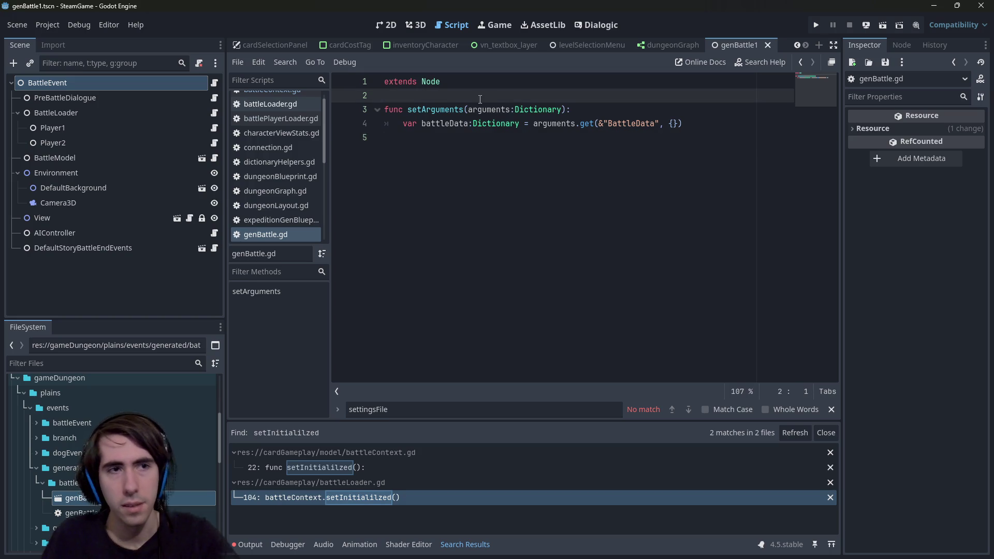
key("Return")
key("Return")
key("BackSpace")
type("@export var loader:Ba")
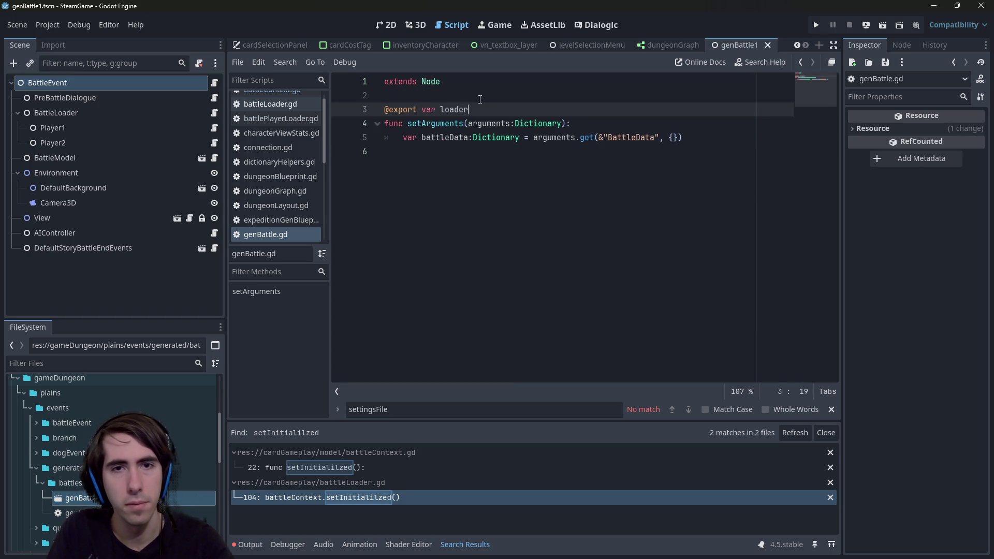
type("ttleLoader")
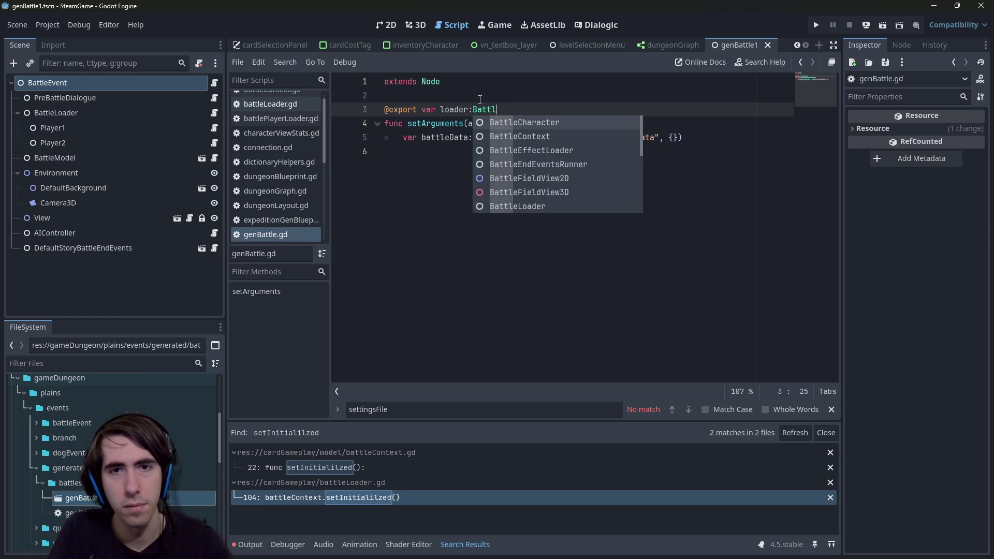
key("Return")
key("Return")
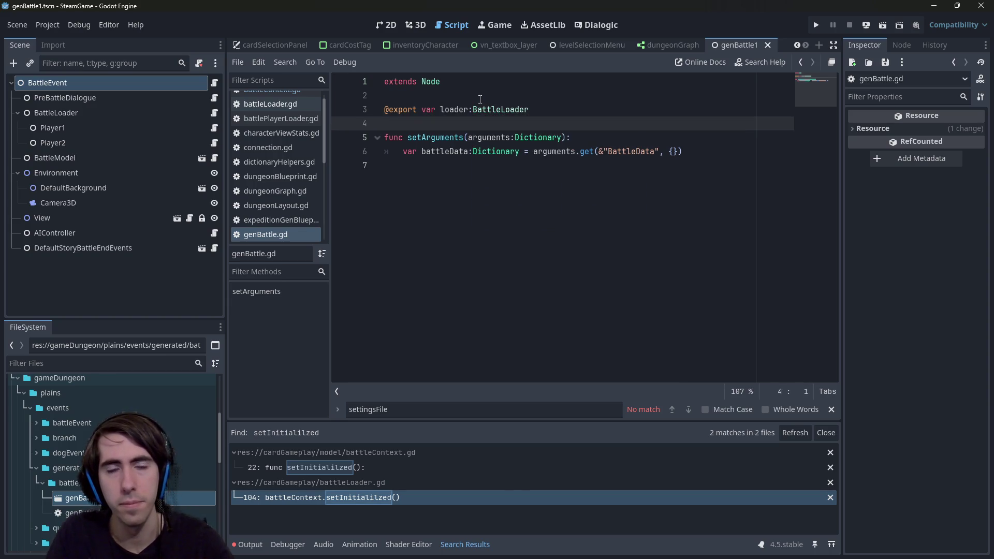
key("Down")
key("Down")
Begin a new indented line 'loader.' inside setArguments
key("Up")
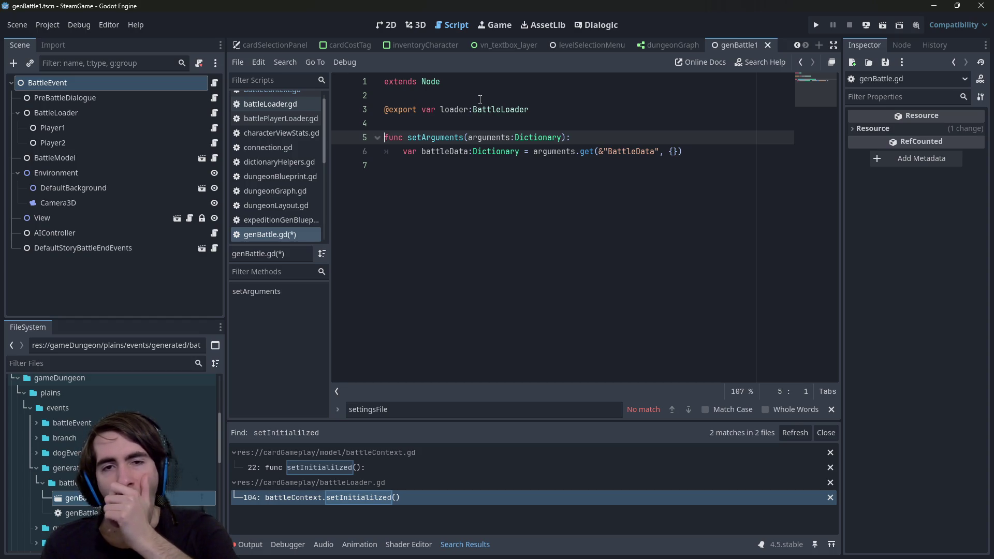
key("Down")
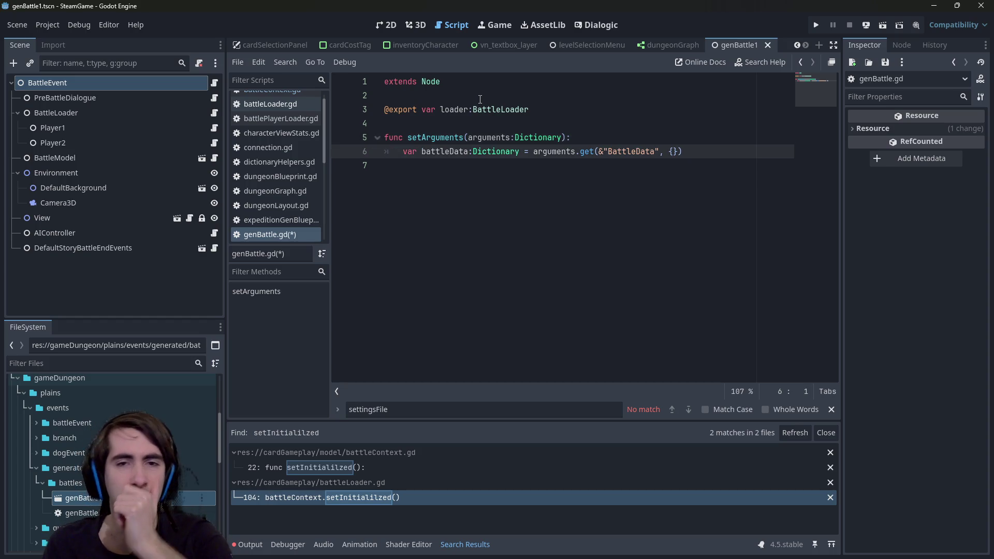
key("Down")
key("Tab")
type("loader.")
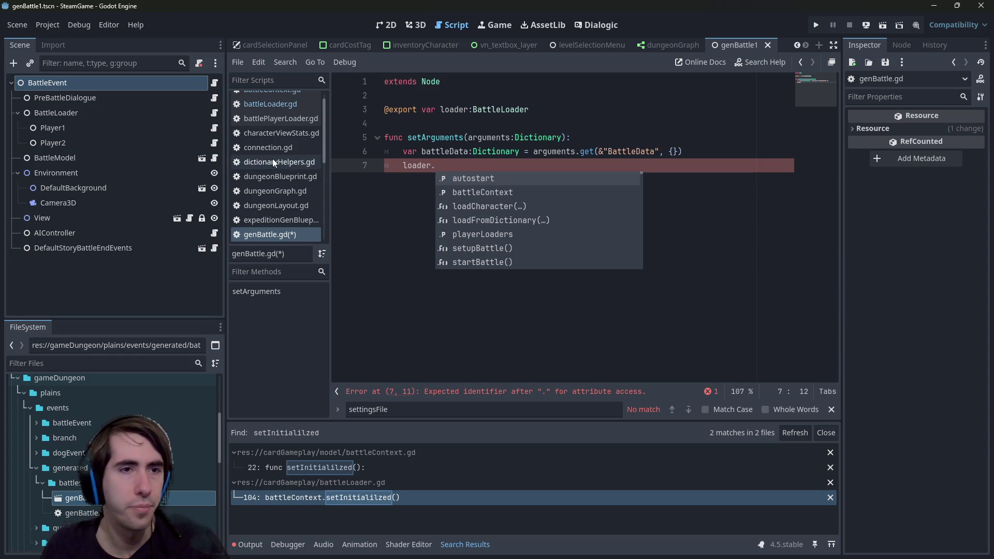
Rename loader to battleLoader on both lines, complete the call as battleLoader.startBattle(), and save
left_click(91, 110)
left_click(927, 147)
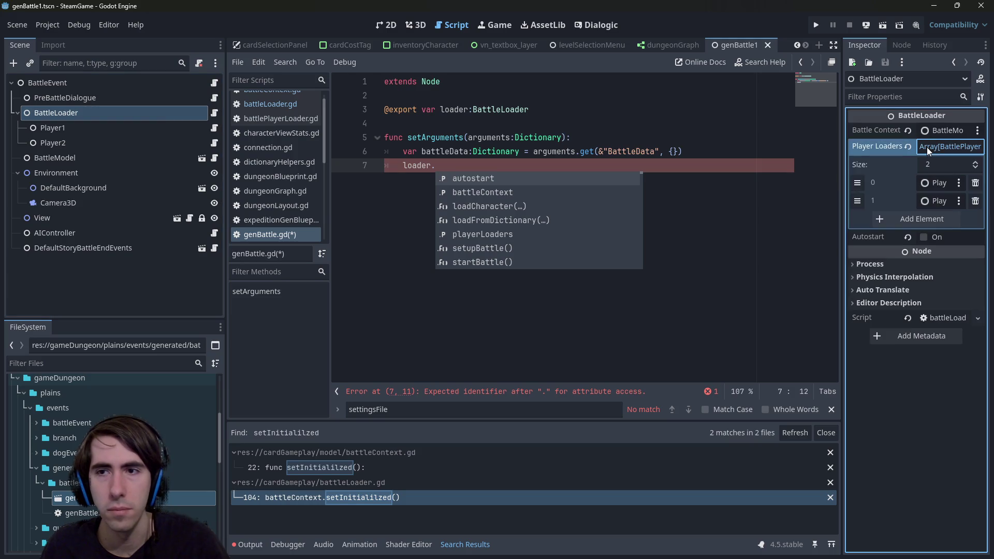
left_click(622, 109)
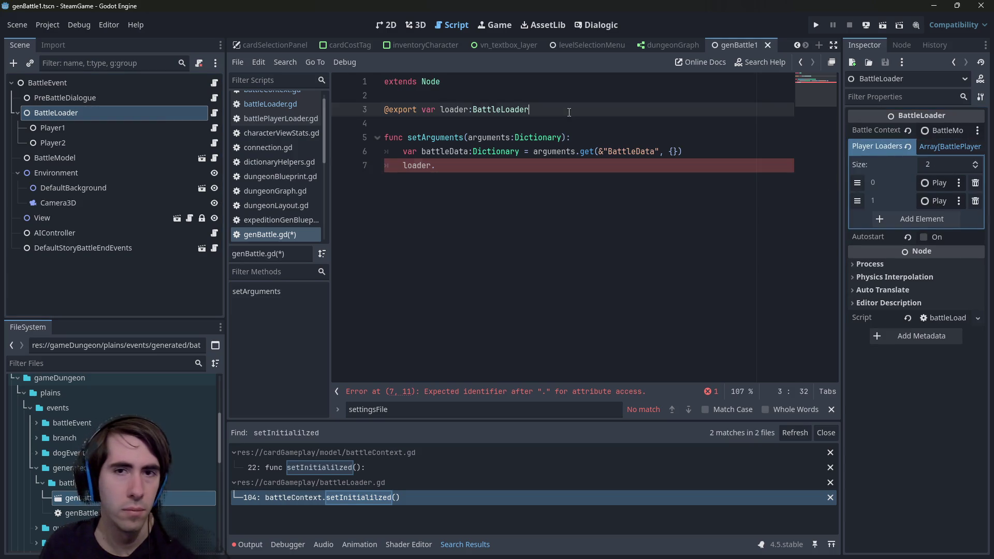
double_click(454, 110)
key("ctrl+d")
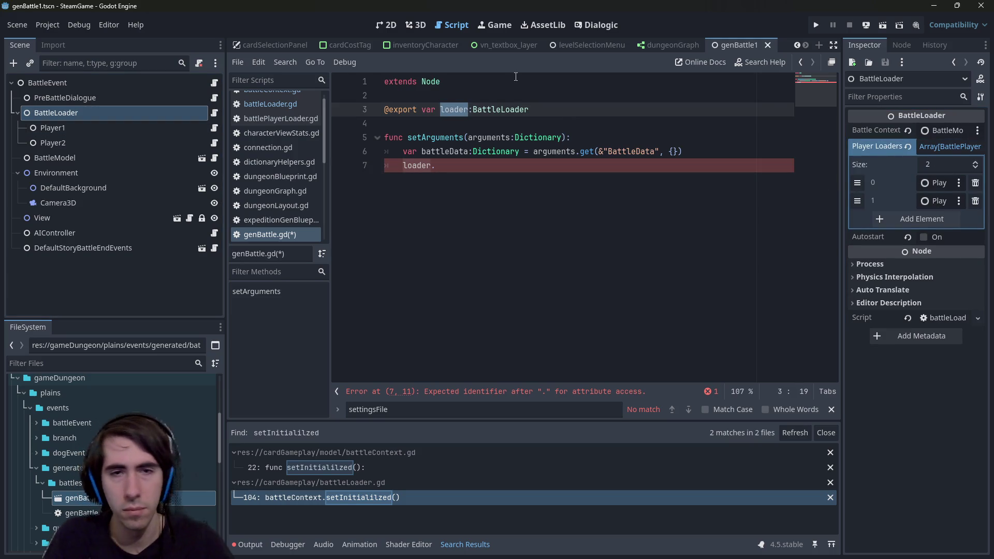
type("battleLoader")
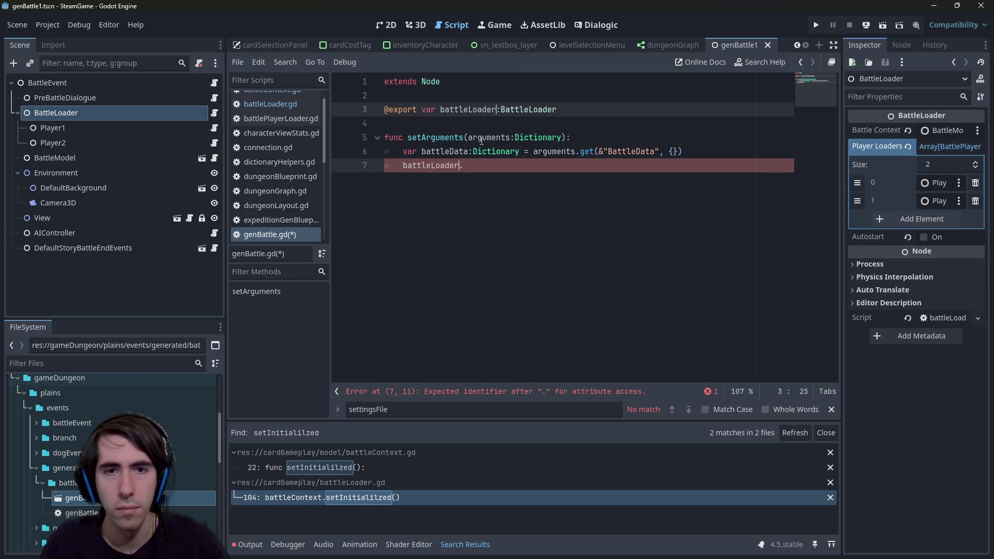
left_click(511, 170)
type("start")
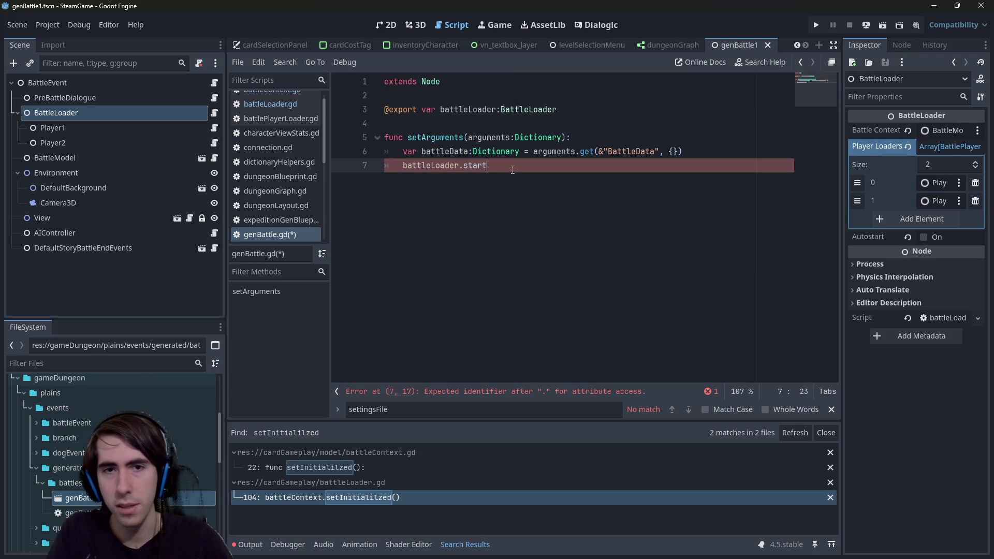
key("Return")
key("ctrl+s")
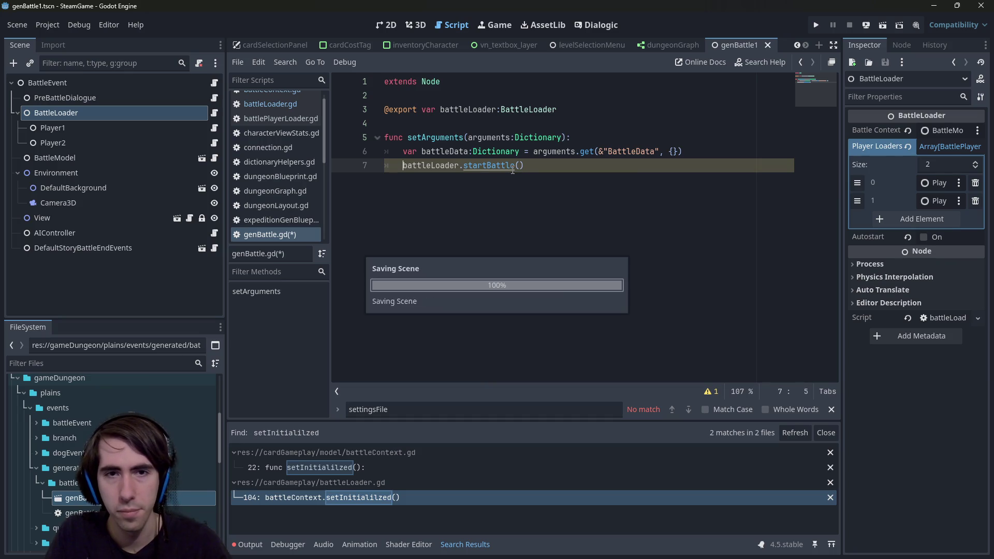
Duplicate the export line as 'enemyLoader:BattlePlayerLoader' and save the script
key("Up")
key("End")
key("Return")
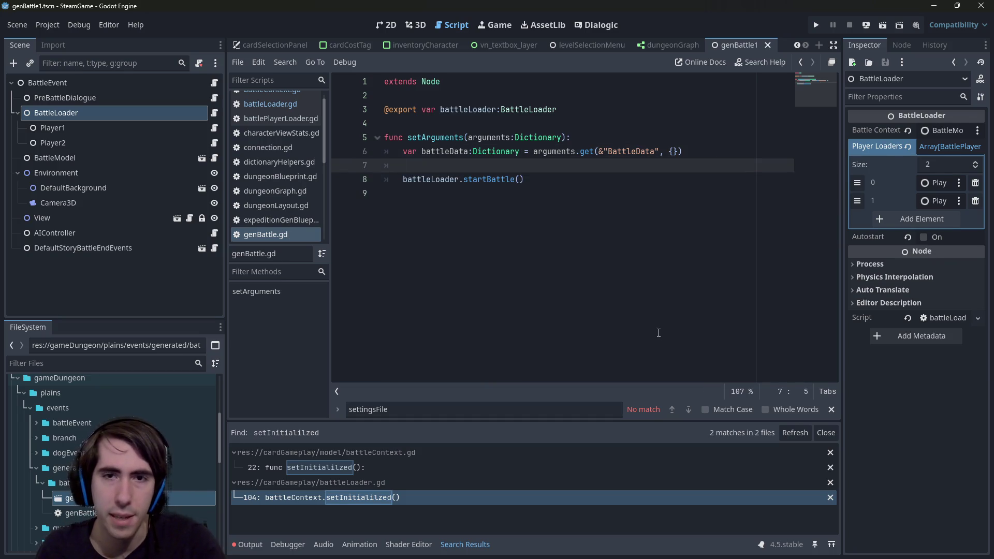
left_click_drag(558, 109, 372, 110)
key("ctrl+c")
key("End")
key("Return")
key("ctrl+v")
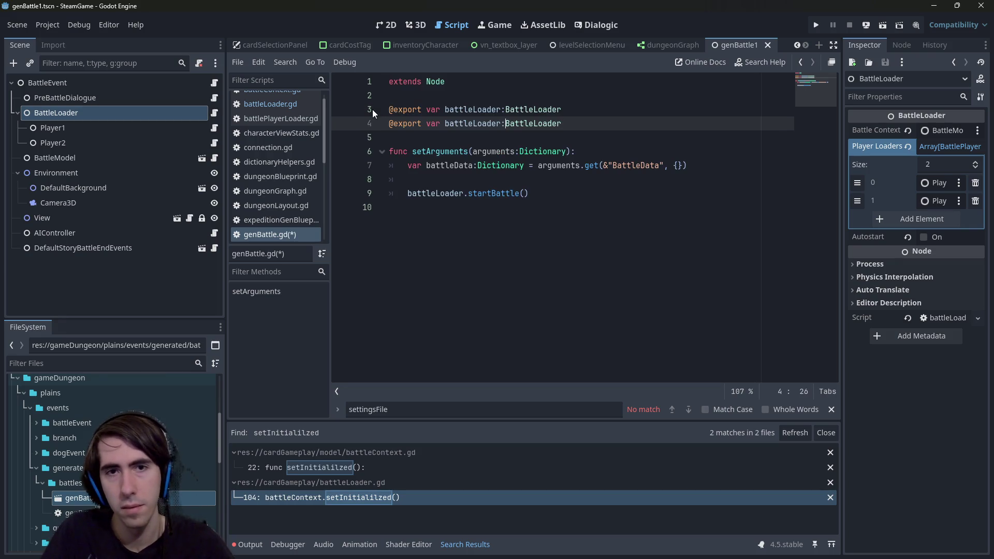
key("ctrl+Left")
key("ctrl+Left")
key("ctrl+shift+Left")
type("enemyLoader")
key("Right")
key("shift+End")
type("PlayerLoad")
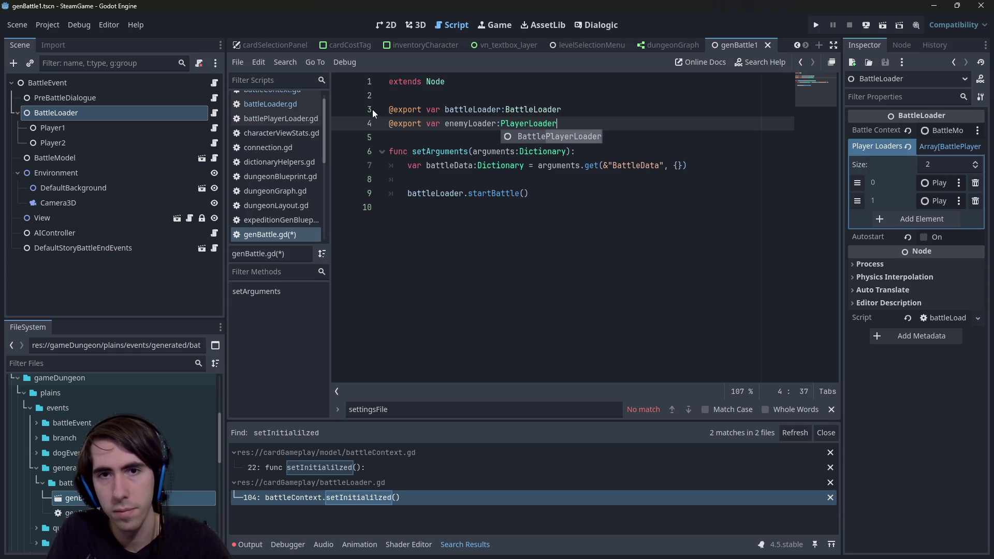
key("Return")
key("ctrl+s")
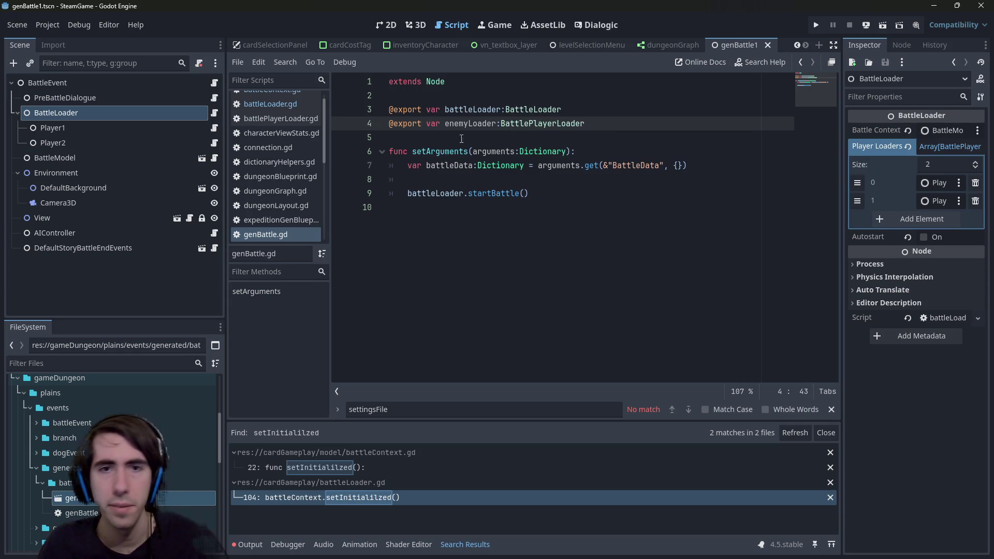
left_click(488, 181)
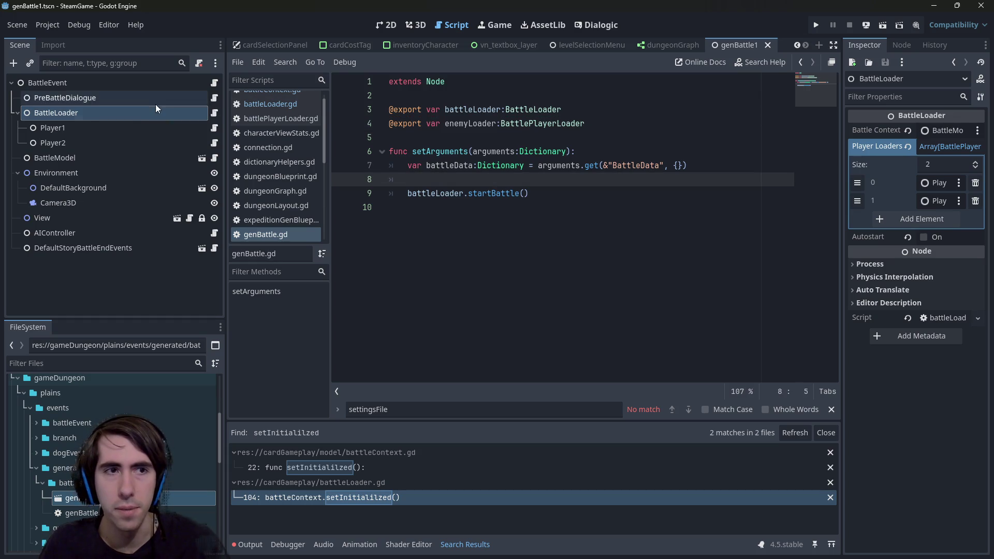
Assign Player2 as BattleEvent's Enemy Loader and BattleLoader as its Battle Loader, then save the scene
left_click(113, 98)
double_click(87, 88)
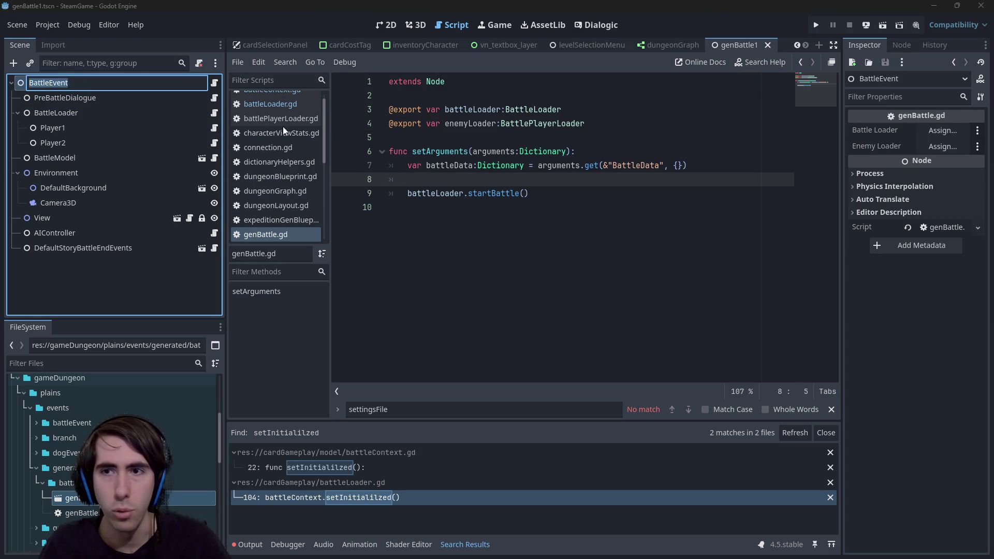
mouse_move(83, 143)
left_mouse_down()
mouse_move(787, 81)
mouse_move(940, 146)
left_mouse_up()
left_click_drag(171, 114, 938, 133)
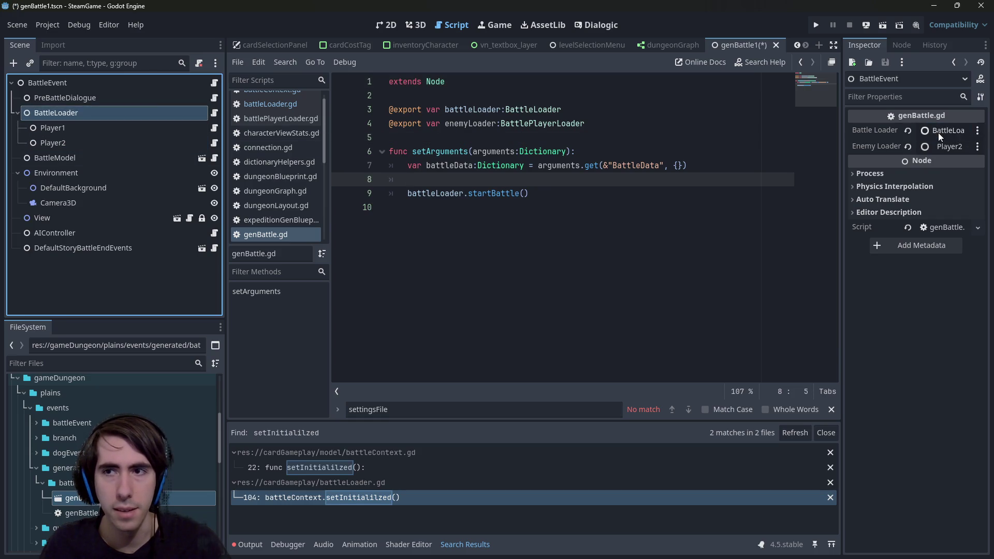
key("ctrl+s")
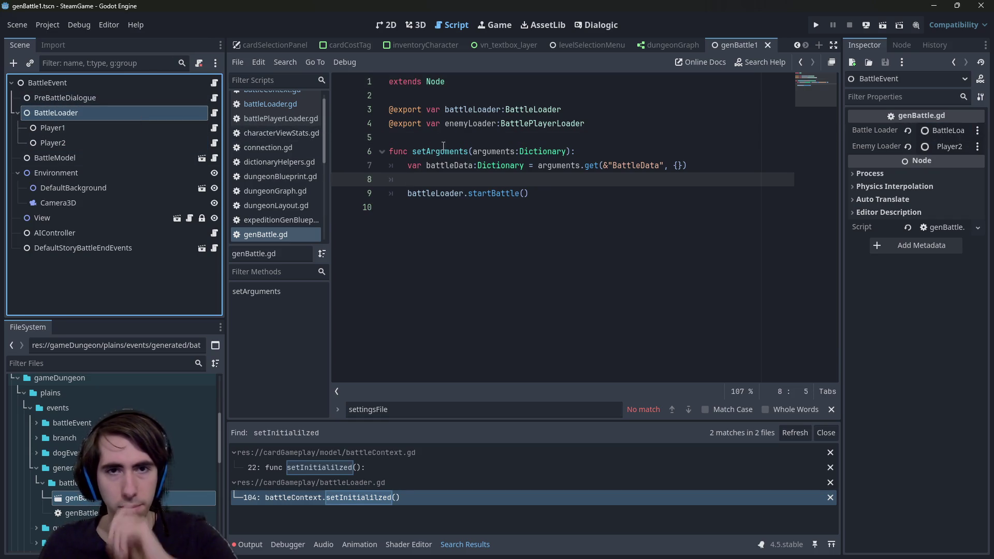
Write 'enemyLoader.settingsDictionary = battleData' on line 8 and save
left_click(478, 124)
double_click(478, 123)
key("ctrl+c")
left_click(479, 194)
key("Up")
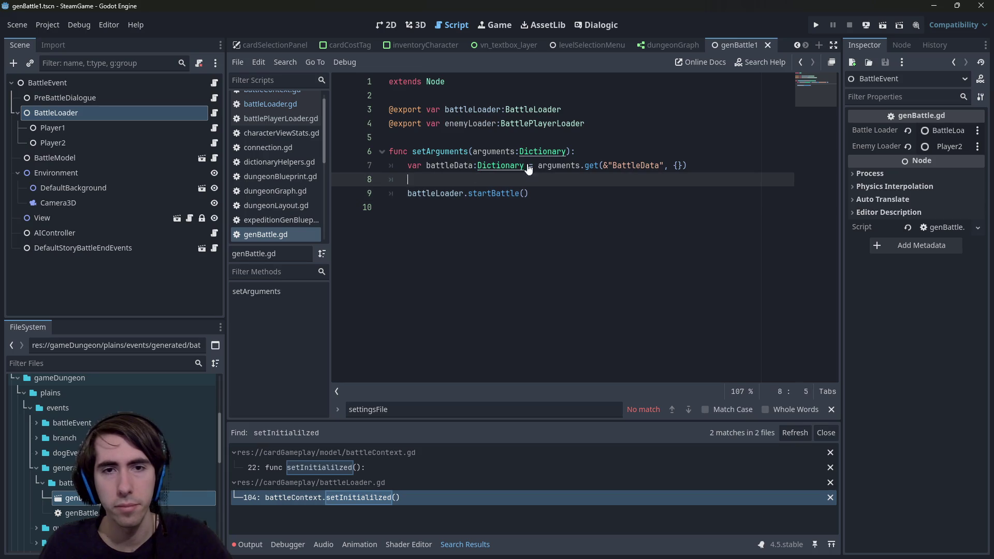
key("ctrl+v")
type(".")
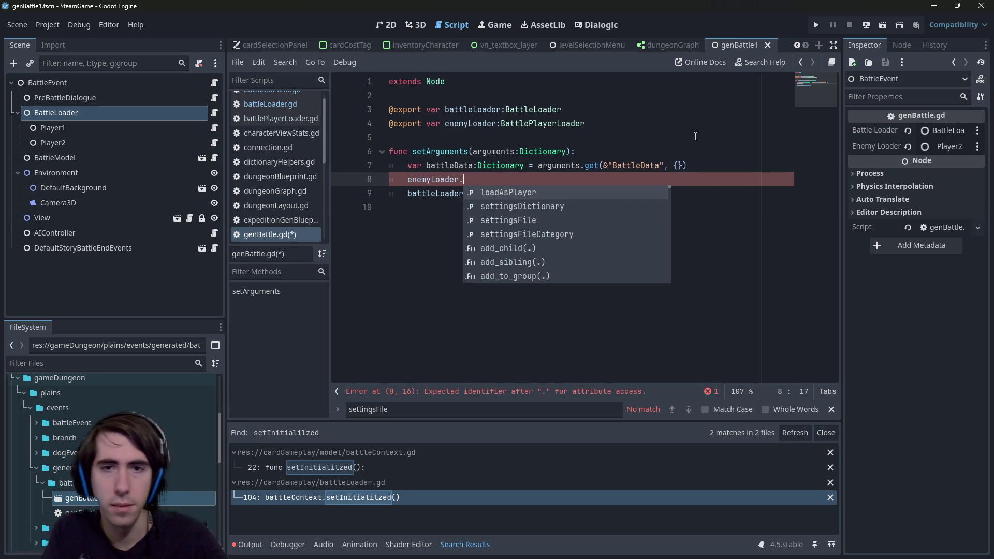
key("Down")
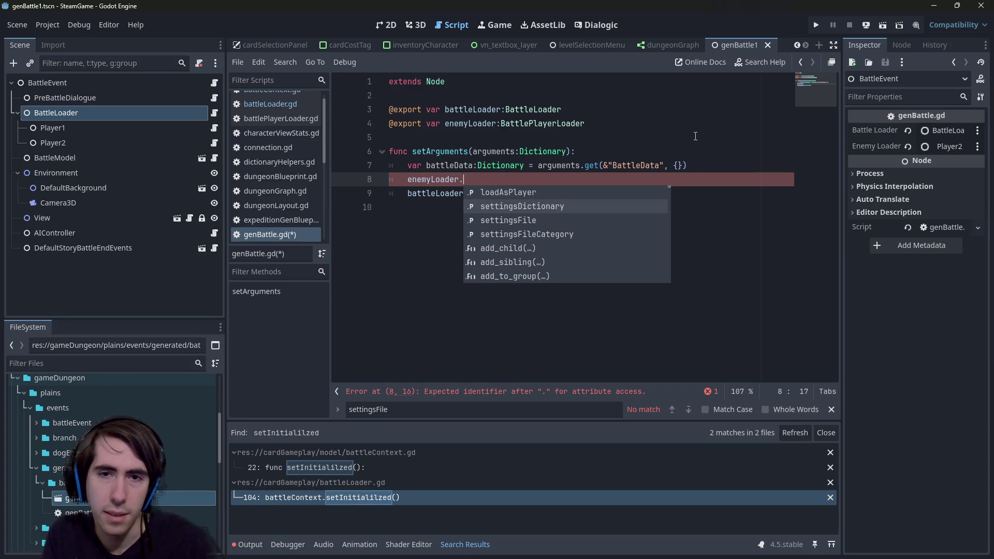
key("Return")
type("battle")
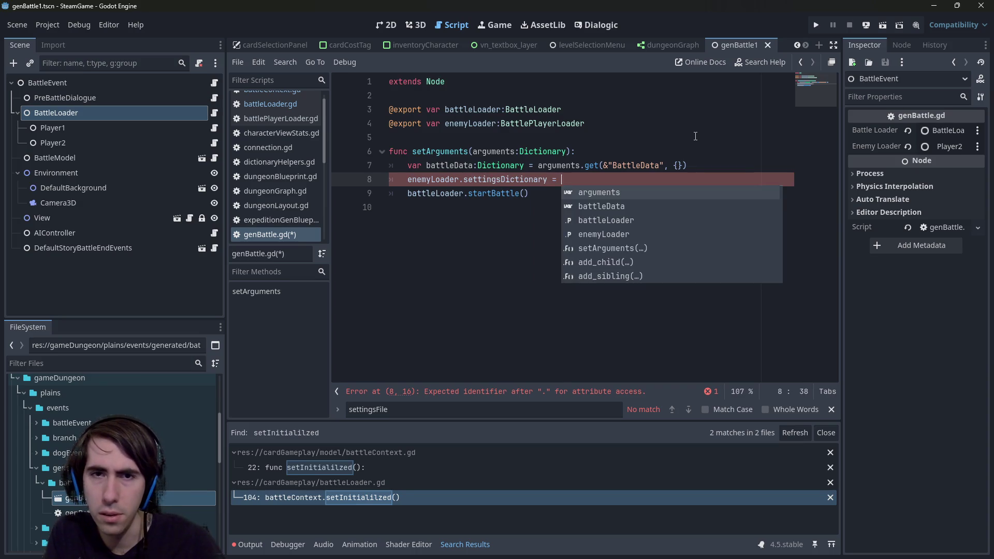
type("Dat")
key("Return")
key("ctrl+s")
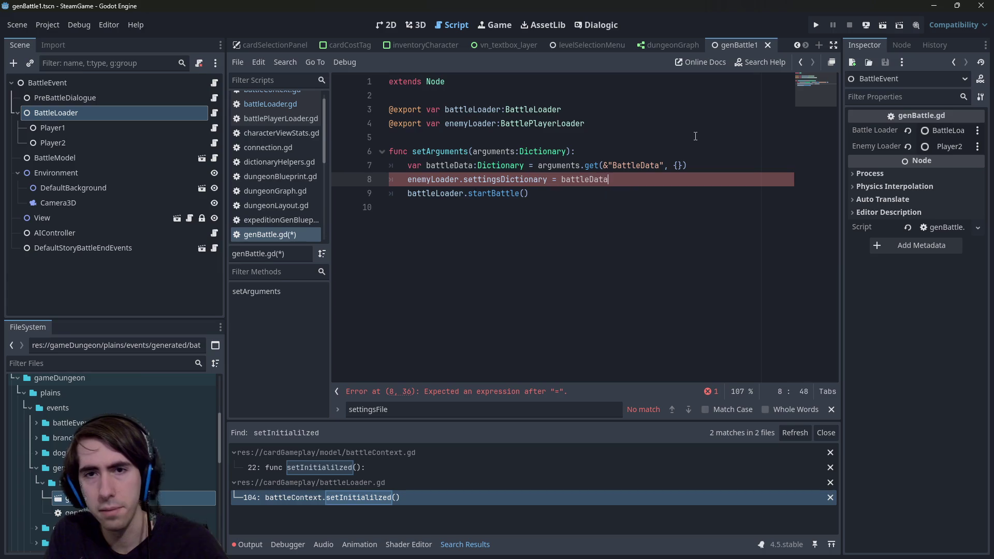
key("Up")
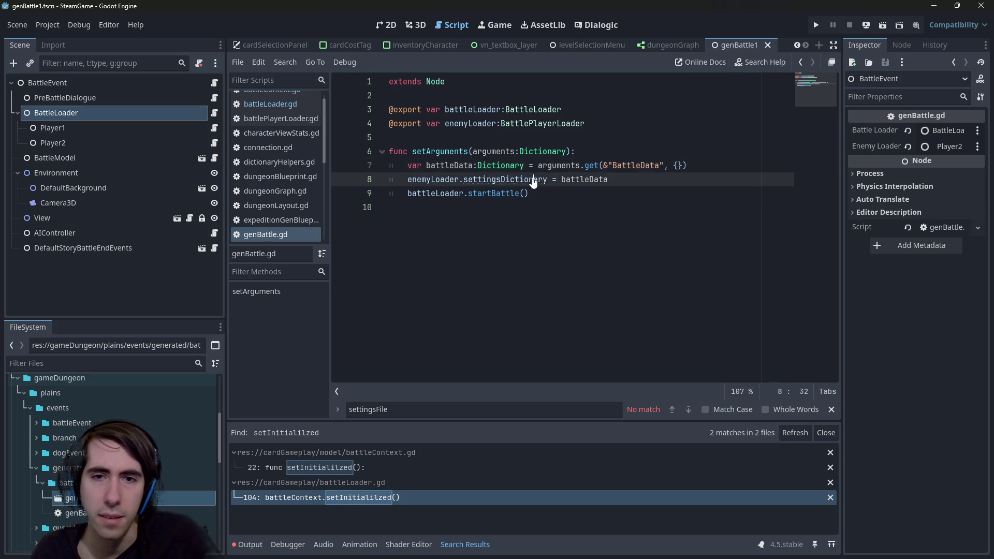
left_click(534, 180, "ctrl")
double_click(513, 155)
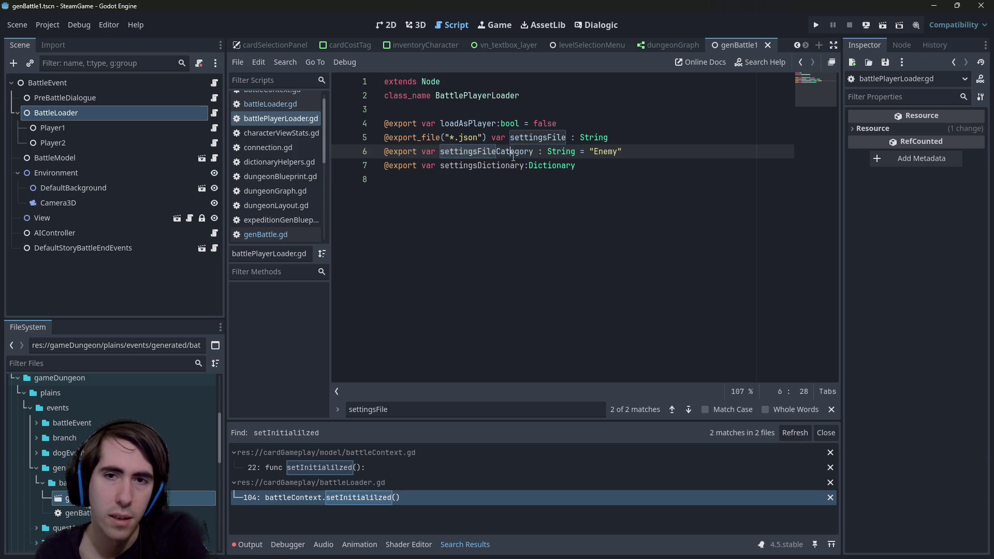
double_click(512, 165)
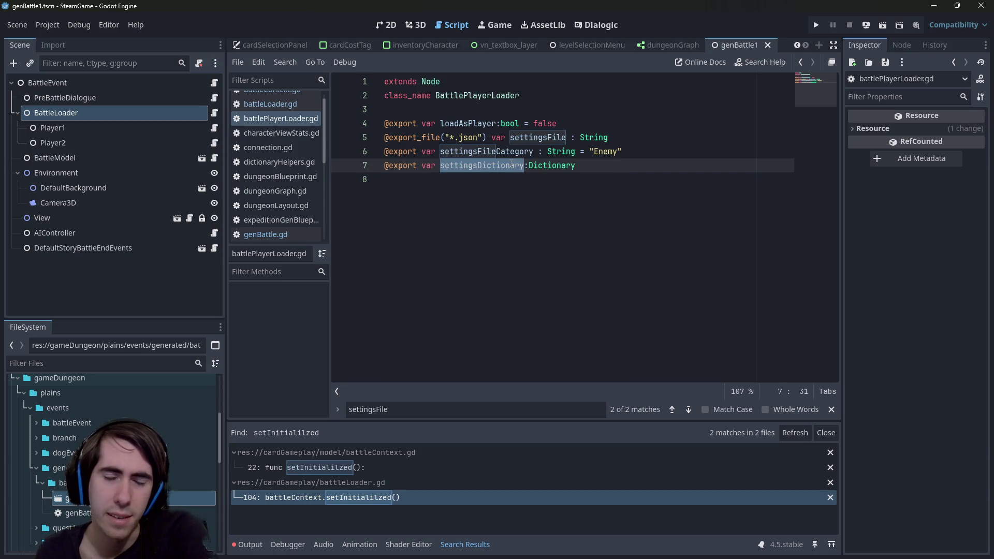
left_click_drag(624, 151, 588, 151)
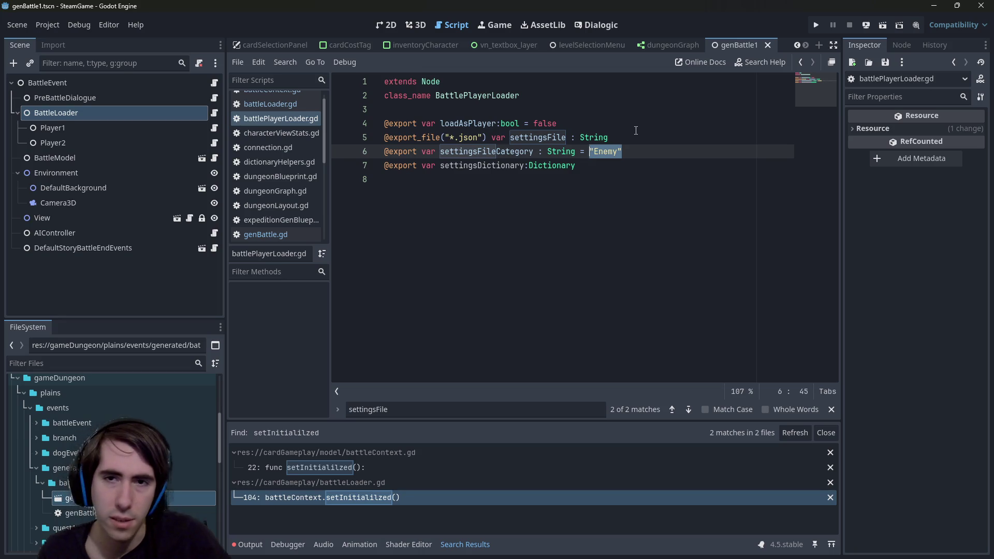
key("alt+Left")
key("alt+Left")
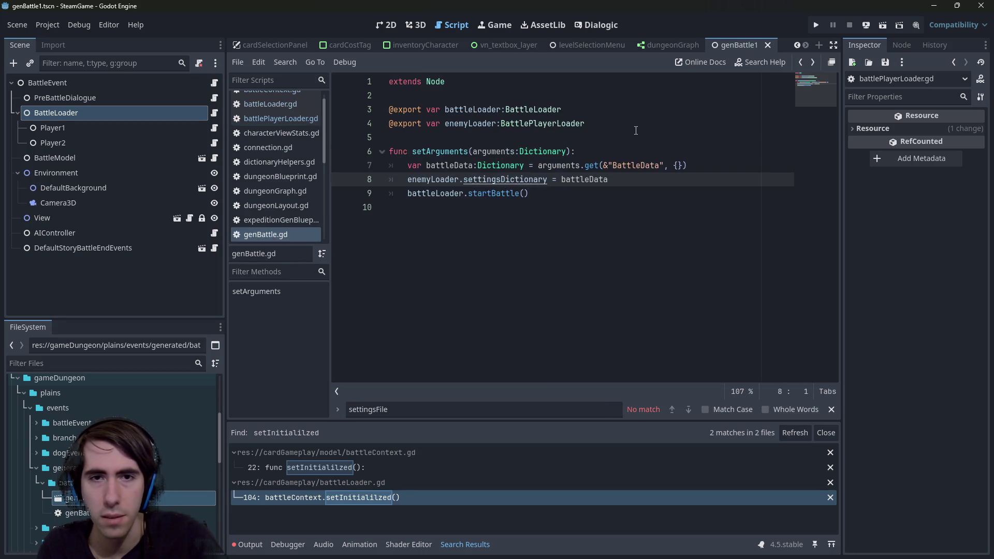
Index battleData with the "Enemy" key on line 8 and save
key("alt+Right")
key("ctrl+Right")
key("ctrl+Right")
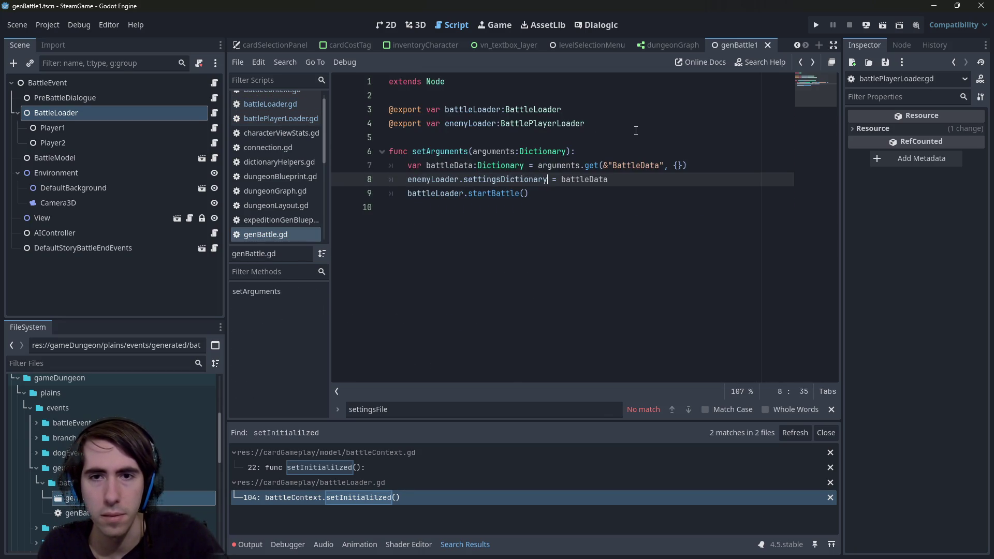
type("[\"\"Enemy\"")
key("ctrl+s")
key("BackSpace")
key("BackSpace")
key("BackSpace")
type("\"Enemy\"^")
key("ctrl+s")
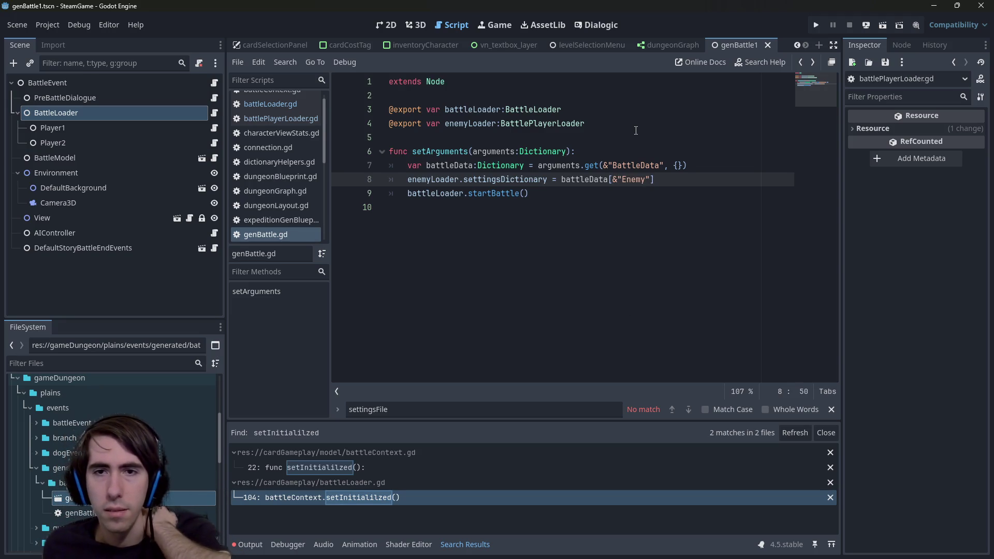
Change the lookup to battleData.get(&"Enemy", {})
key("Left")
key("BackSpace")
type(".get(")
key("Delete")
key("End")
key("BackSpace")
type(", ")
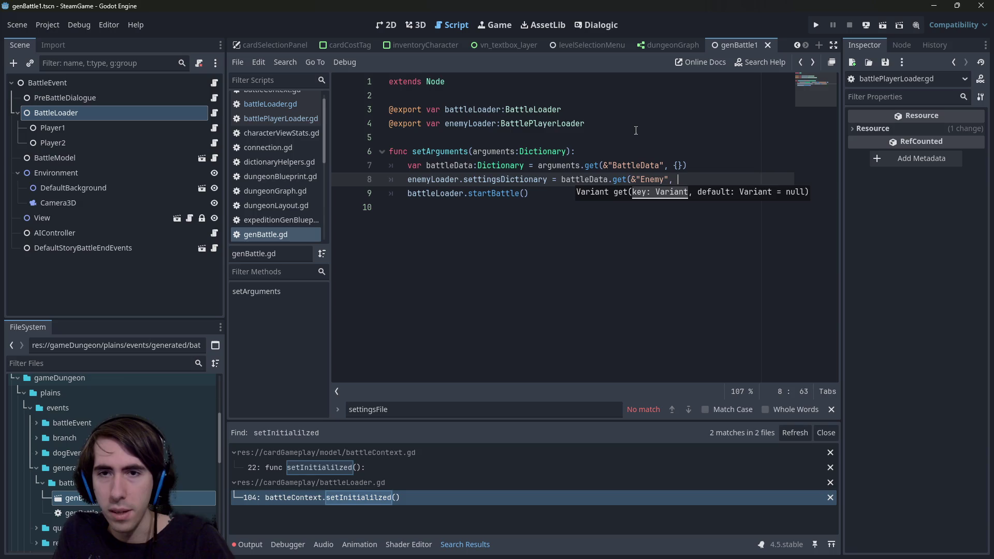
type("{}")
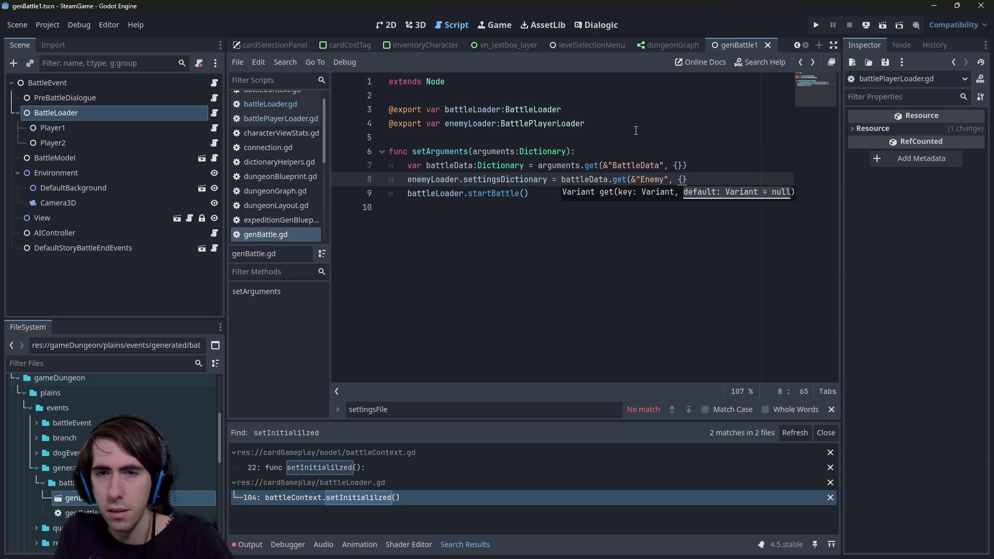
type(")")
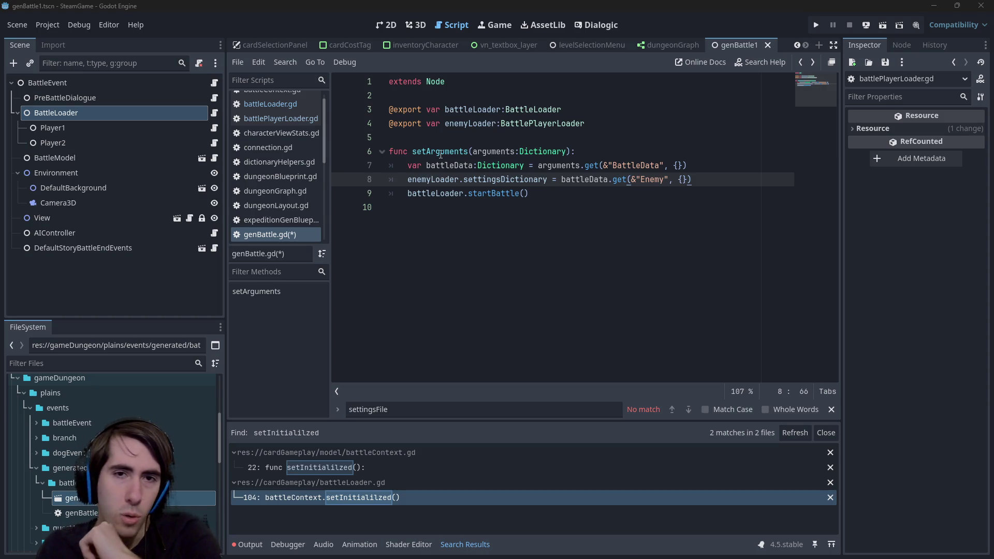
Select the BattleEvent, PreBattleDialogue and BattleLoader nodes in the Scene dock
left_click(488, 216)
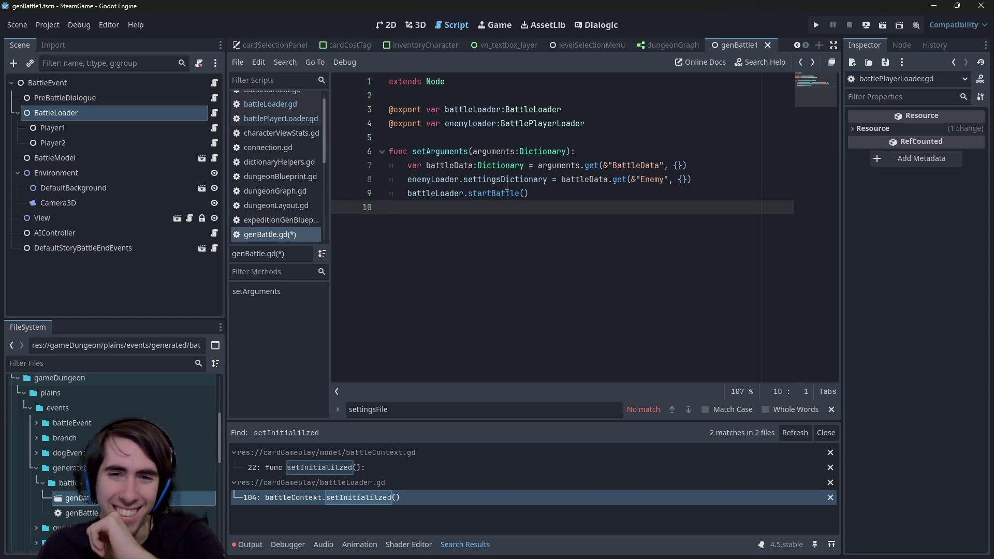
left_click(131, 85)
left_click(131, 97)
left_click(136, 114)
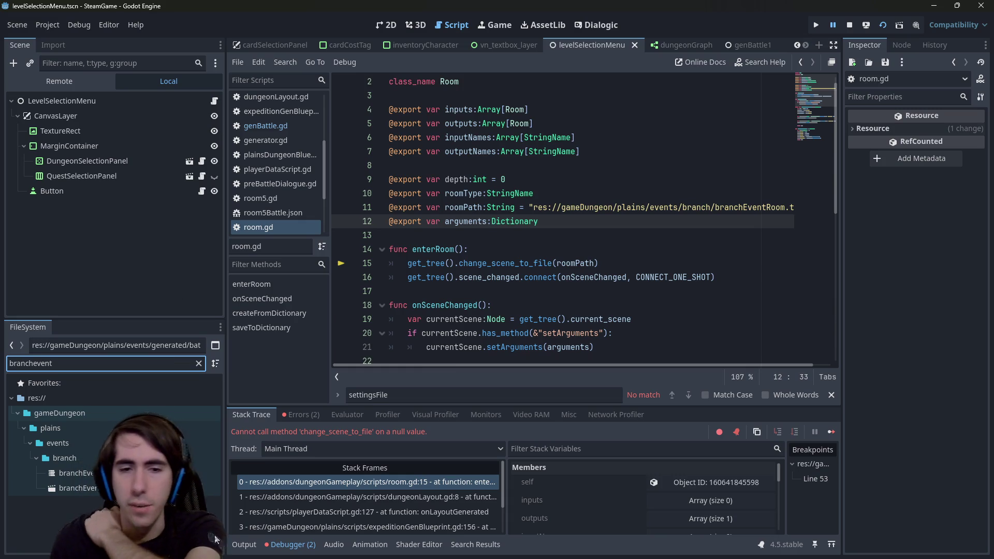
Inspect the dungeonLayout.gd, room.gd and playerDataScript.gd frames of the null-value error
left_click(360, 498)
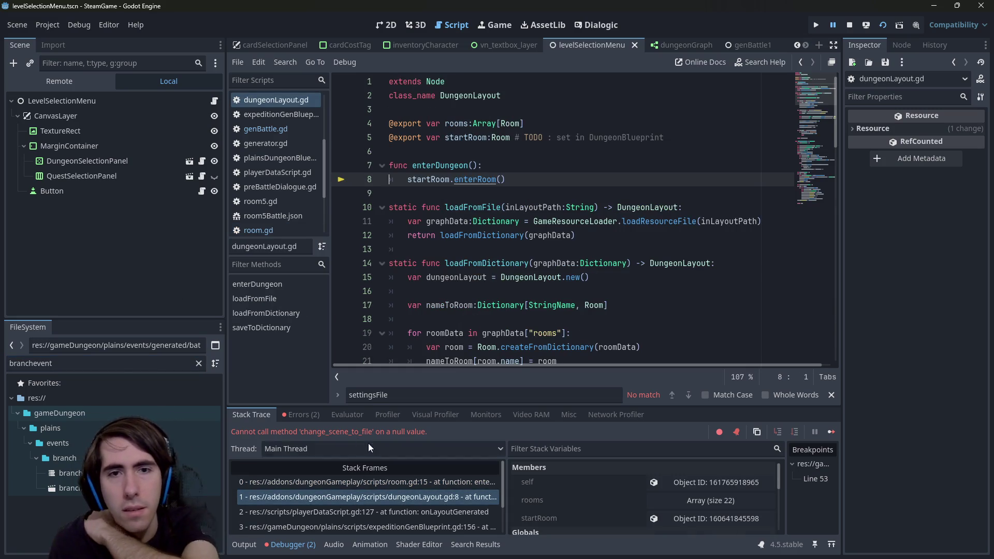
left_click(373, 481)
left_click(379, 497)
left_click(383, 509)
left_click(375, 481)
left_click(382, 496)
left_click(387, 508)
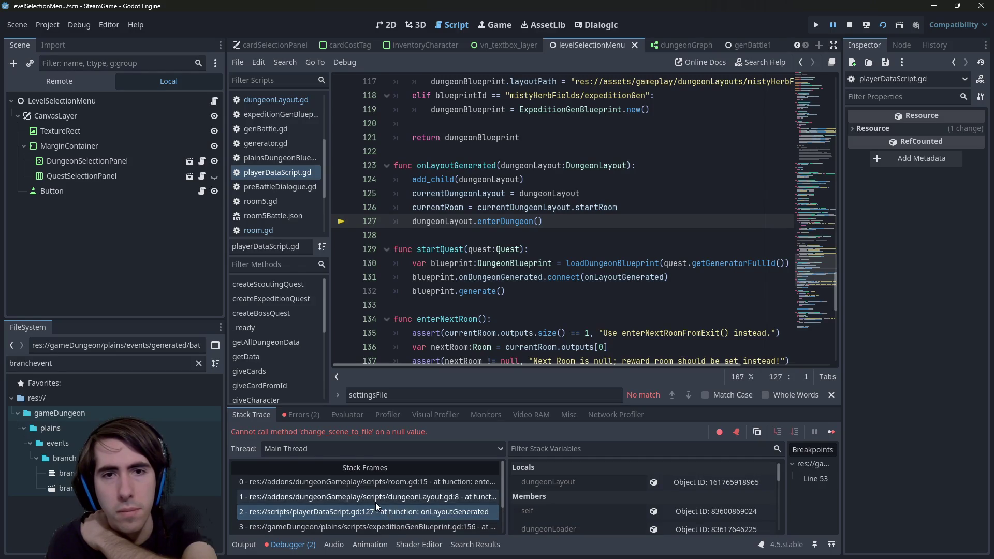
mouse_move(445, 224)
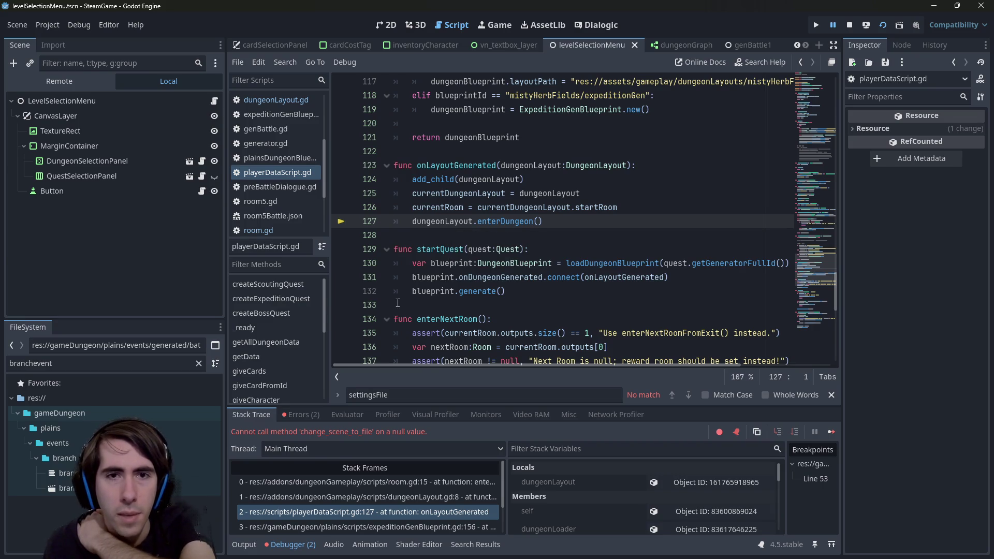
Review the room.gd, startQuest and questView.gd frames, then relaunch the game
left_click(432, 482)
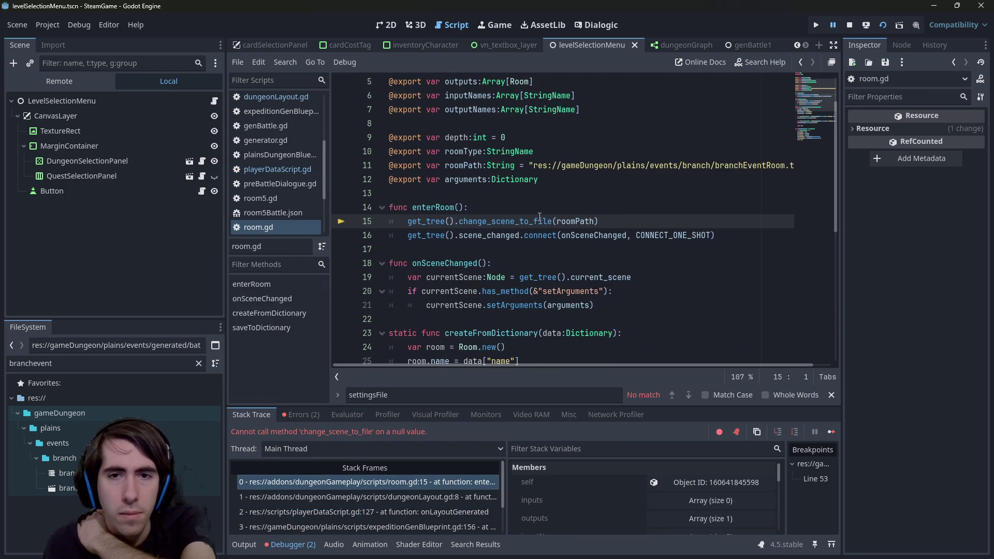
mouse_move(540, 217)
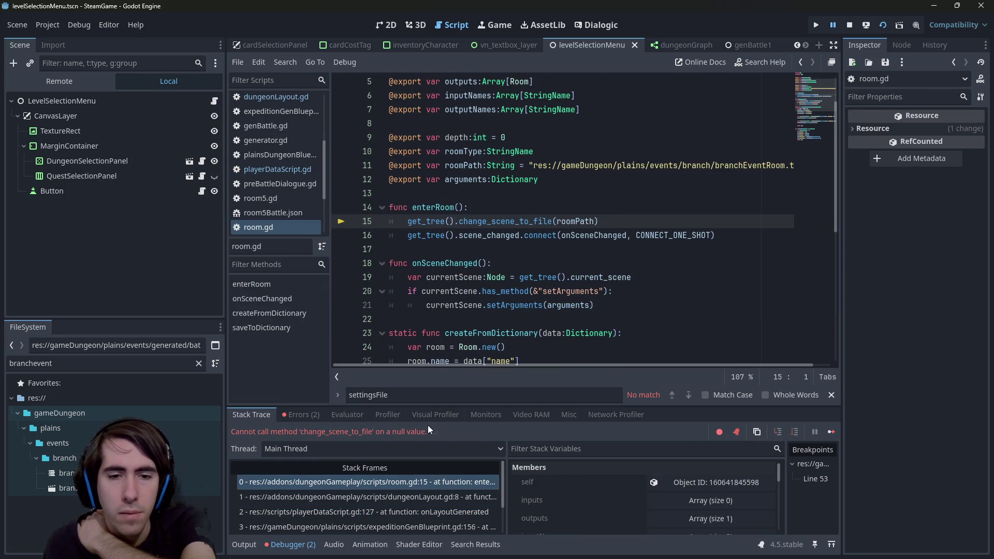
scroll(432, 497, "down", 1)
left_click(437, 512)
scroll(441, 514, "down", 1)
left_click(452, 525)
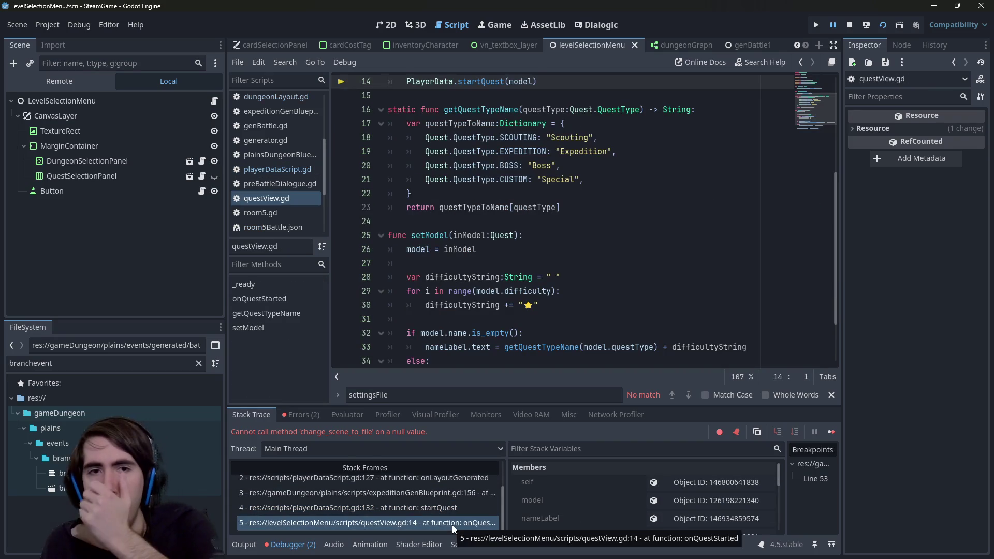
scroll(449, 510, "up", 2)
scroll(503, 211, "up", 4)
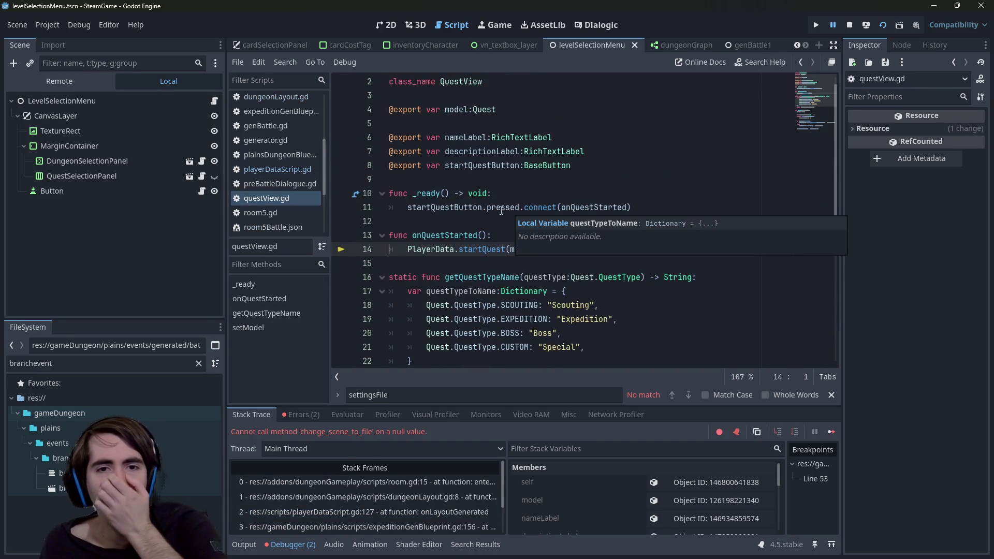
scroll(501, 211, "down", 2)
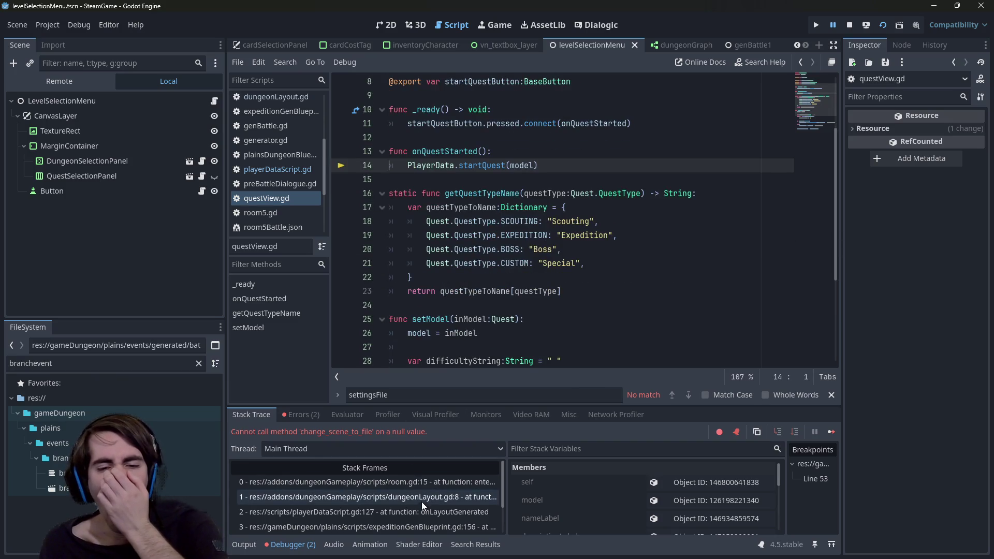
left_click(418, 483)
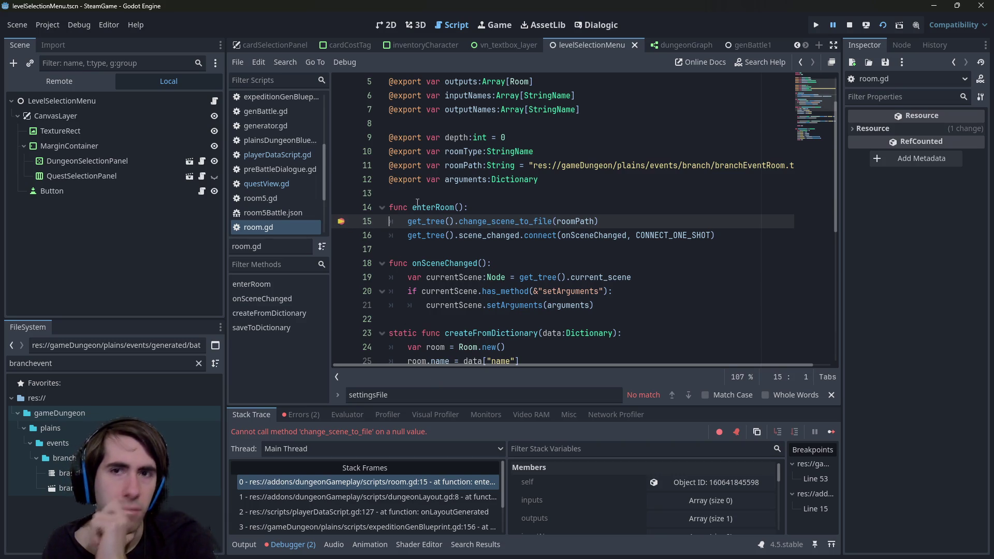
left_click(883, 28)
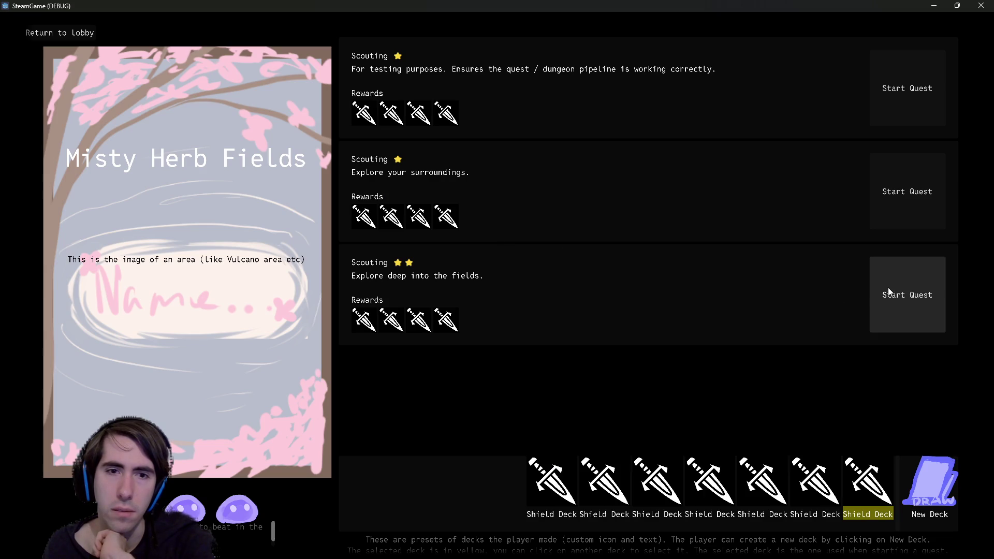
Start the third quest in the relaunched game and continue past the room.gd line 15 break
left_click(889, 291)
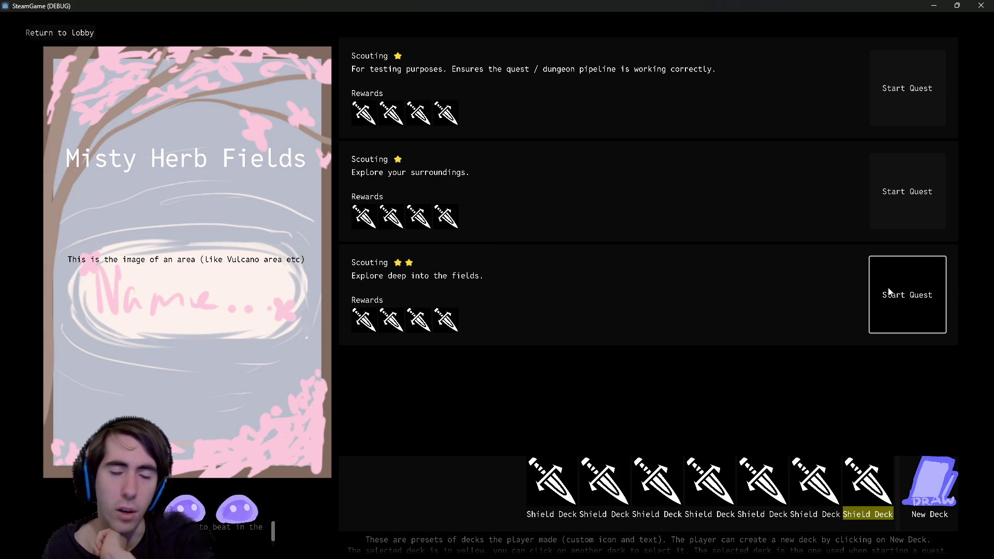
left_click(914, 303)
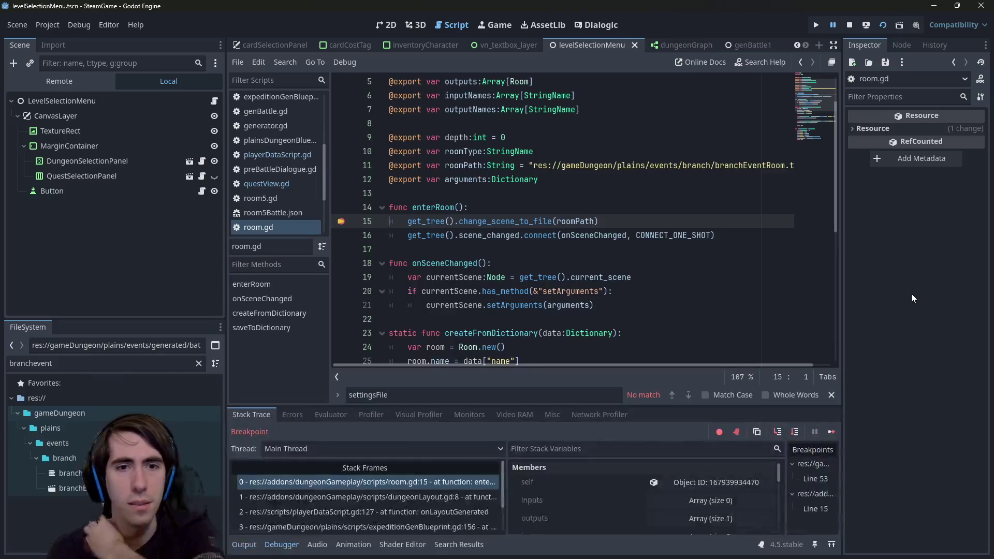
left_click(795, 432)
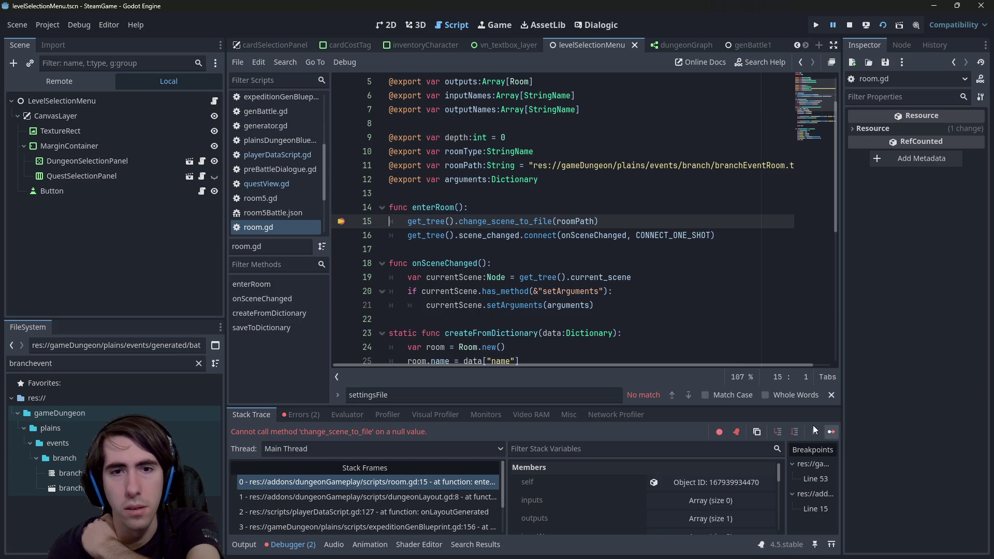
left_click(476, 235)
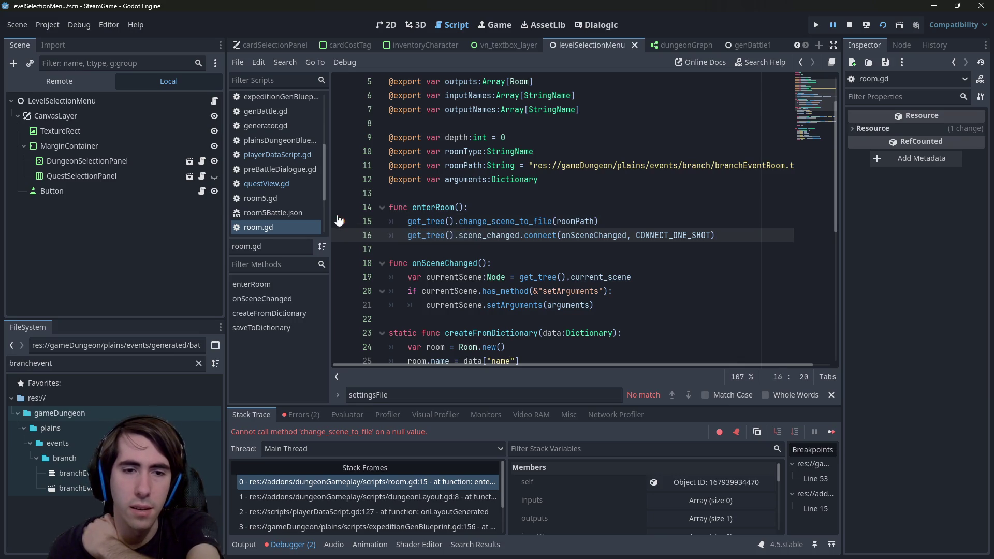
Expand the 'data.tree is null' error in the Errors tab and trace its stack frames to room.gd
left_click(314, 415)
double_click(362, 467)
double_click(368, 452)
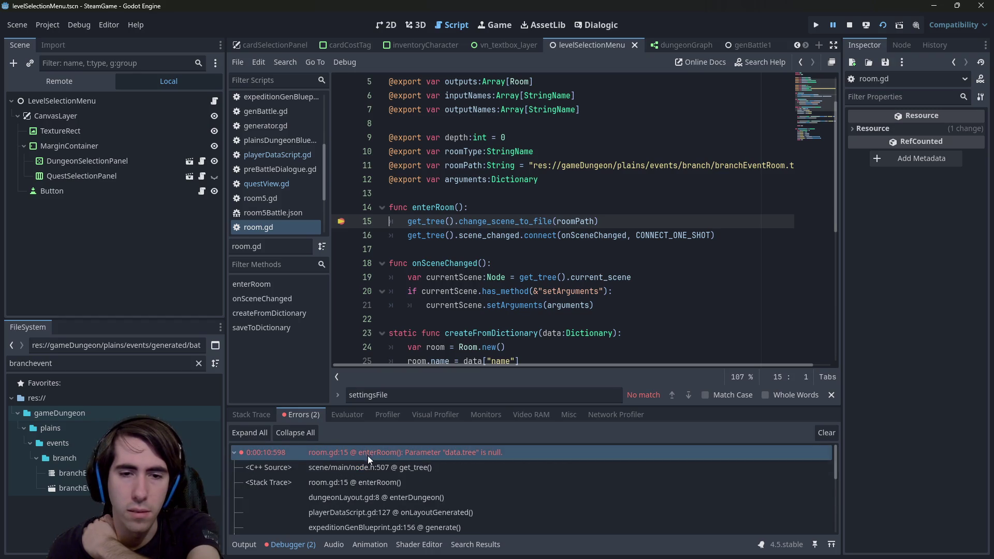
left_click(403, 497)
left_click(410, 482)
left_click(418, 498)
left_click(409, 483)
left_click(405, 468)
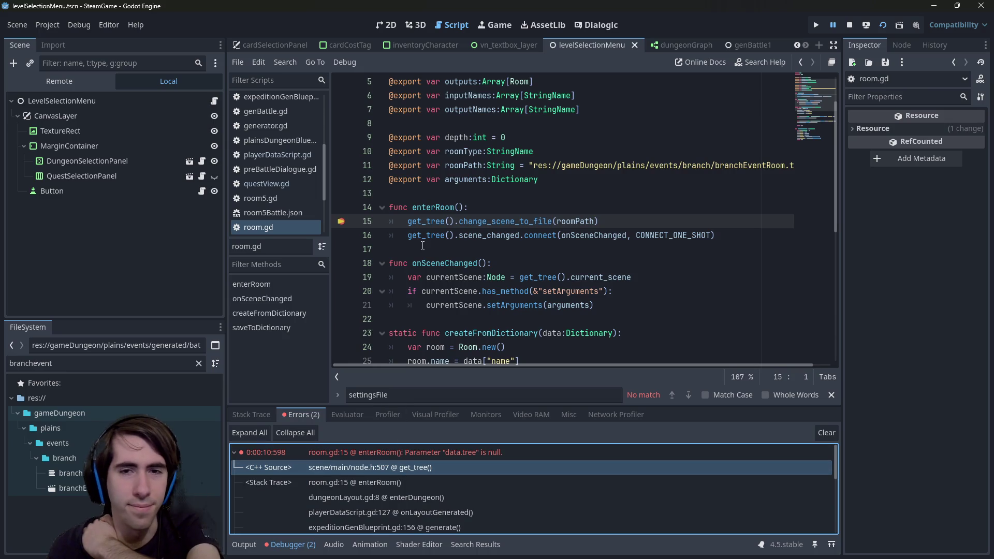
left_click_drag(350, 219, 352, 235)
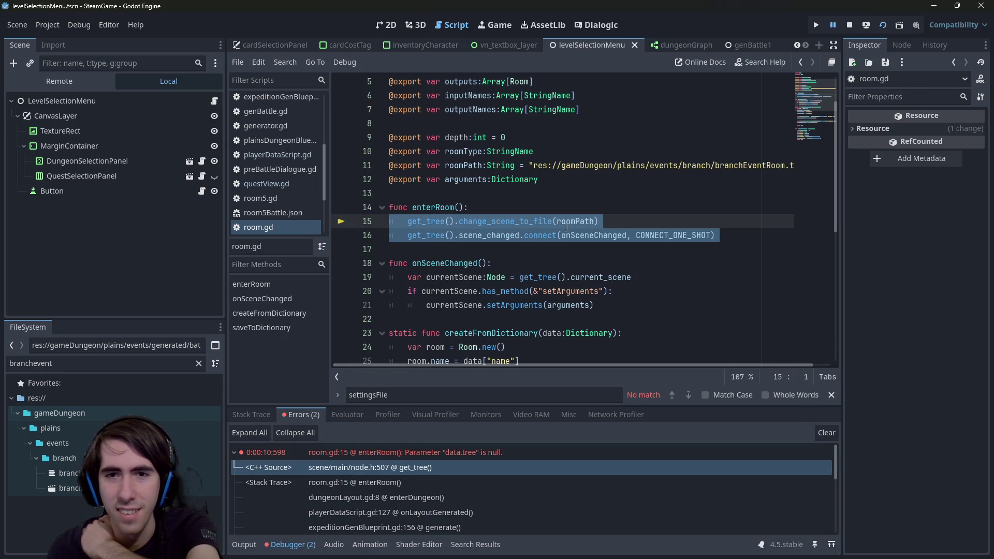
mouse_move(565, 218)
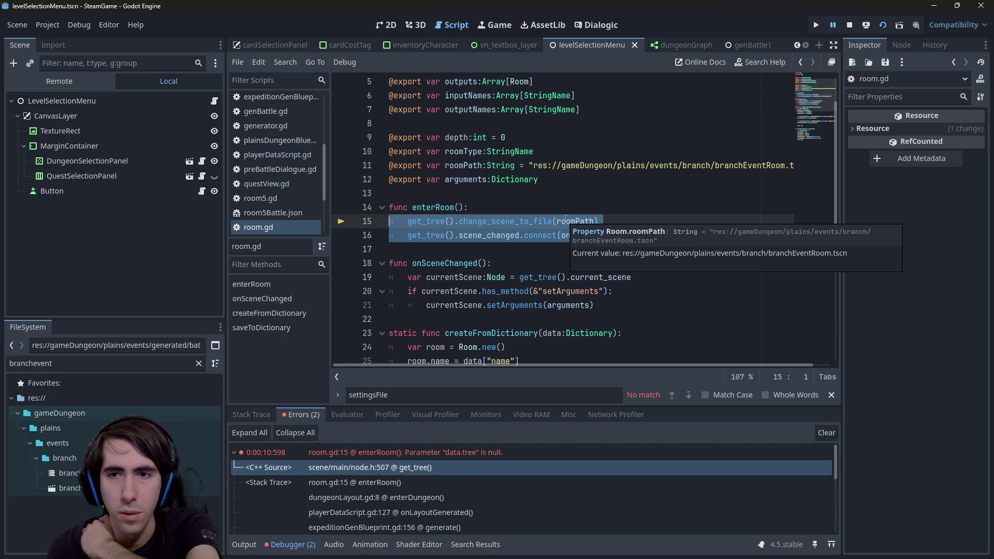
Copy branchEventRoom.tscn's path from FileSystem and select room.gd's change_scene_to_file line
left_click(192, 365)
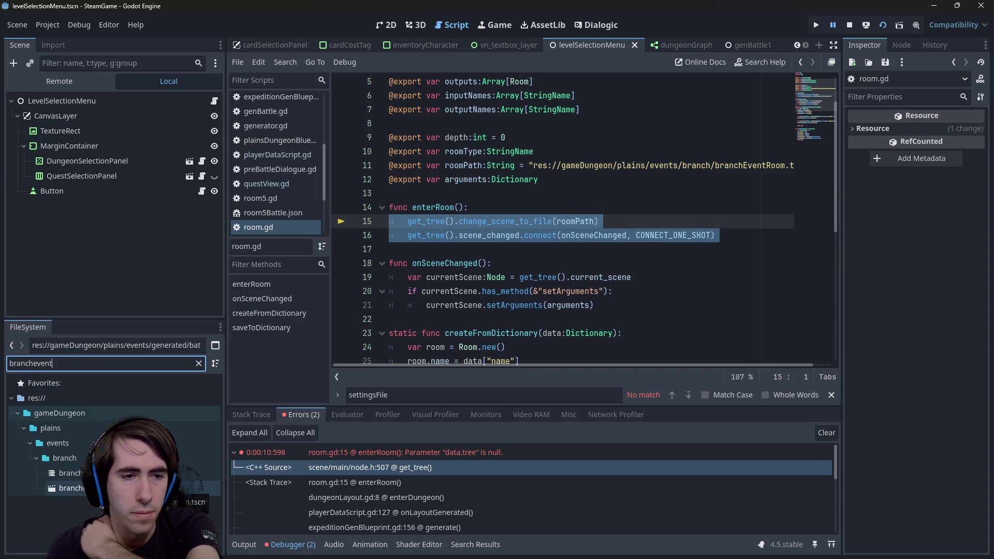
right_click(125, 487)
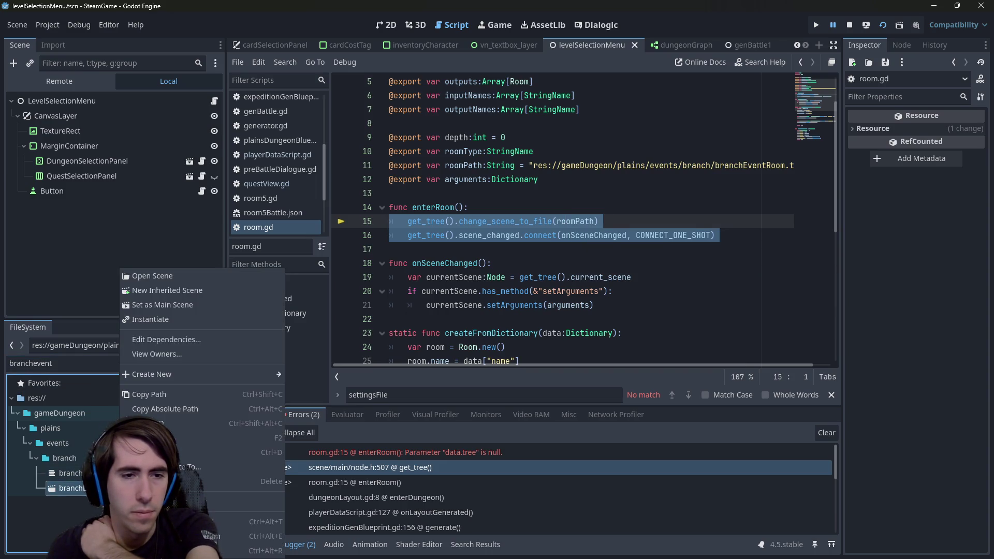
left_click(169, 395)
left_click_drag(534, 165, 791, 171)
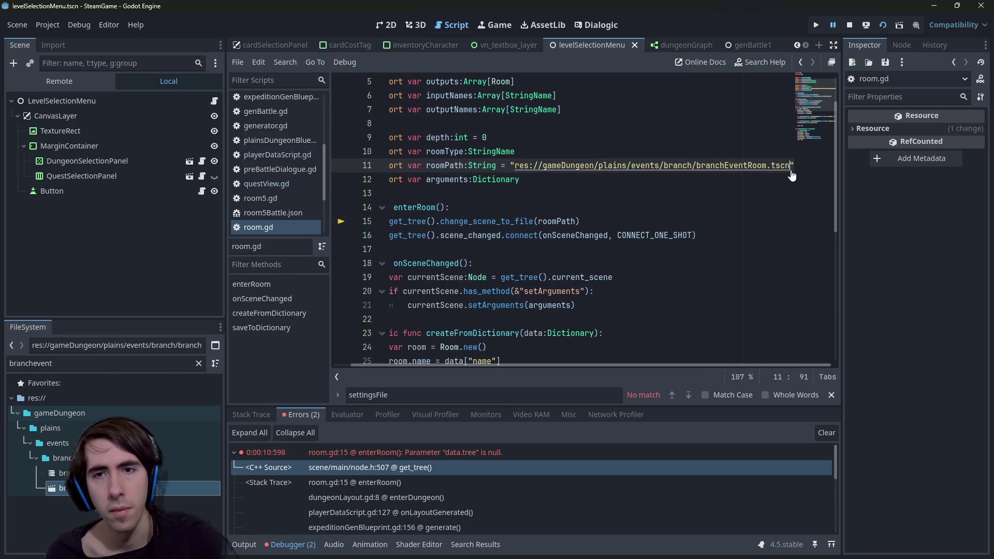
left_click(697, 226)
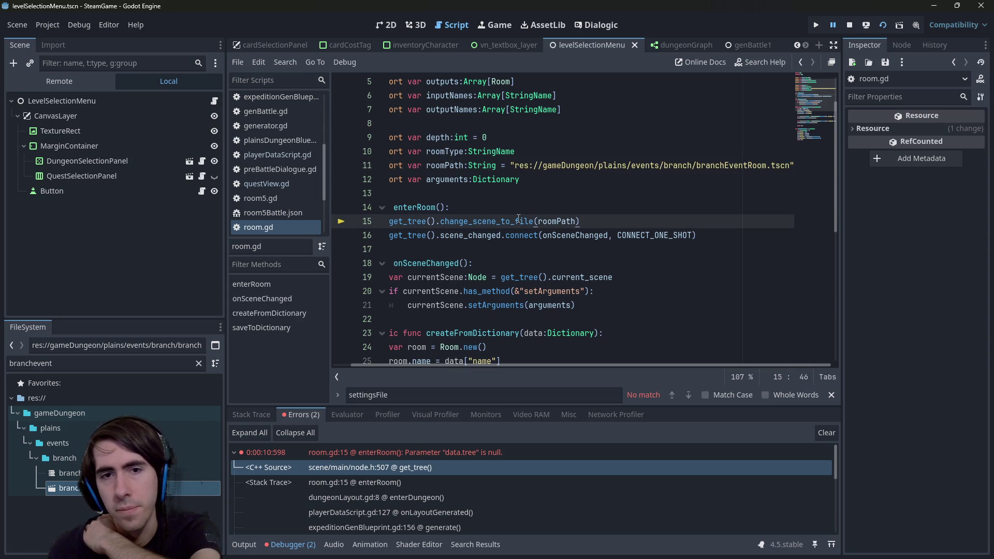
mouse_move(505, 220)
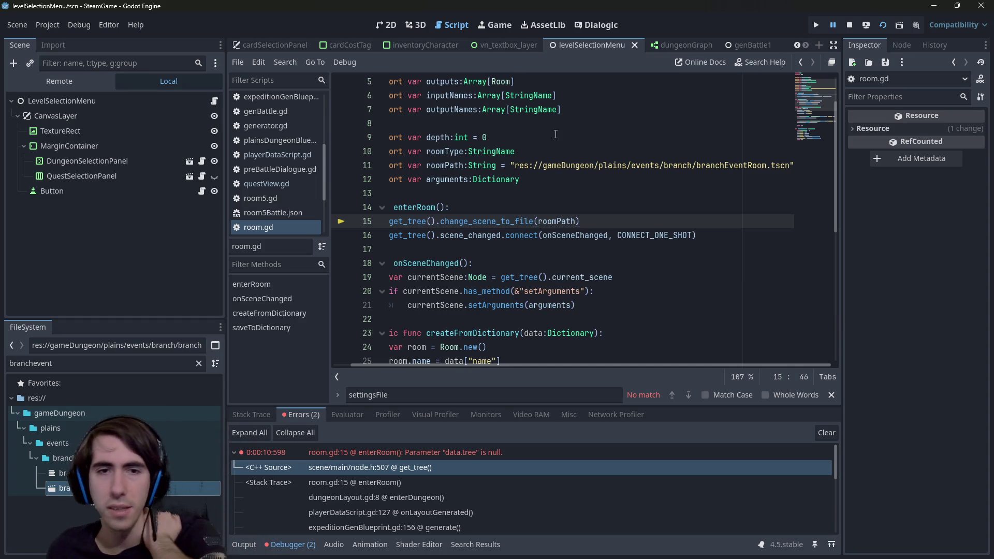
mouse_move(530, 163)
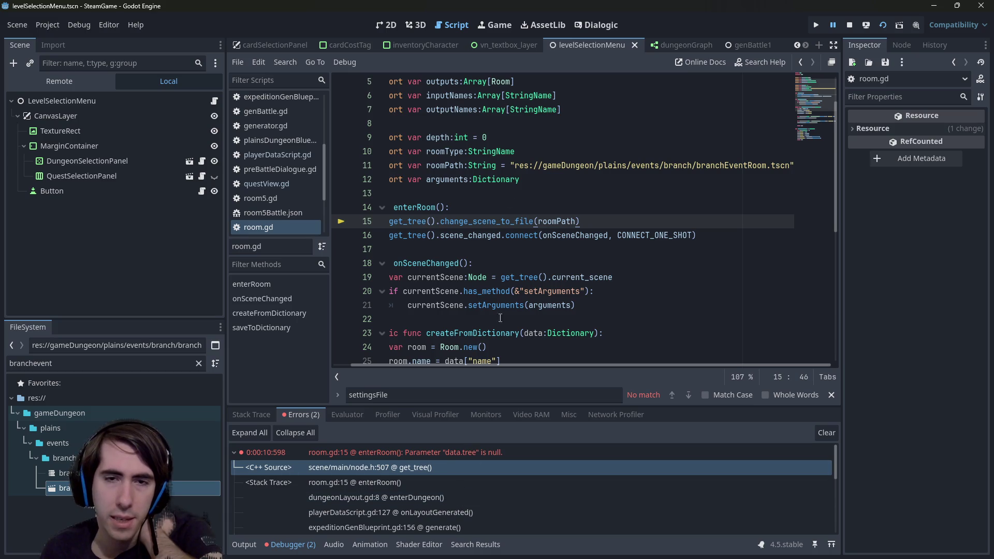
left_click_drag(580, 221, 388, 222)
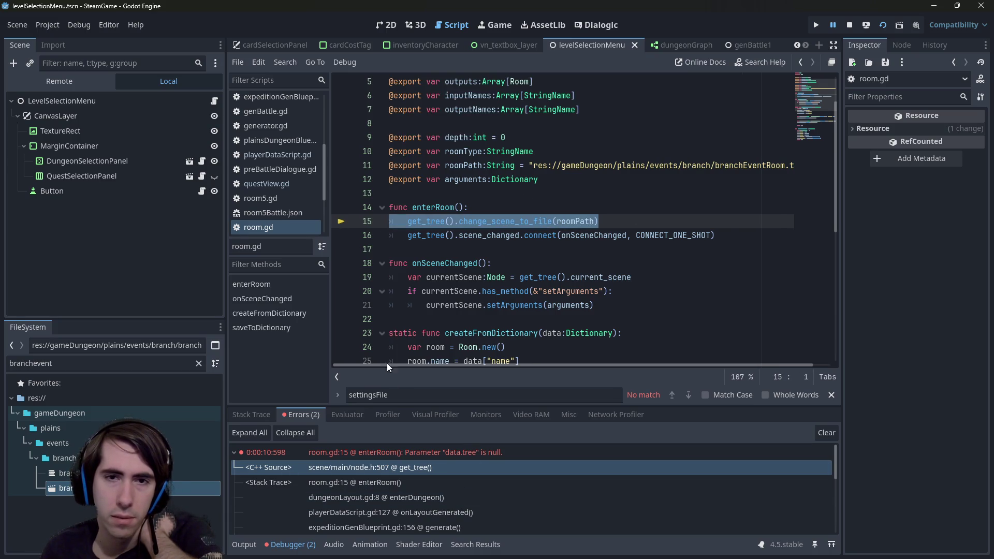
Set a breakpoint on line 19, restart the game and start the third quest
double_click(488, 235)
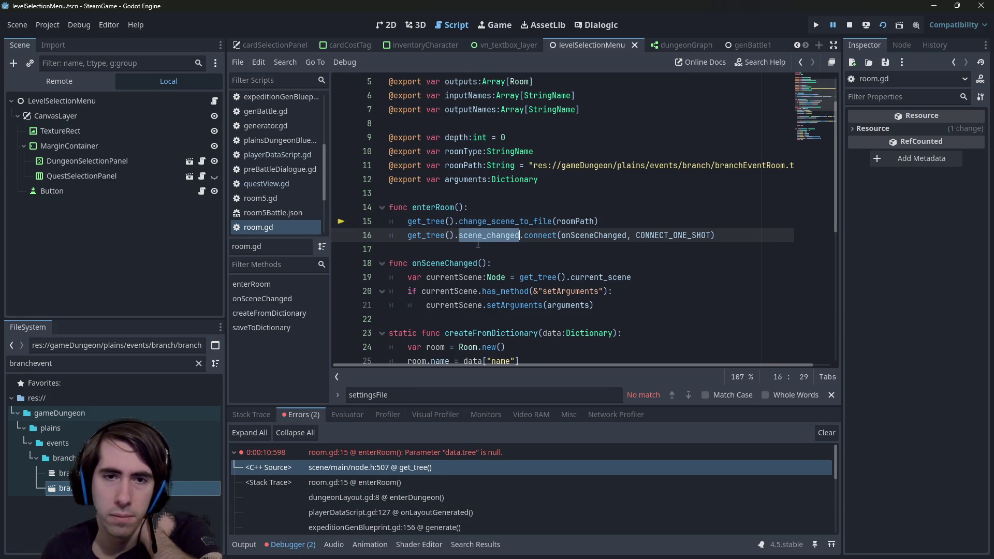
left_click(342, 278)
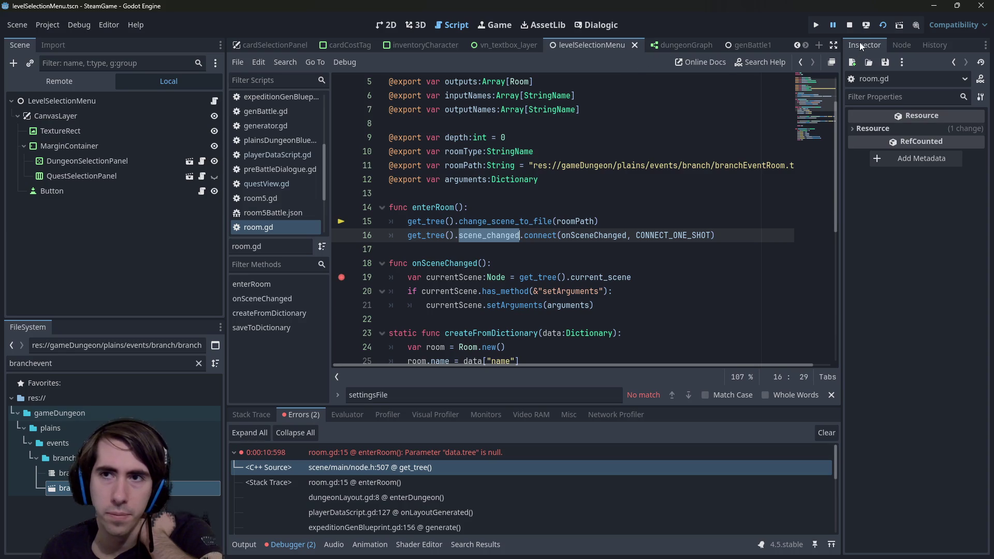
left_click(884, 29)
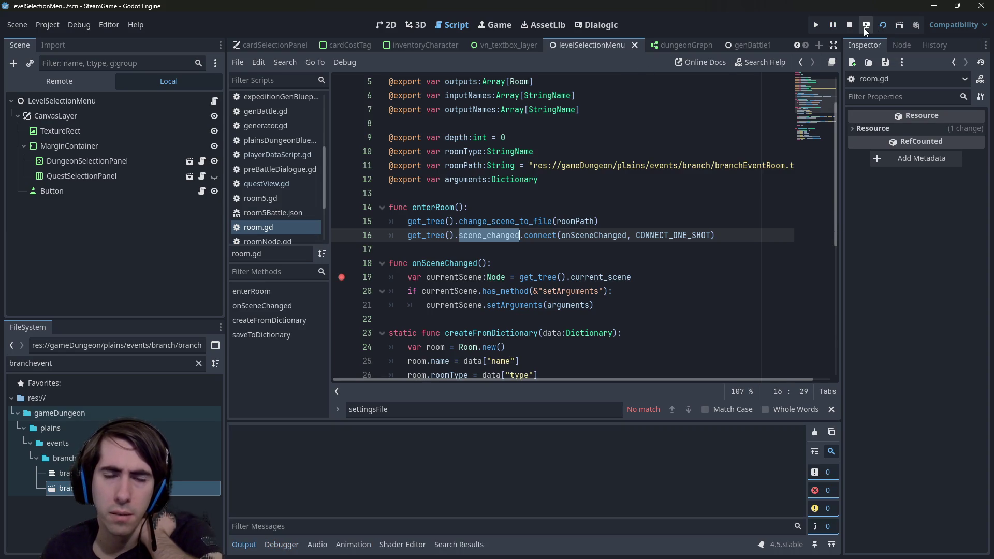
left_click(859, 28)
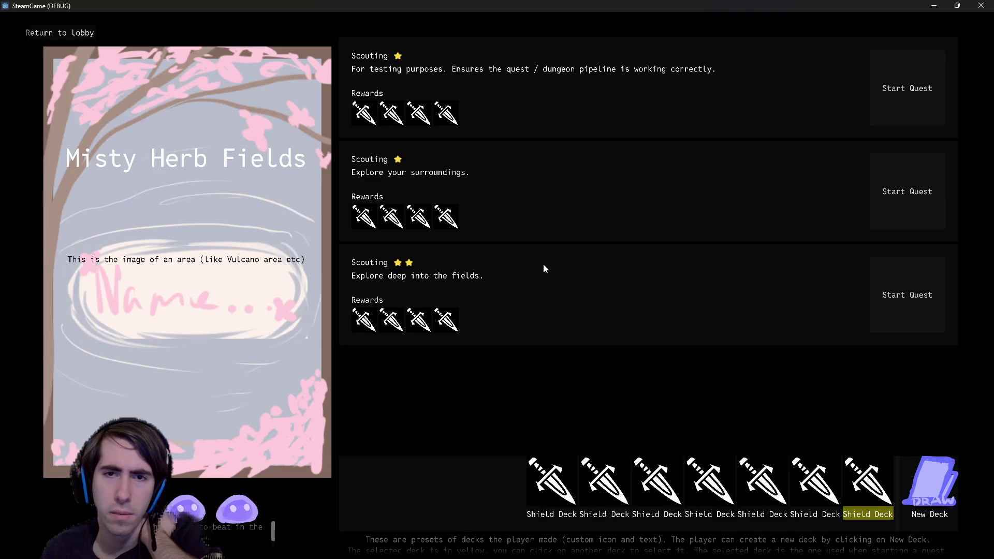
left_click(896, 291)
Comment out the scene_changed.connect call on line 16, clearing the temporary breakpoints
left_click(342, 277)
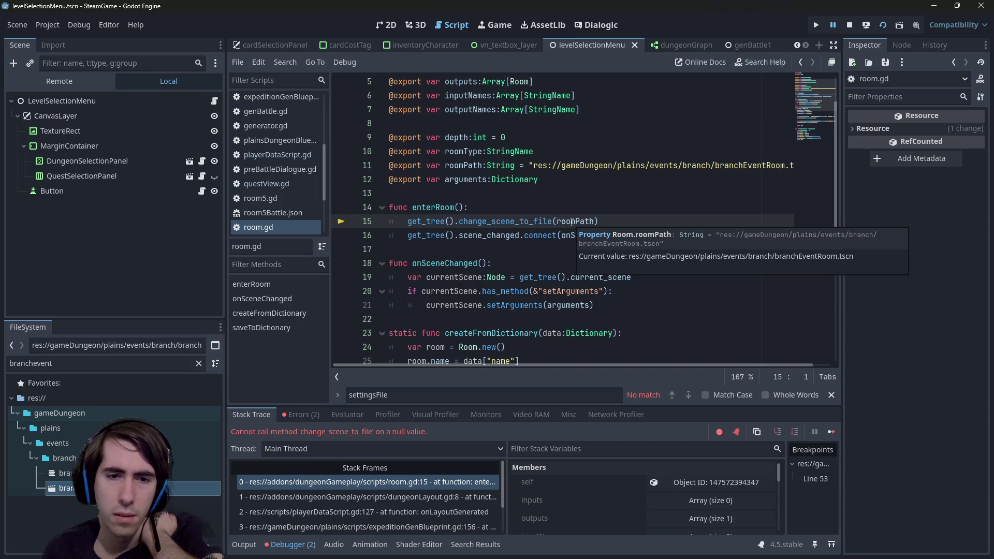
left_click(341, 222)
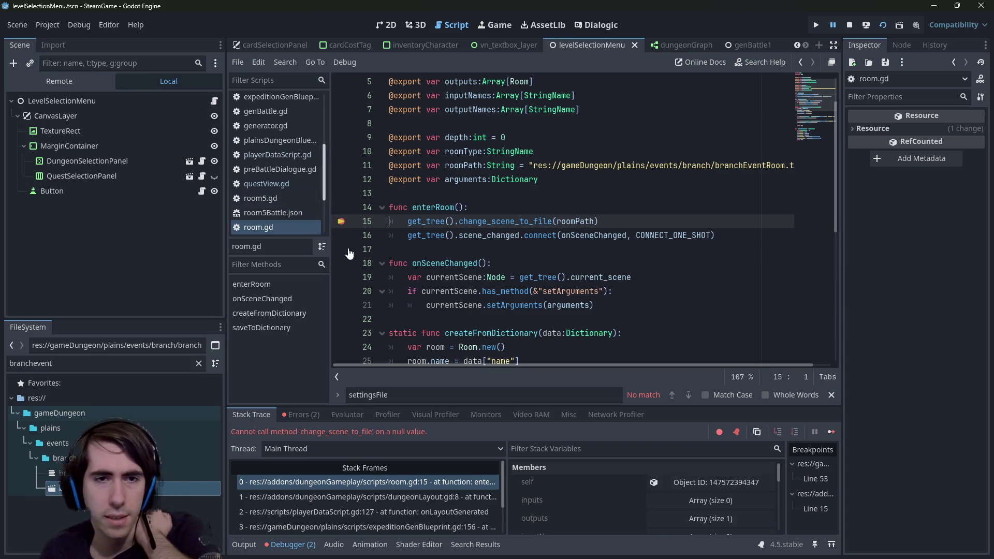
left_click(341, 235)
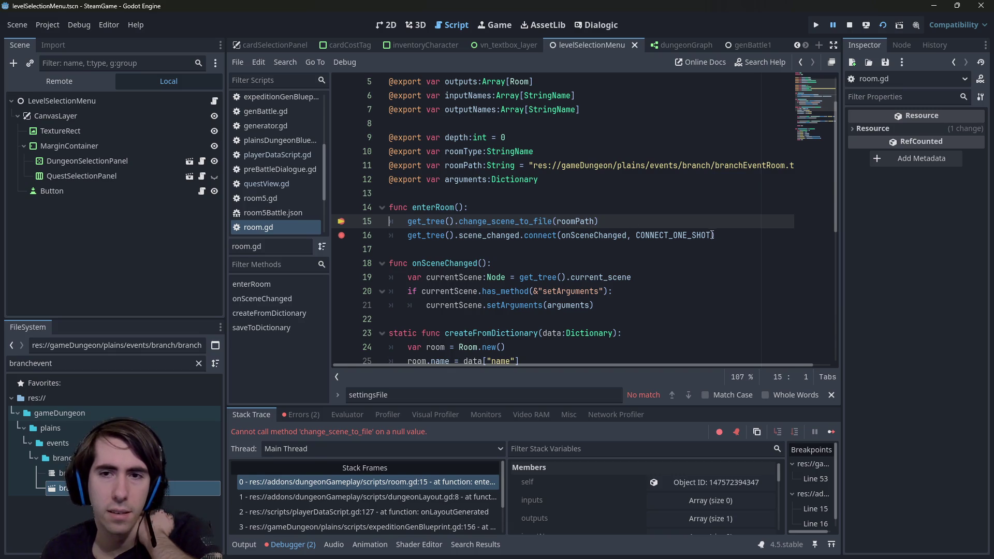
left_click(724, 231)
key("ctrl+k")
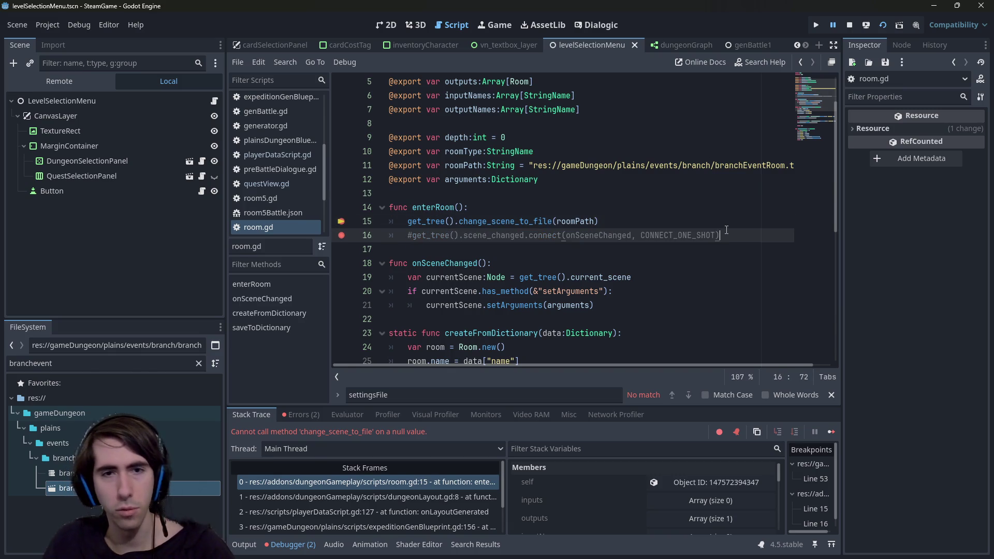
left_click(341, 235)
left_click(341, 221)
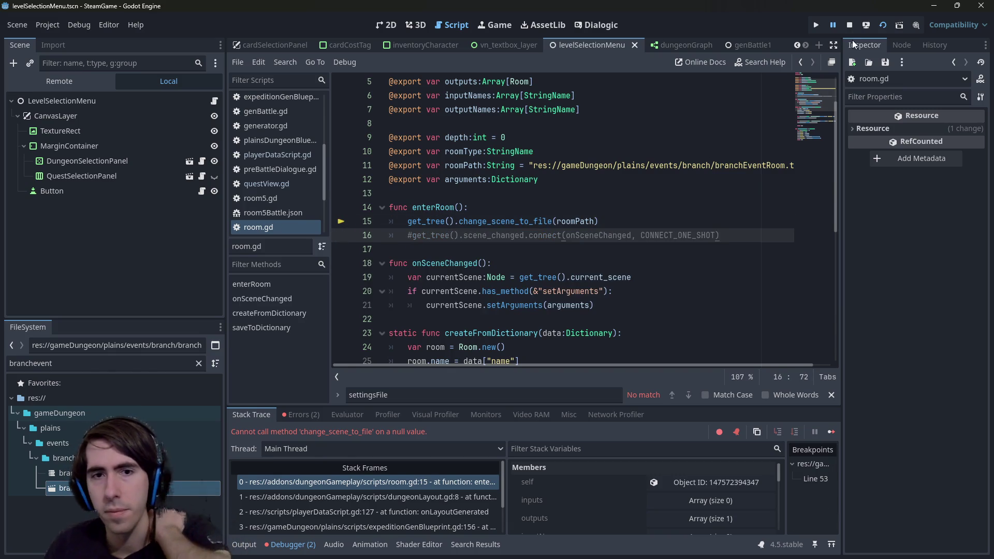
Stop the game, uncomment the scene_changed connect line, move it above line 15, and save room.gd
left_click(848, 26)
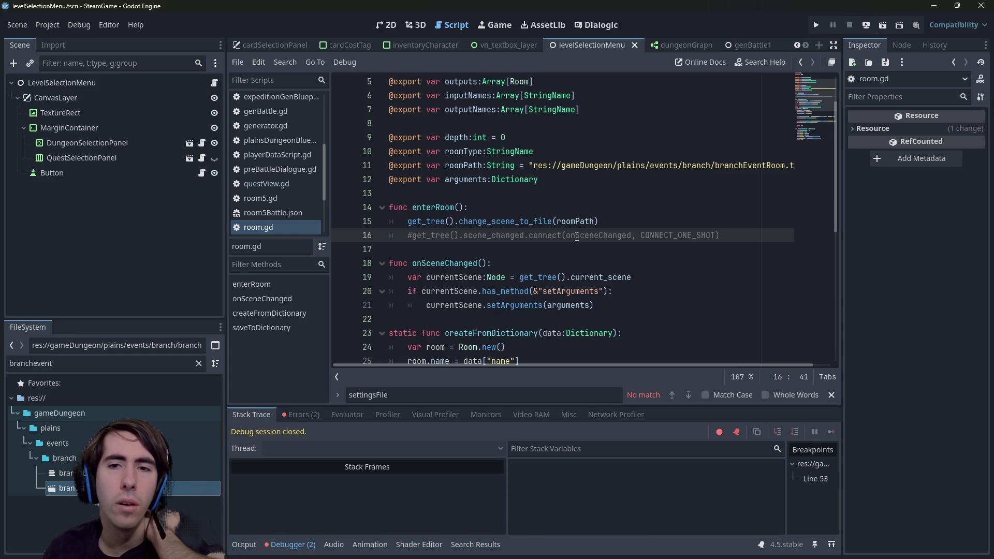
key("ctrl+k")
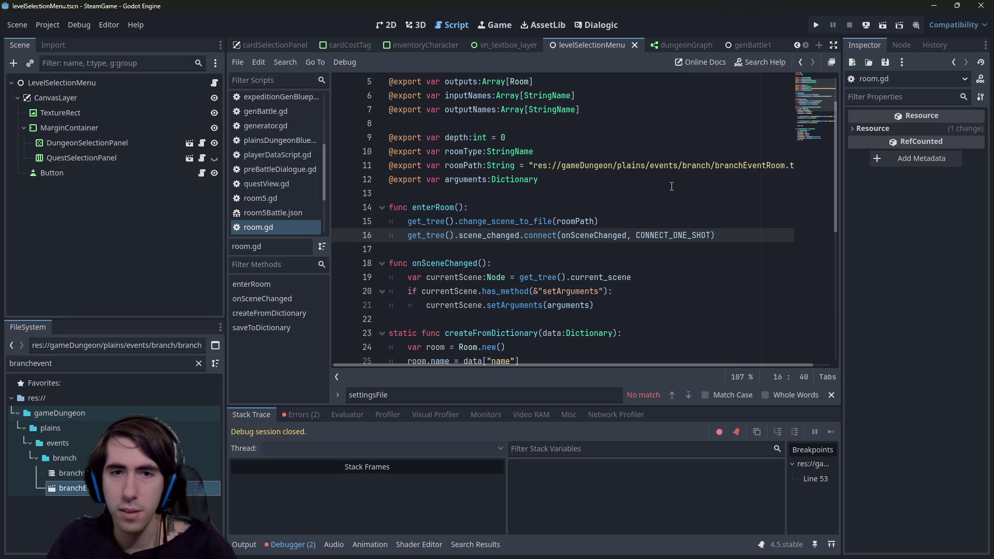
key("alt+Up")
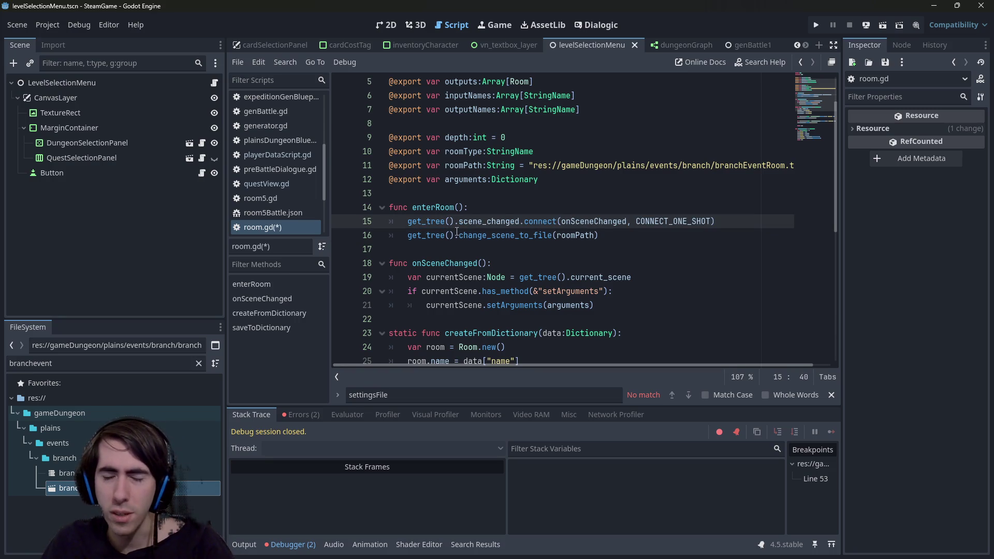
key("ctrl+s")
key("Left")
key("Left")
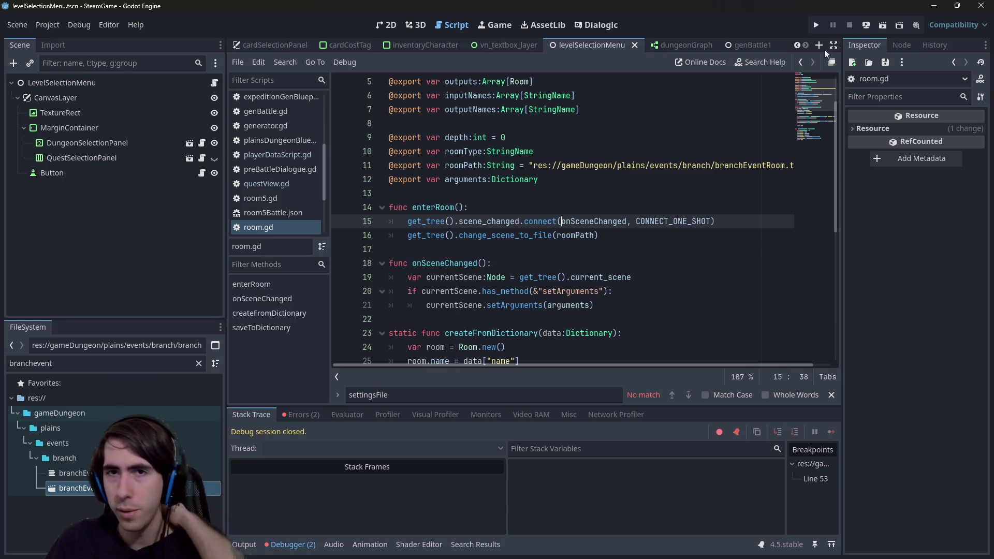
Rerun the current scene and start the third Misty Herb Fields quest
left_click(881, 30)
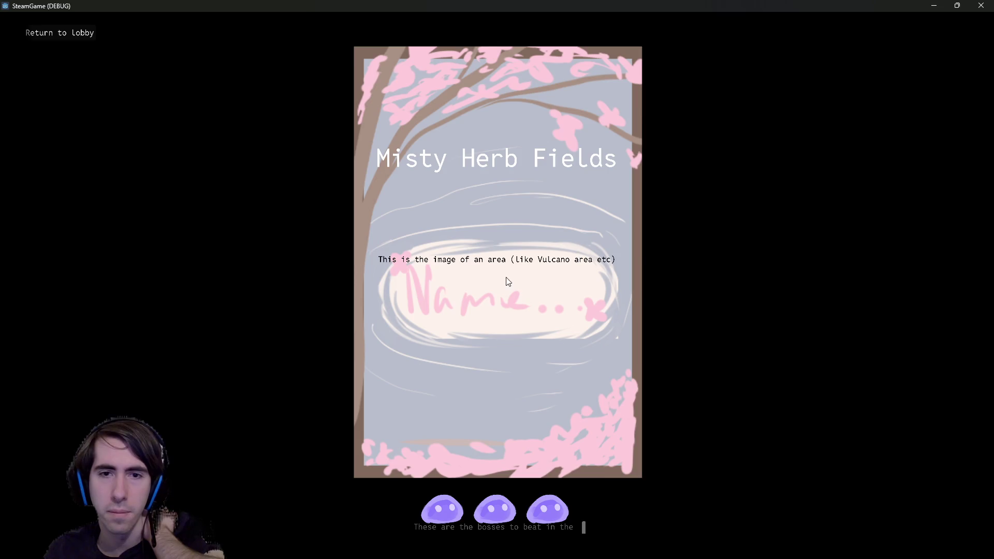
left_click(508, 281)
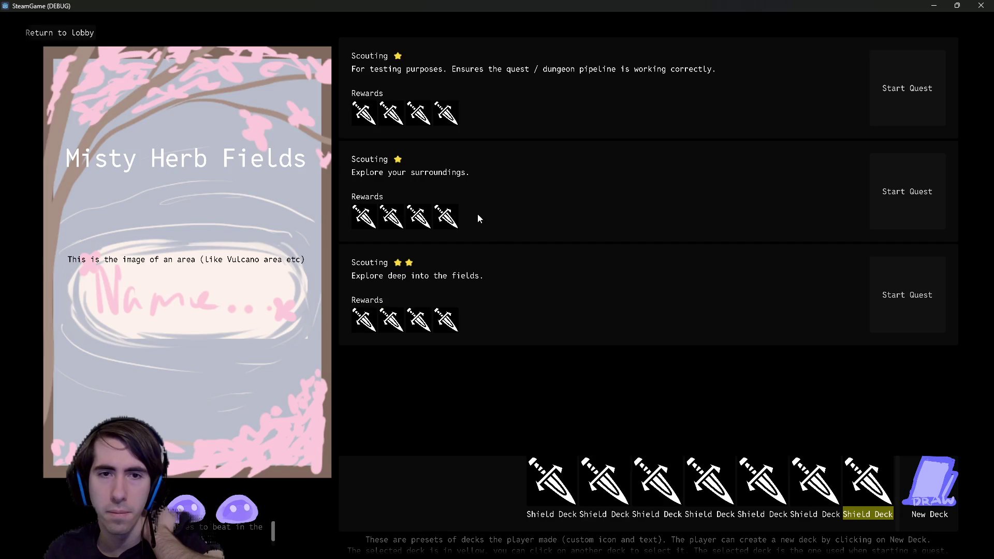
left_click(892, 279)
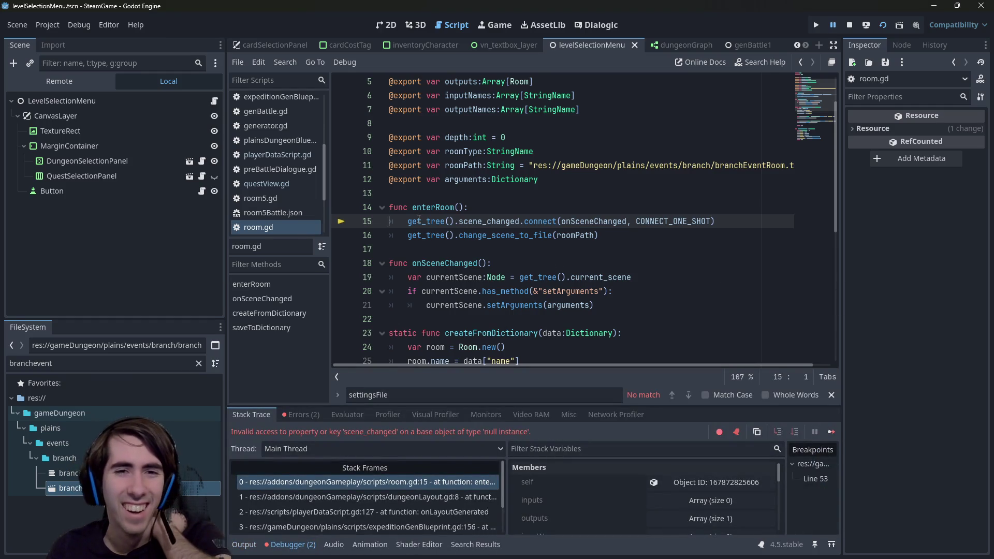
Compare stack frames room.gd:15 (failing get_tree call) and dungeonLayout.gd:8 (enterDungeon)
left_click(426, 497)
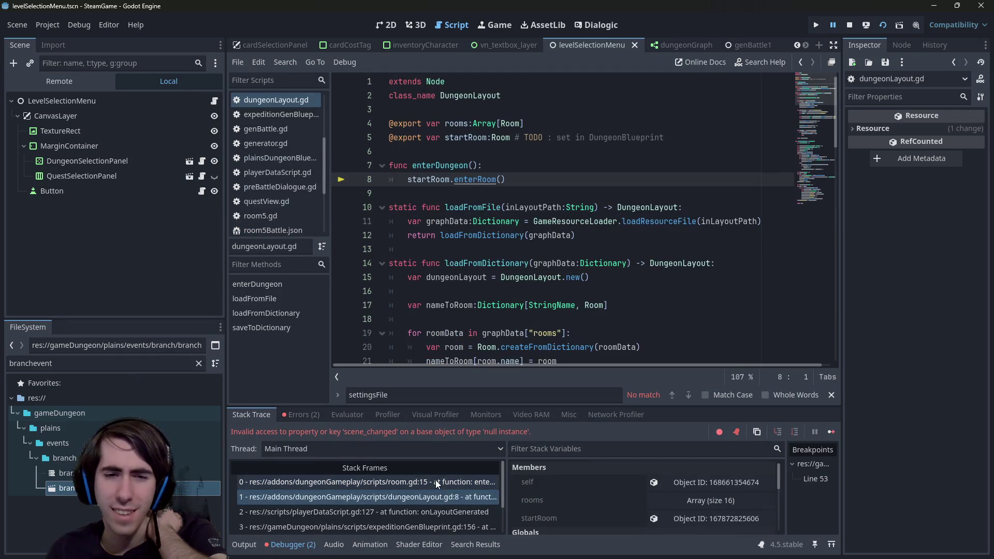
left_click(436, 481)
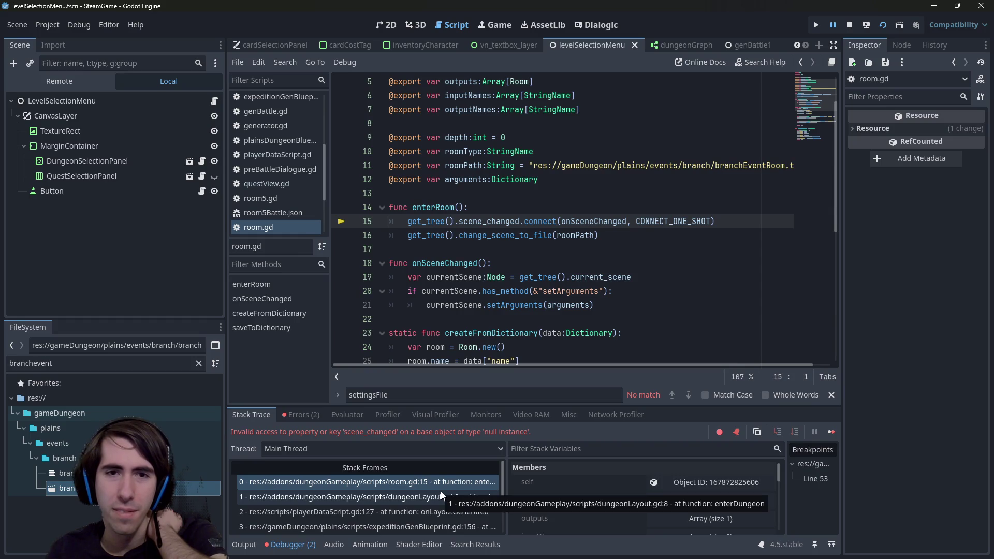
scroll(582, 248, "up", 2)
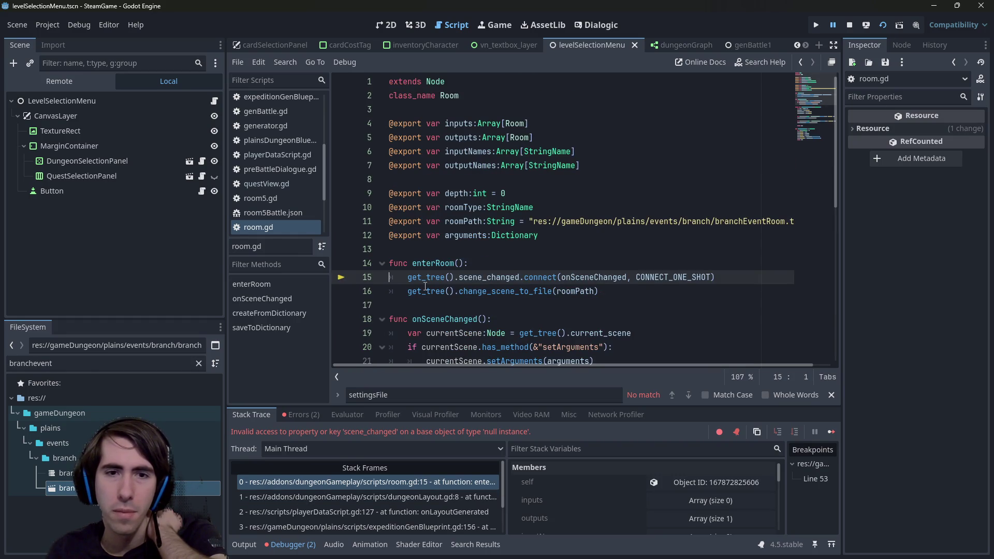
double_click(428, 277)
mouse_move(419, 200)
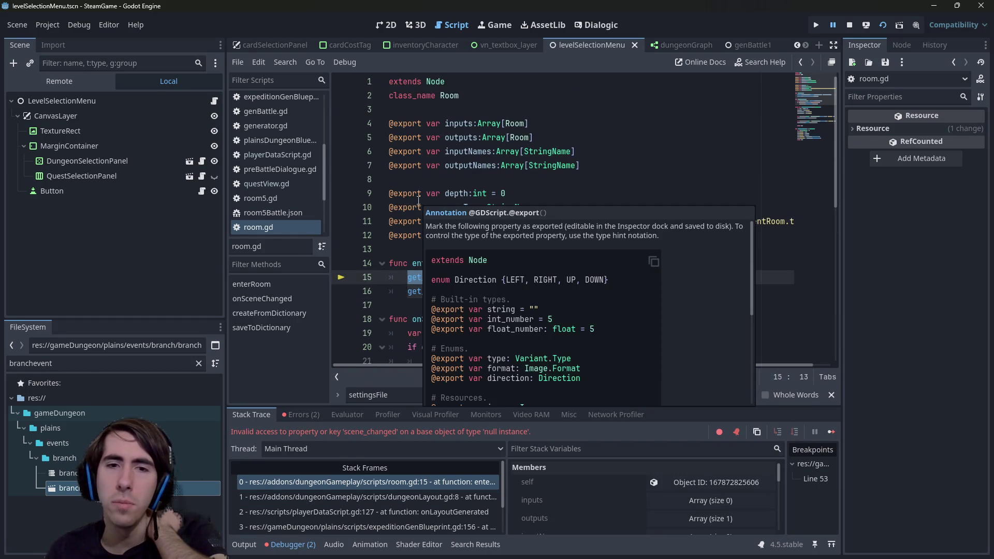
left_click(443, 501)
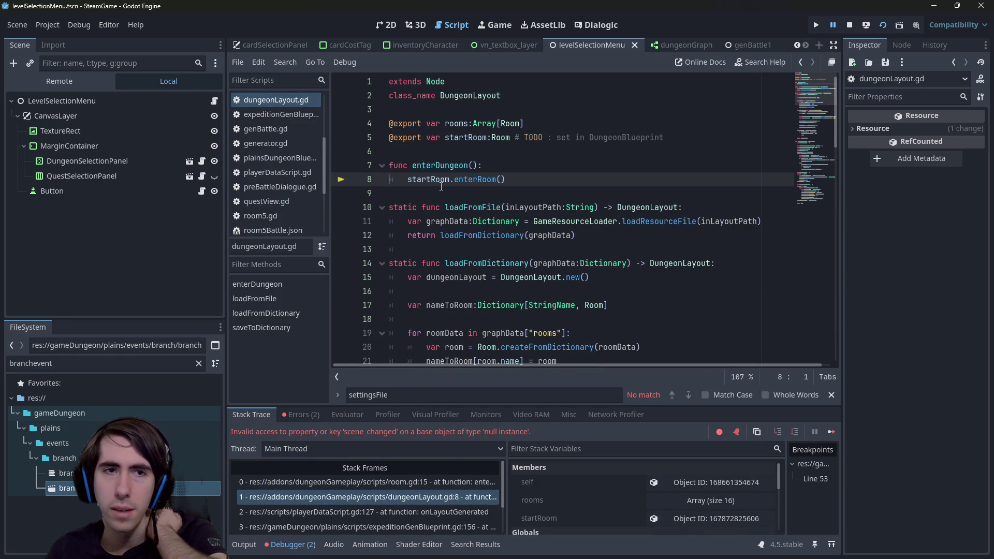
Inspect the remote DungeonLayout node via 'self', showing its 16 rooms and start room
scroll(295, 124, "up", 3)
left_click(287, 158)
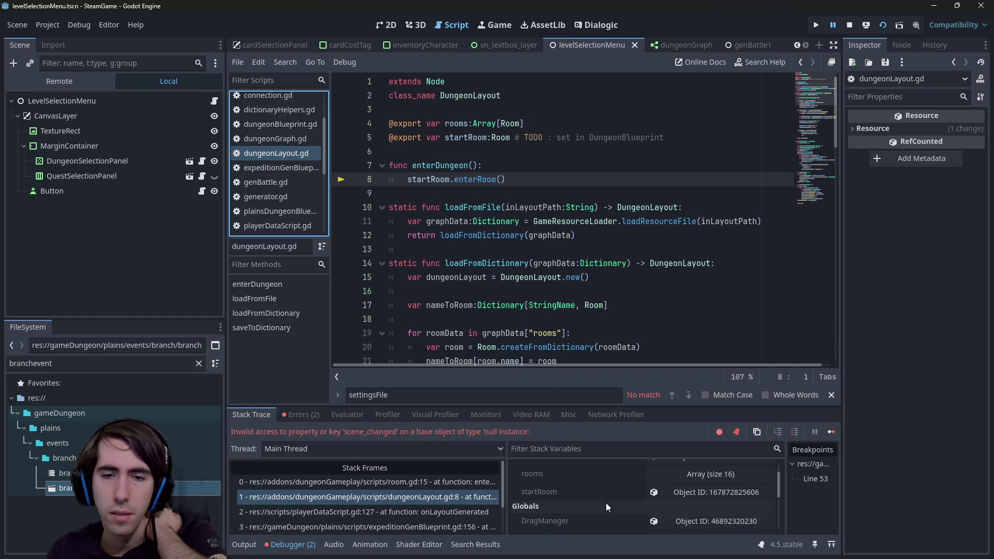
scroll(598, 508, "down", 3)
scroll(600, 503, "up", 3)
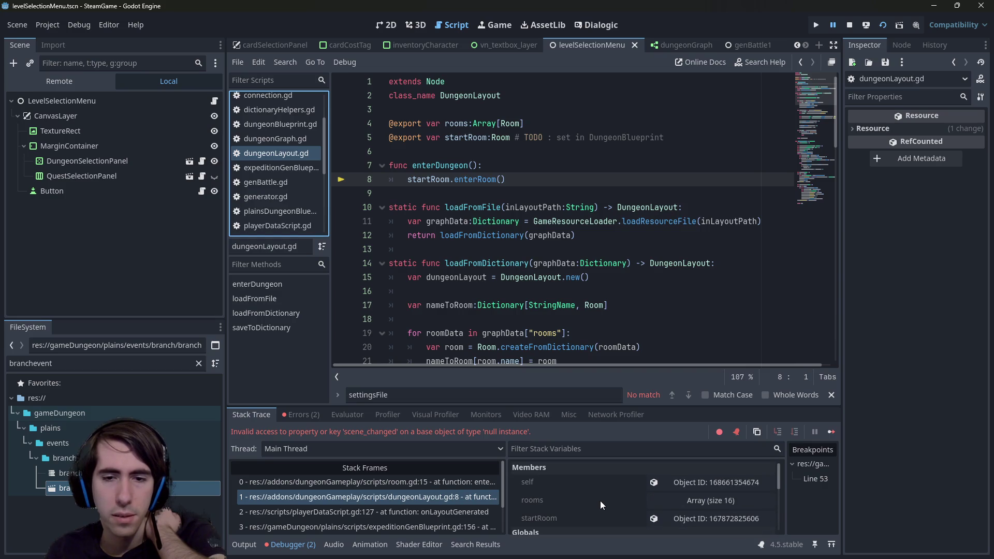
left_click(697, 485)
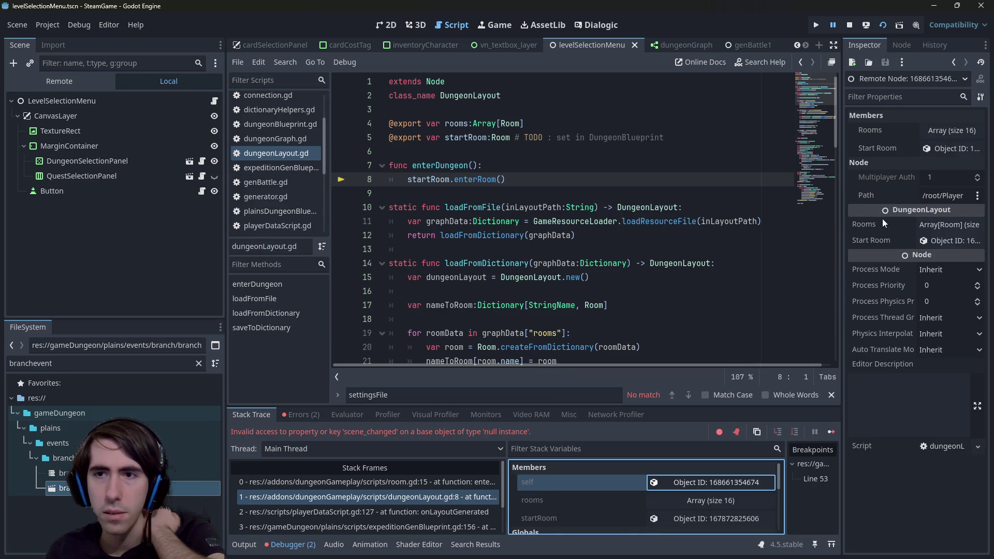
left_click(358, 411)
Evaluate get_tree() in the DungeonLayout frame, which returns a SceneTree
left_click(362, 433)
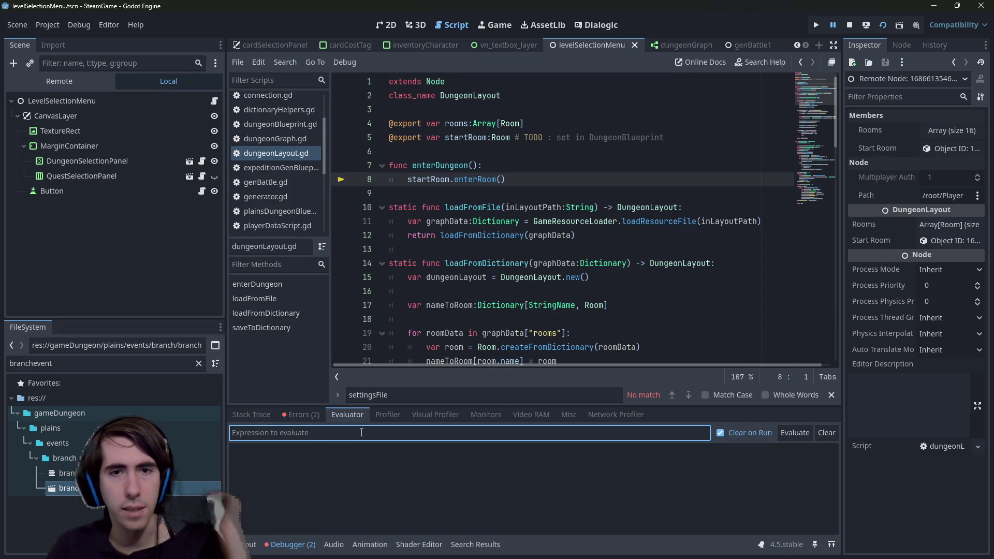
type("get_tree(")
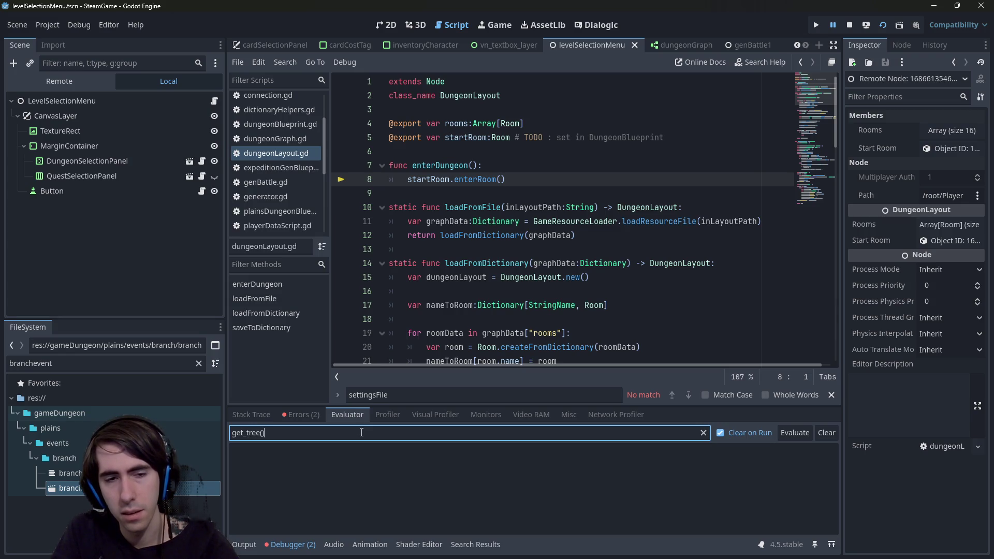
key("Return")
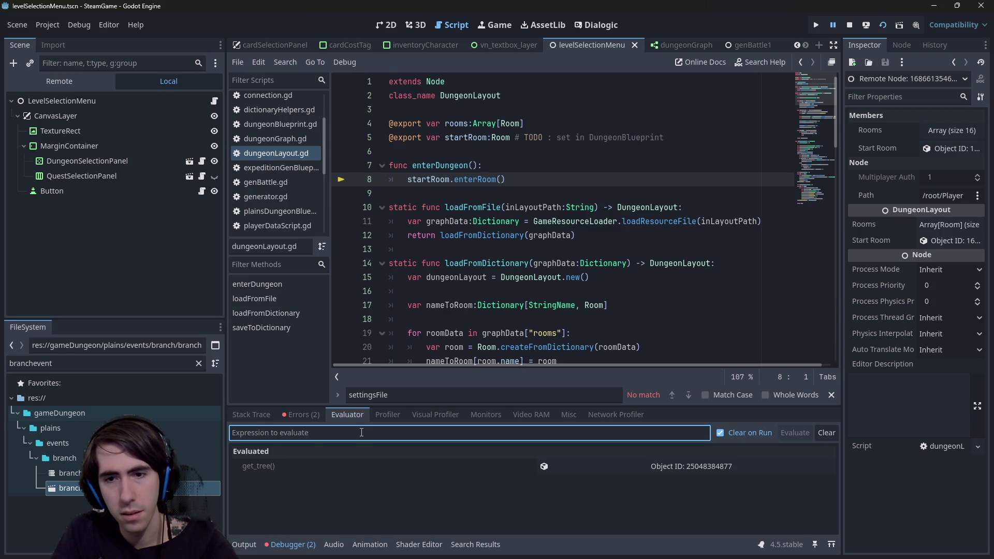
left_click(642, 465)
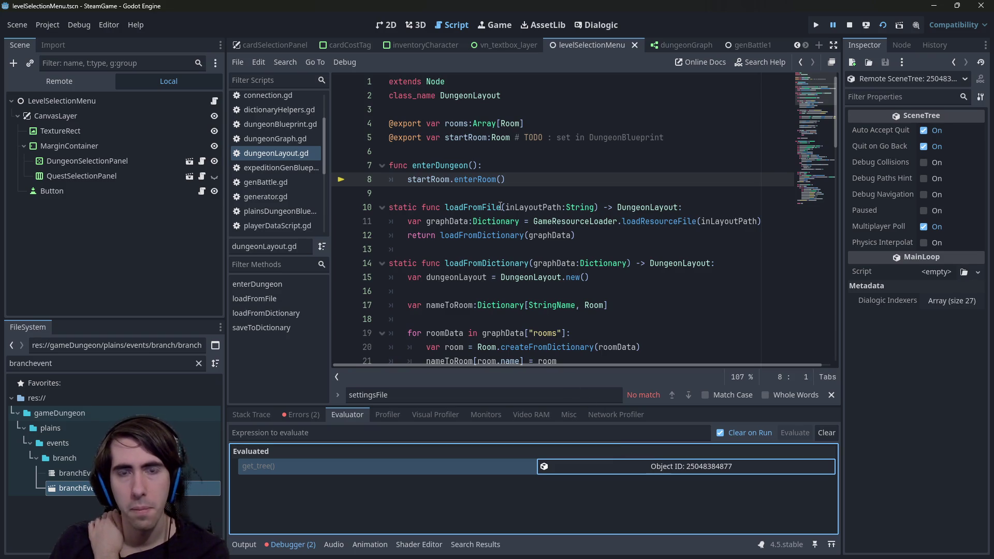
double_click(437, 179)
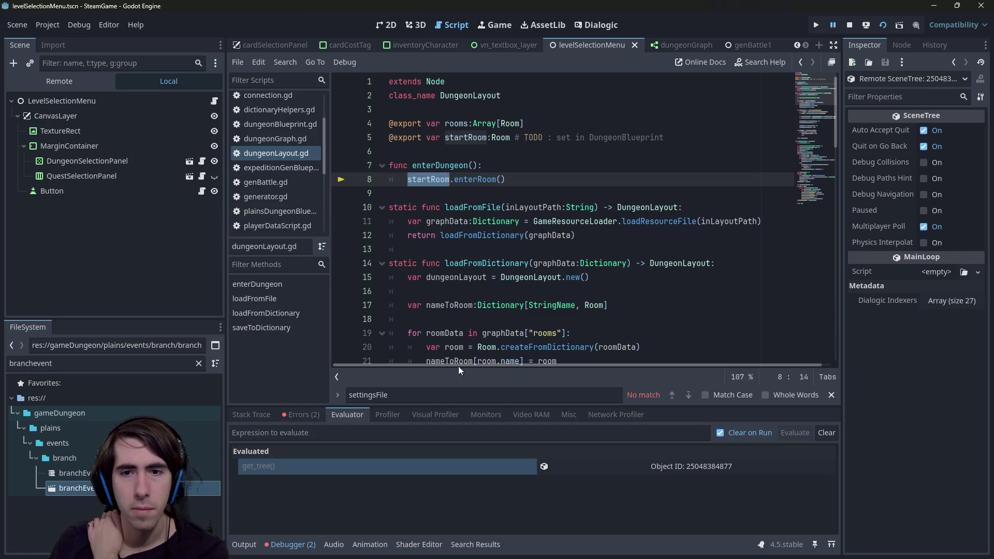
left_click(256, 414)
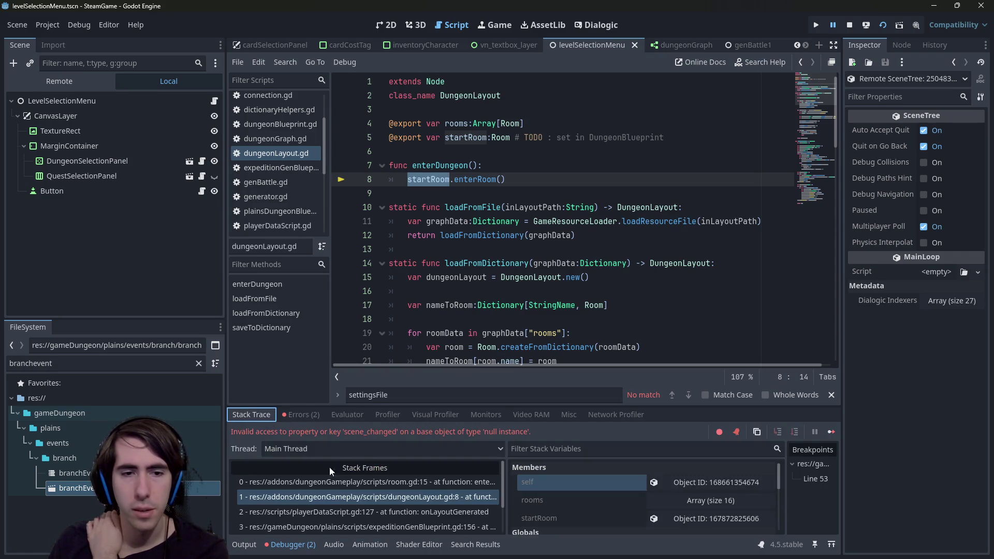
Evaluate get_tree() in the room.gd frame, getting null, and list the three null-tree errors
left_click(339, 482)
left_click(359, 419)
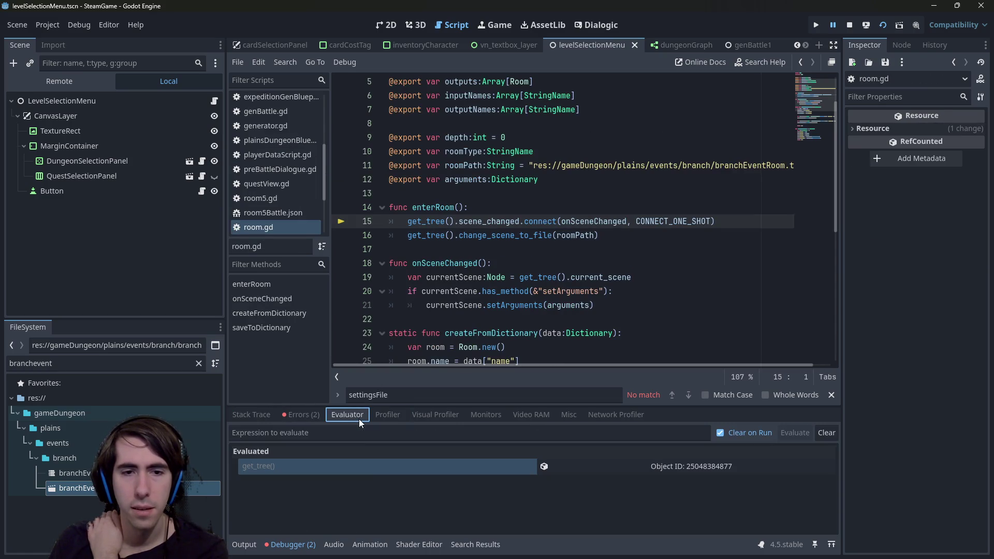
left_click(431, 473)
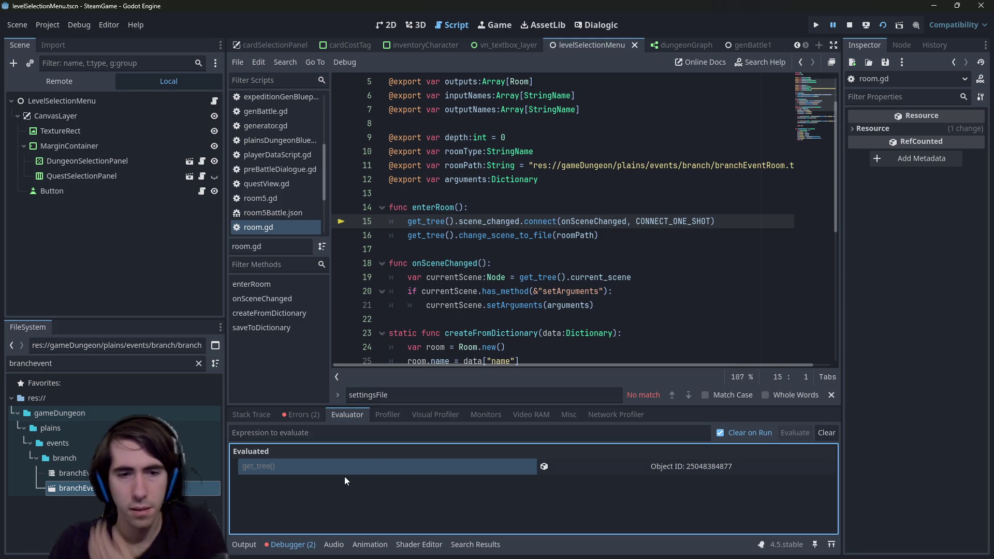
left_click(425, 433)
type("get_tree()")
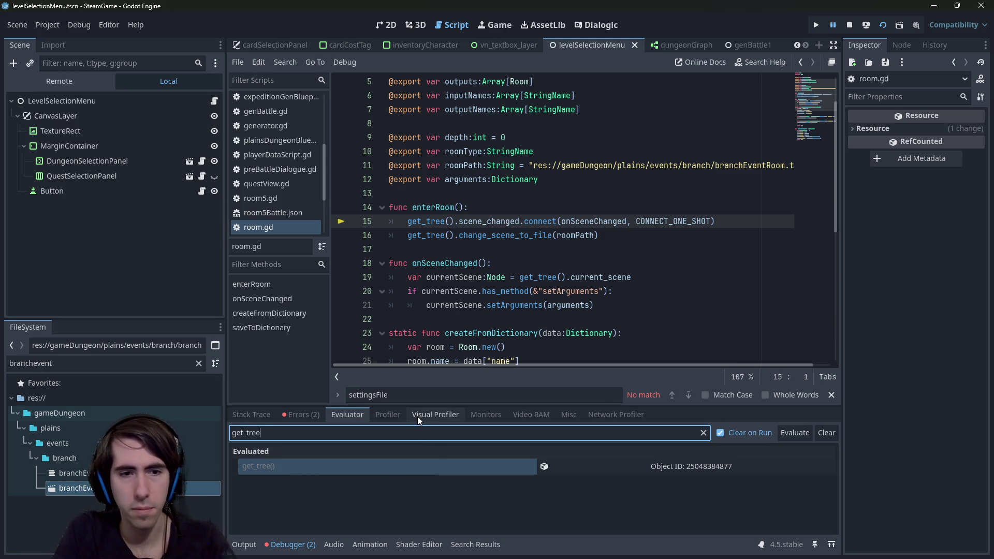
key("Return")
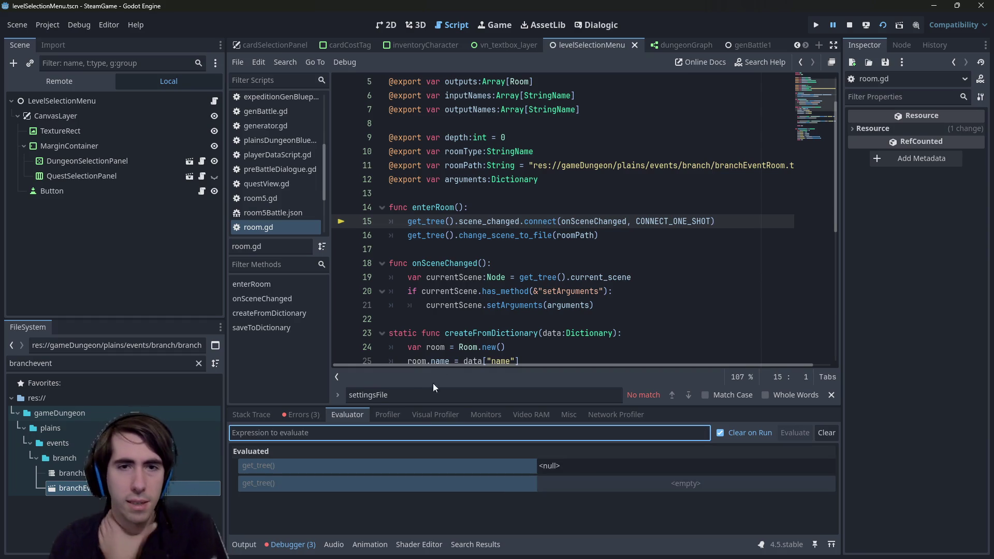
left_click(458, 235)
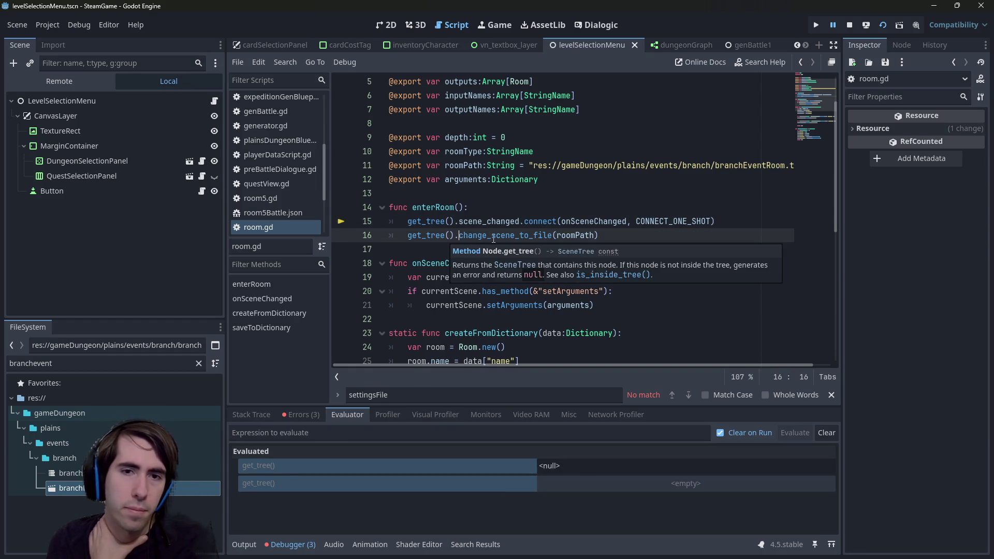
scroll(605, 302, "down", 8)
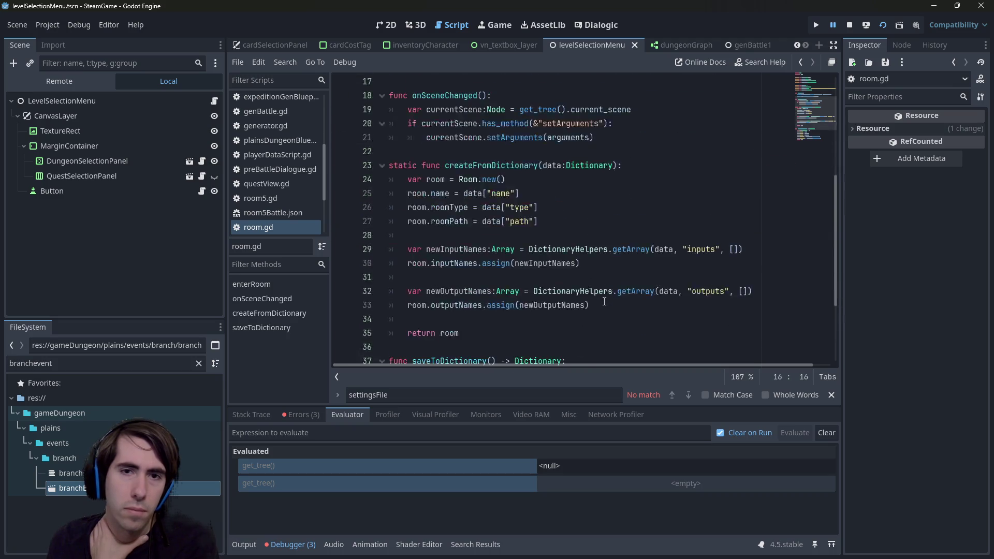
scroll(616, 290, "up", 9)
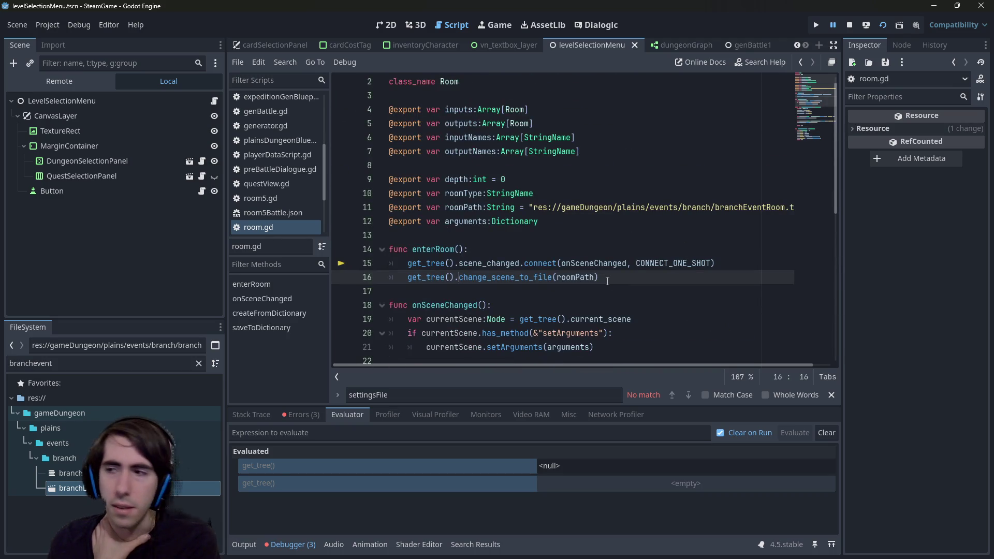
mouse_move(599, 270)
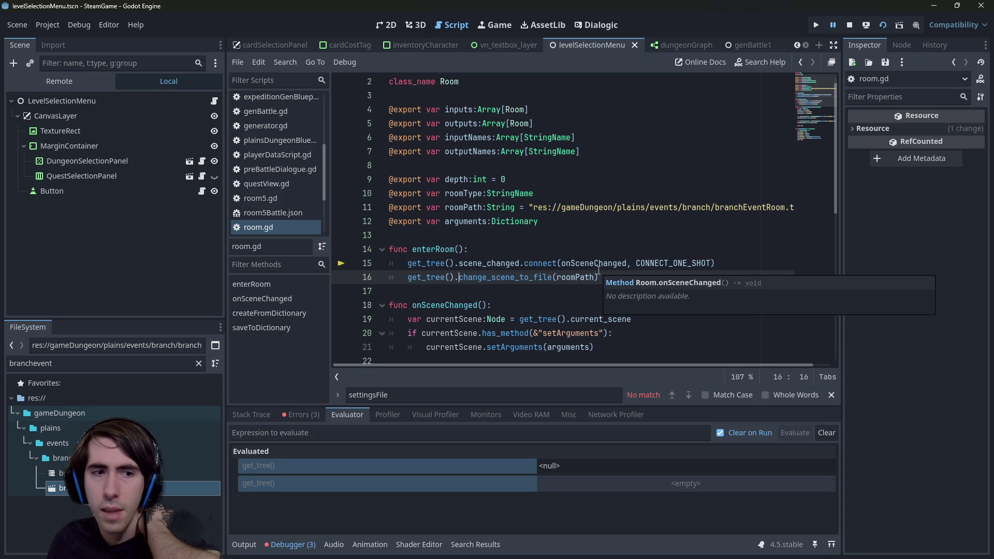
scroll(596, 271, "down", 2)
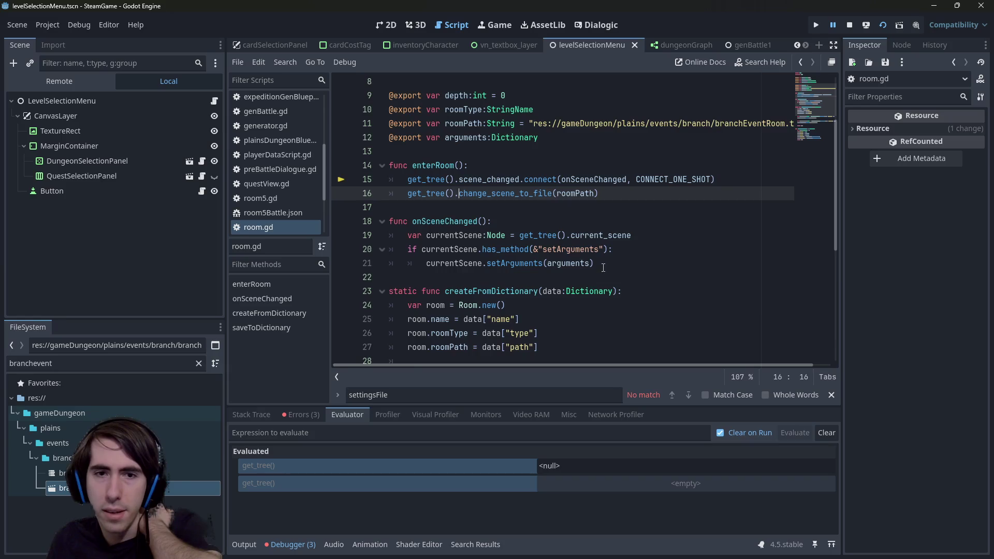
scroll(595, 272, "down", 6)
scroll(603, 271, "up", 3)
scroll(603, 271, "up", 5)
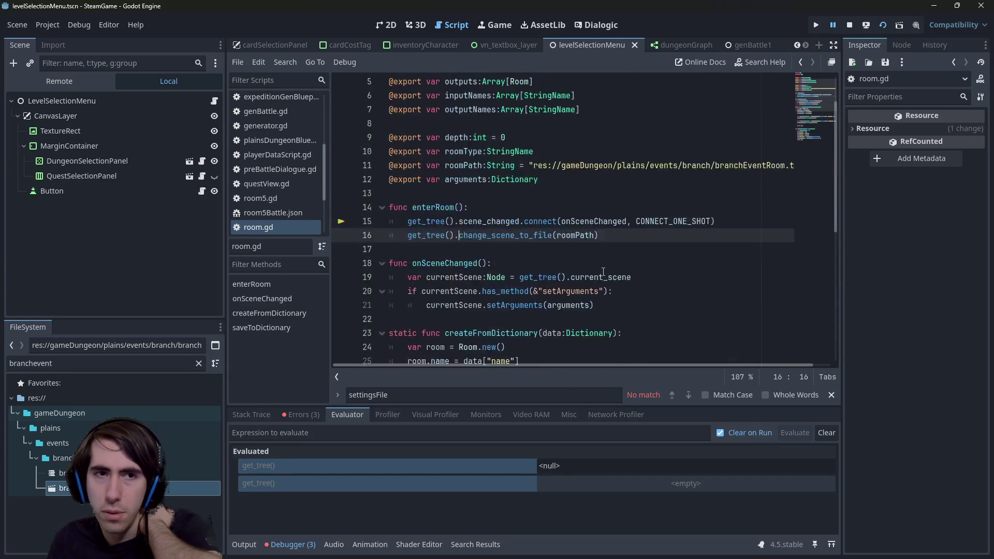
scroll(603, 272, "down", 3)
scroll(307, 201, "down", 2)
scroll(281, 185, "up", 2)
left_click(305, 414)
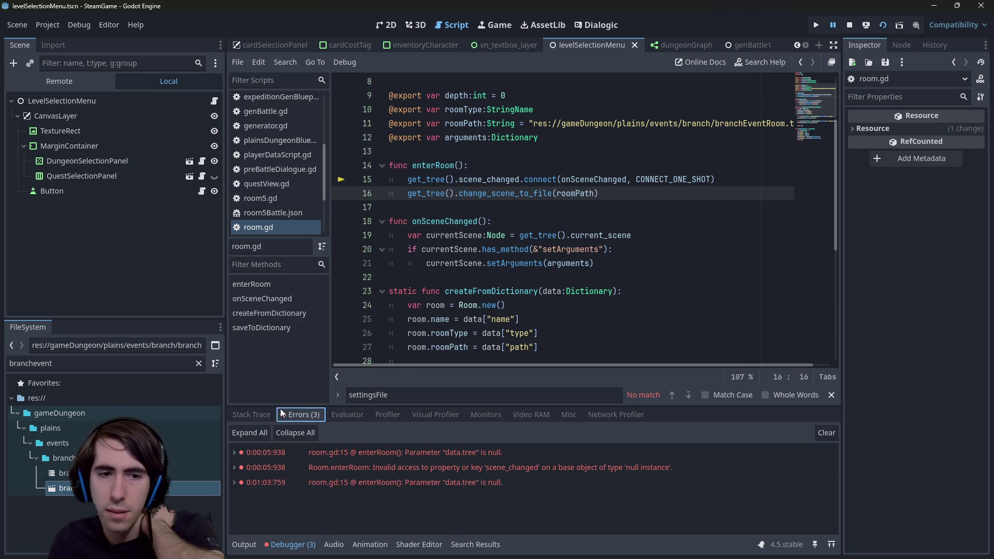
Review loadFromFile, graphData and loadFromDictionary on lines 10–12 of dungeonLayout.gd's enterDungeon frame
left_click(251, 414)
left_click(366, 494)
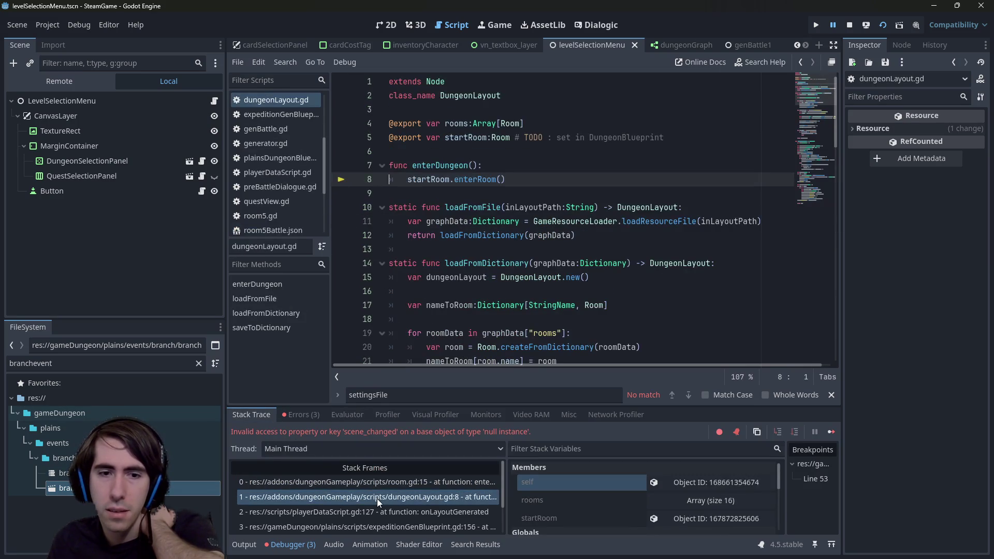
left_click(480, 191)
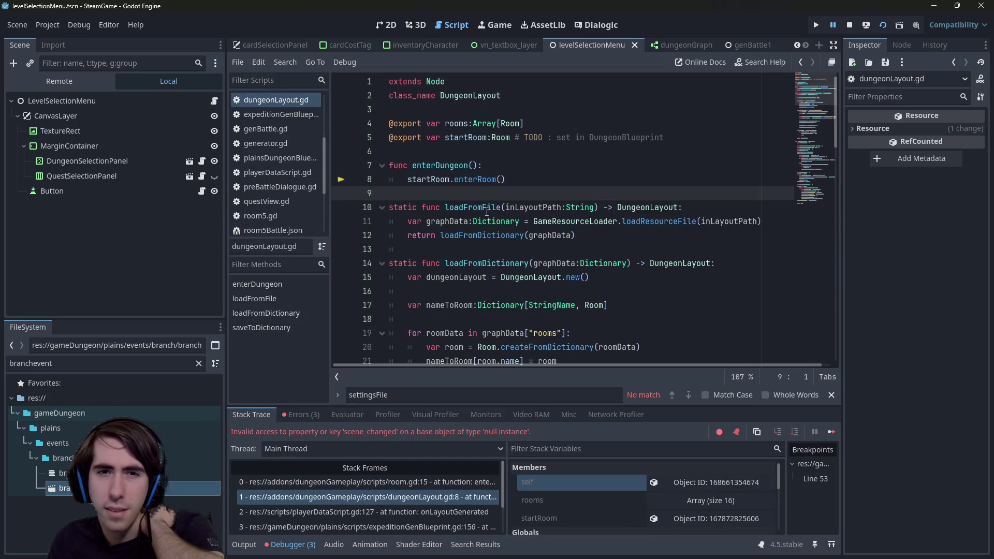
double_click(472, 207)
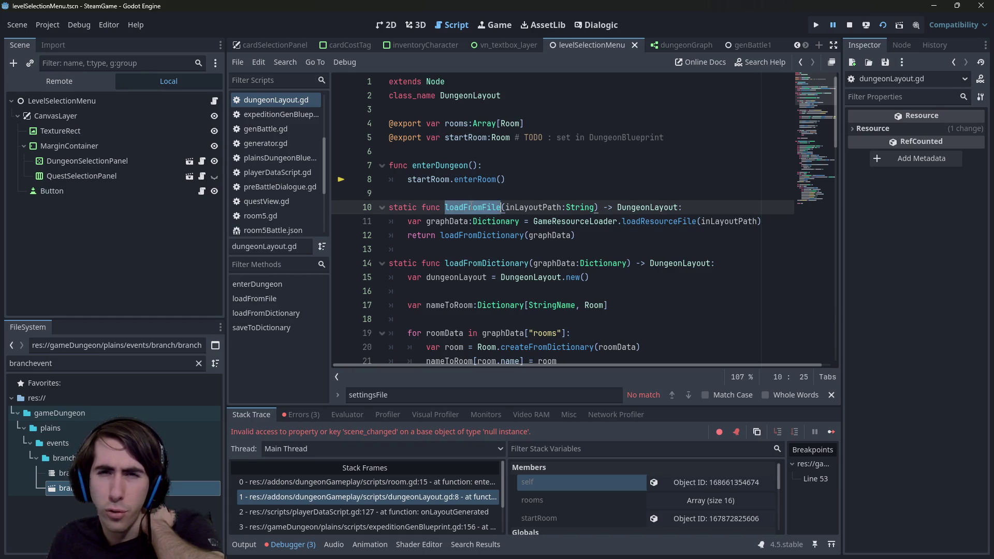
double_click(447, 221)
double_click(502, 235)
scroll(497, 232, "down", 15)
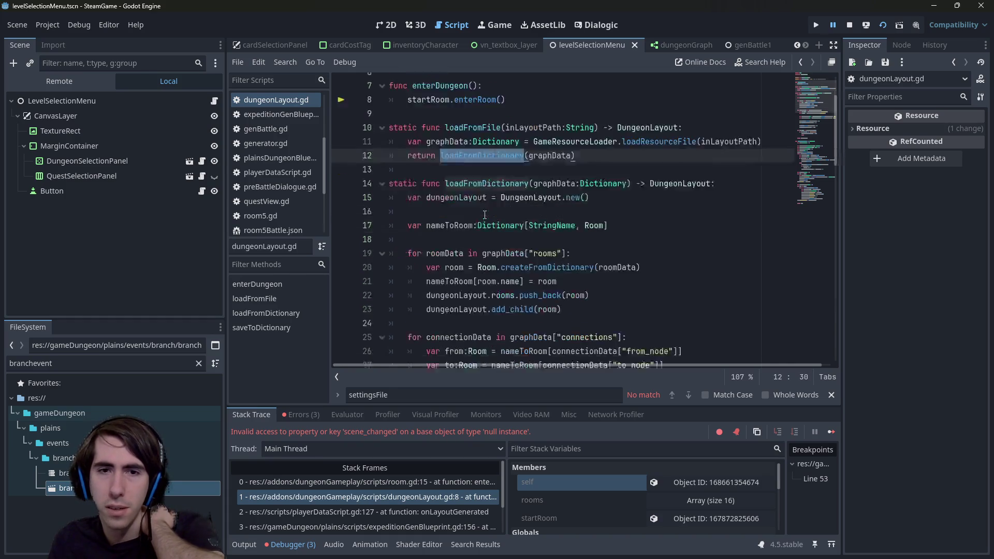
scroll(492, 228, "down", 6)
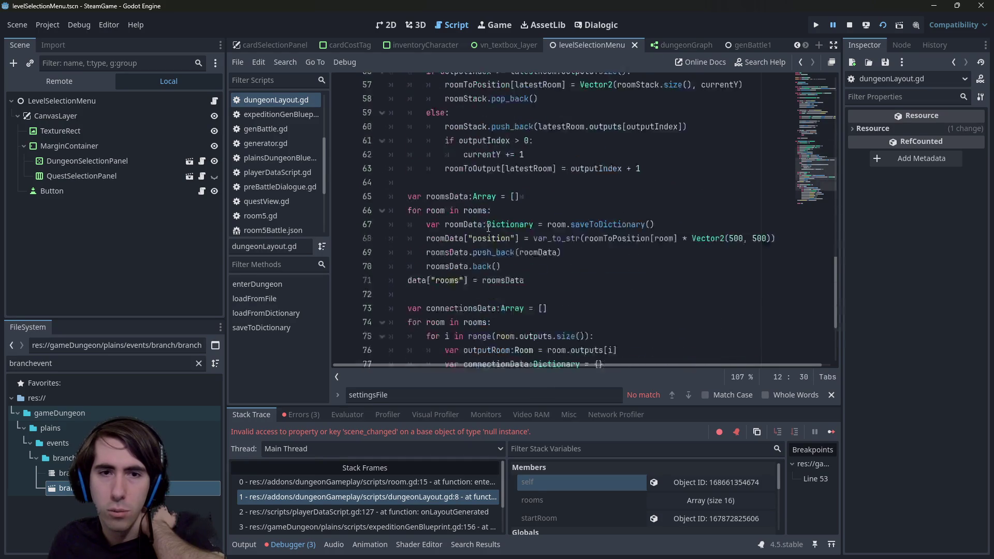
scroll(484, 248, "up", 9)
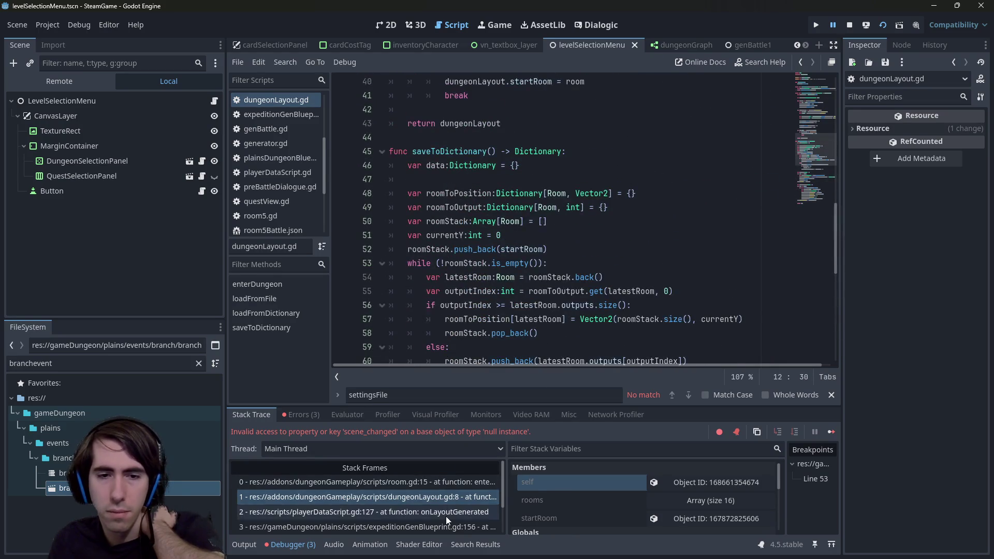
From the playerDataScript.gd:127 frame, open the JsonDungeonBlueprint class script
left_click(445, 515)
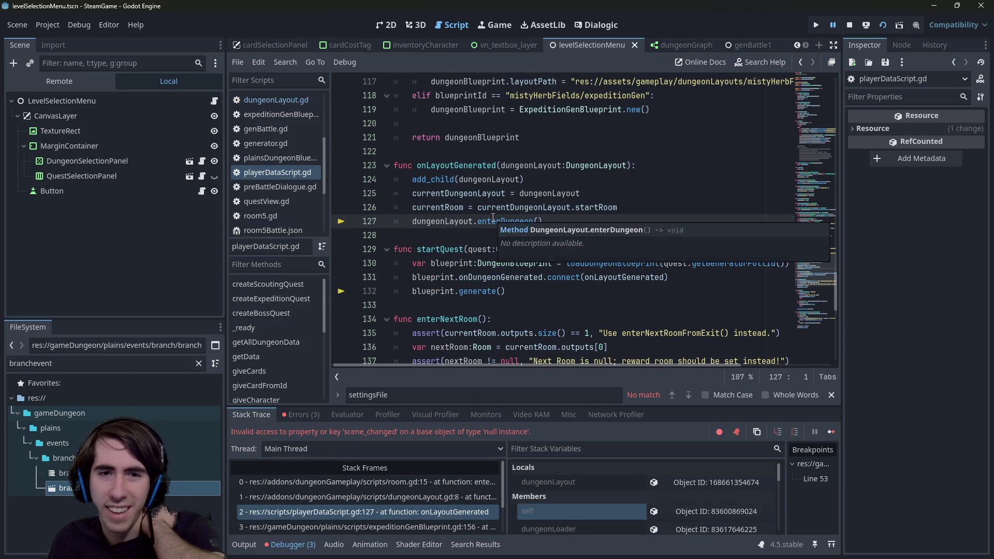
scroll(493, 217, "down", 6)
scroll(494, 217, "down", 3)
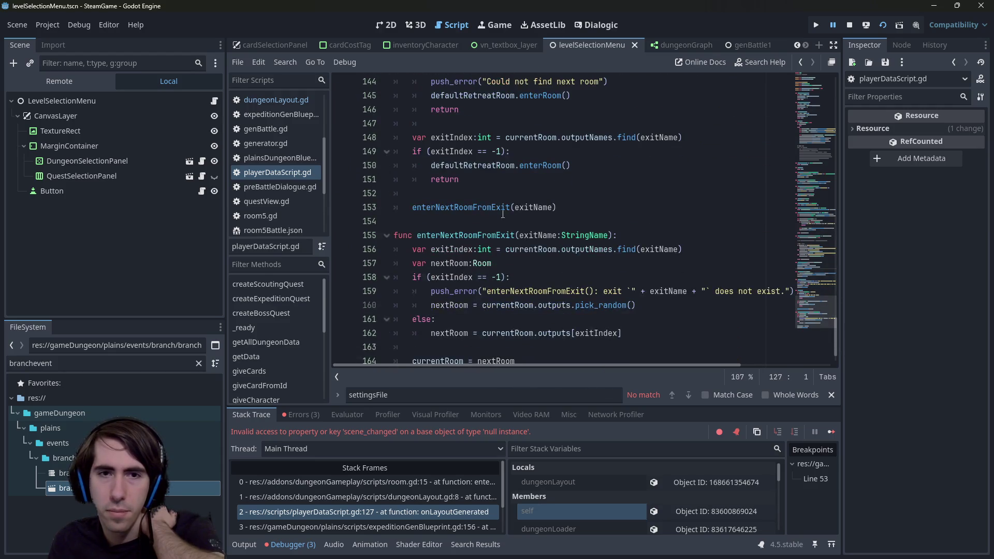
scroll(576, 199, "up", 12)
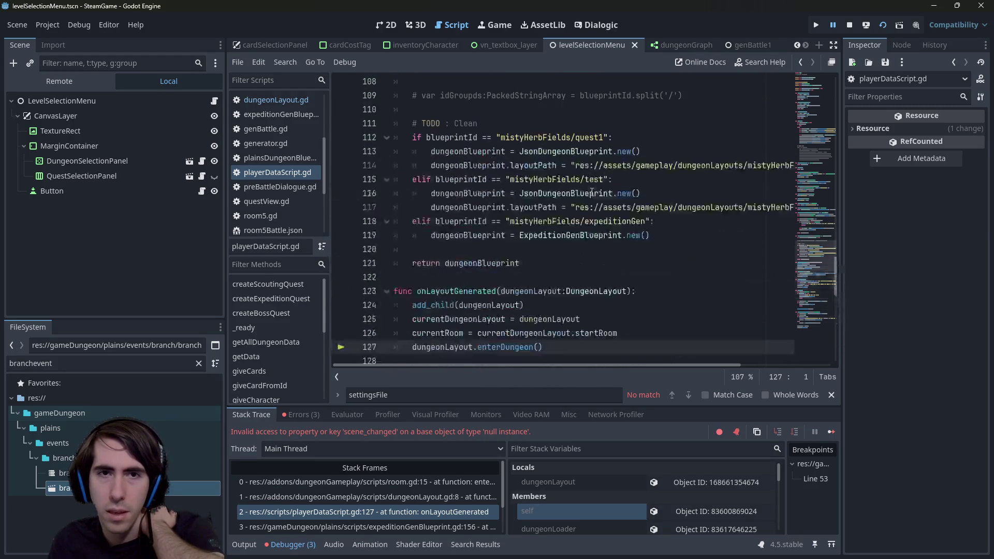
scroll(592, 193, "up", 3)
scroll(592, 193, "down", 1)
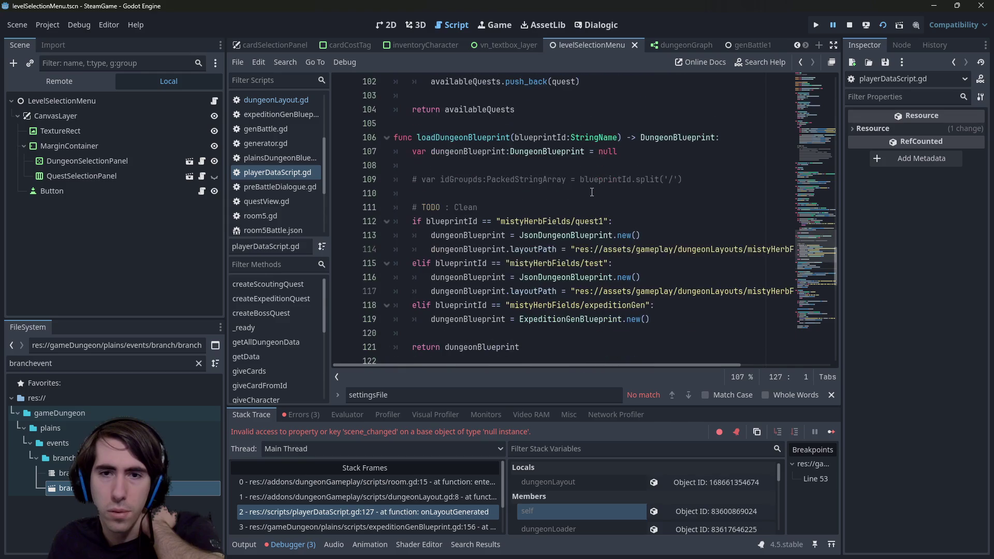
left_click(591, 320)
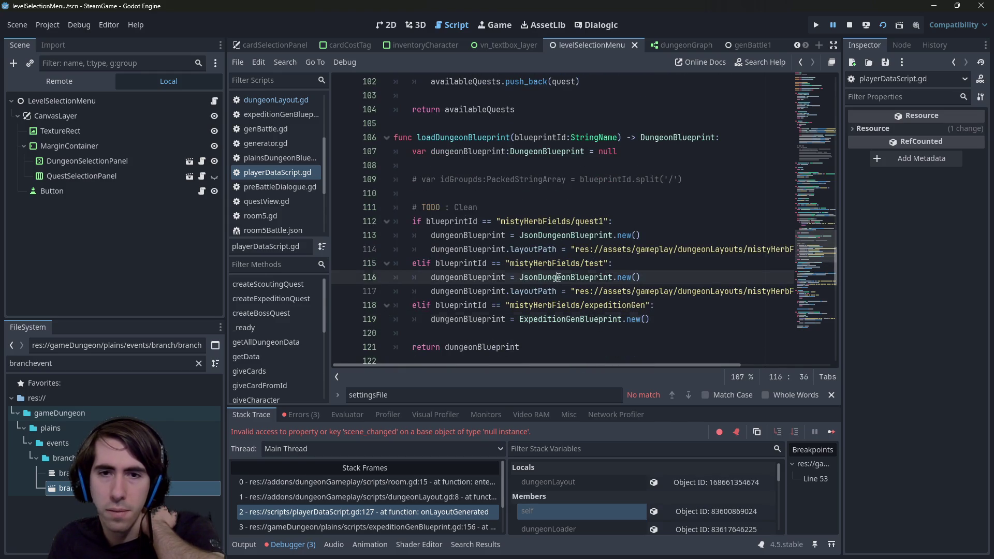
left_click(580, 277)
left_click(566, 236)
left_click(568, 238, "ctrl")
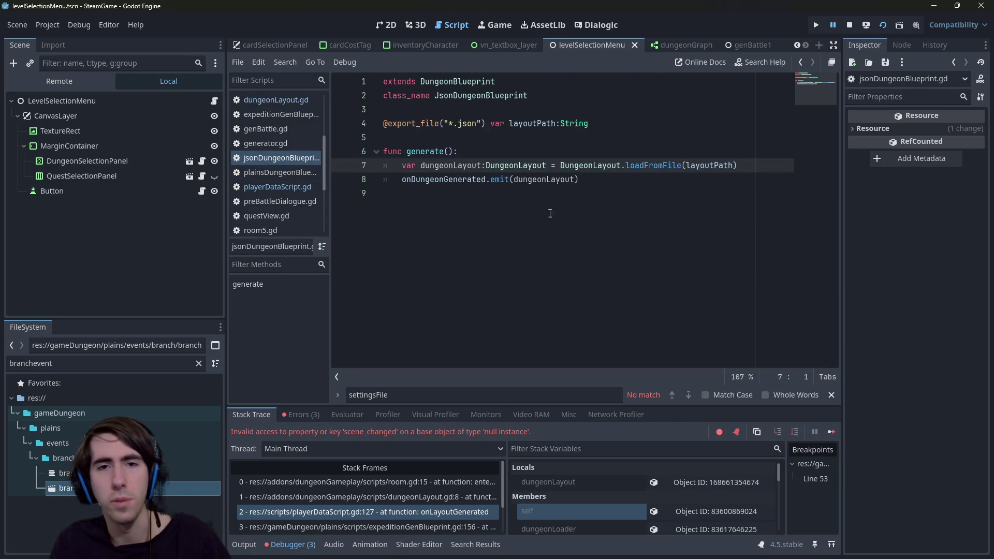
Inspect the loadFromFile and loadFromDictionary definitions in dungeonLayout.gd, then go back
left_click(655, 167, "ctrl")
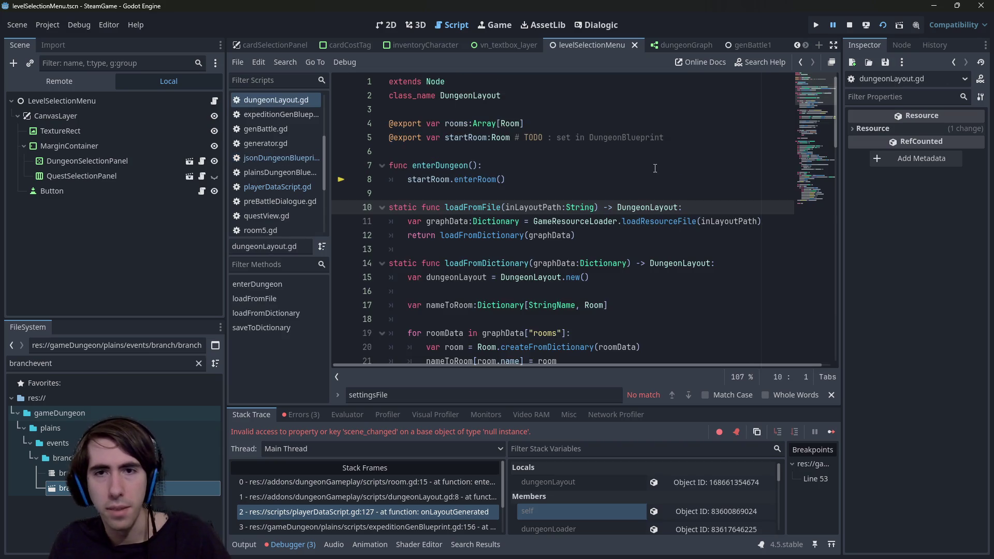
left_click(497, 235, "ctrl")
scroll(499, 245, "down", 2)
mouse_move(561, 263)
left_mouse_down()
mouse_move(410, 253)
mouse_move(427, 263)
left_mouse_up()
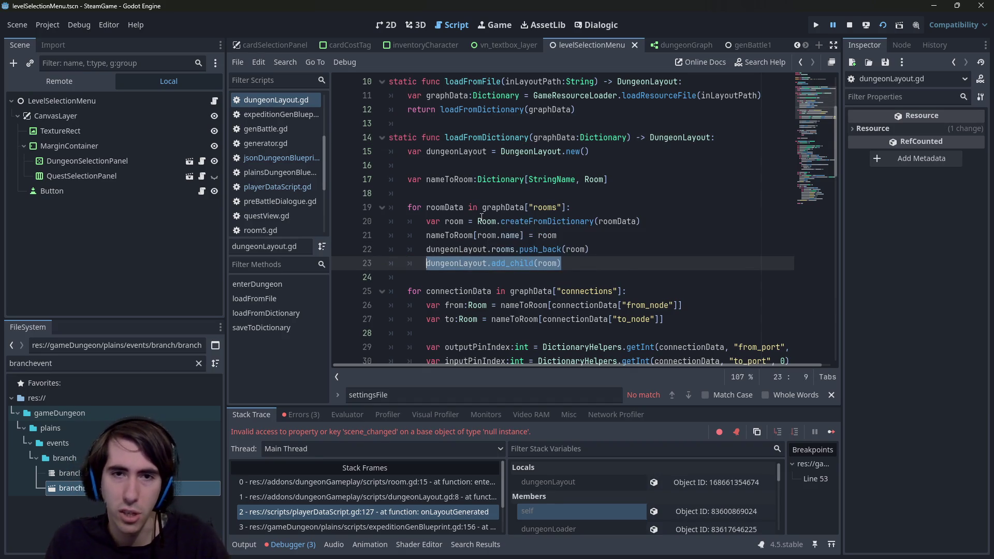
key("alt+Left")
key("alt+Left")
key("alt+Left")
key("alt+Left")
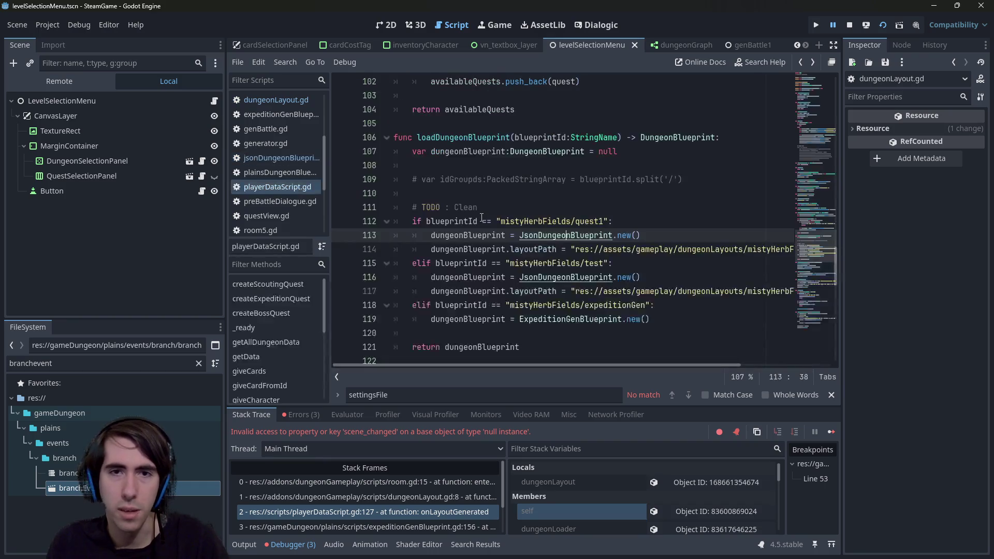
Open the ExpeditionGenBlueprint script and find line 155 in its generate function
left_click(534, 317, "ctrl")
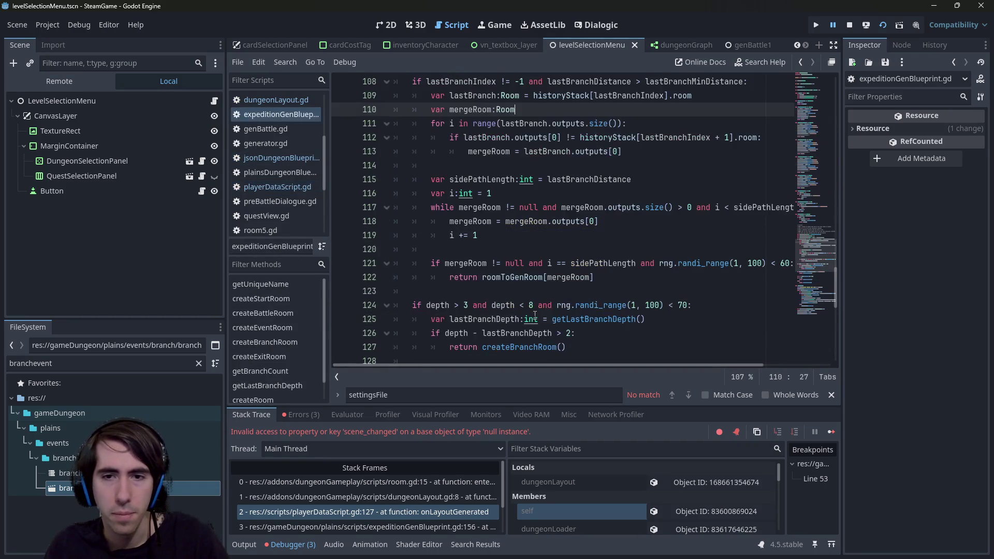
scroll(531, 305, "up", 4)
scroll(478, 176, "down", 13)
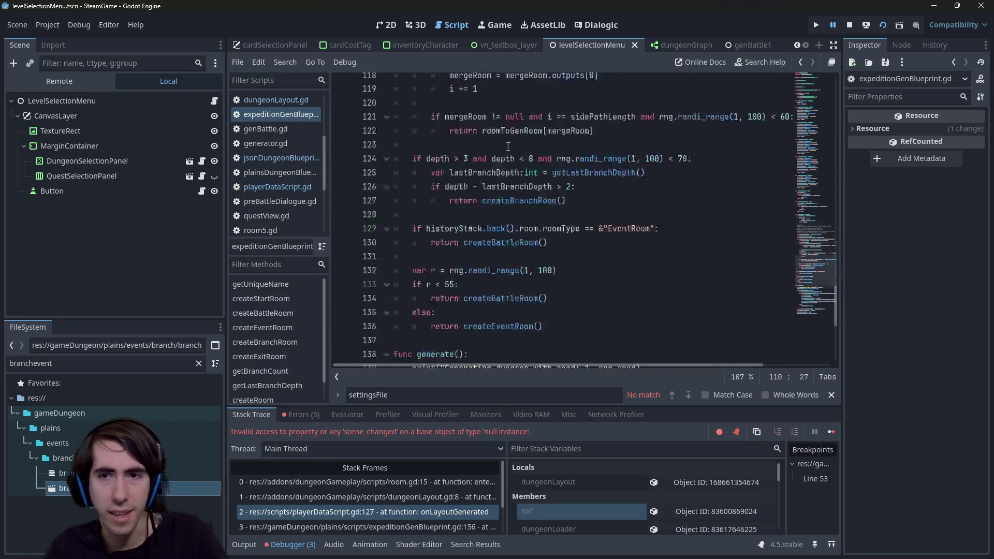
scroll(477, 176, "up", 1)
scroll(497, 223, "down", 1)
left_click(541, 319)
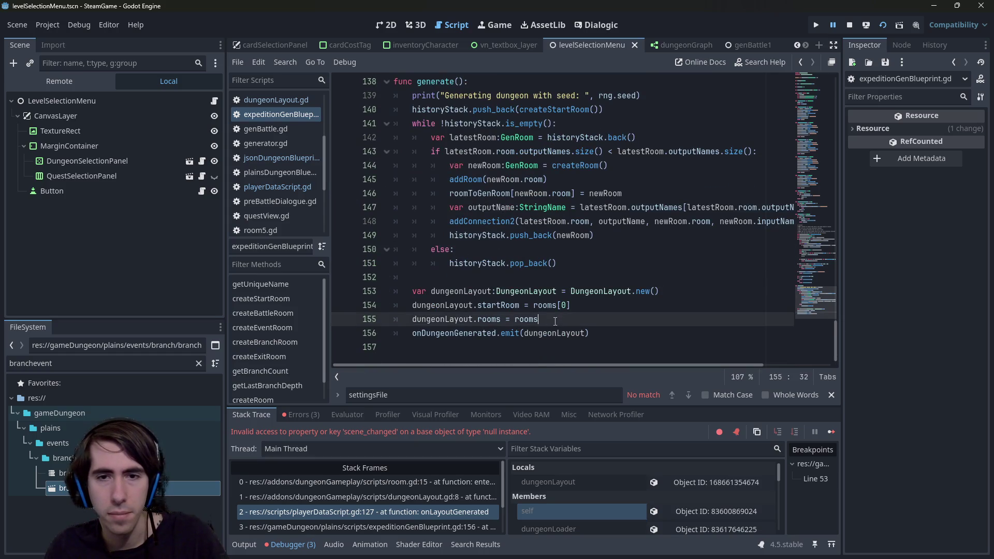
scroll(519, 274, "up", 1)
scroll(485, 212, "down", 1)
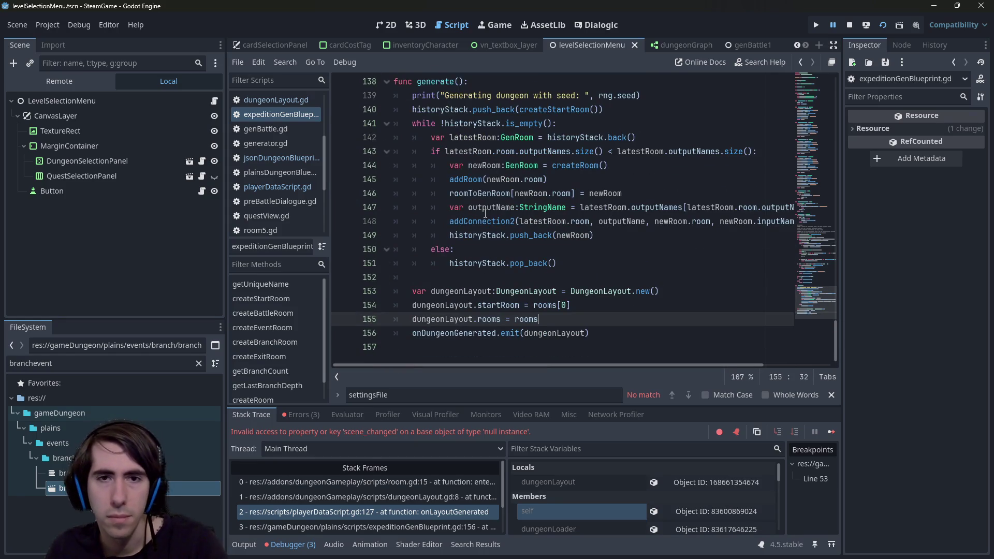
Follow the addRoom call on line 145 to its definition in dungeonBlueprint.gd and check the rooms array
double_click(474, 179)
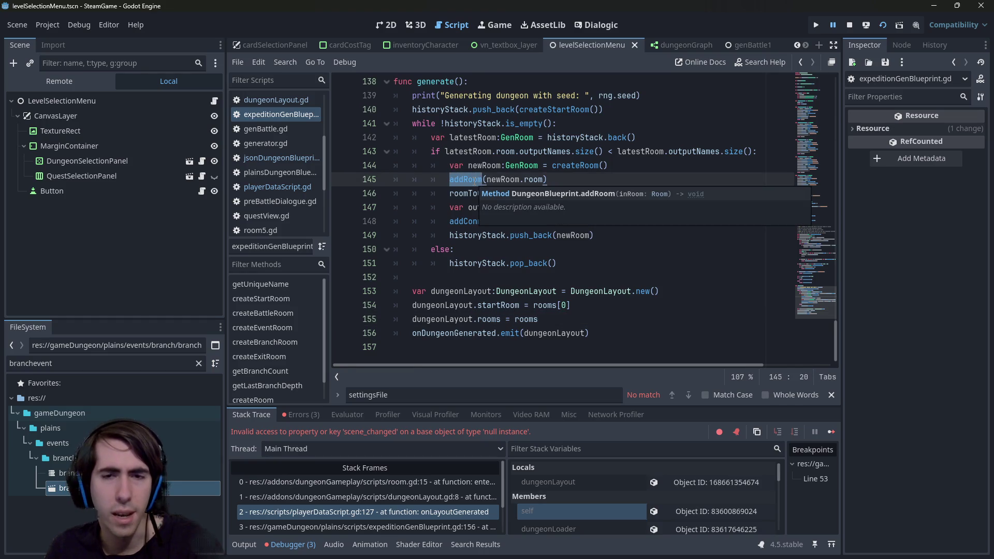
left_click(475, 179, "ctrl")
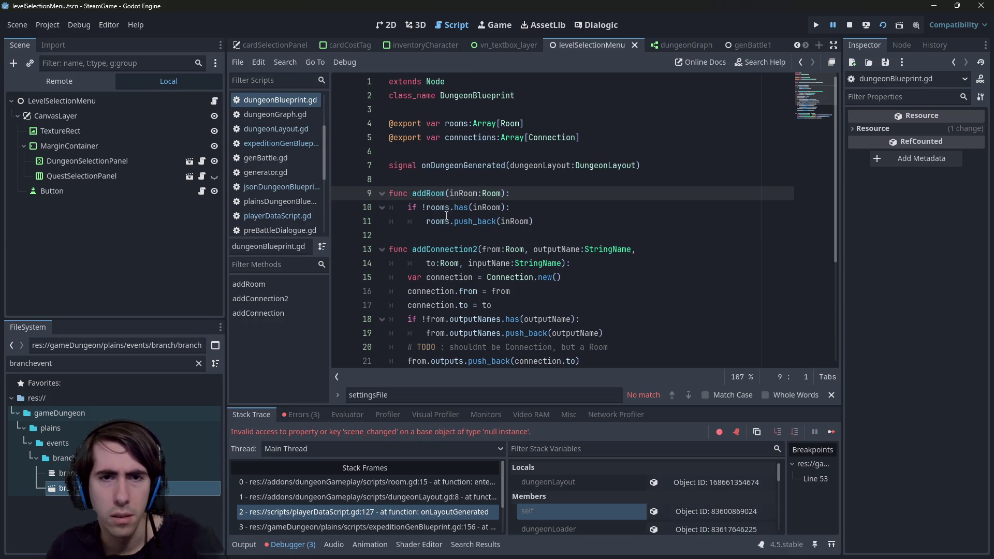
double_click(439, 221)
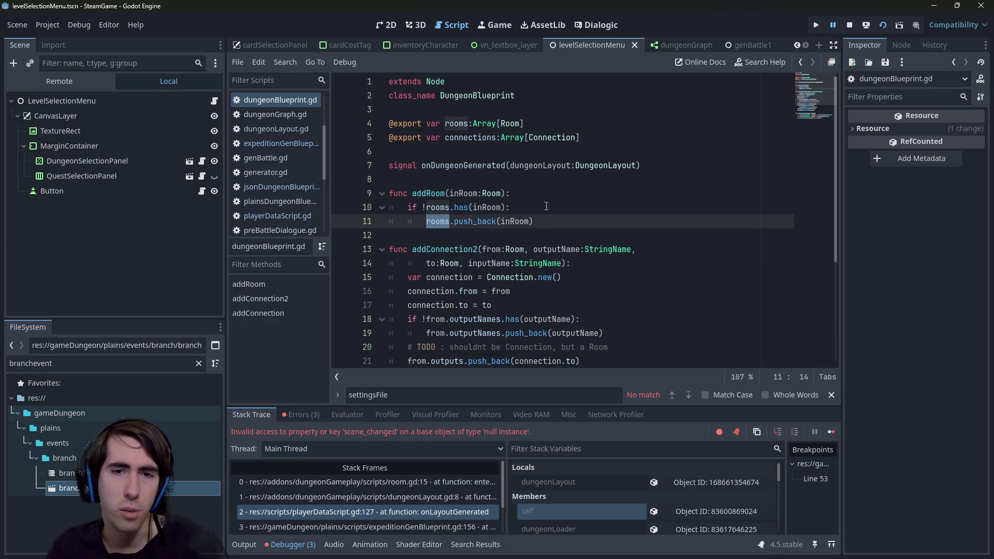
scroll(567, 211, "down", 1)
scroll(567, 210, "up", 1)
key("End")
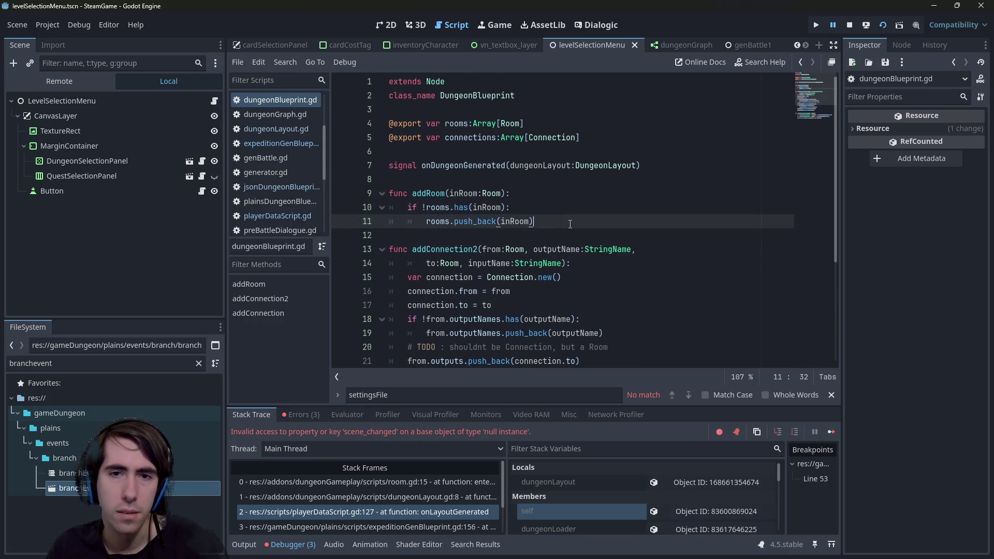
Try pasting the add_child(room) line into addRoom, then undo the change
scroll(569, 224, "down", 3)
scroll(569, 224, "up", 3)
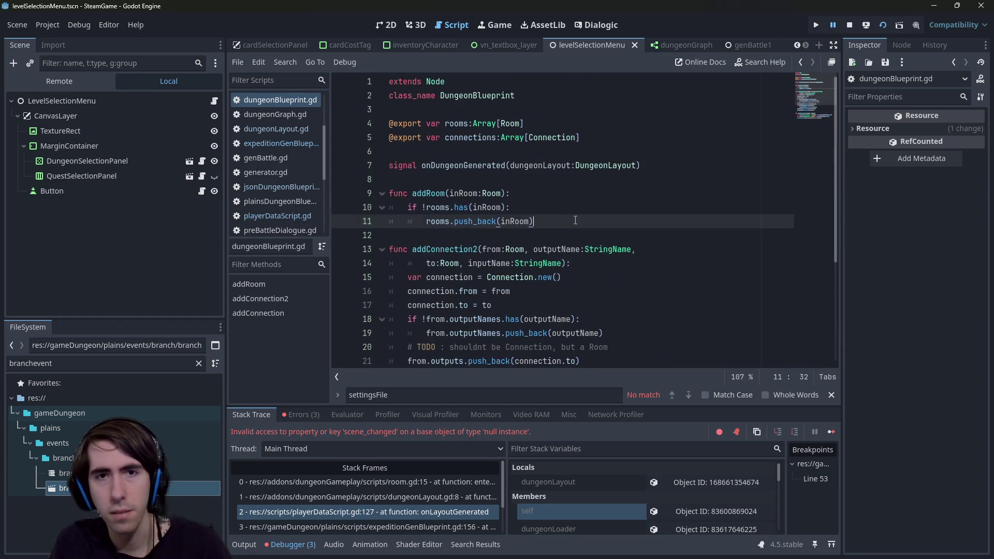
key("Return")
type("dungeonLayout.add_child(room)")
key("Home")
key("ctrl+Delete")
key("ctrl+Delete")
key("ctrl+z")
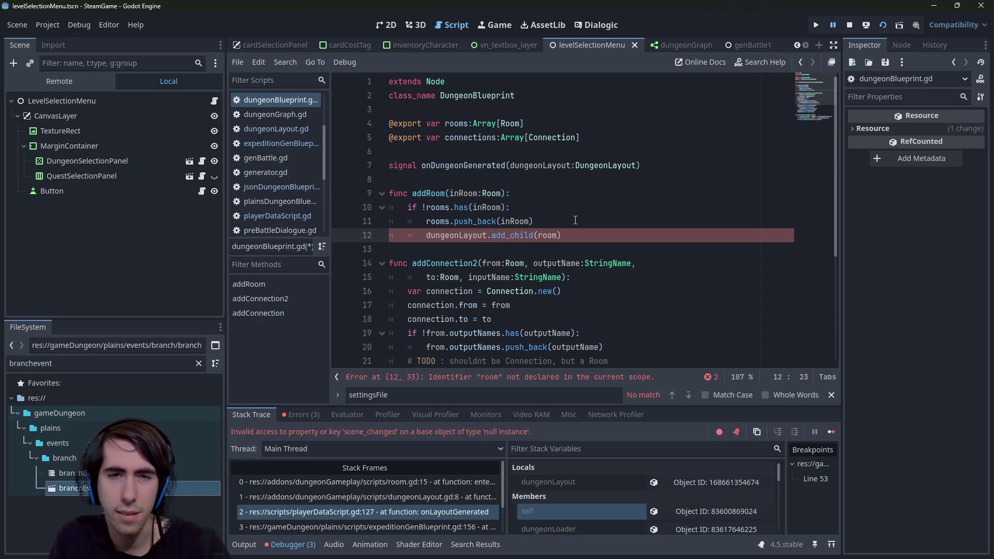
key("ctrl+z")
key("ctrl+z")
key("ctrl+z")
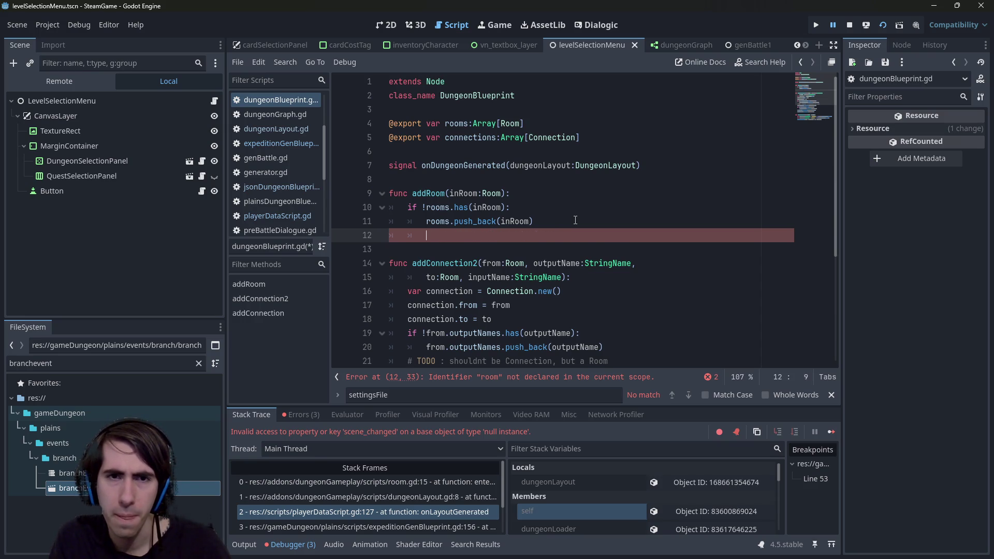
After line 155 of generate(), add 'for room in rooms:' calling dungeonLayout.add_child(room); stop debugging
key("alt+Left")
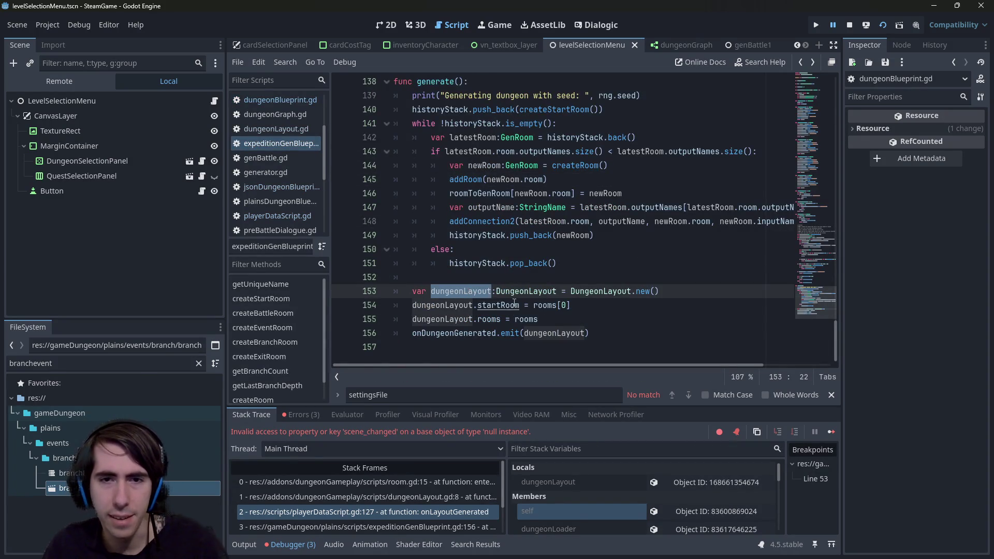
left_click(559, 315)
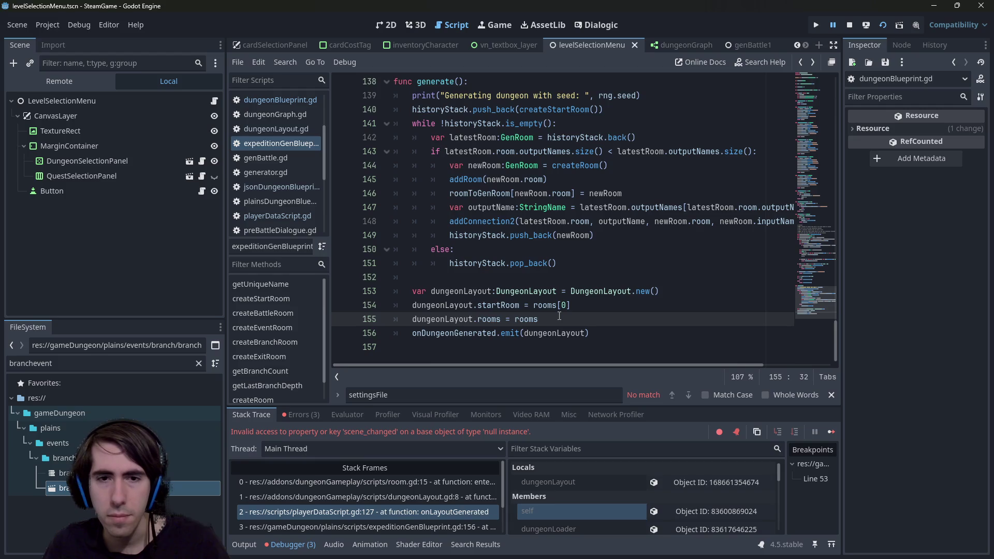
key("Return")
type("for ")
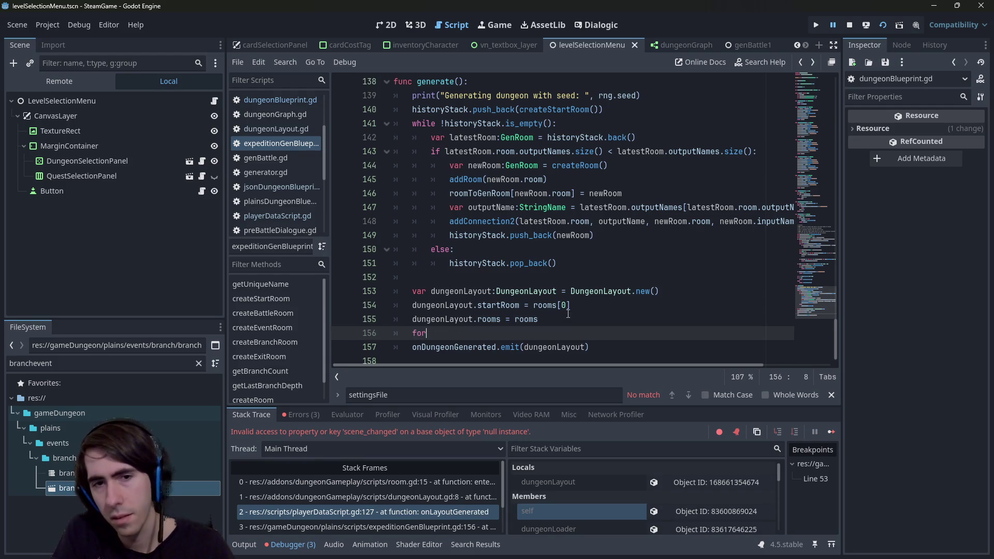
type("room in rooms:")
key("Return")
key("Up")
key("Up")
key("Up")
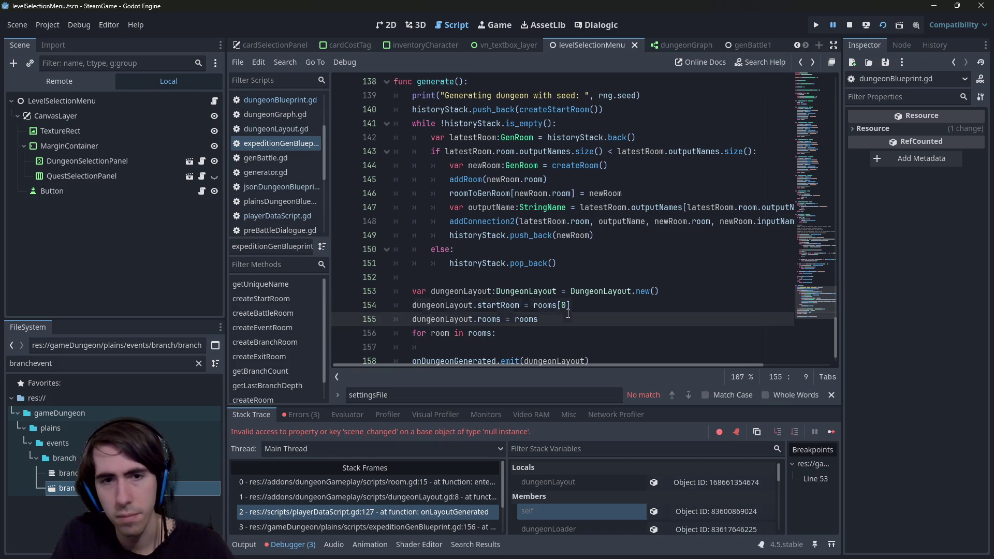
key("Down")
key("Down")
key("Down")
type("dungeonLayout.add")
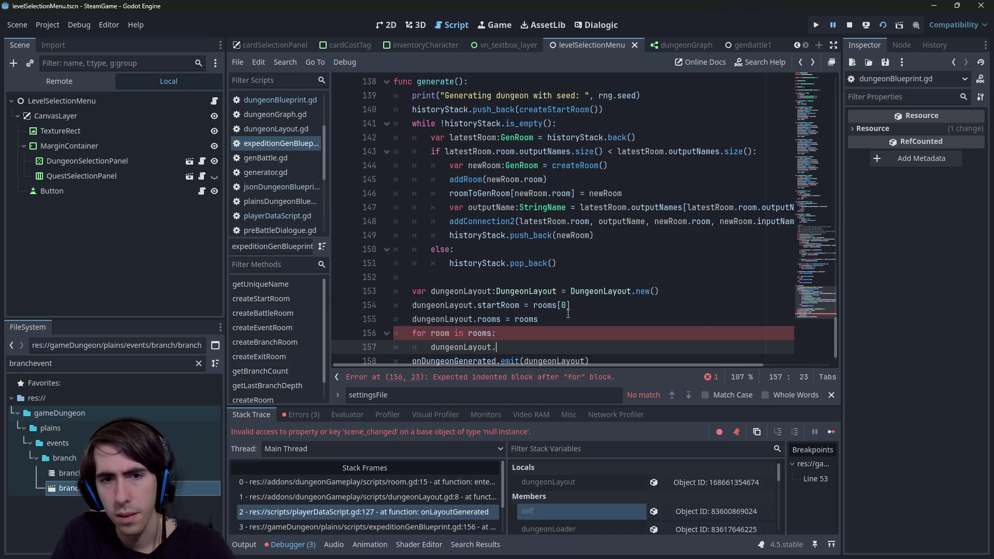
key("Return")
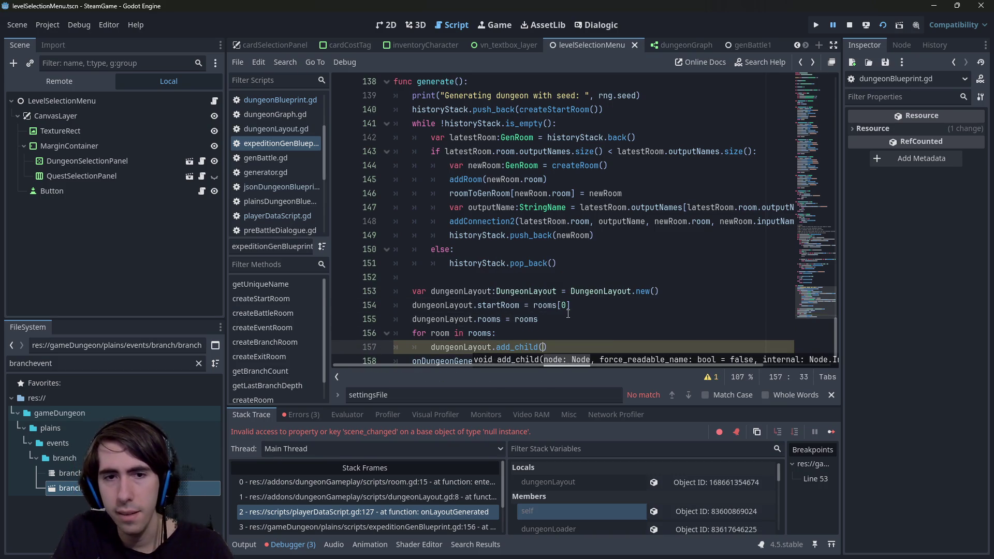
type("room")
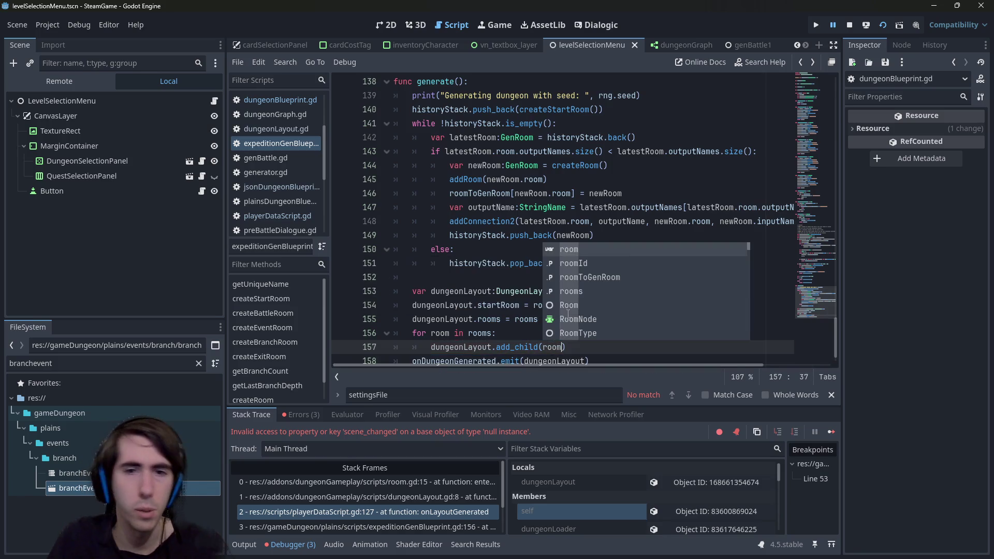
left_click(456, 291)
scroll(456, 291, "down", 1)
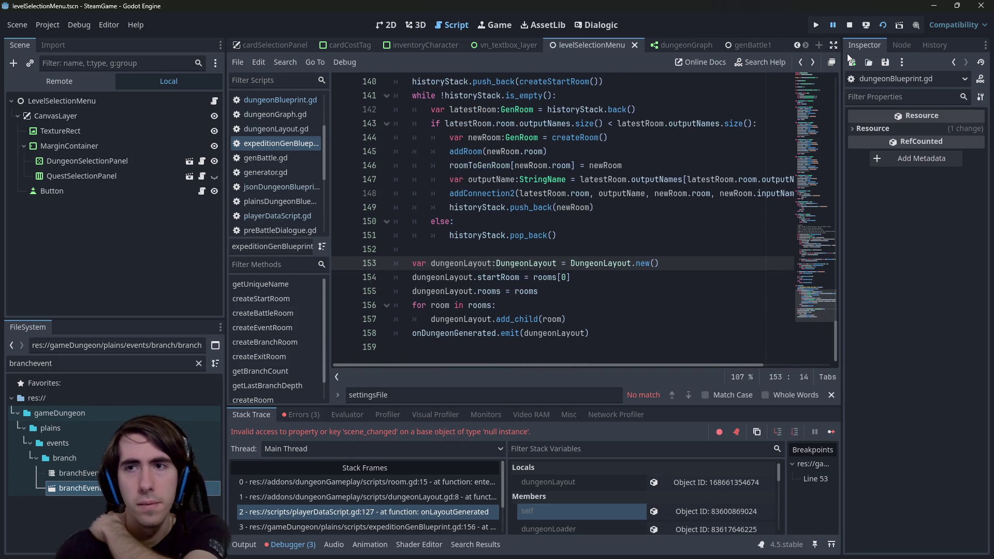
left_click(847, 22)
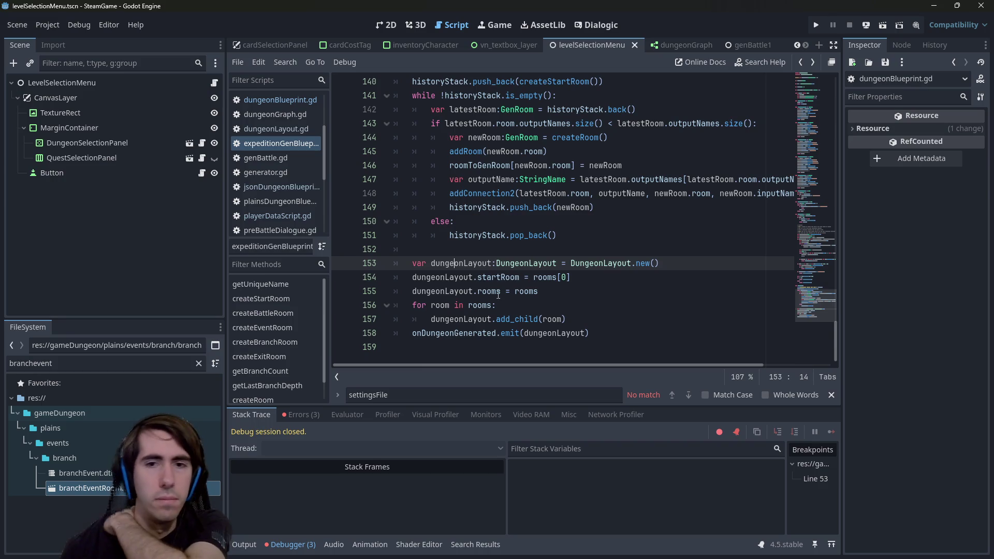
Peek at dungeonLayout.gd and the StringName docs, reselect lines 154–157, and rerun the scene
left_click(537, 264, "ctrl")
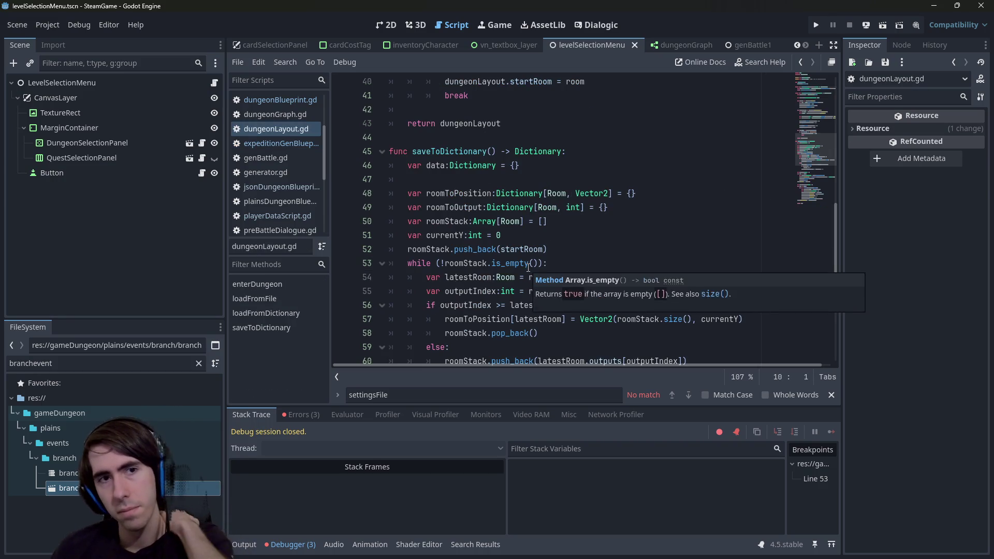
scroll(538, 257, "up", 8)
scroll(538, 254, "up", 7)
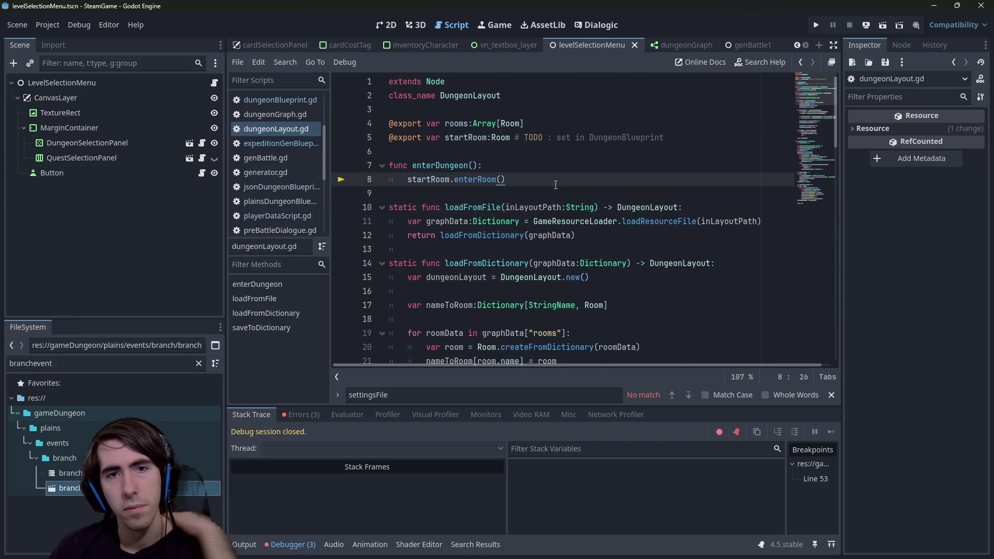
key("alt+Left")
key("alt+Left")
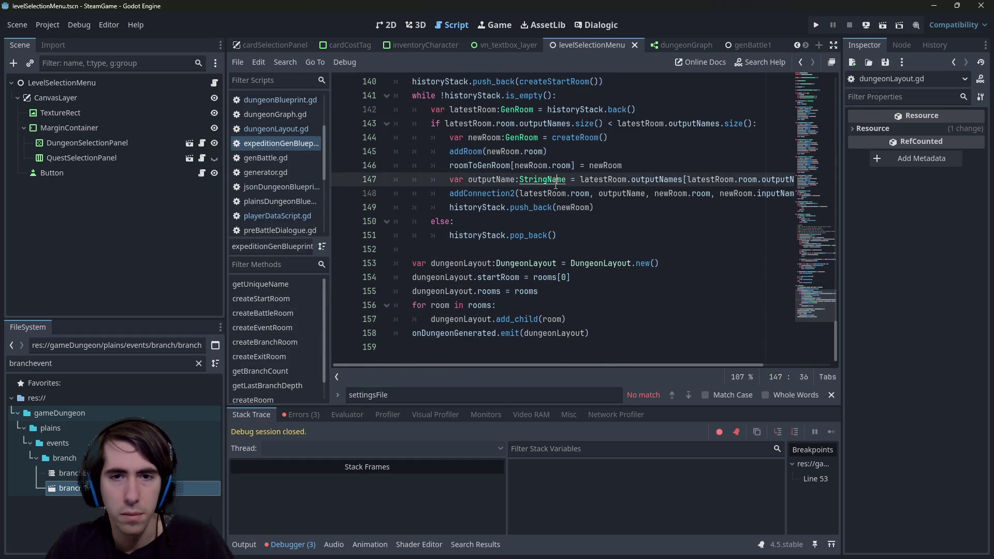
left_click(555, 185, "ctrl")
key("alt+Left")
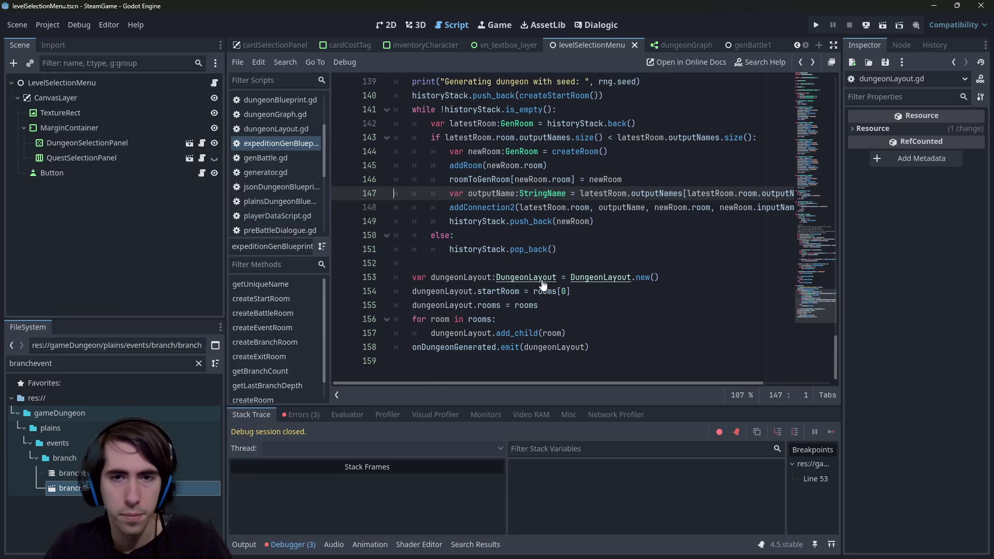
left_click(600, 275, "ctrl")
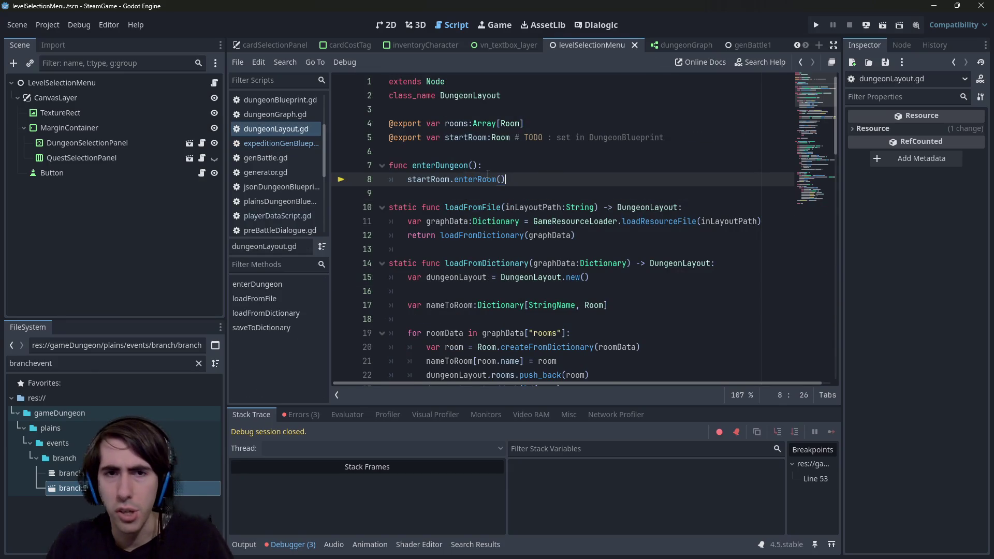
key("alt+Left")
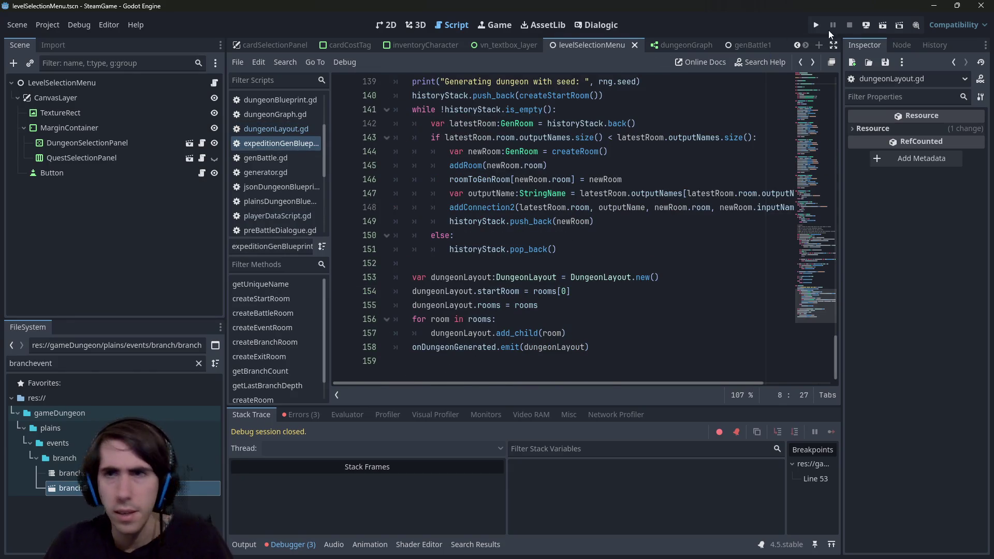
left_click_drag(566, 333, 331, 298)
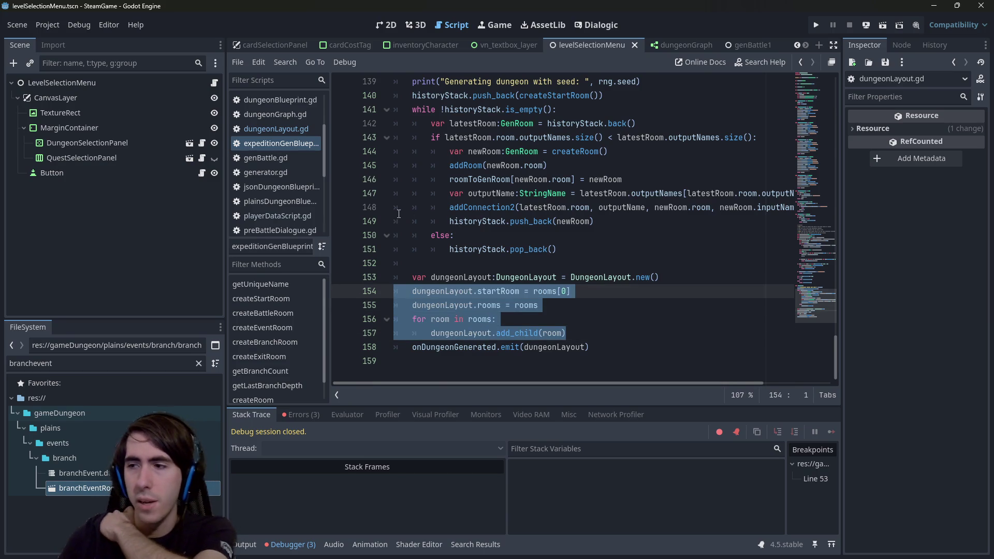
left_click(884, 26)
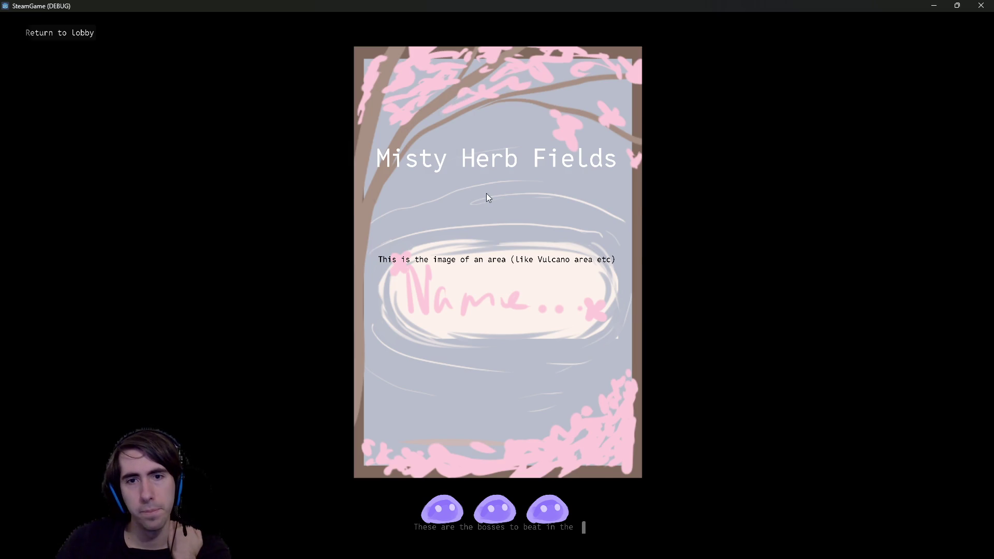
Start 'Explore deep into the fields', pick the small-footsteps and ruts paths, then close the game
left_click(486, 193)
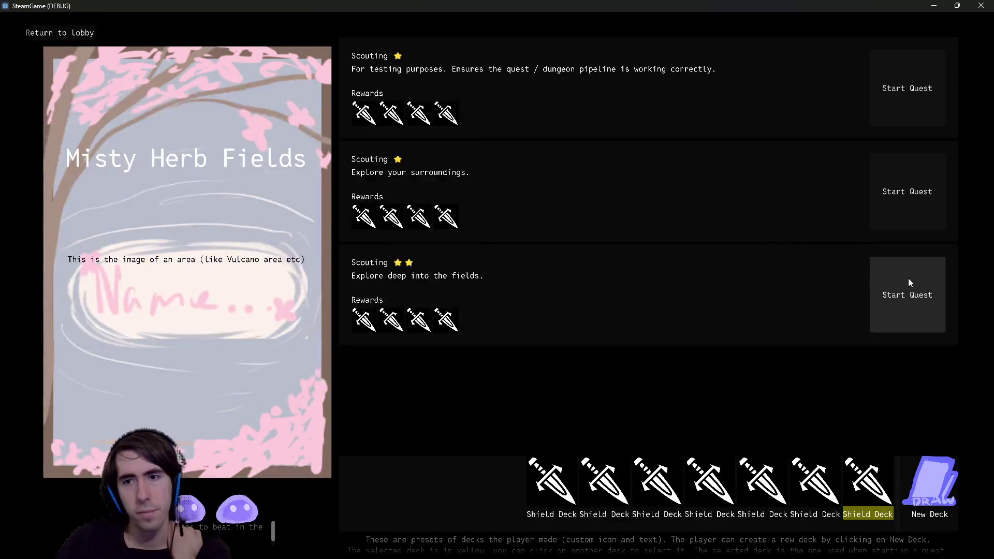
left_click(905, 278)
left_click(691, 272)
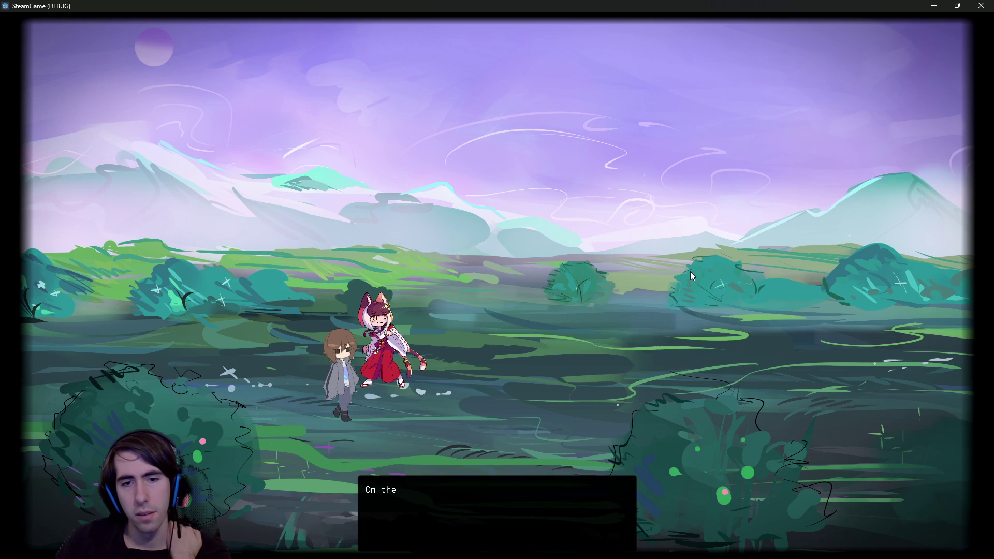
left_click(684, 262)
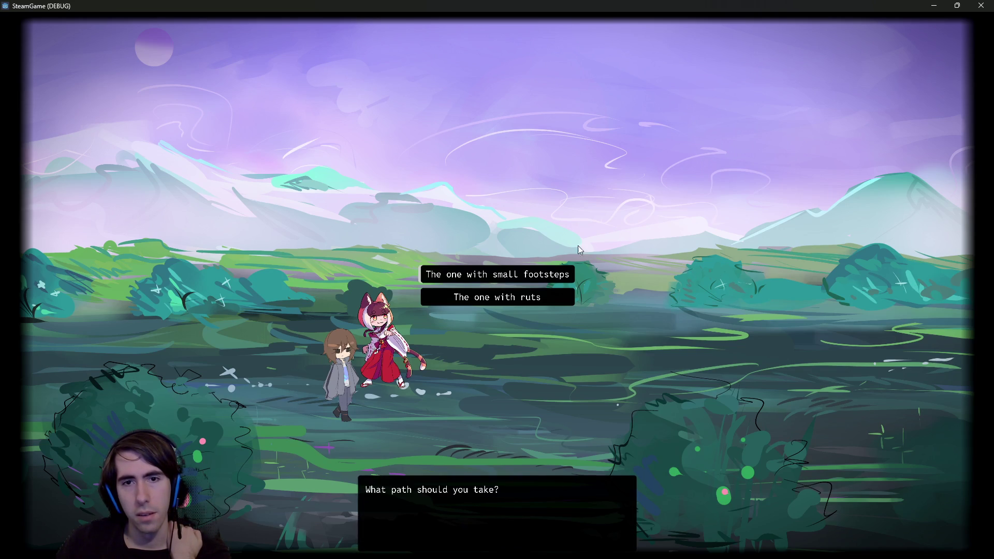
left_click(553, 271)
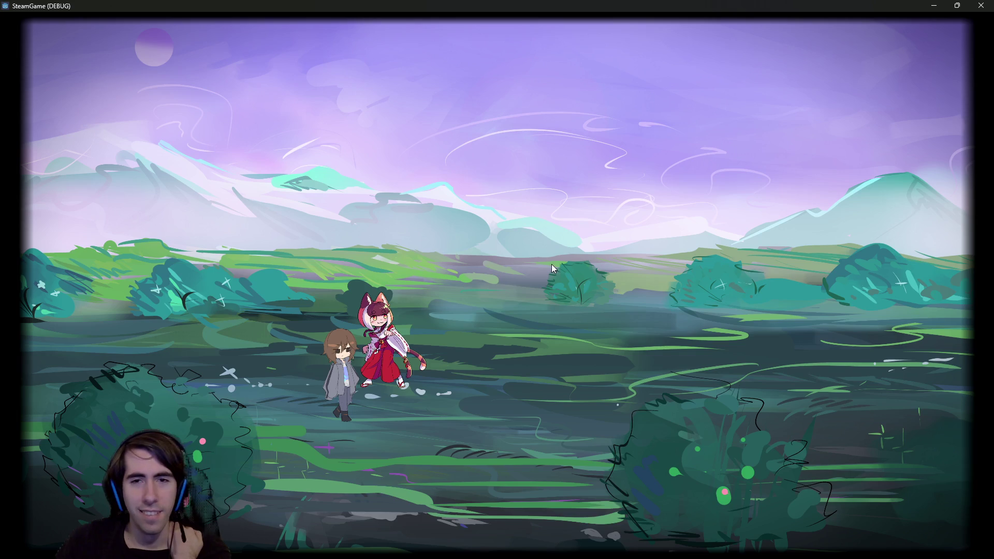
left_click(548, 306)
left_click(546, 298)
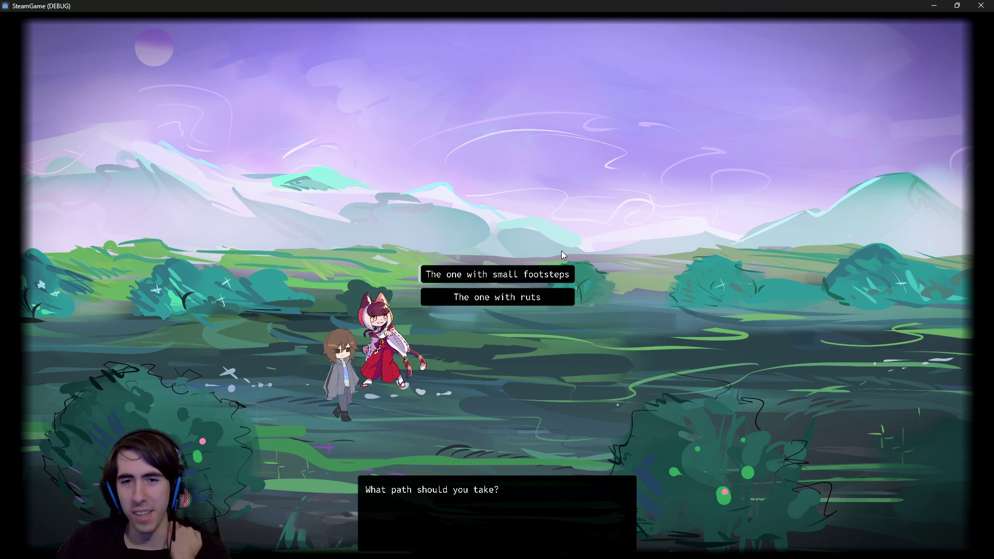
left_click(556, 276)
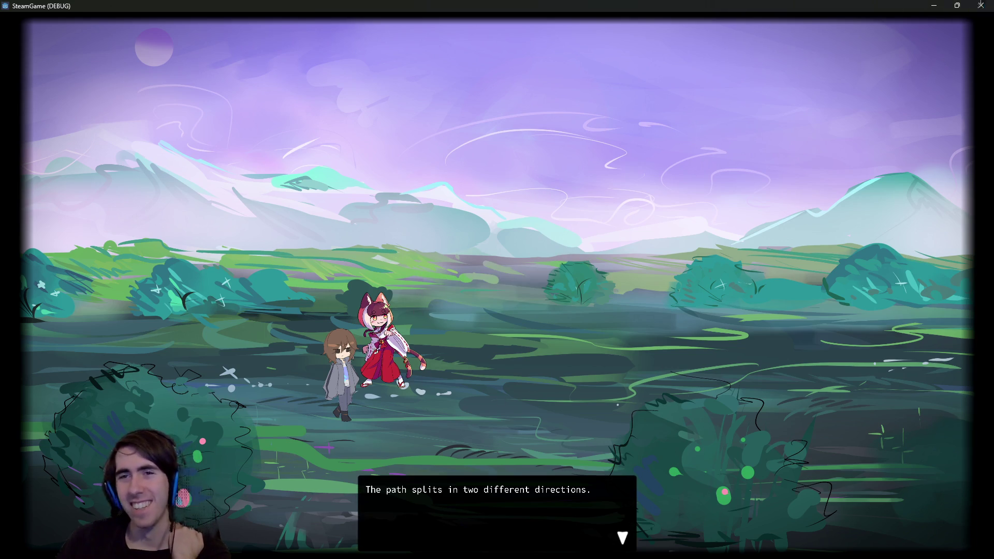
left_click(981, 5)
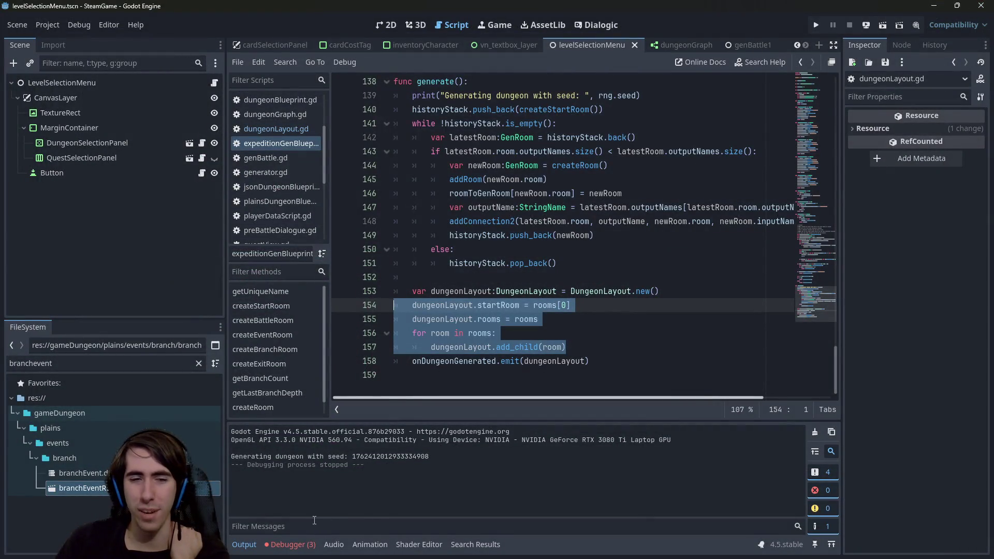
Show the Debugger's Errors (3) tab listing the missing 'right' and 'left' exit errors
left_click(311, 541)
left_click(315, 419)
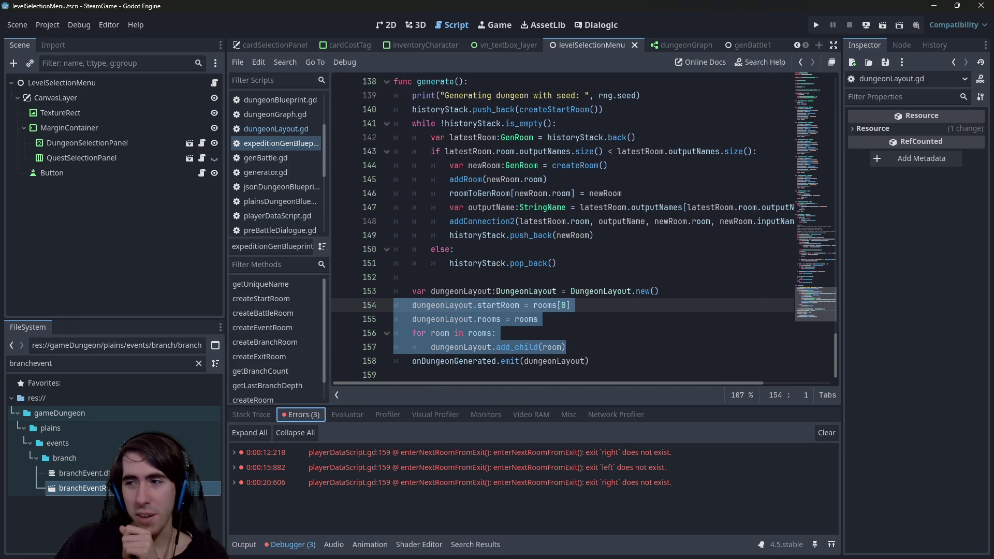
left_click(436, 291)
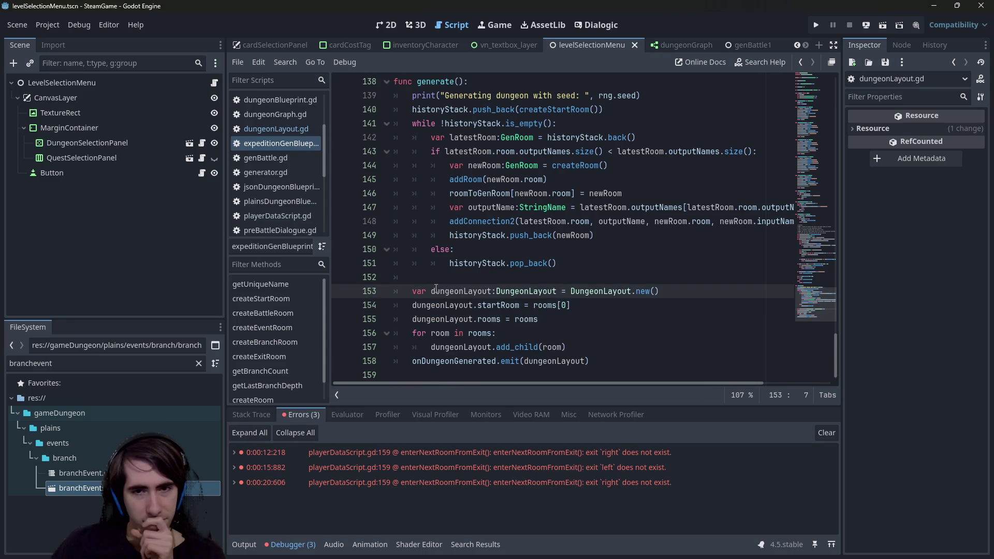
left_click(464, 292)
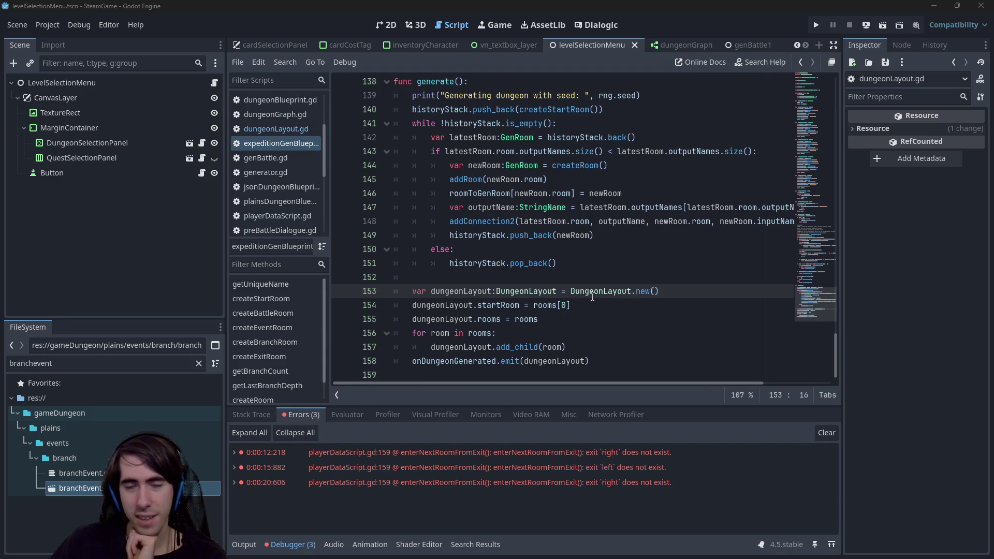
left_click(687, 295)
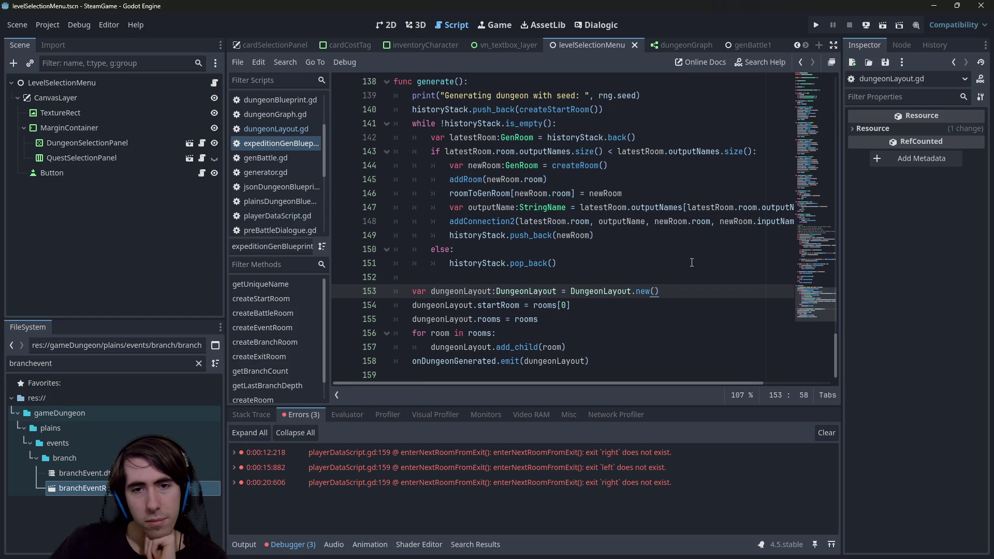
left_click(549, 306)
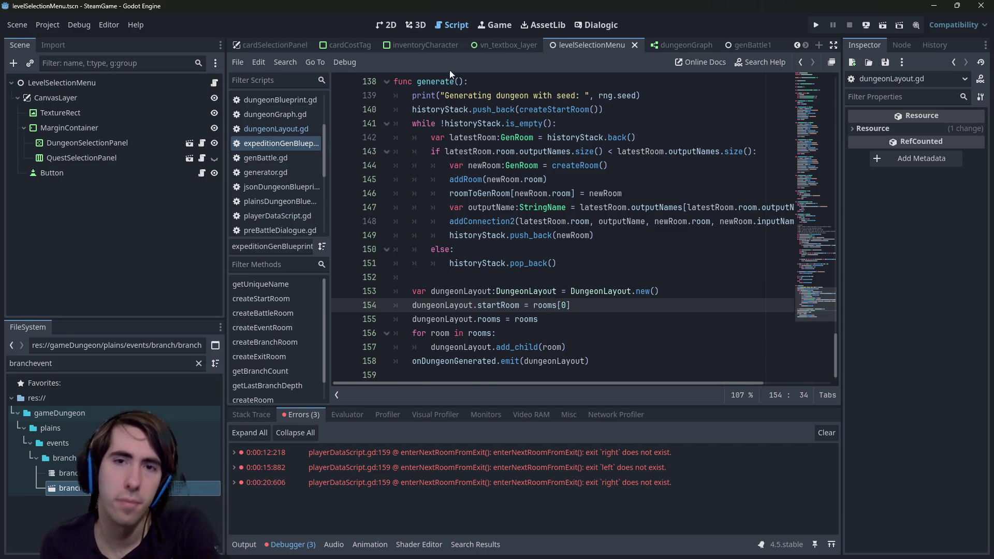
scroll(518, 156, "up", 5)
scroll(517, 155, "up", 20)
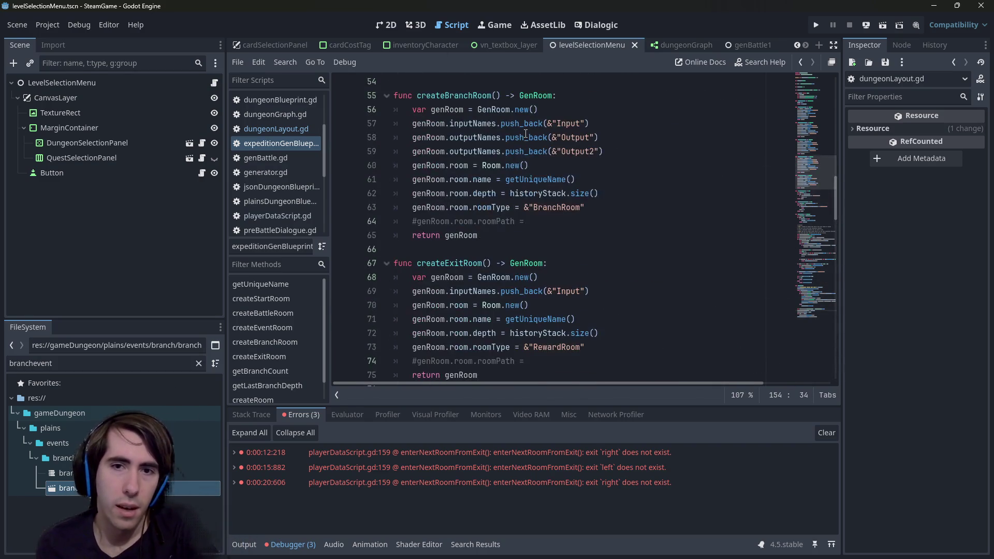
mouse_move(603, 151)
left_mouse_down()
mouse_move(399, 155)
mouse_move(332, 124)
mouse_move(278, 134)
left_mouse_up()
double_click(574, 137)
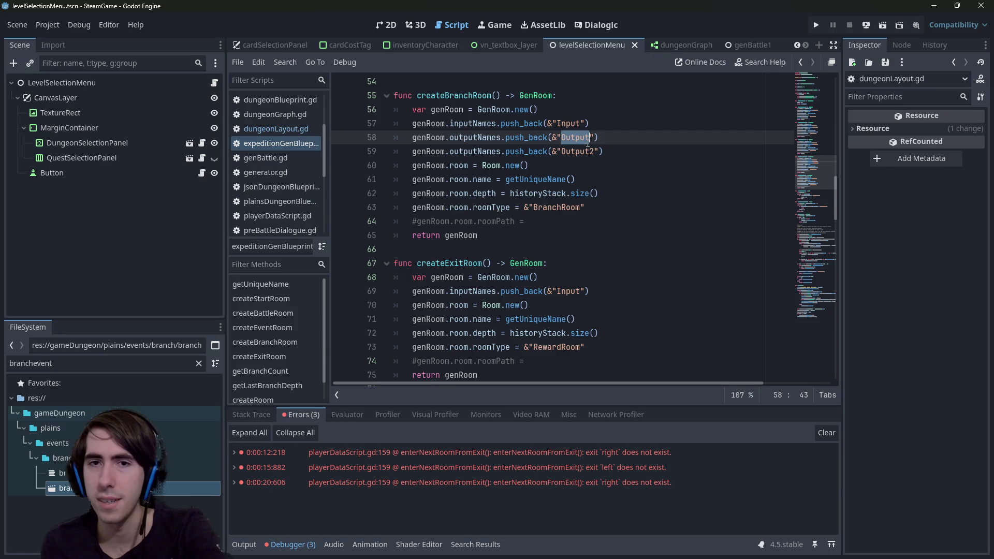
double_click(577, 152)
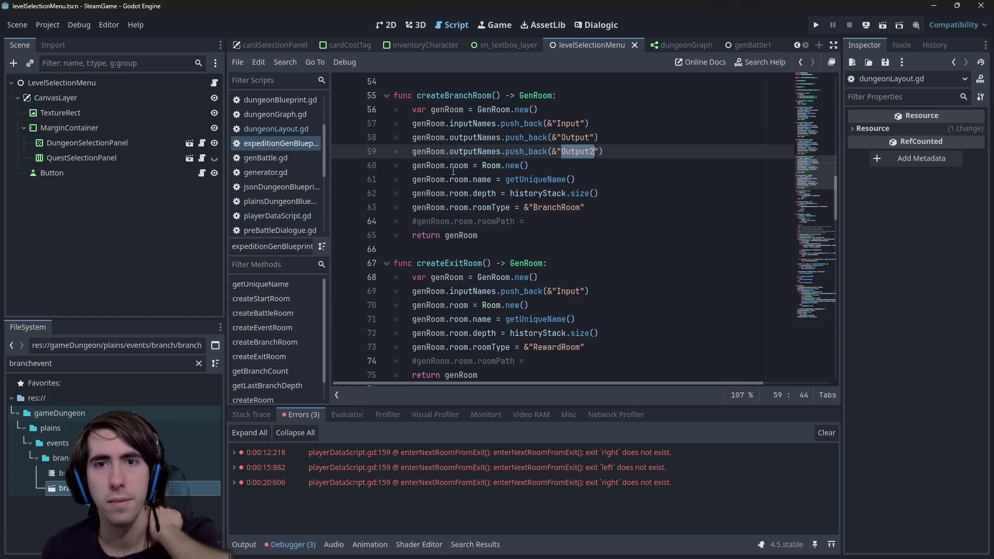
scroll(461, 171, "down", 20)
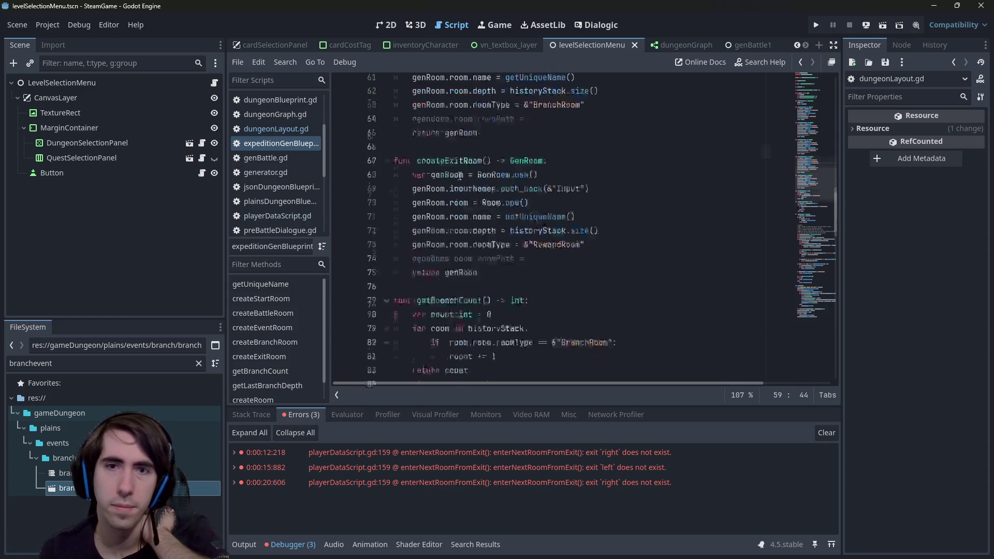
scroll(459, 171, "down", 7)
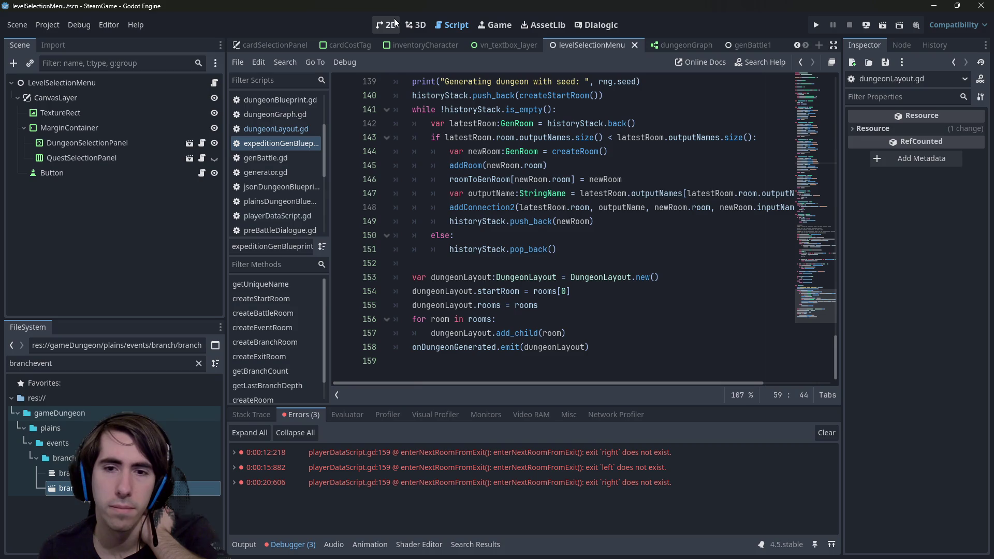
mouse_move(816, 306)
left_mouse_down()
mouse_move(803, 89)
mouse_move(787, 120)
mouse_move(795, 282)
left_mouse_up()
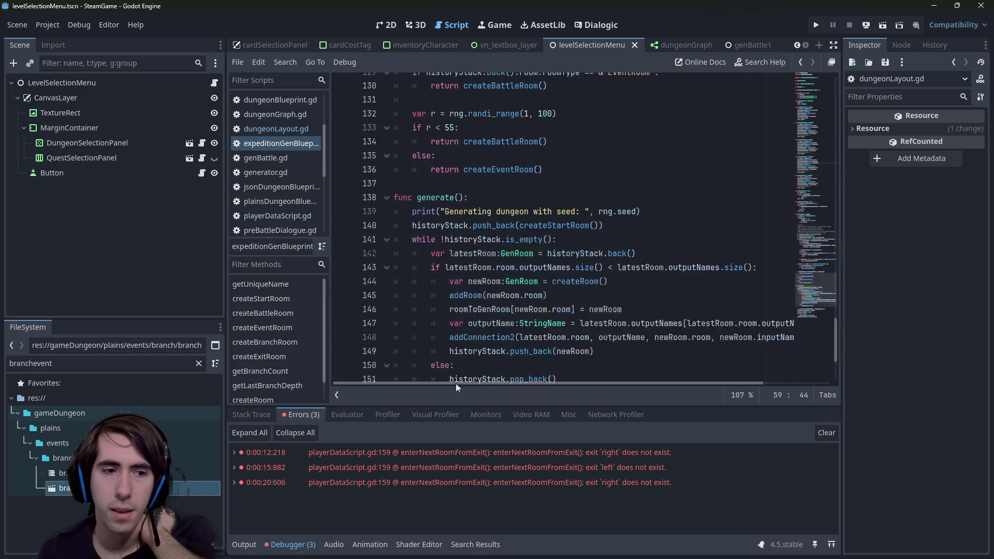
left_click(200, 484)
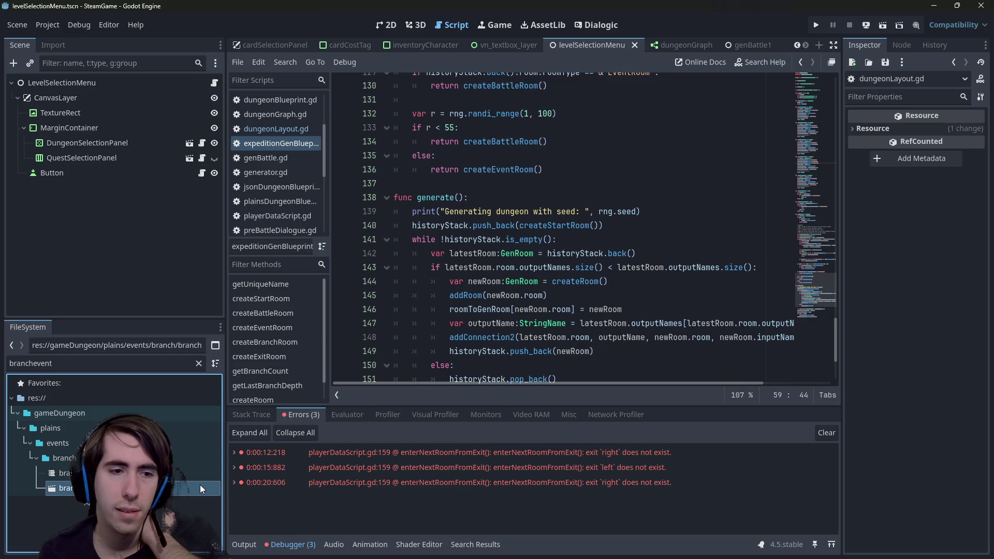
scroll(505, 226, "down", 3)
scroll(505, 226, "up", 20)
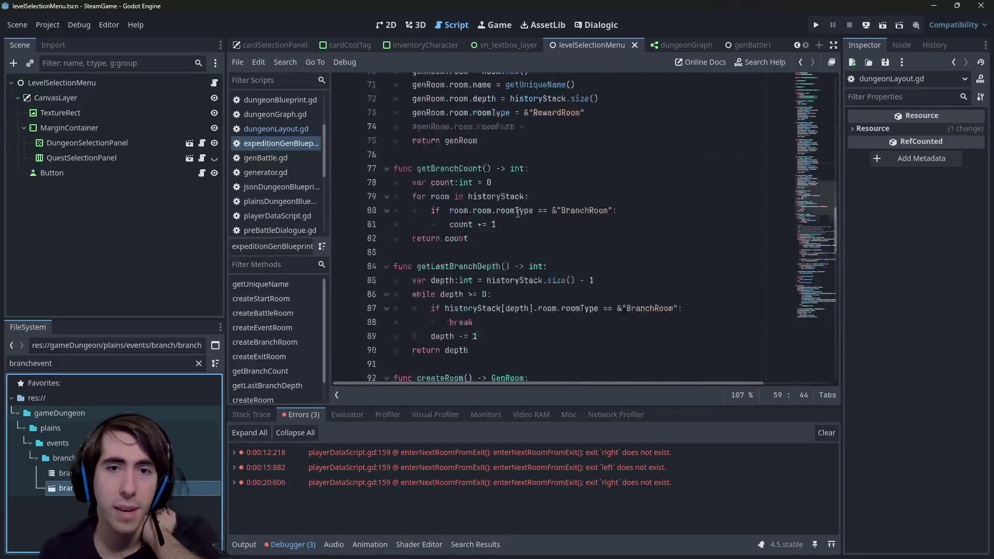
scroll(641, 208, "up", 8)
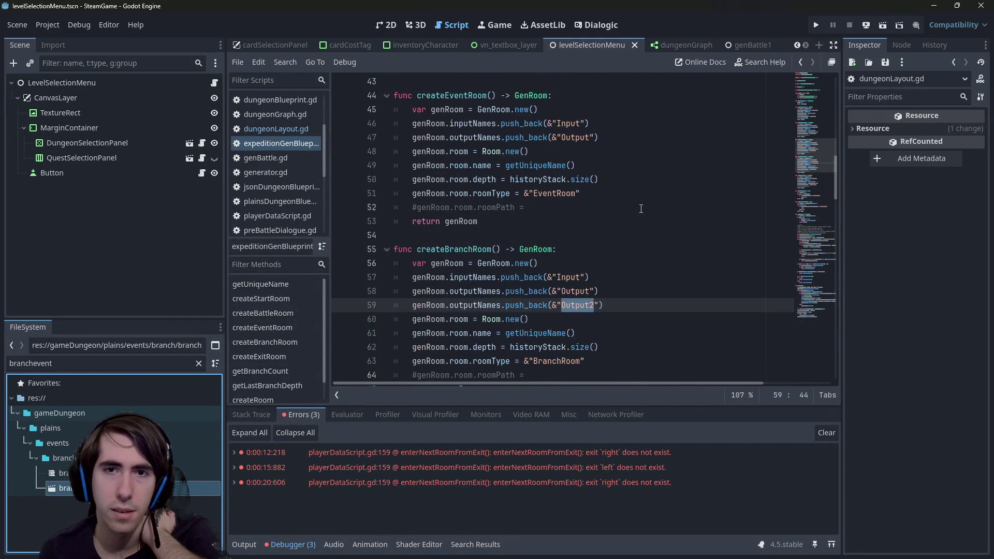
scroll(641, 209, "up", 4)
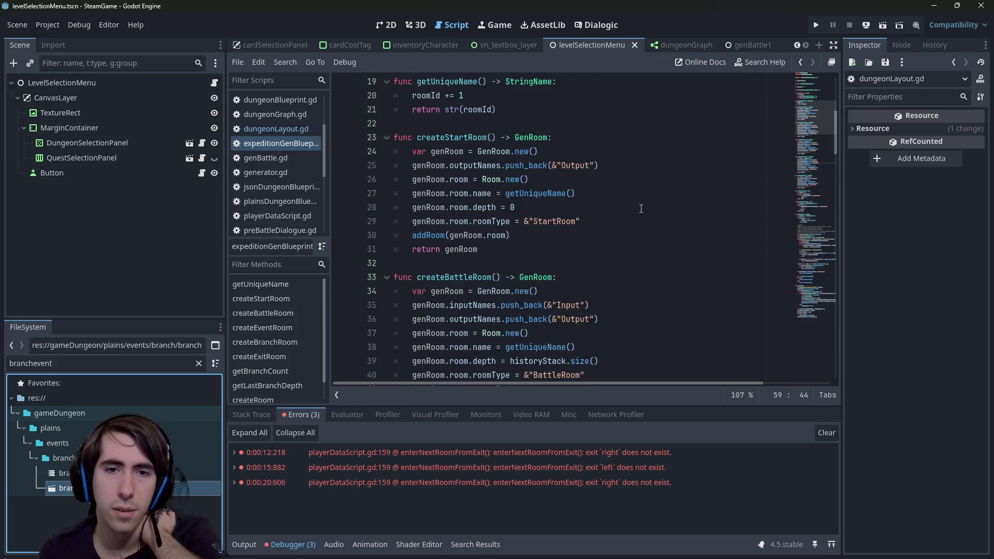